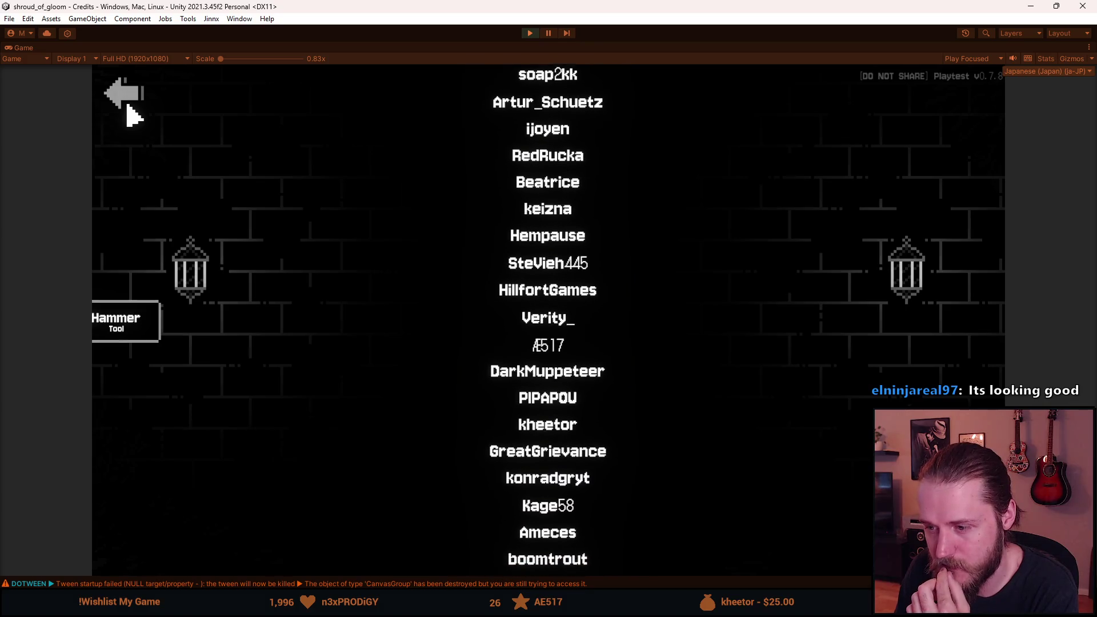
- Go from the credits to the save-slot screen, return to the main menu, and stop the playtest
left_click(128, 109)
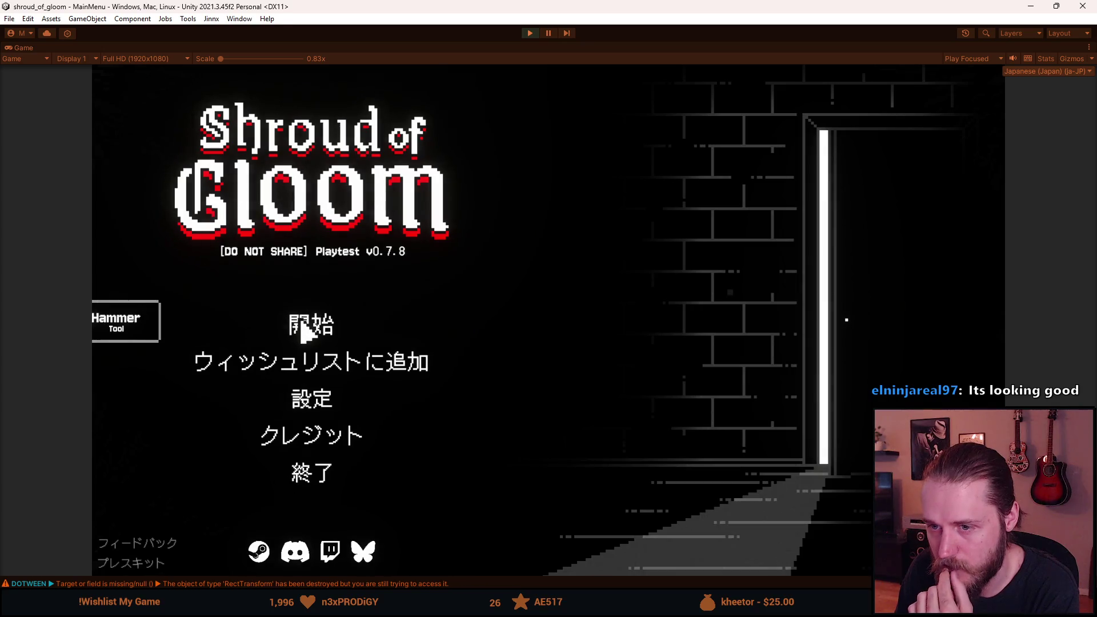
left_click(304, 328)
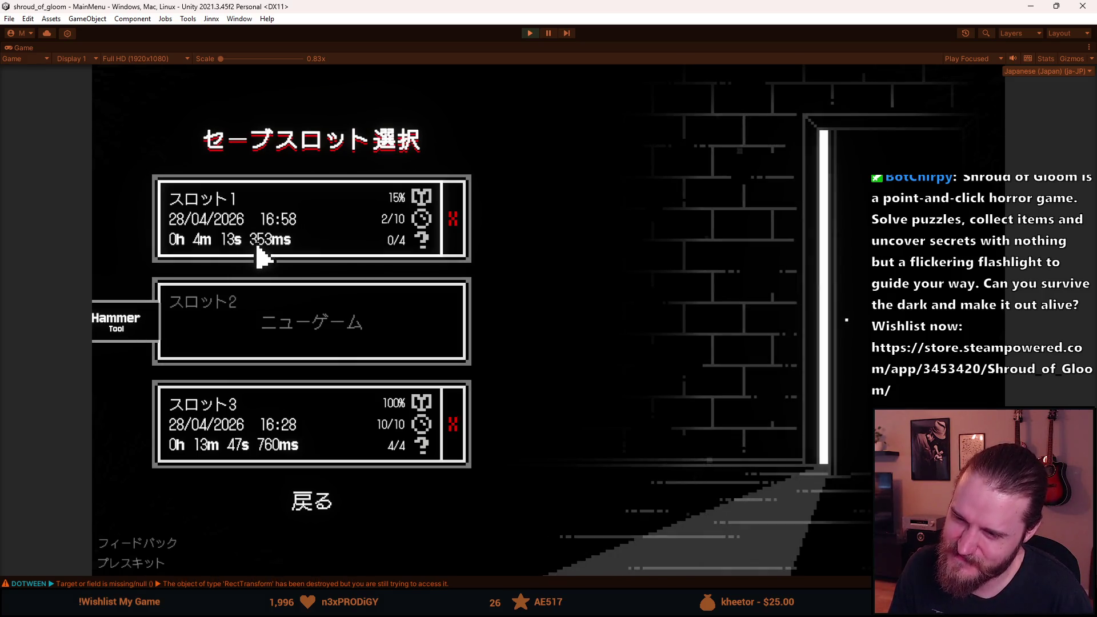
left_click(310, 508)
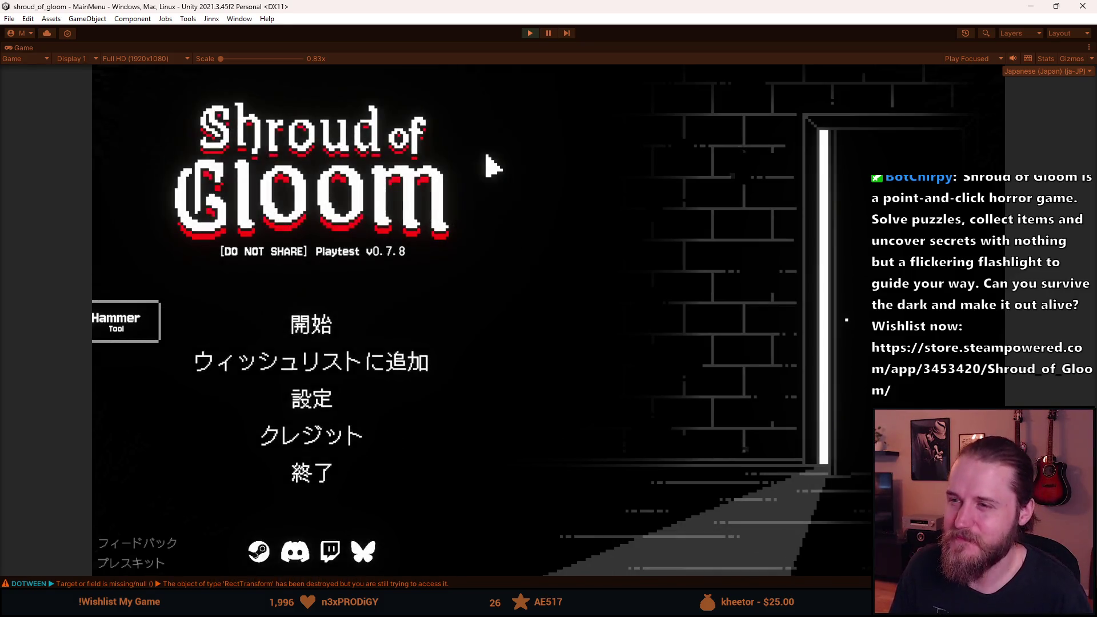
left_click(531, 33)
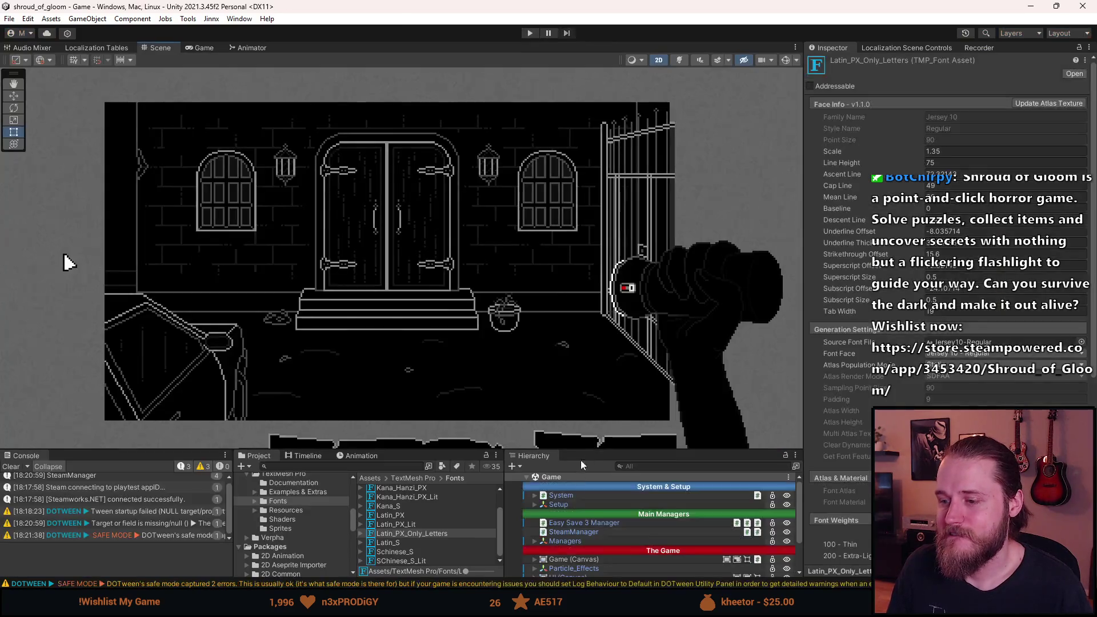
- Enlarge the bottom panels and expand Setup and System in the Hierarchy to select FontManager
left_click_drag(584, 452, 573, 377)
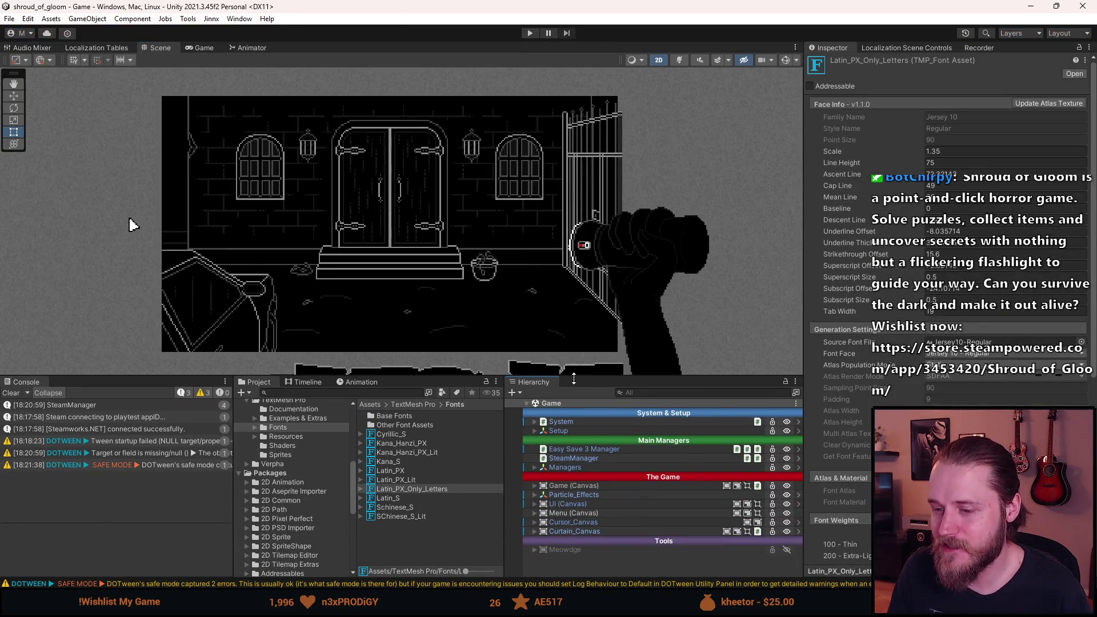
left_click(416, 491)
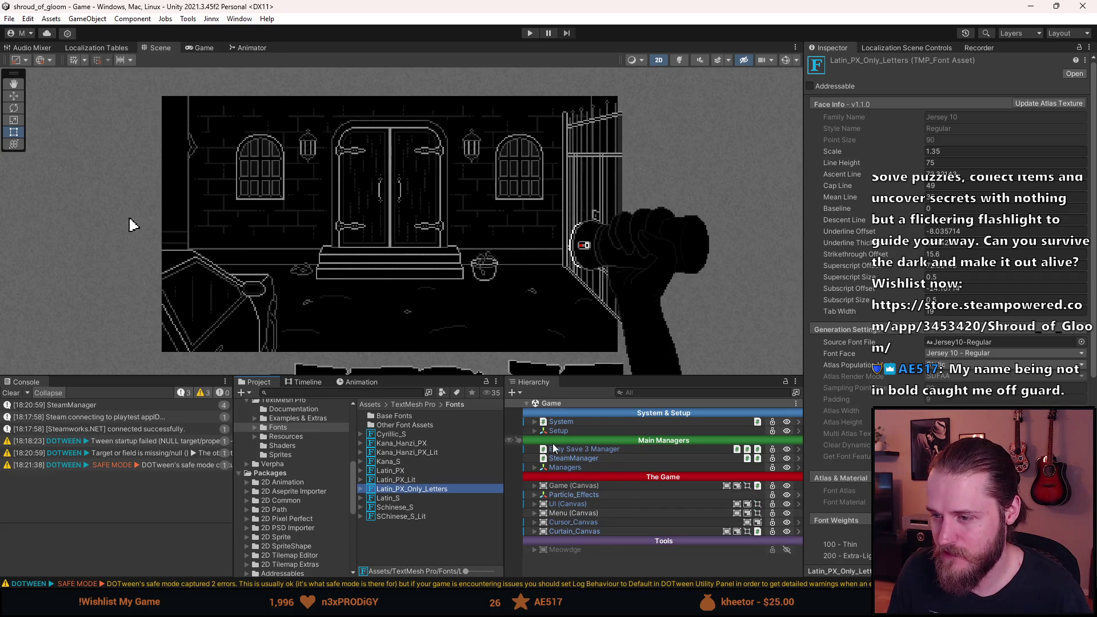
left_click(534, 431)
left_click(535, 422)
left_click(579, 468)
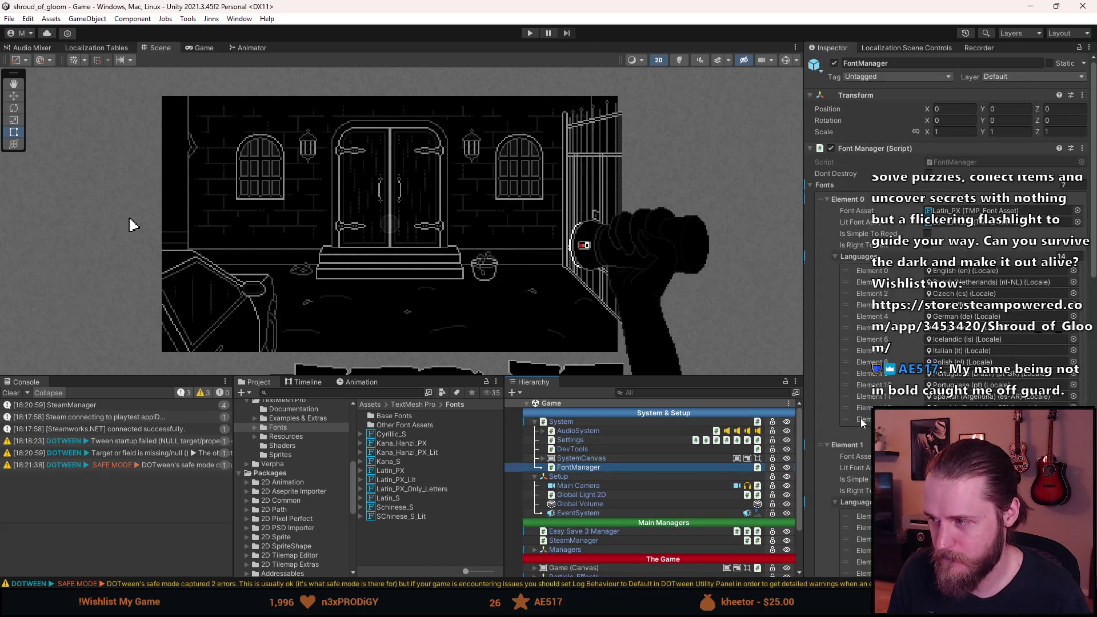
- Review Element 6's Lit Font Asset without changing it, then inspect the Latin_PX_Only_Letters font asset
scroll(863, 423, "down", 2)
scroll(863, 423, "down", 3)
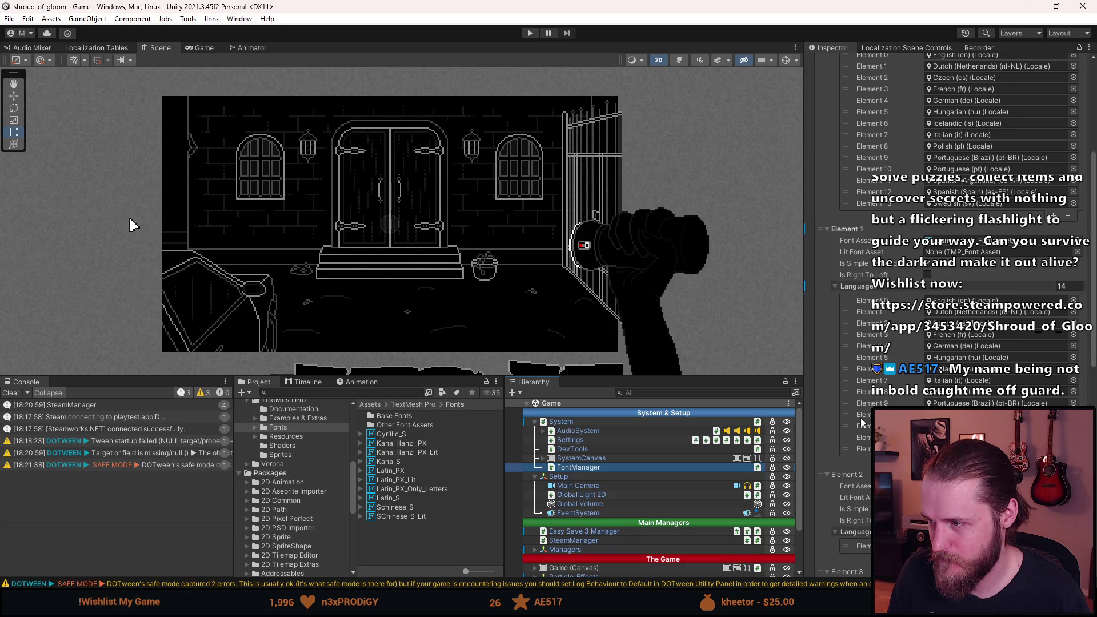
scroll(864, 422, "down", 2)
scroll(862, 422, "down", 6)
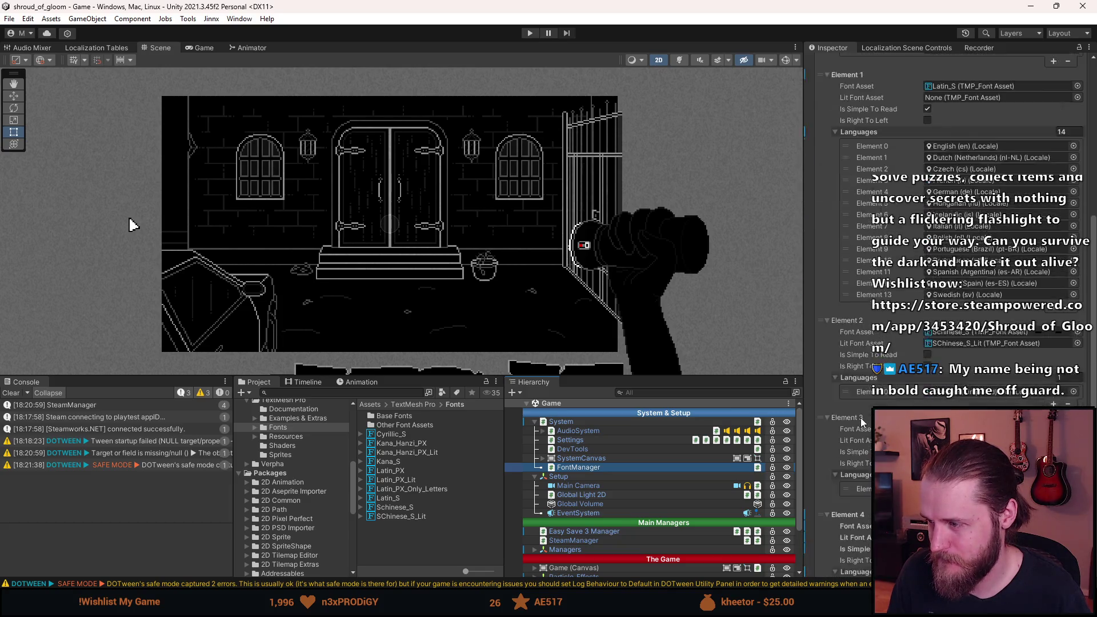
scroll(859, 417, "down", 6)
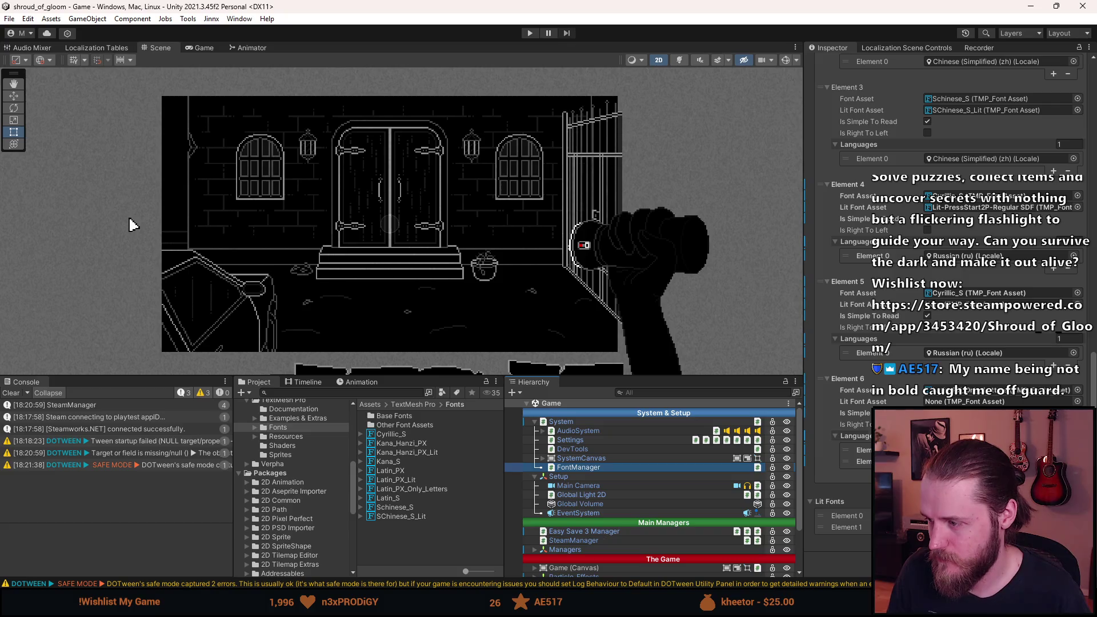
left_click(1076, 400)
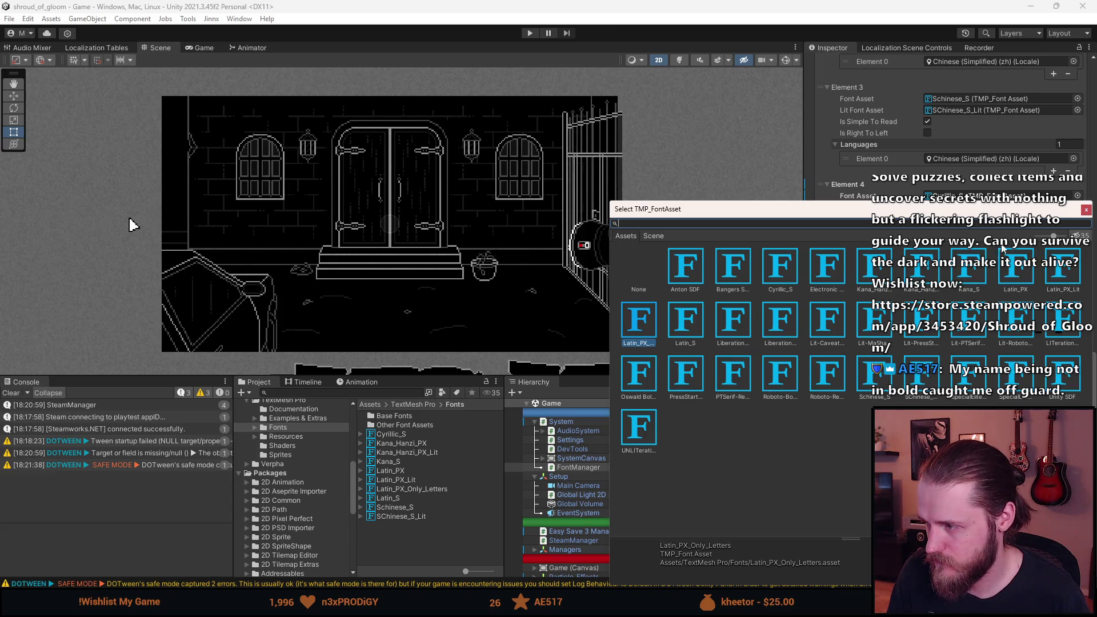
key("Escape")
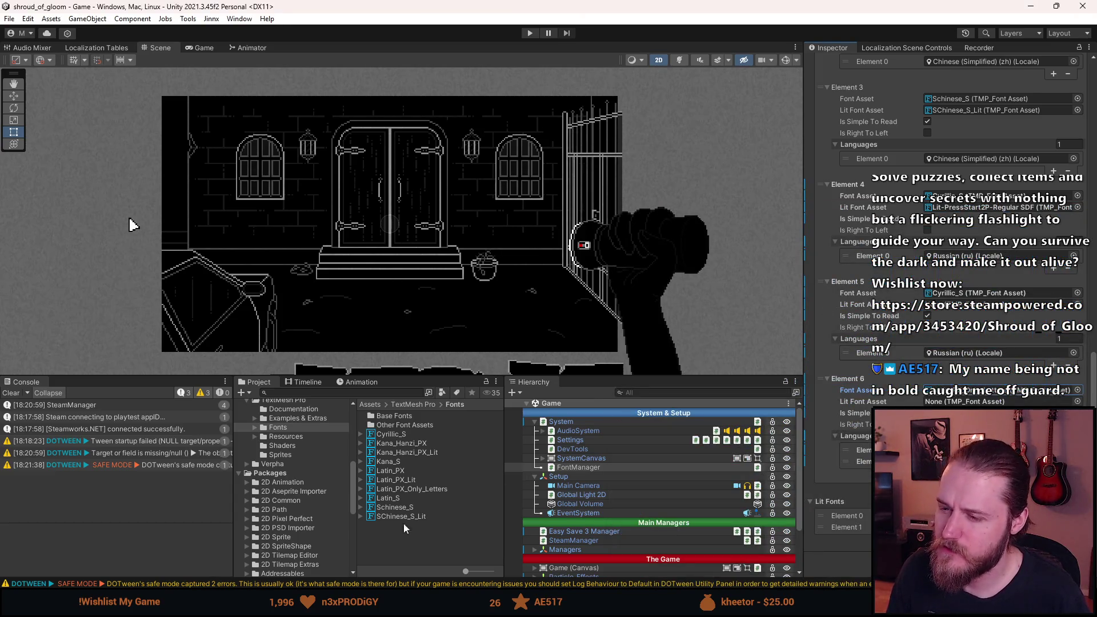
left_click(417, 492)
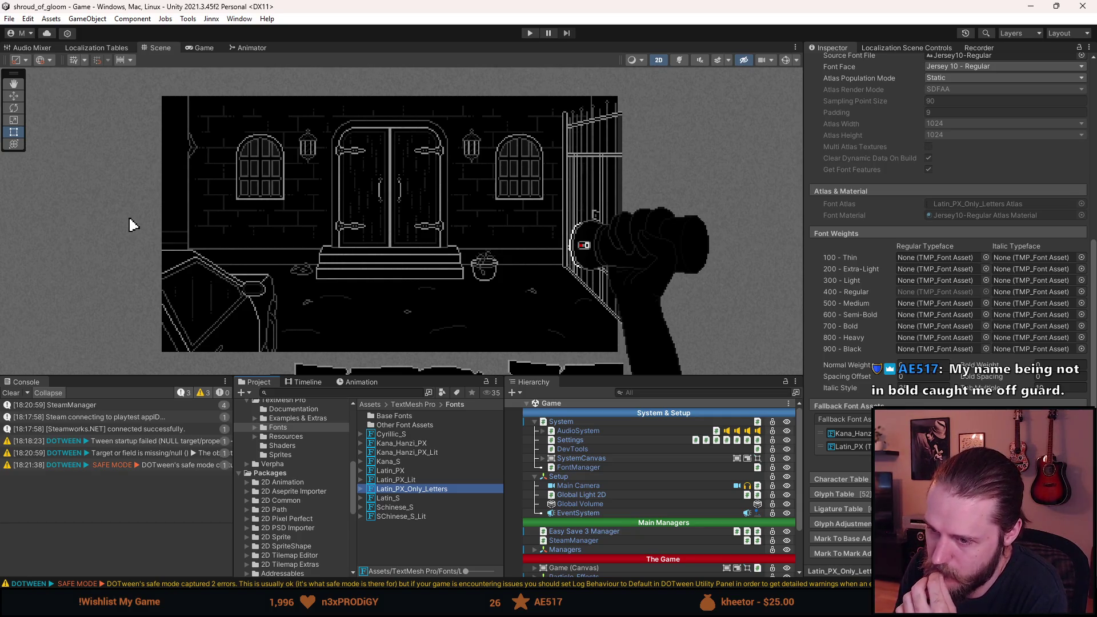
- Check the Latin_S font asset, then assign Kana_Hanzi_PX as FontManager's Element 6 font asset
left_click(435, 499)
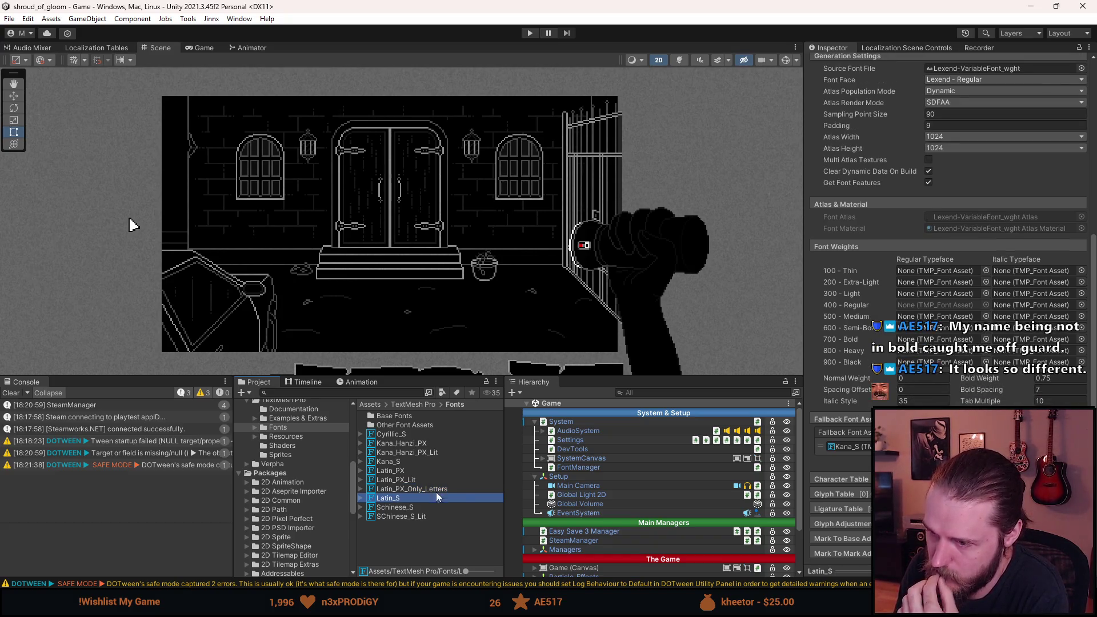
left_click(592, 467)
scroll(949, 257, "down", 10)
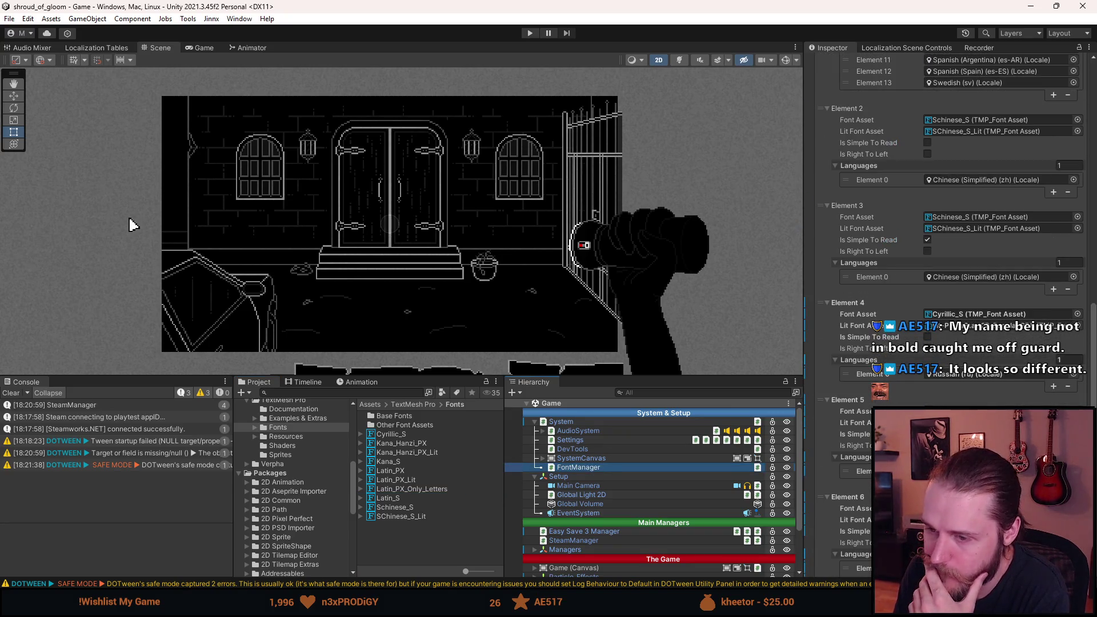
left_click(396, 445)
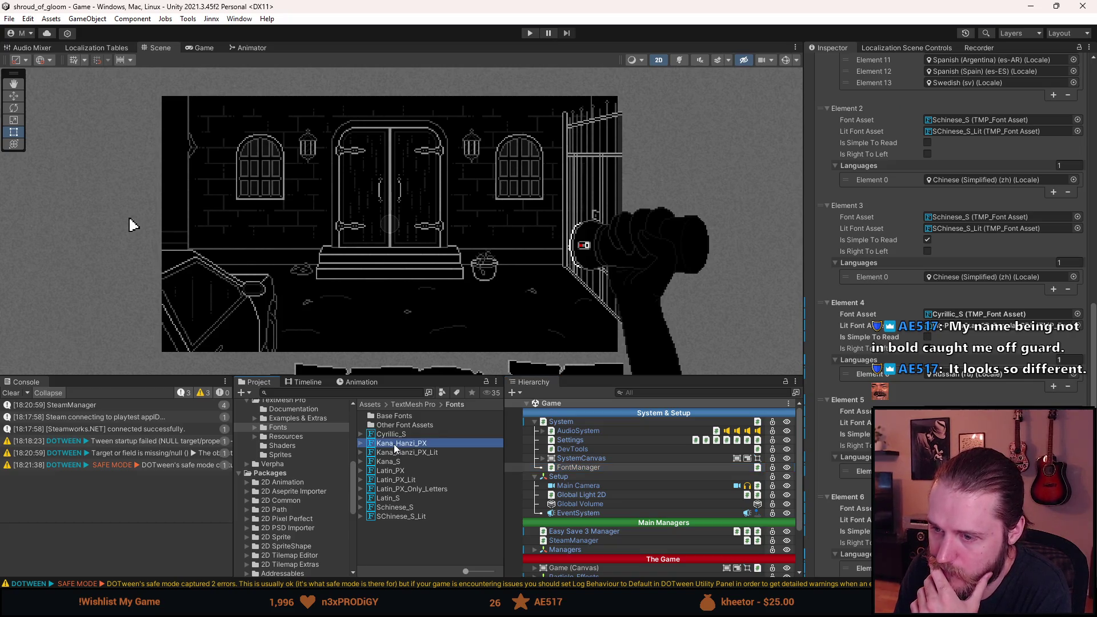
left_click_drag(396, 449, 830, 533)
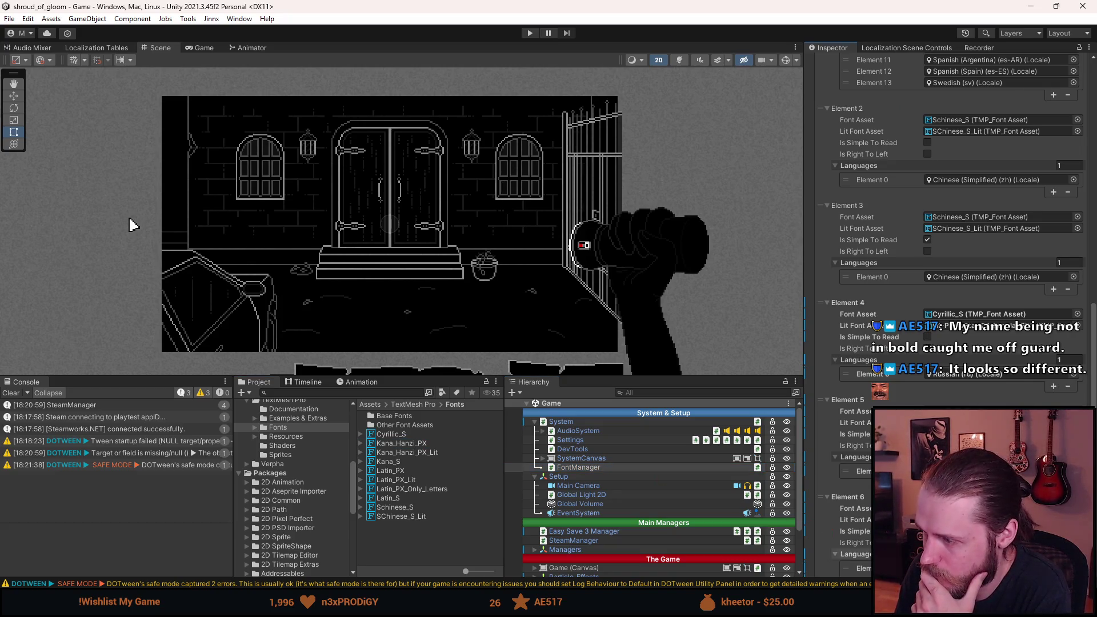
scroll(949, 258, "down", 4)
left_click_drag(941, 395, 940, 391)
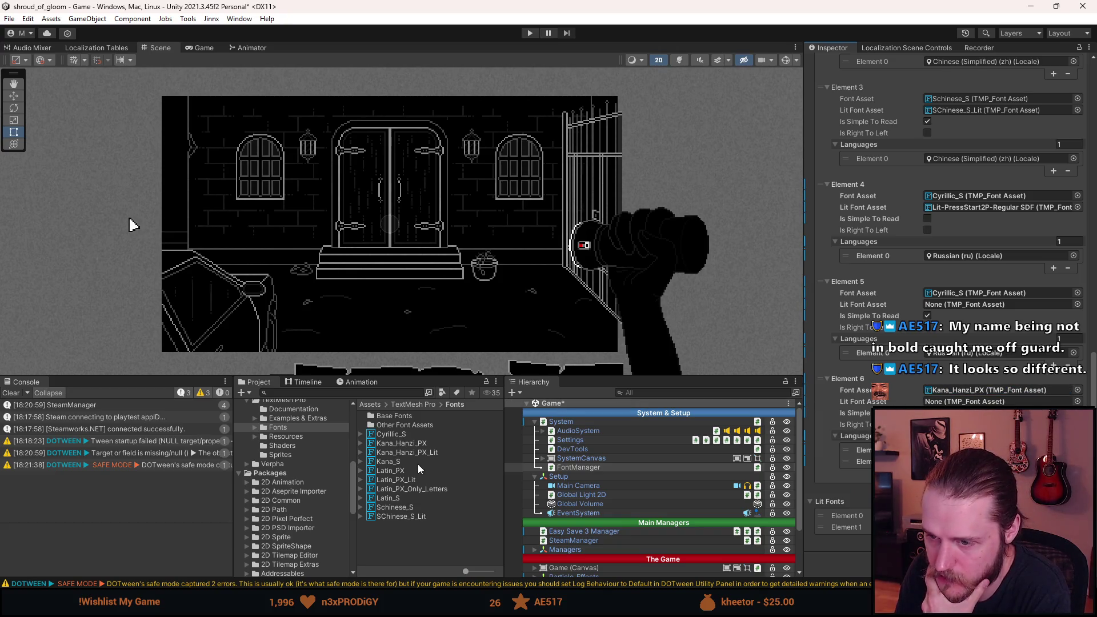
- Remove PressStart2P from Kana_Hanzi_PX's fallback fonts, save with Ctrl+S, and start play mode
left_click(417, 445)
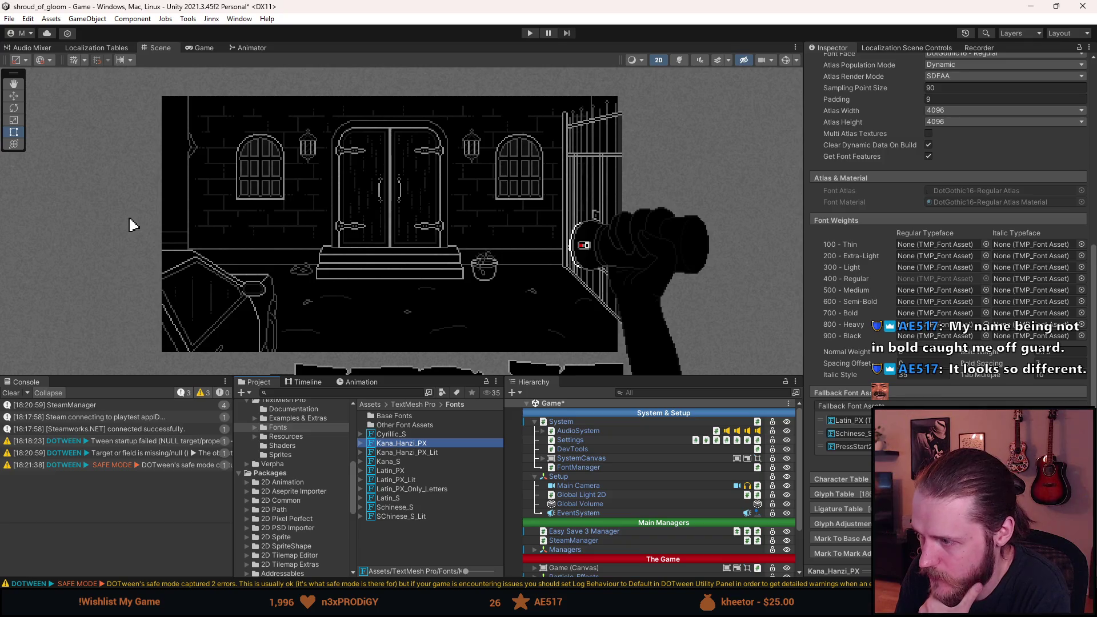
left_click(852, 447)
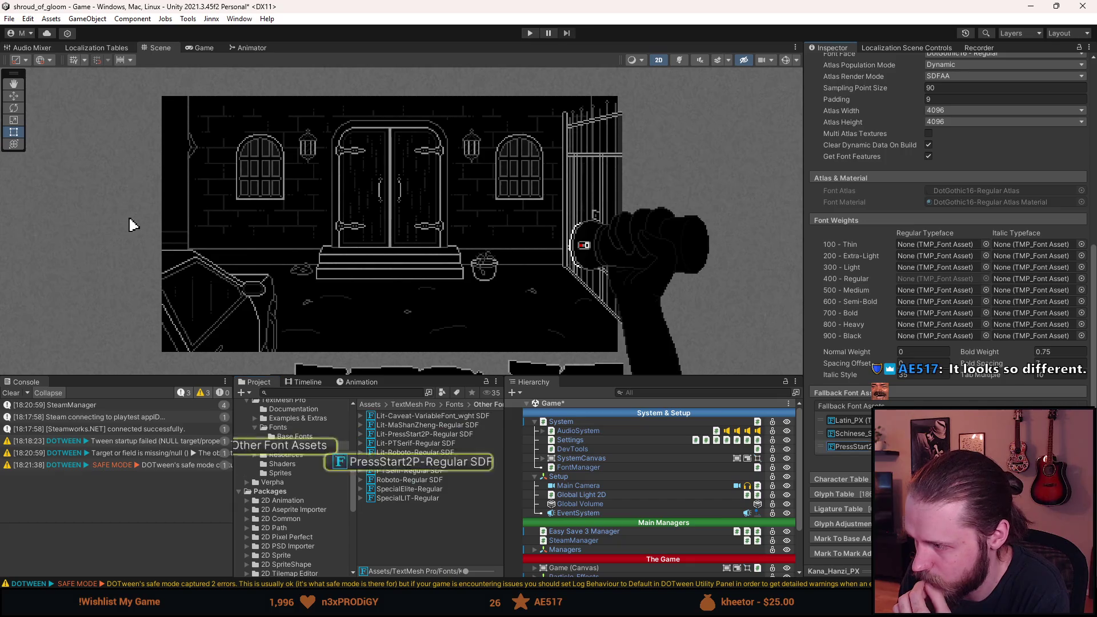
left_click(1077, 459)
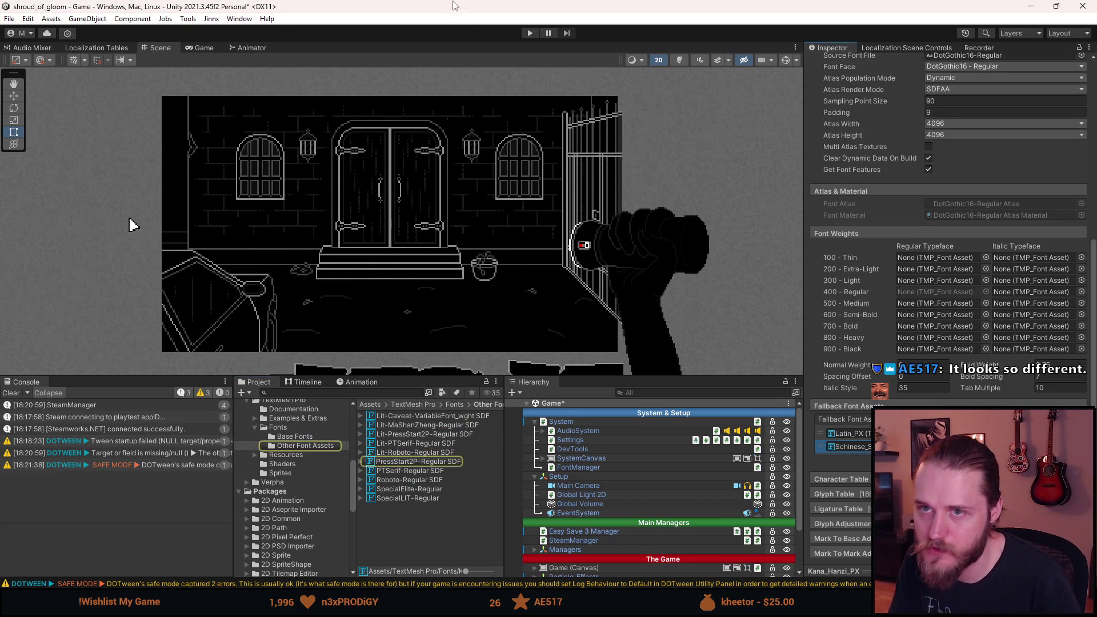
key("ctrl+s")
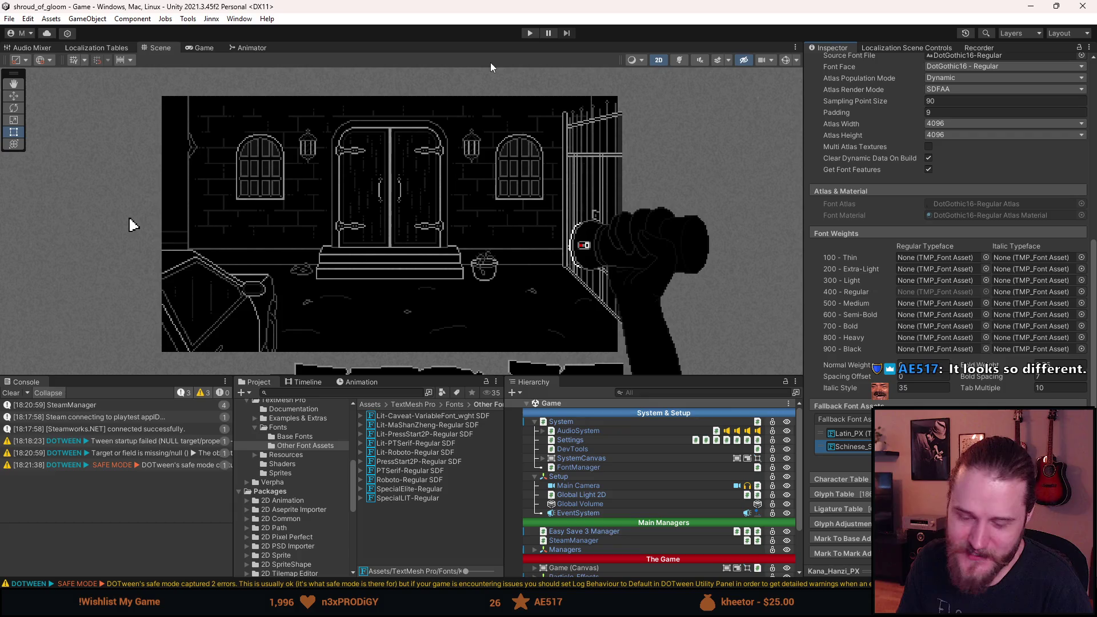
left_click(531, 34)
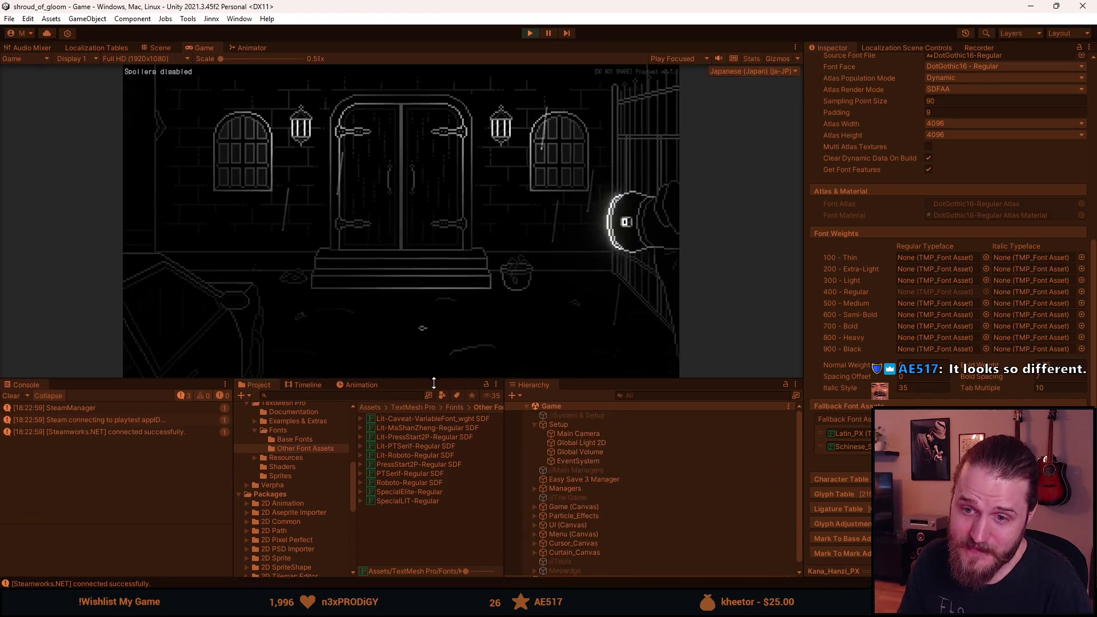
- Pause the game in a maximized Game view, check 設定 > 言語, then back out and save and quit
left_click_drag(434, 377, 408, 513)
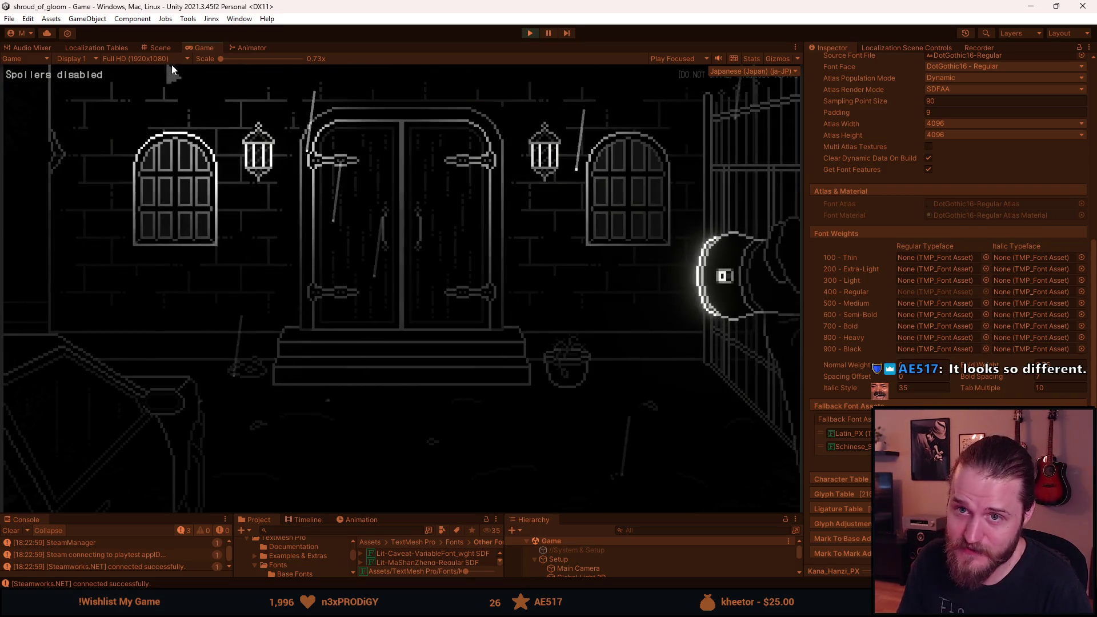
key("Escape")
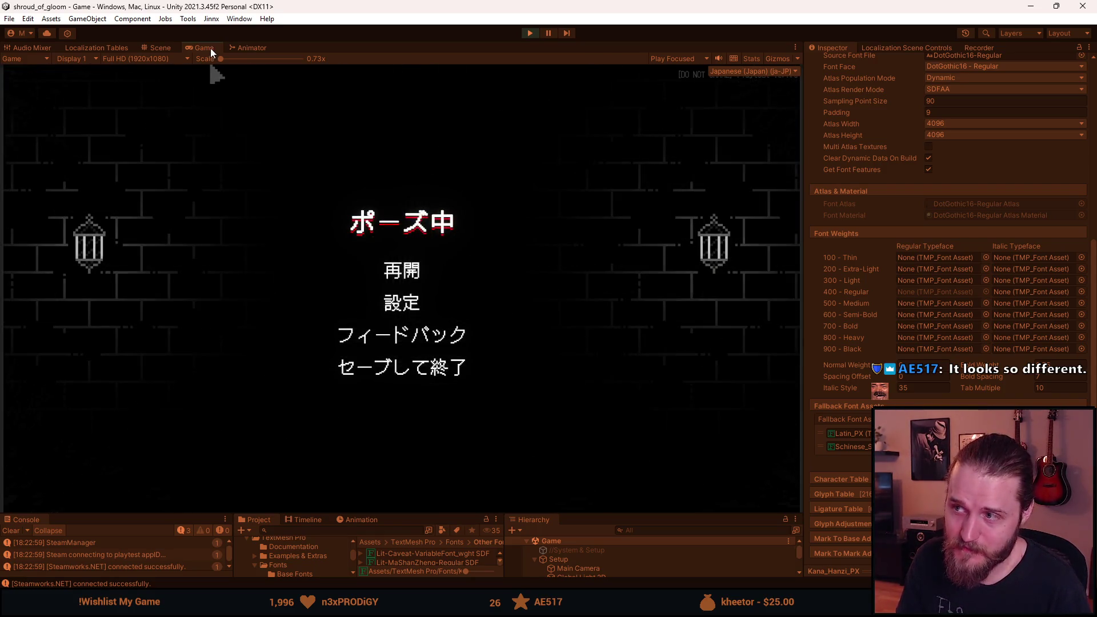
double_click(210, 48)
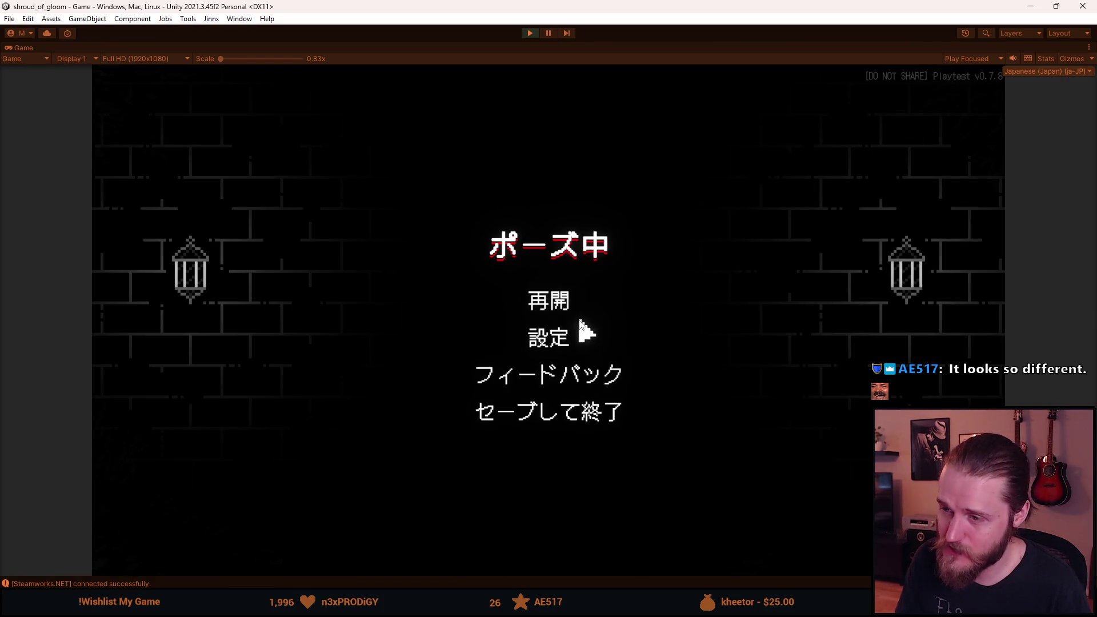
left_click(554, 341)
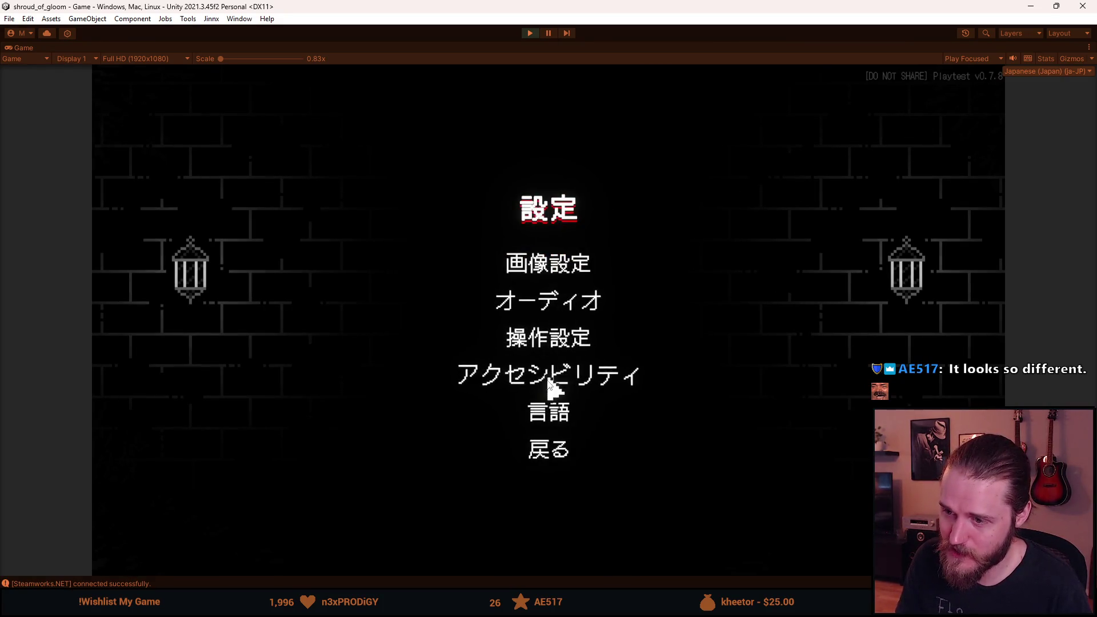
left_click(552, 413)
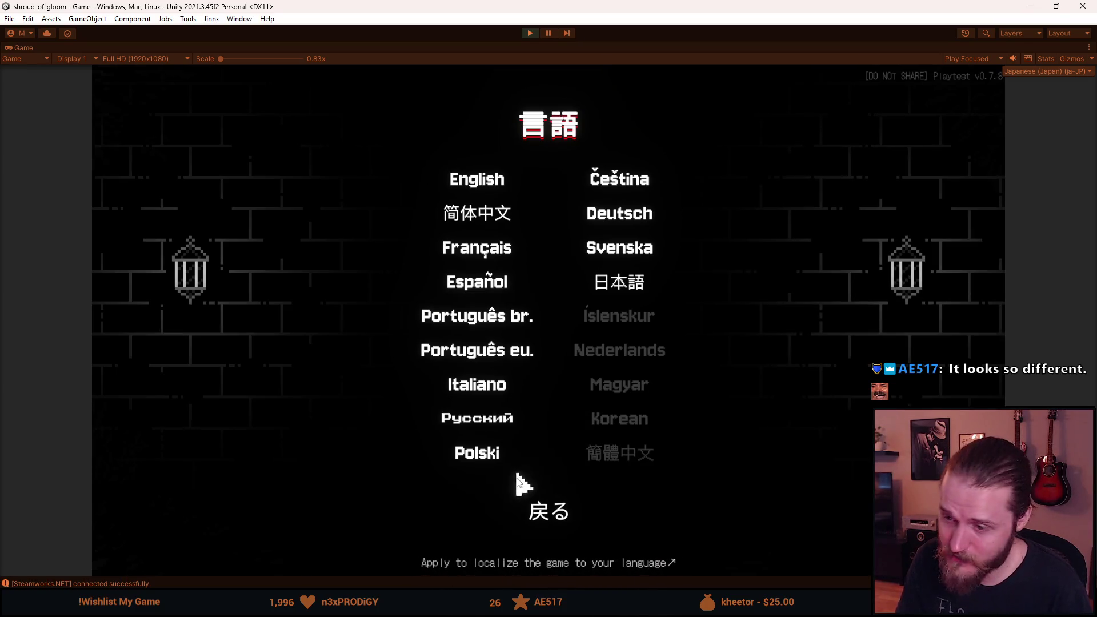
left_click(548, 510)
left_click(554, 449)
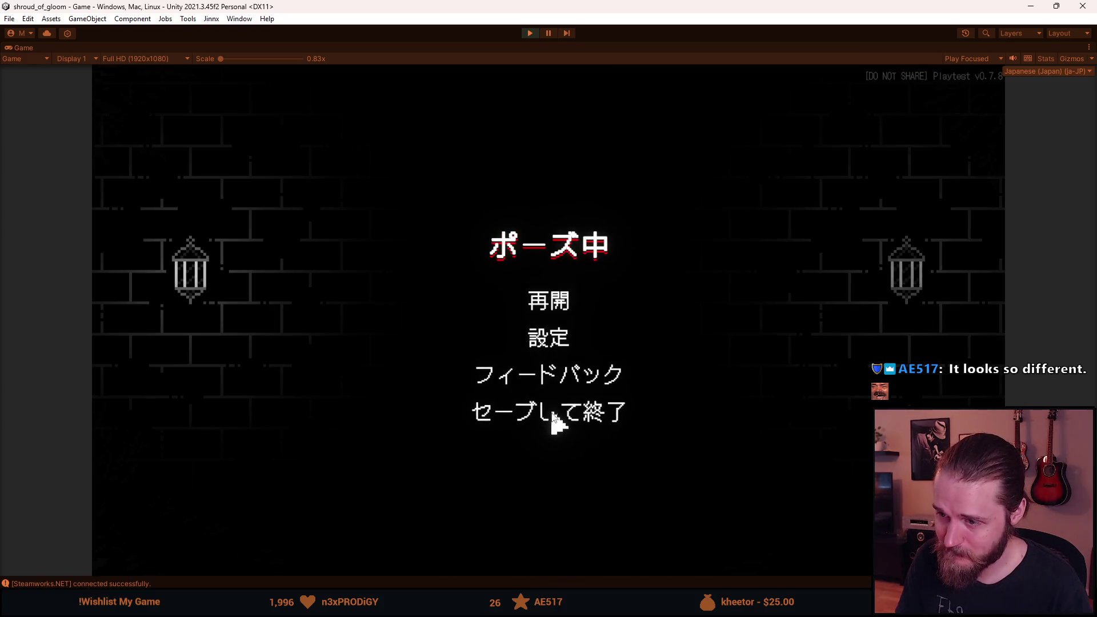
left_click(550, 418)
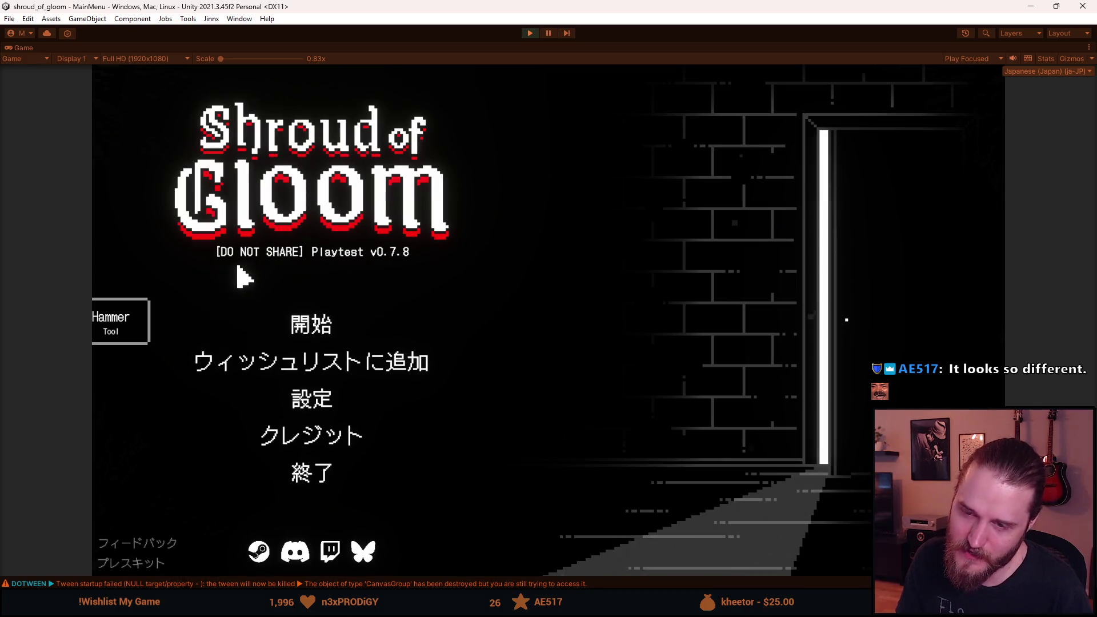
- Check the 設定 and 言語 menus, then watch the credits and return to the title menu
left_click(298, 403)
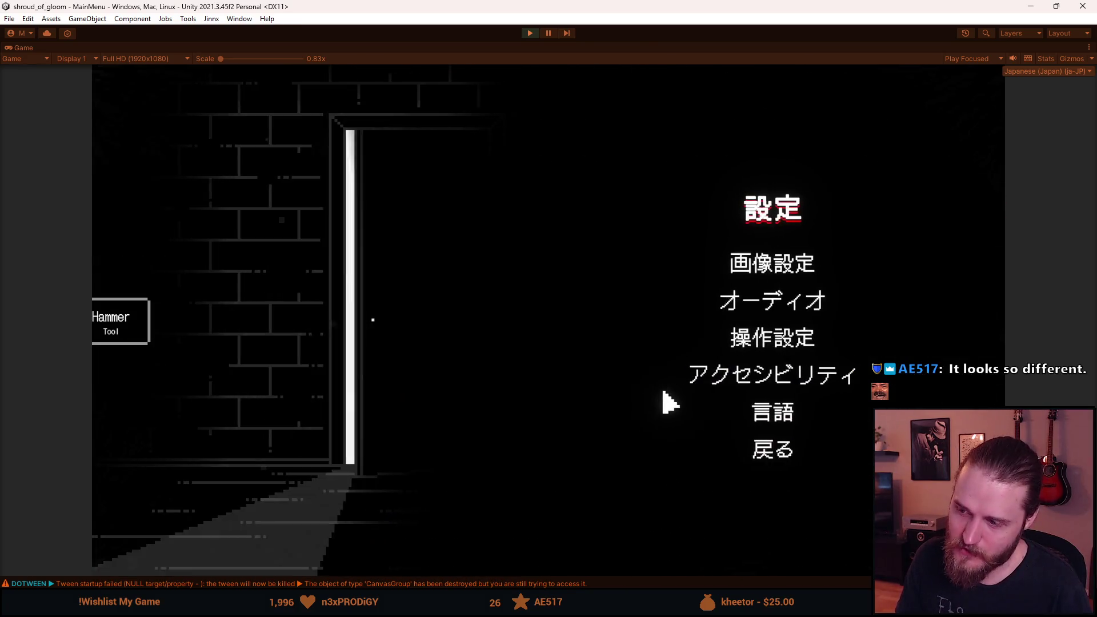
left_click(773, 413)
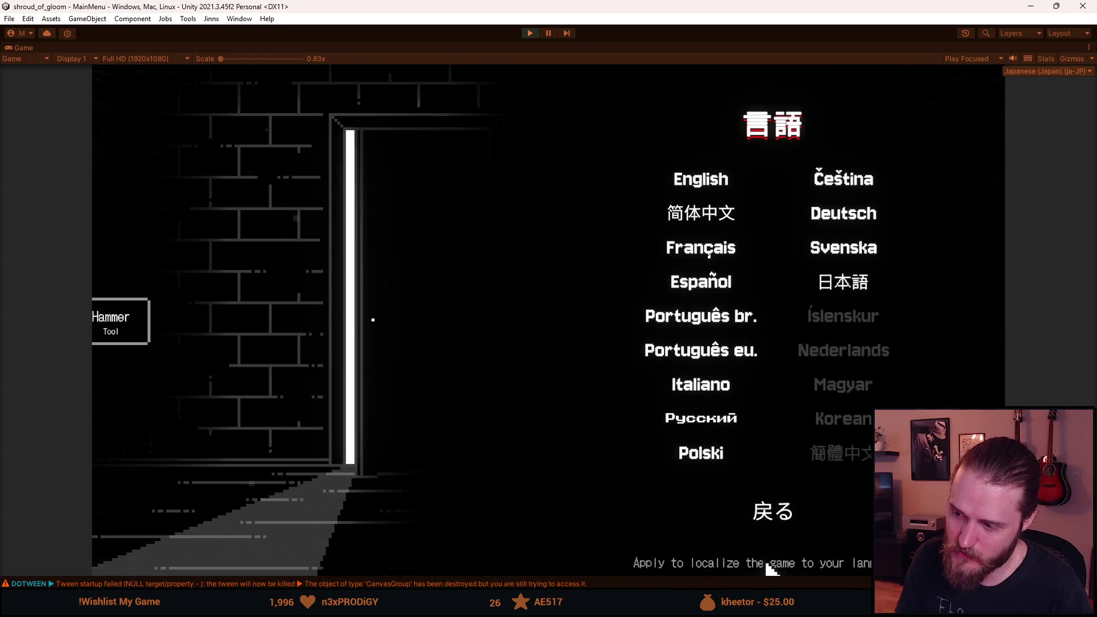
left_click(783, 514)
left_click(782, 463)
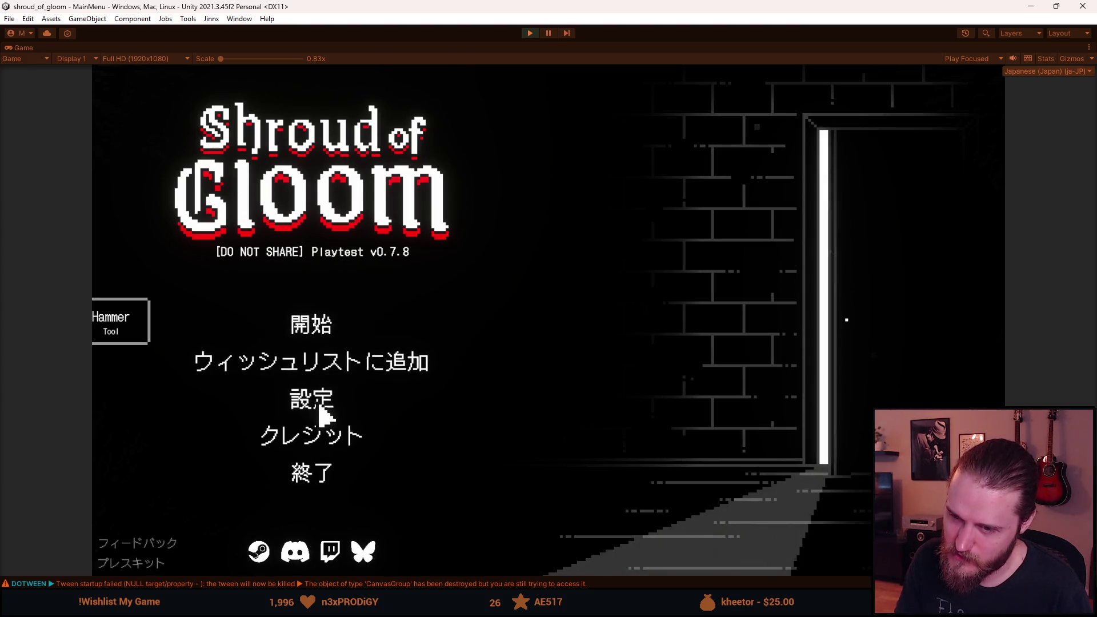
left_click(322, 451)
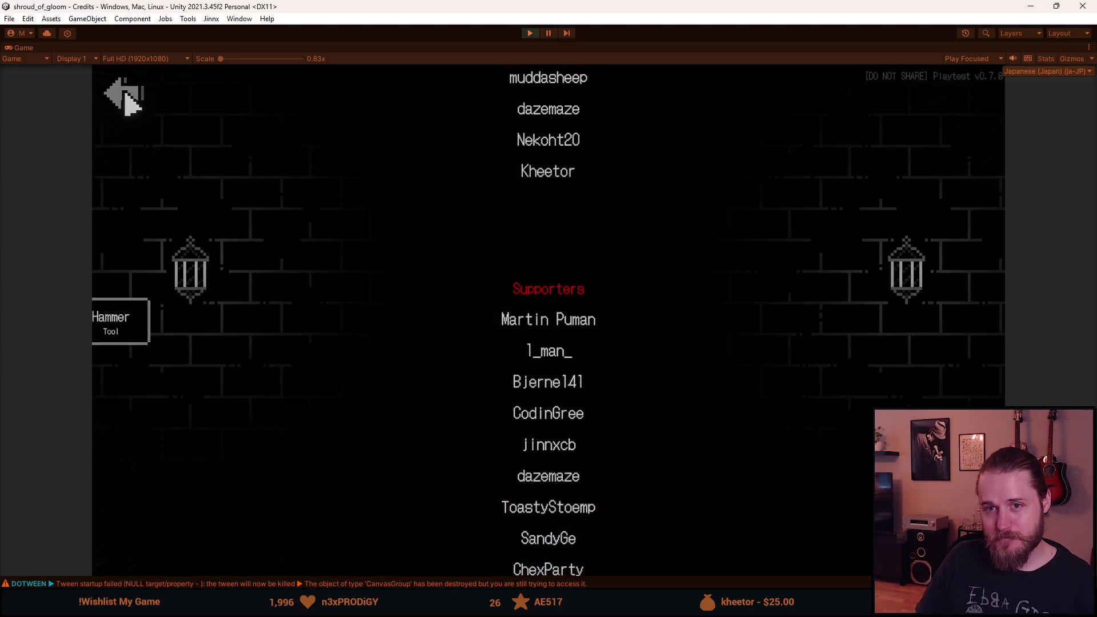
left_click(127, 103)
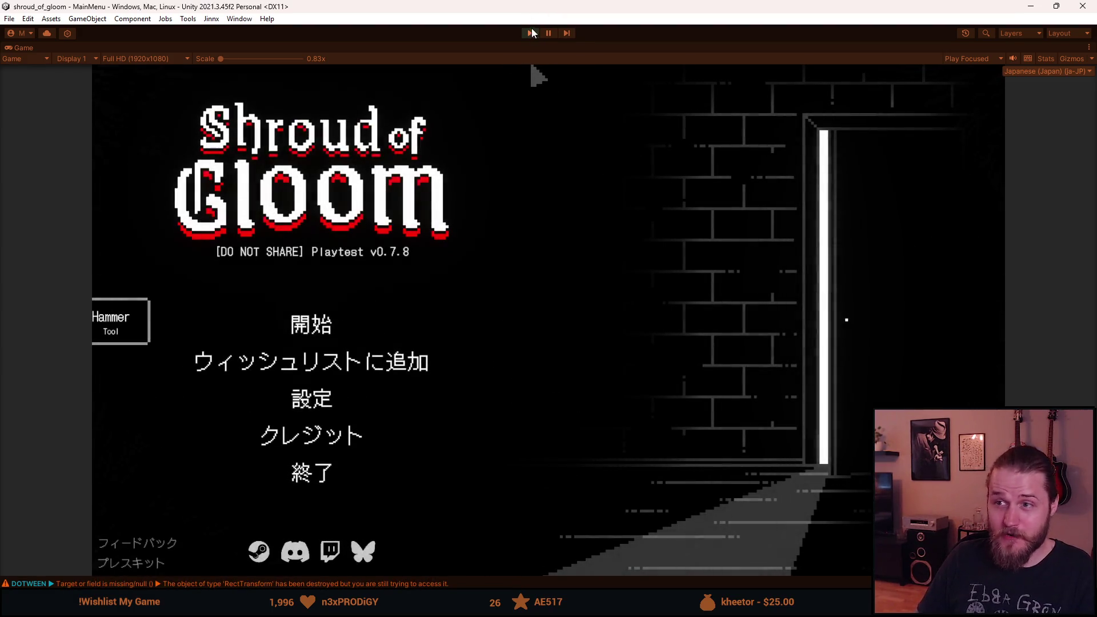
- Stop the game and switch to the browser showing the Probly12 font page
left_click(531, 32)
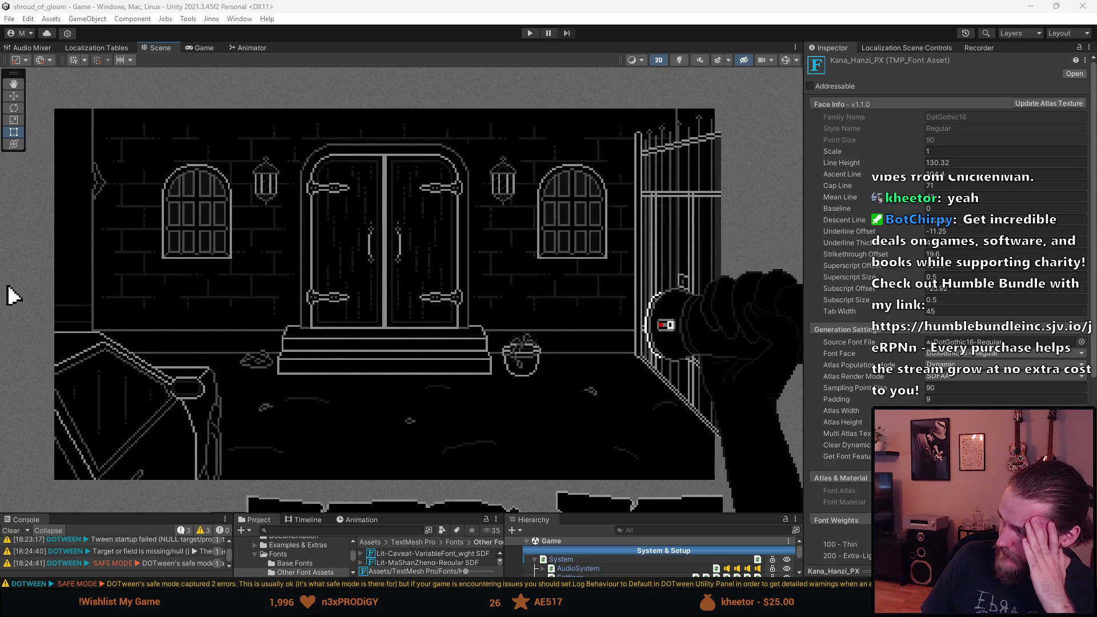
key("alt+Tab")
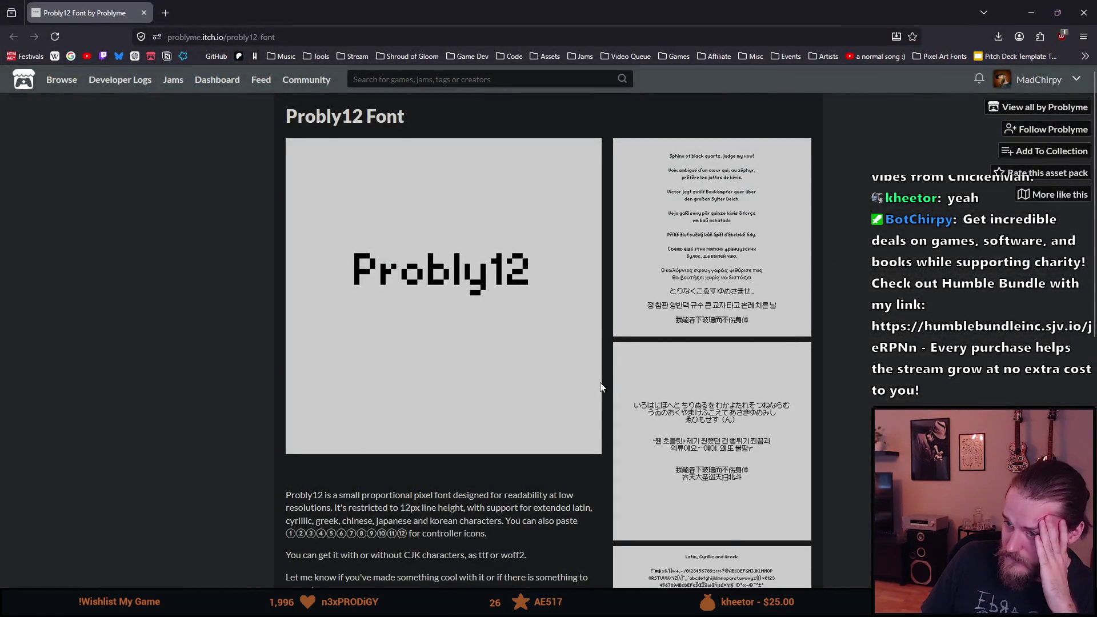
scroll(601, 382, "down", 3)
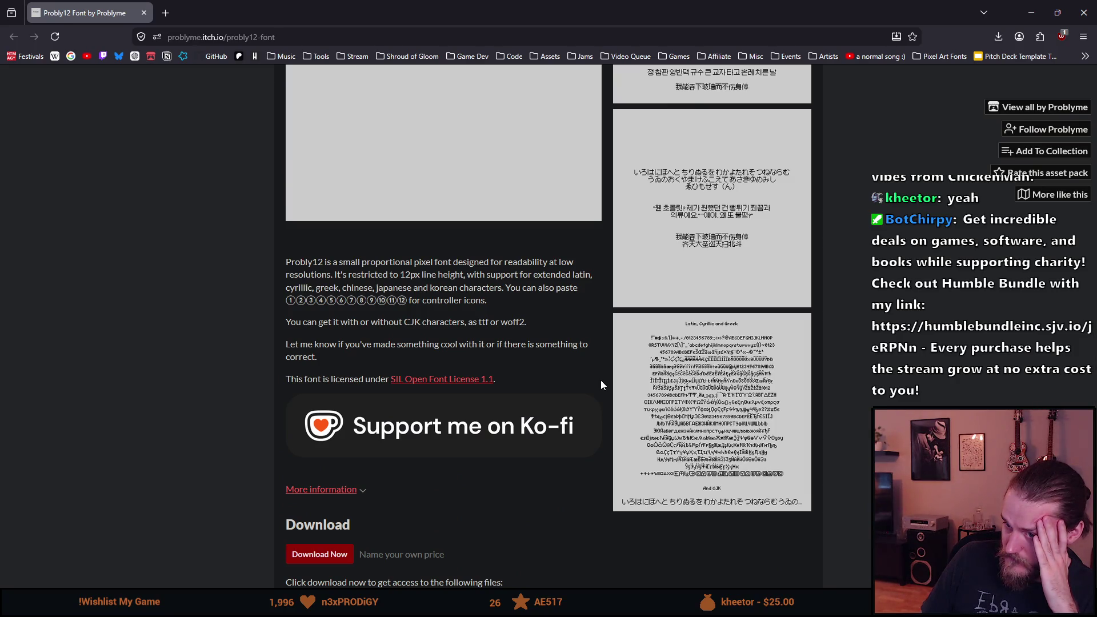
scroll(601, 379, "down", 1)
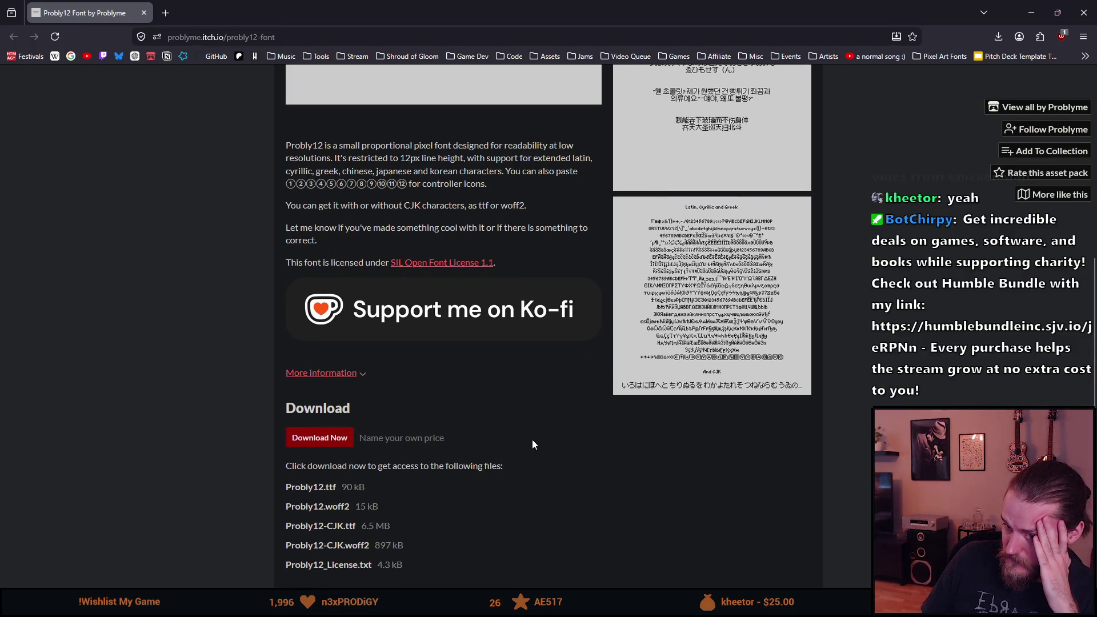
scroll(533, 441, "down", 3)
scroll(531, 444, "up", 8)
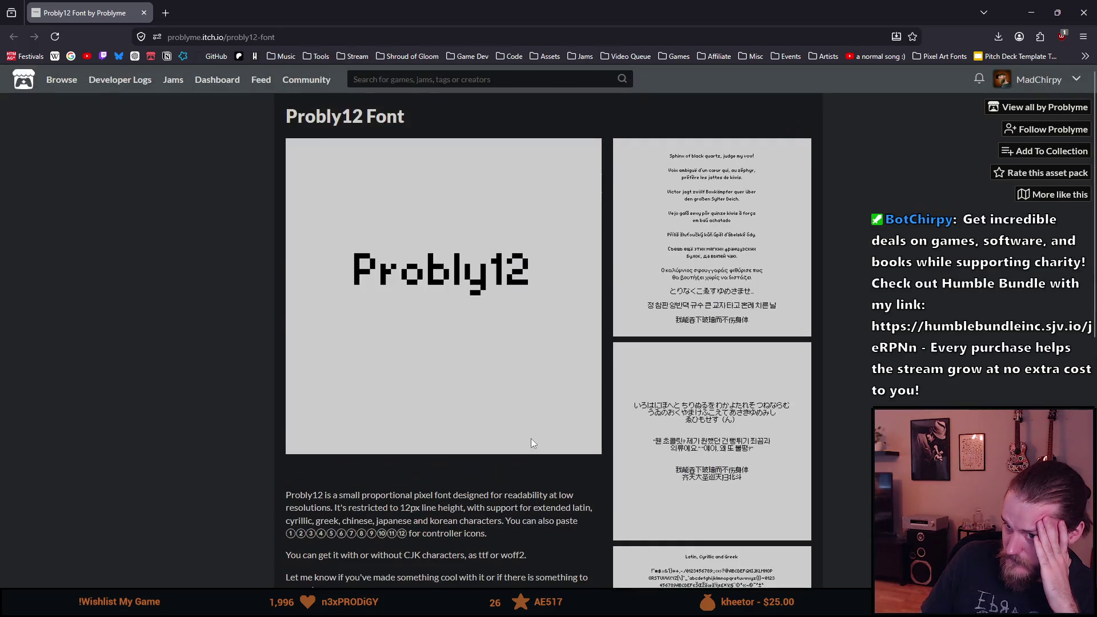
left_click(144, 13)
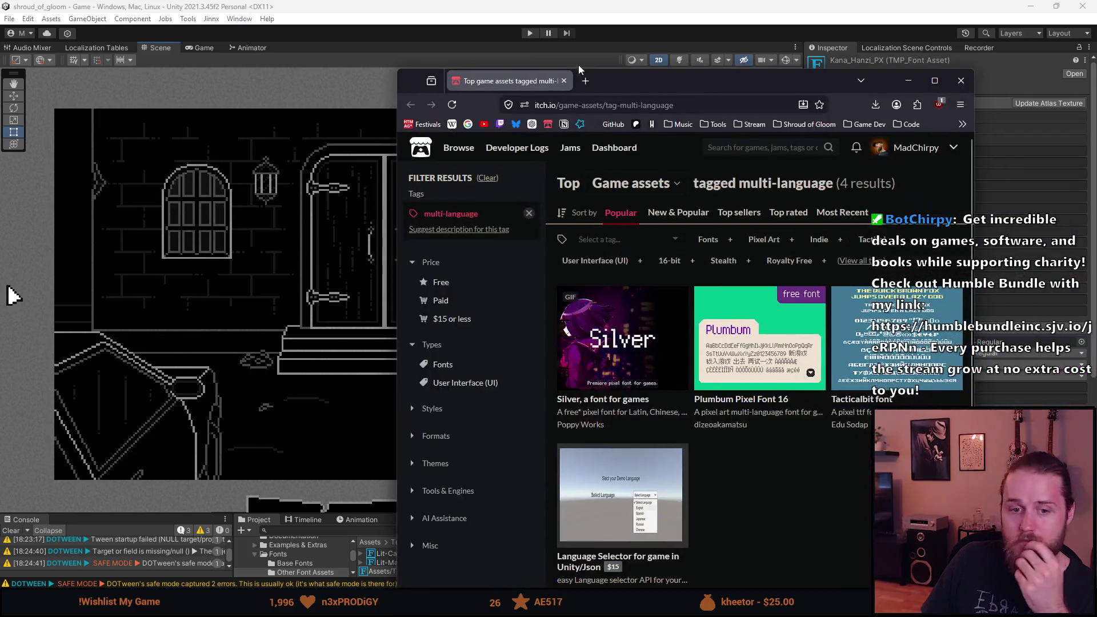
- Maximize the browser and page through the enlarged Language Selector screenshots
left_click_drag(697, 79, 568, 8)
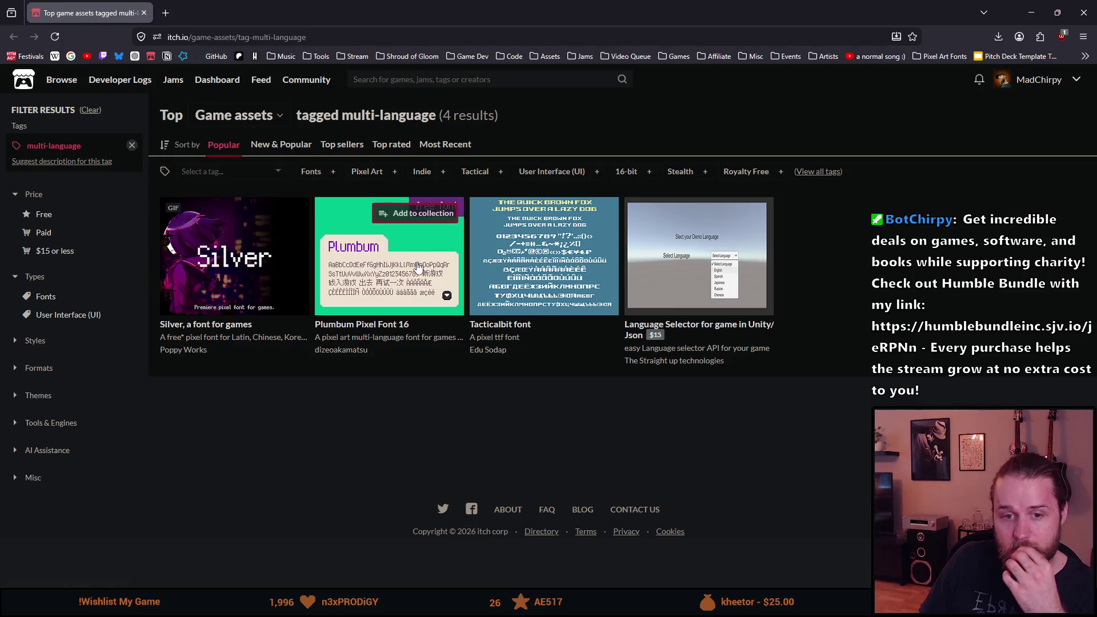
mouse_move(418, 267)
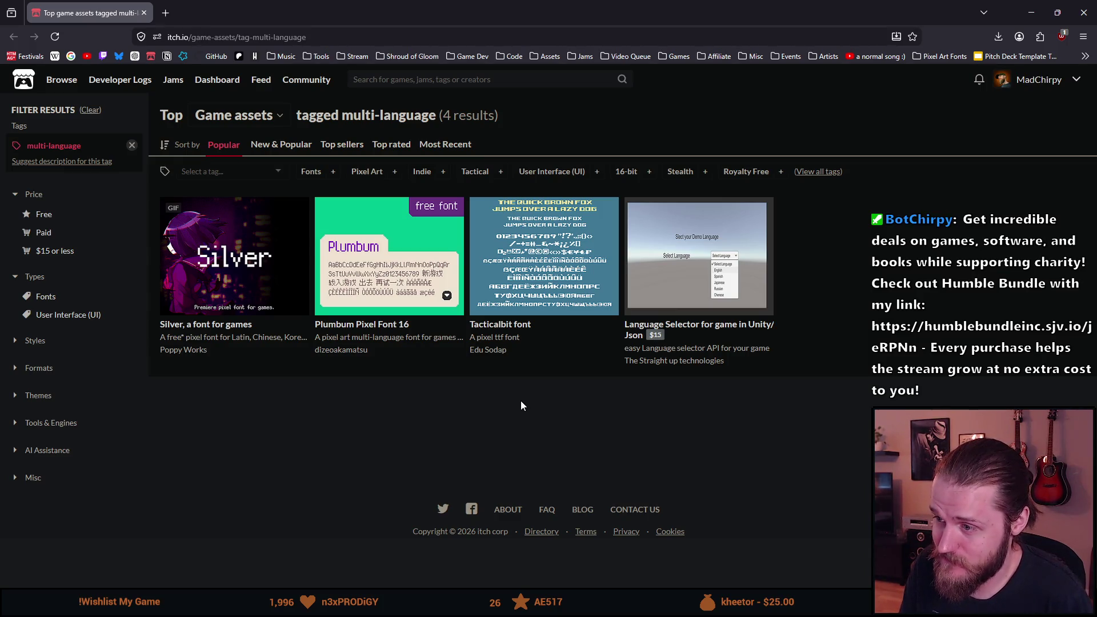
mouse_move(557, 305)
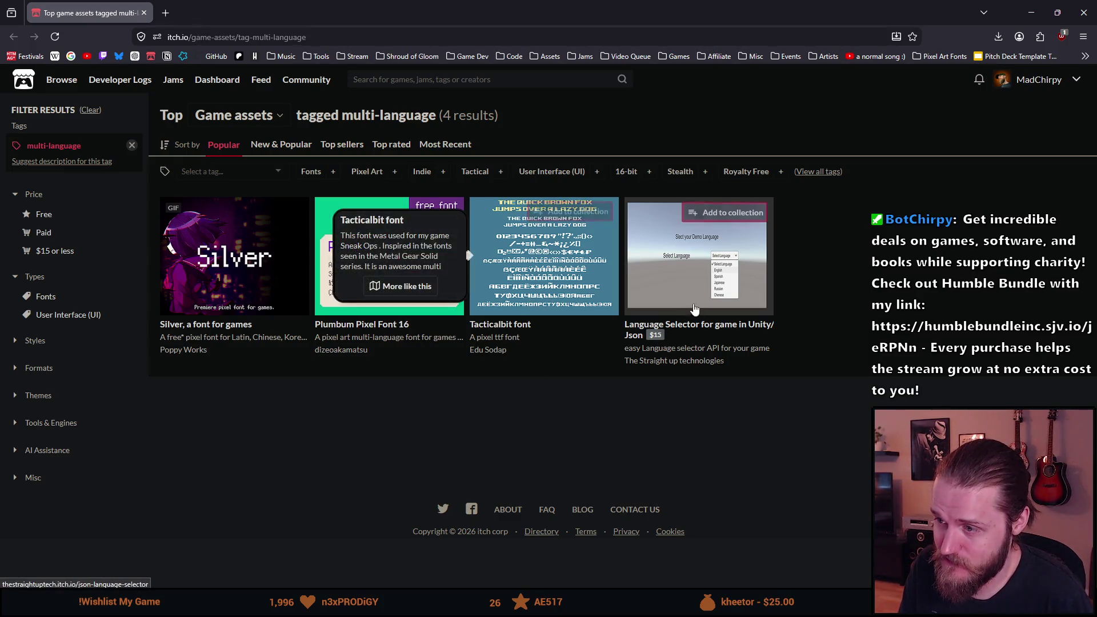
mouse_move(682, 303)
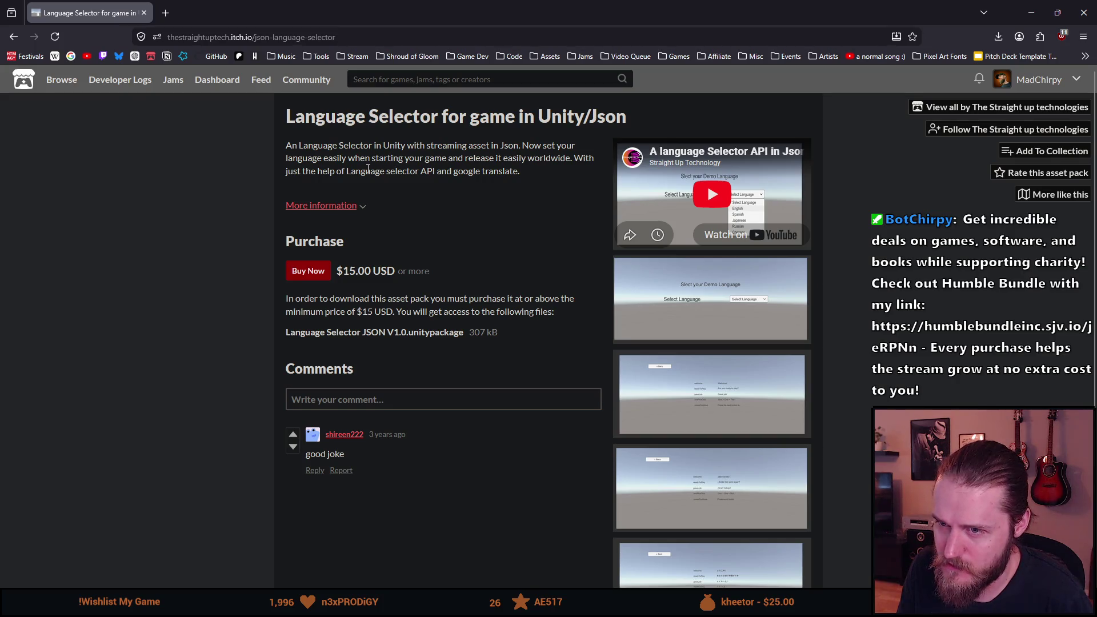
left_click(656, 303)
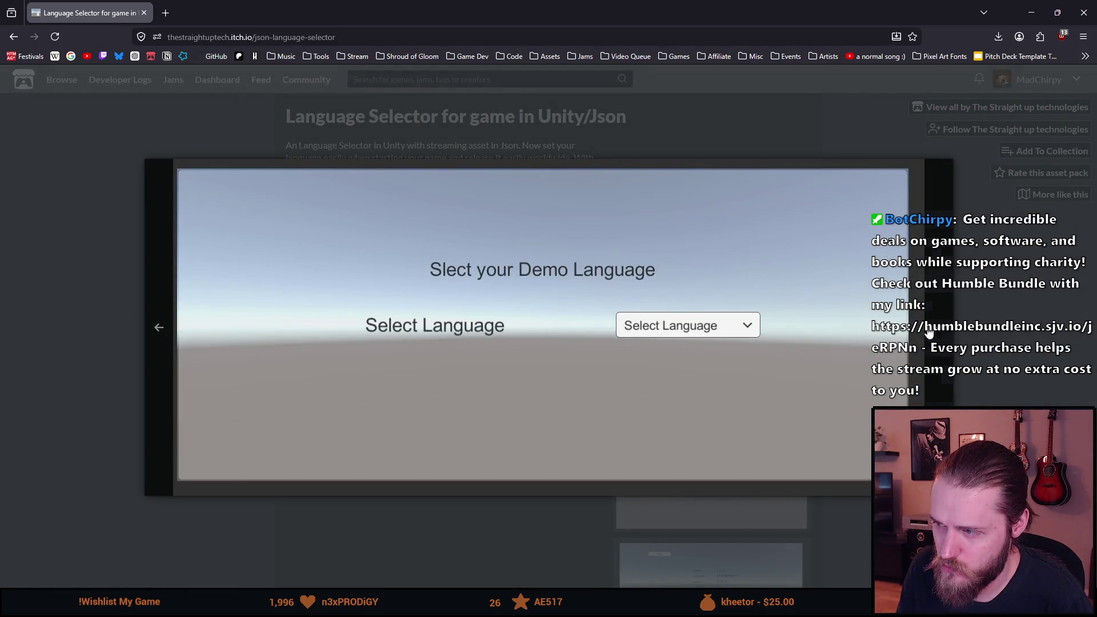
left_click(931, 331)
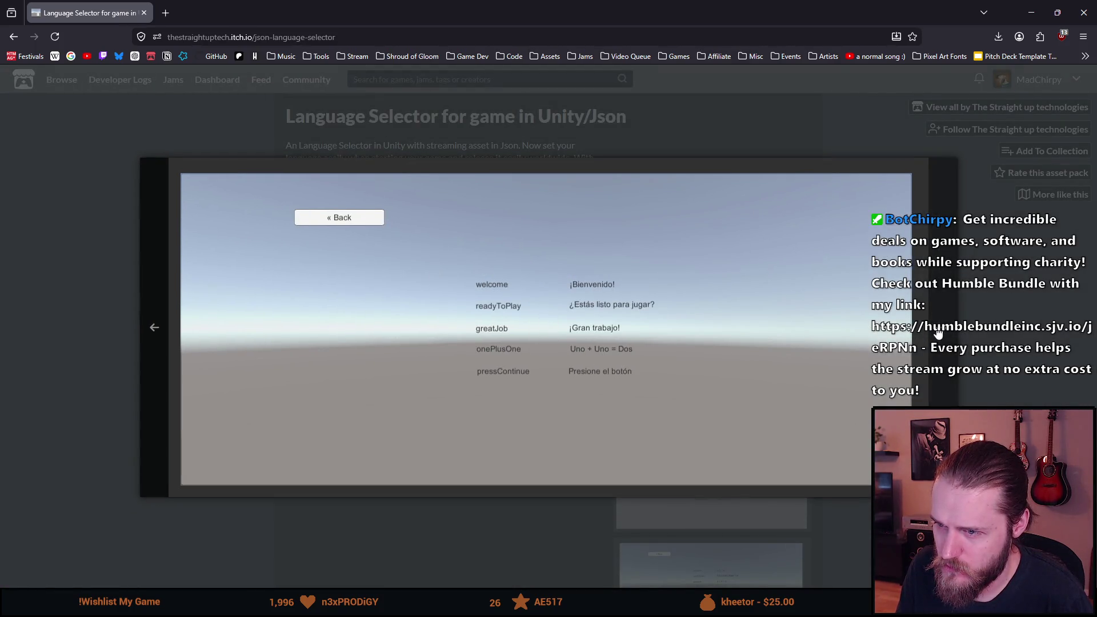
key("Escape")
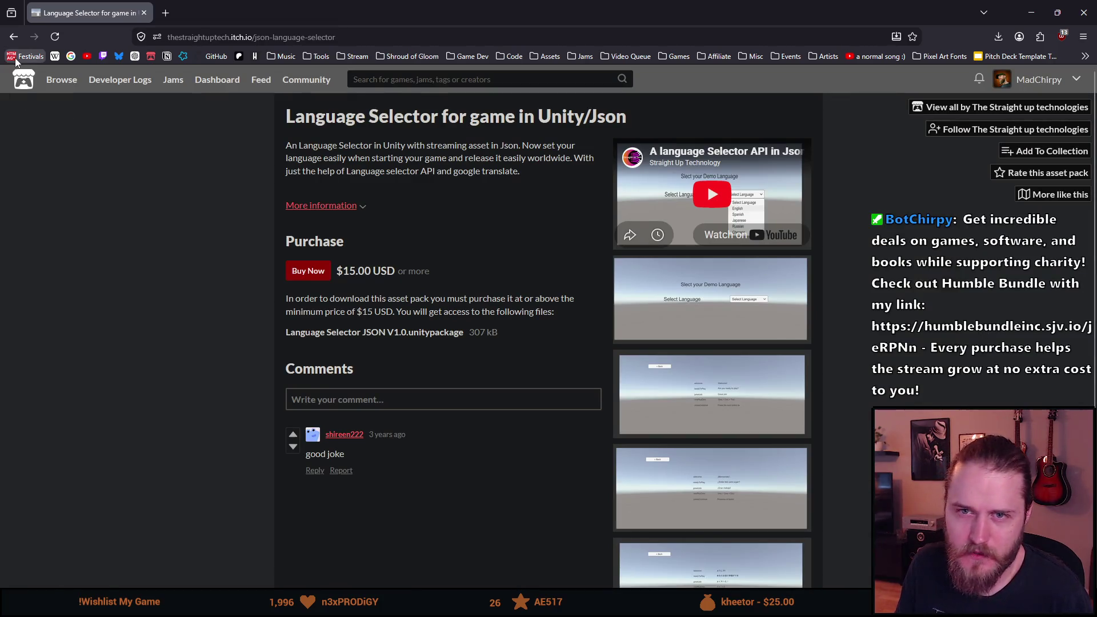
- Return to the multi-language assets list and open Plumbum Pixel Font 16 in a new tab
left_click(14, 36)
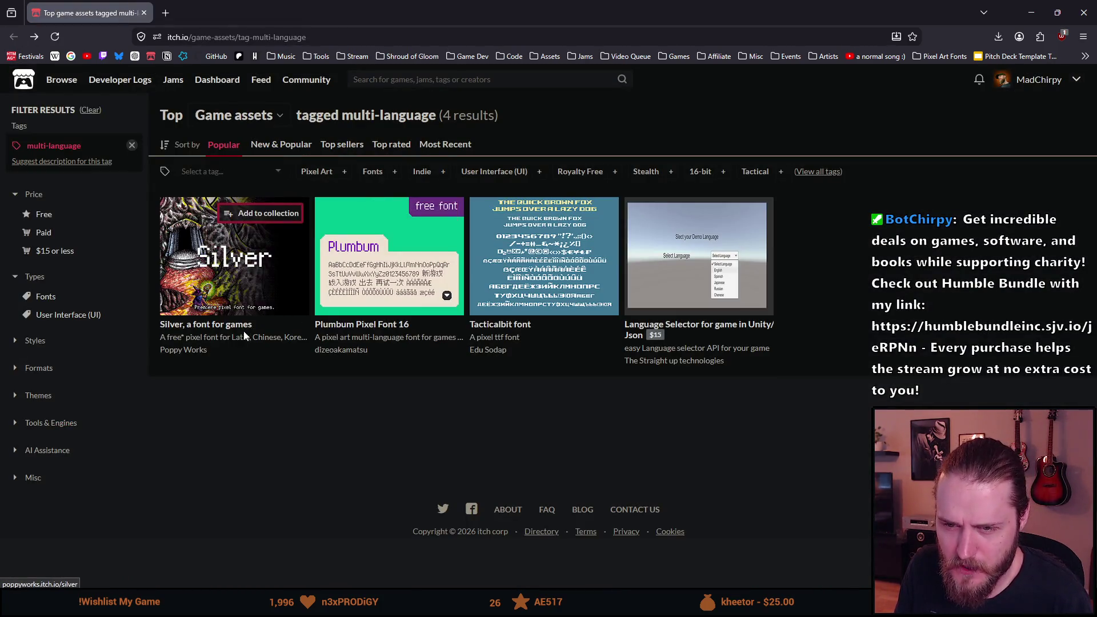
middle_click(343, 331)
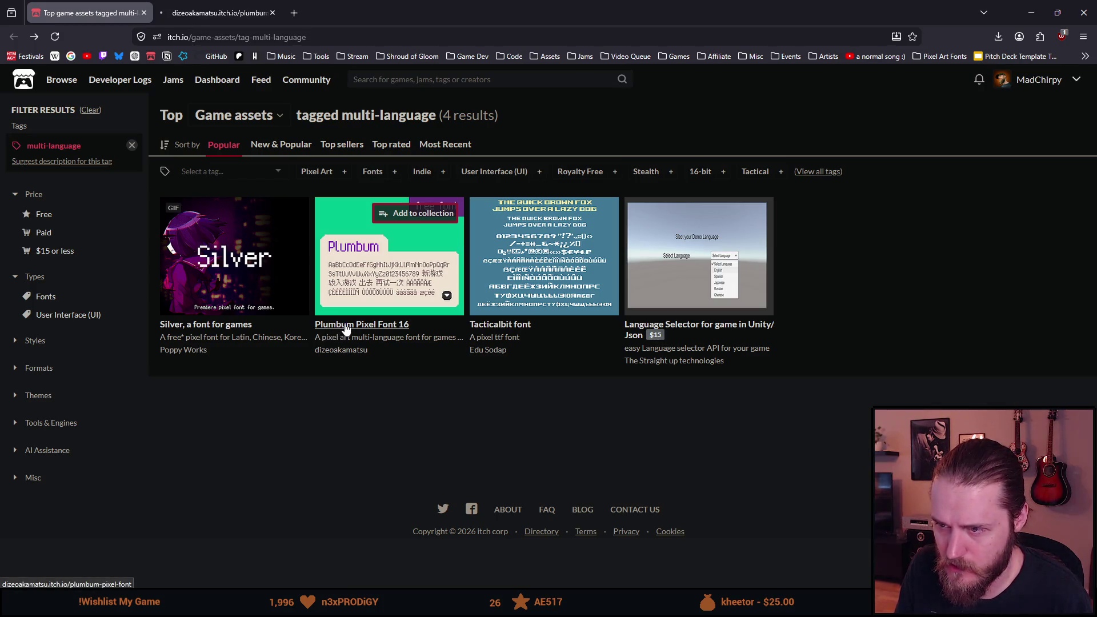
left_click(220, 7)
- Read Plumbum's description of its supported characters and enlarge the first gameplay screenshot
scroll(211, 196, "down", 2)
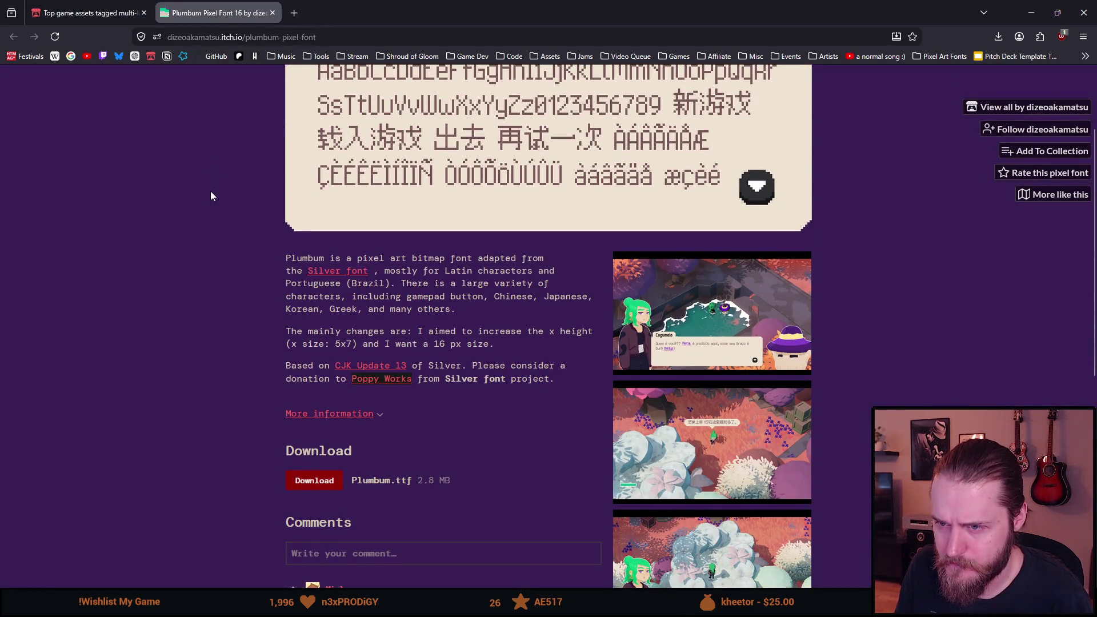
scroll(211, 195, "down", 1)
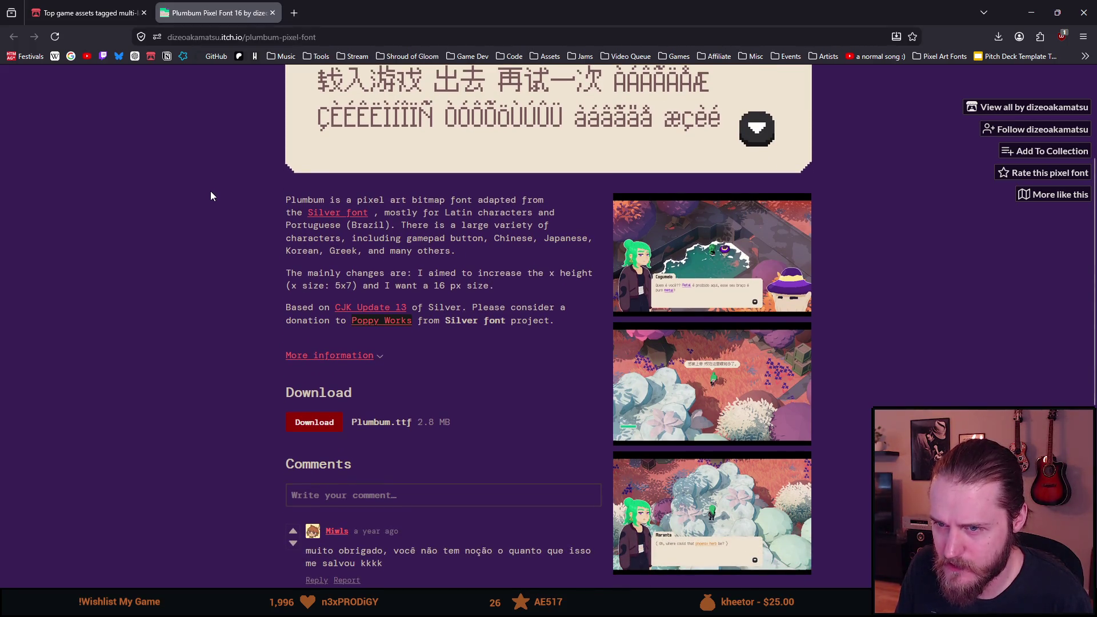
scroll(211, 195, "down", 1)
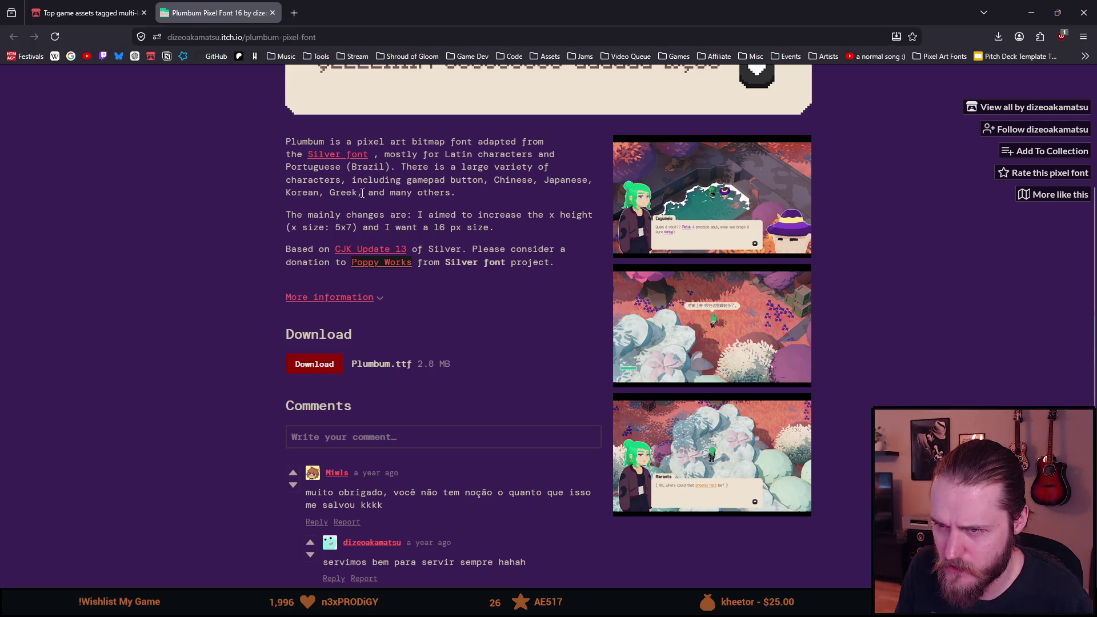
mouse_move(401, 181)
left_mouse_down()
mouse_move(286, 167)
mouse_move(394, 193)
mouse_move(347, 185)
left_mouse_up()
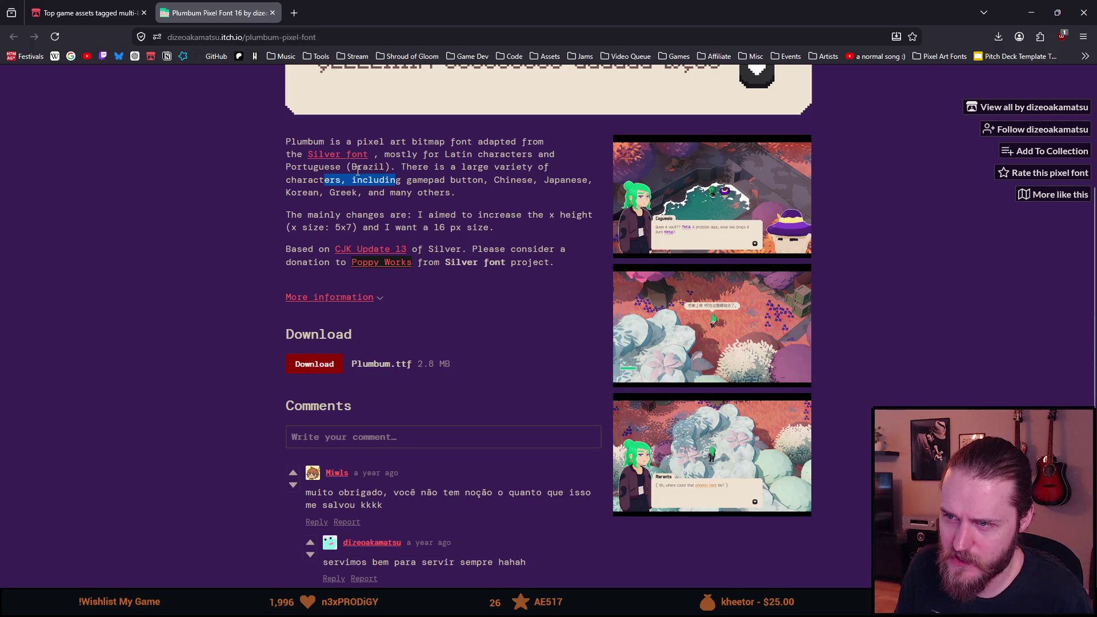
left_click_drag(423, 167, 460, 179)
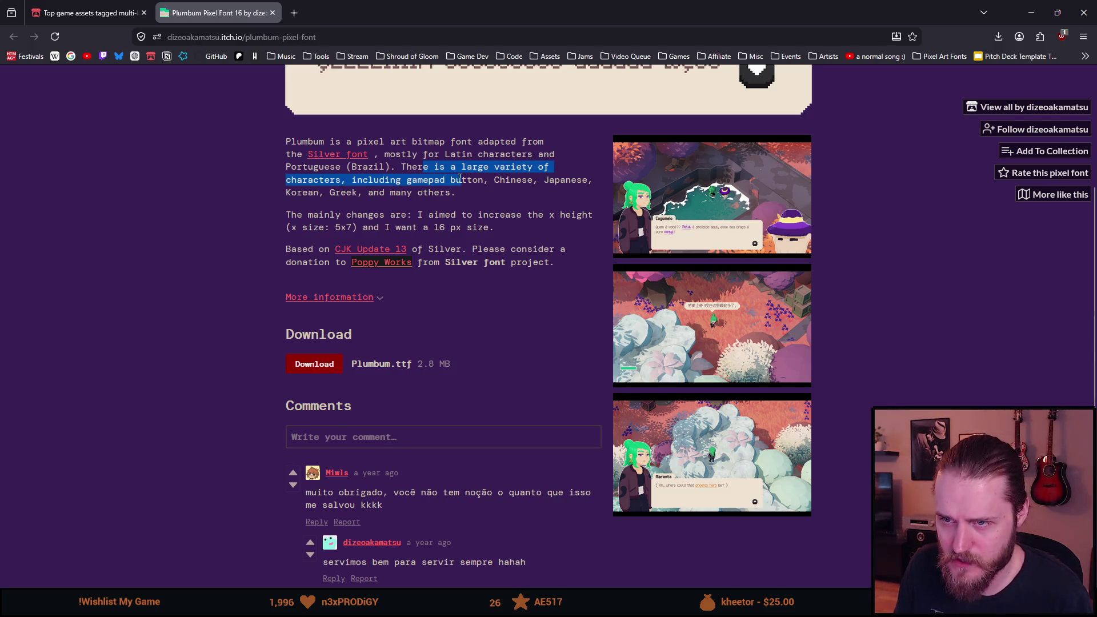
left_click(646, 227)
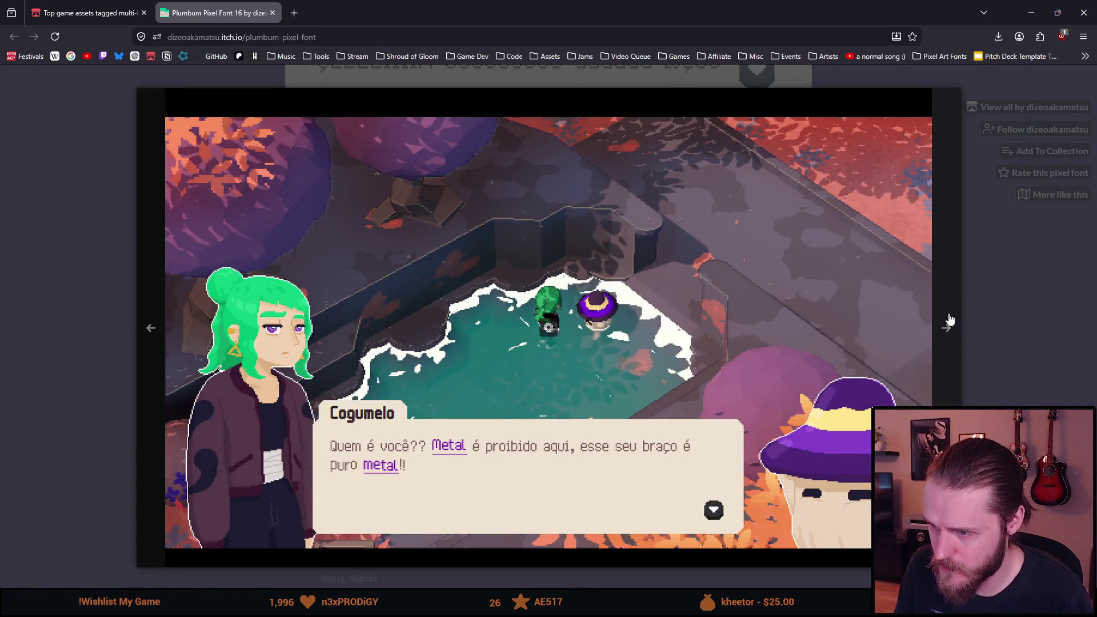
left_click(1006, 309)
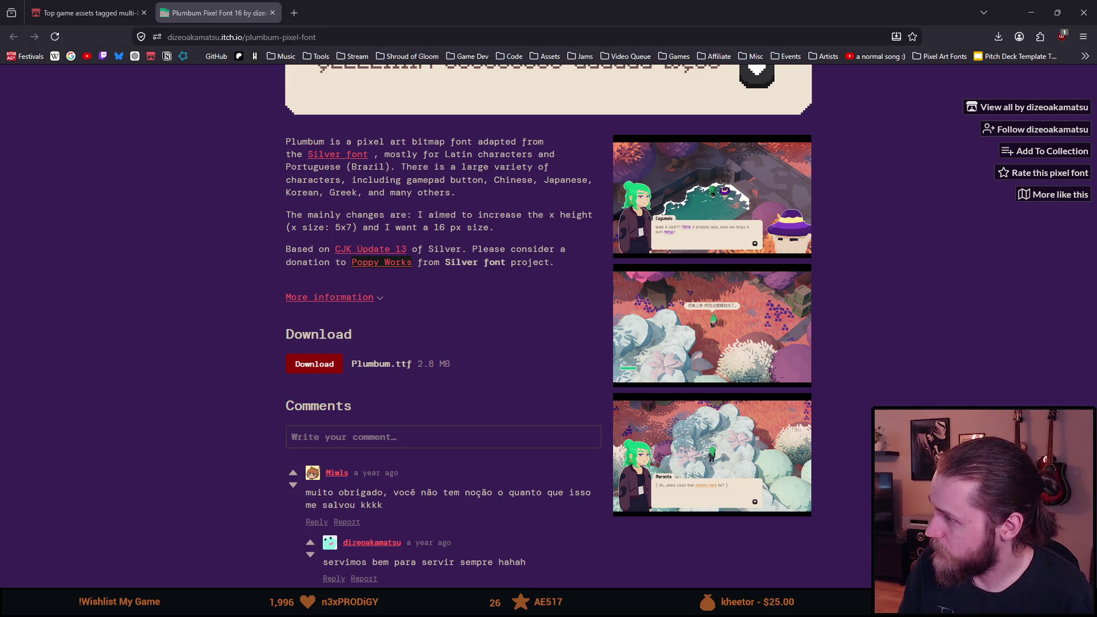
left_click(366, 13)
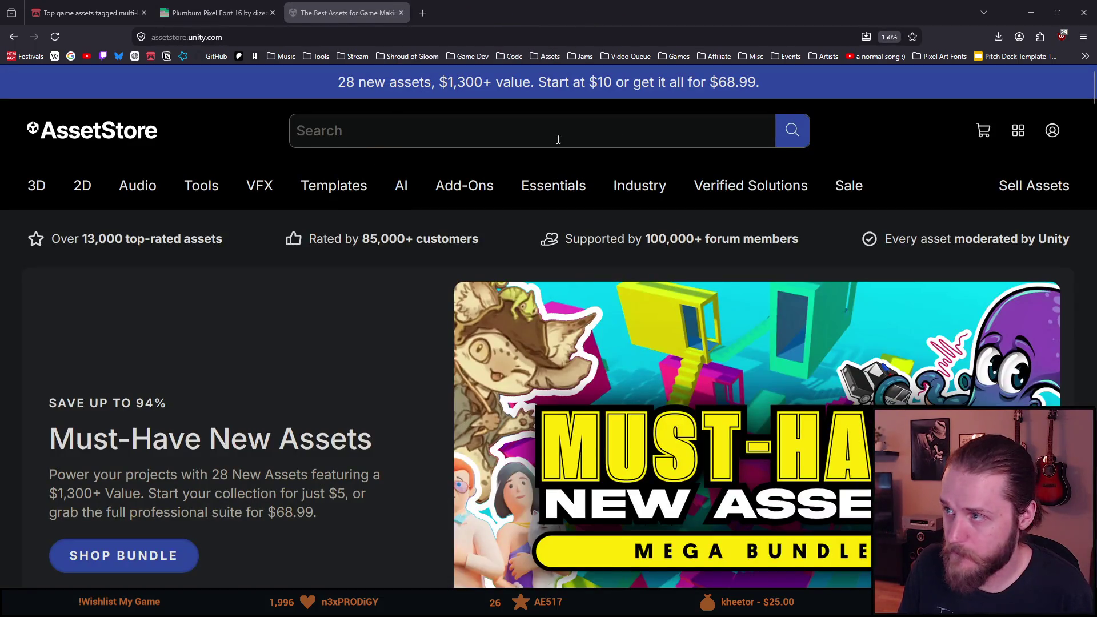
- Reset page zoom, open 2D > Fonts, and open Pixel Art Fonts and Pixel Fonts Megapack tabs
key("ctrl+0")
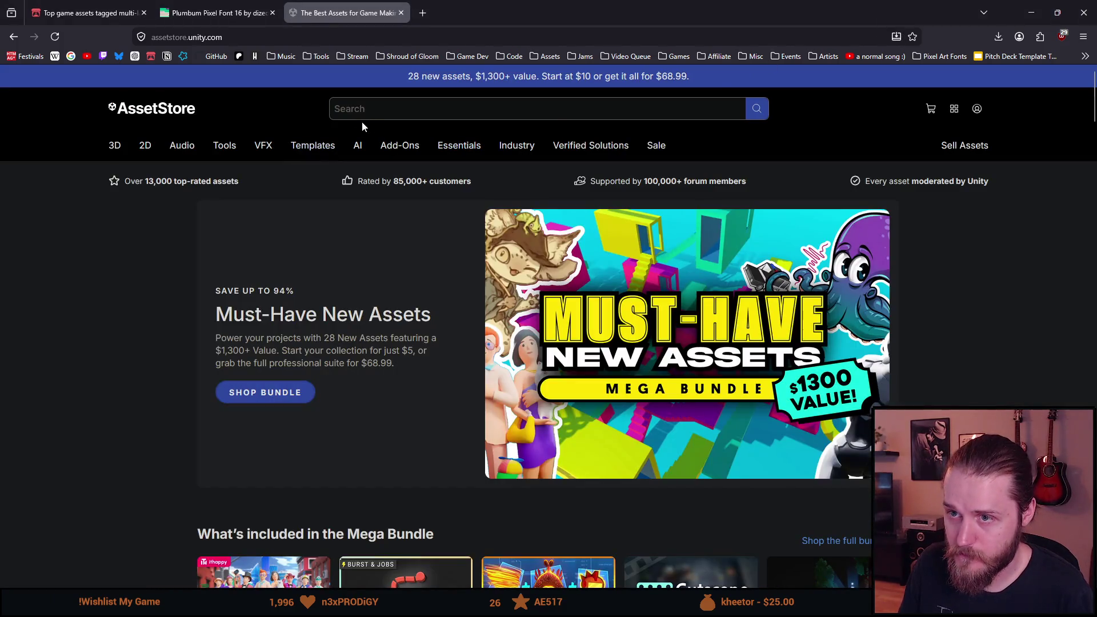
mouse_move(263, 145)
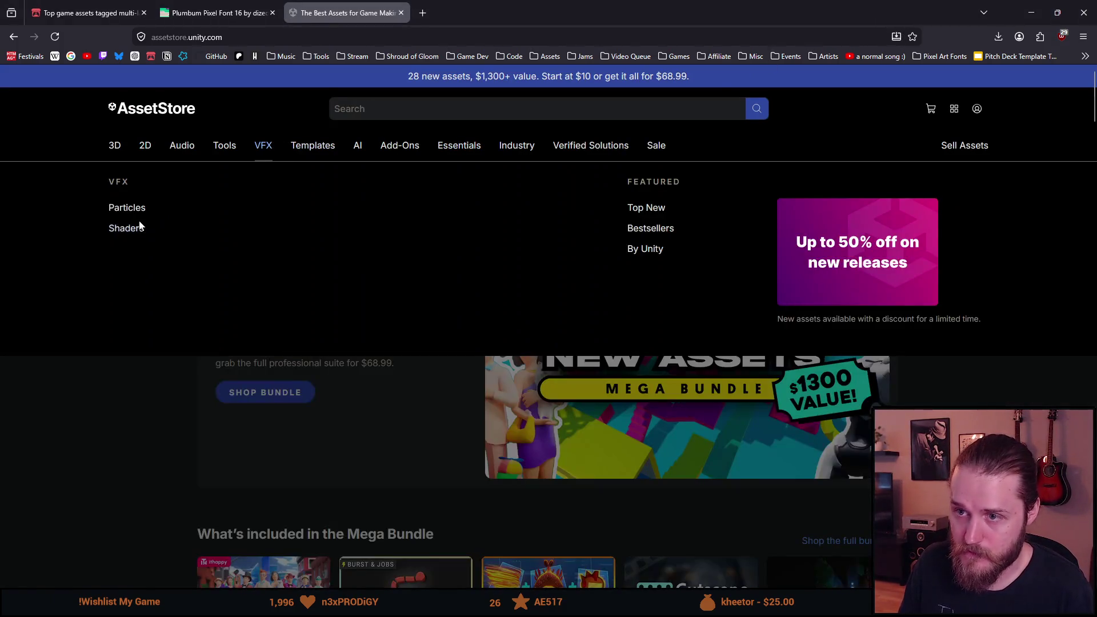
mouse_move(149, 153)
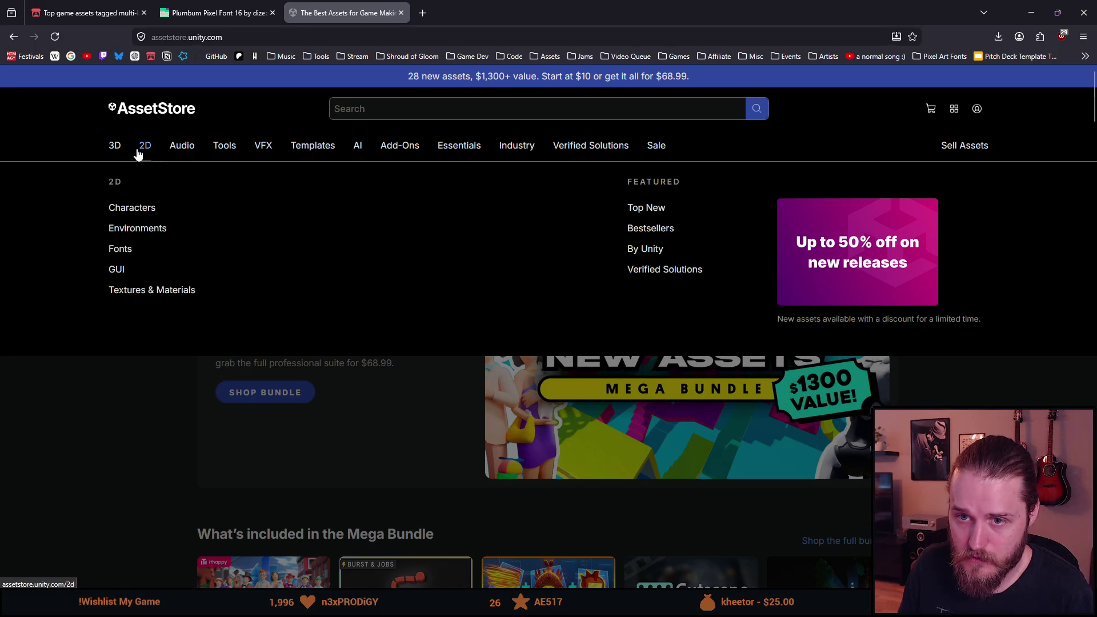
mouse_move(113, 152)
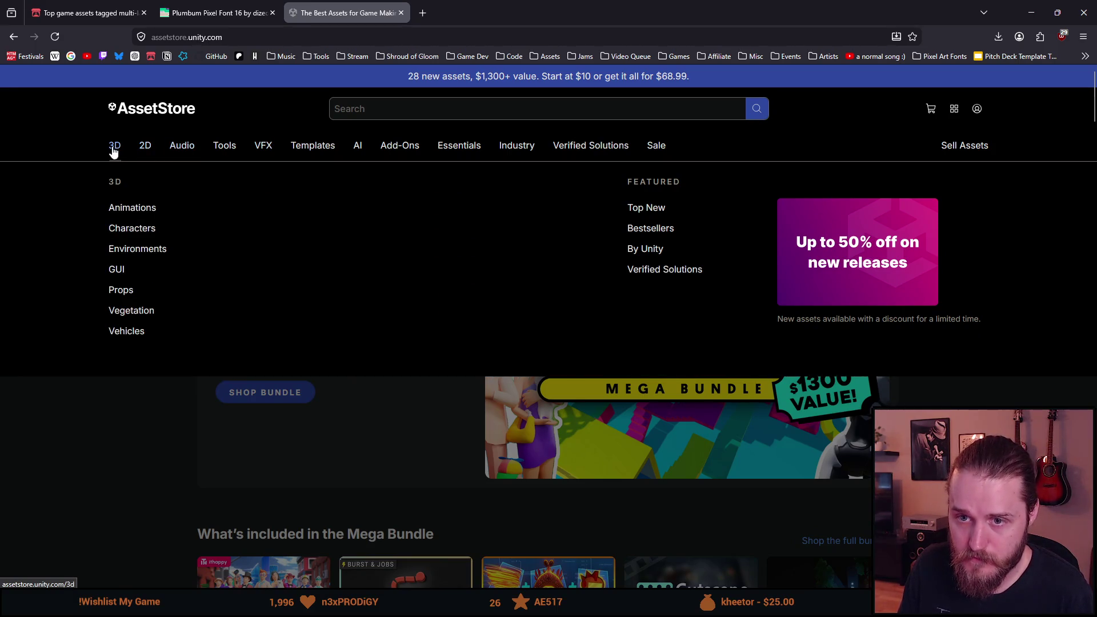
left_click(127, 251)
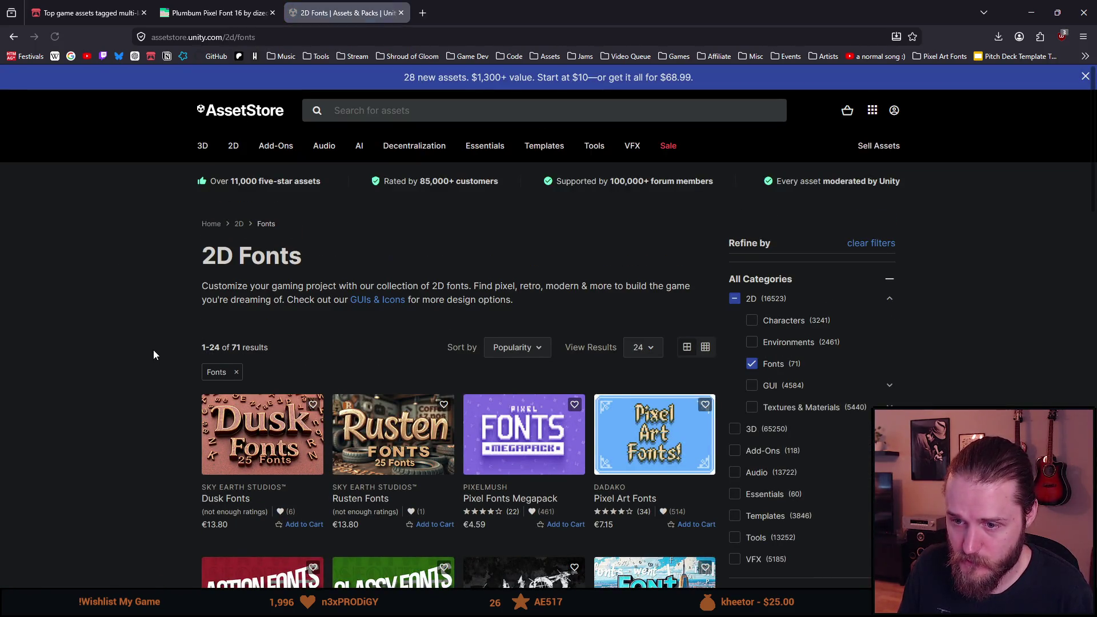
scroll(153, 350, "down", 2)
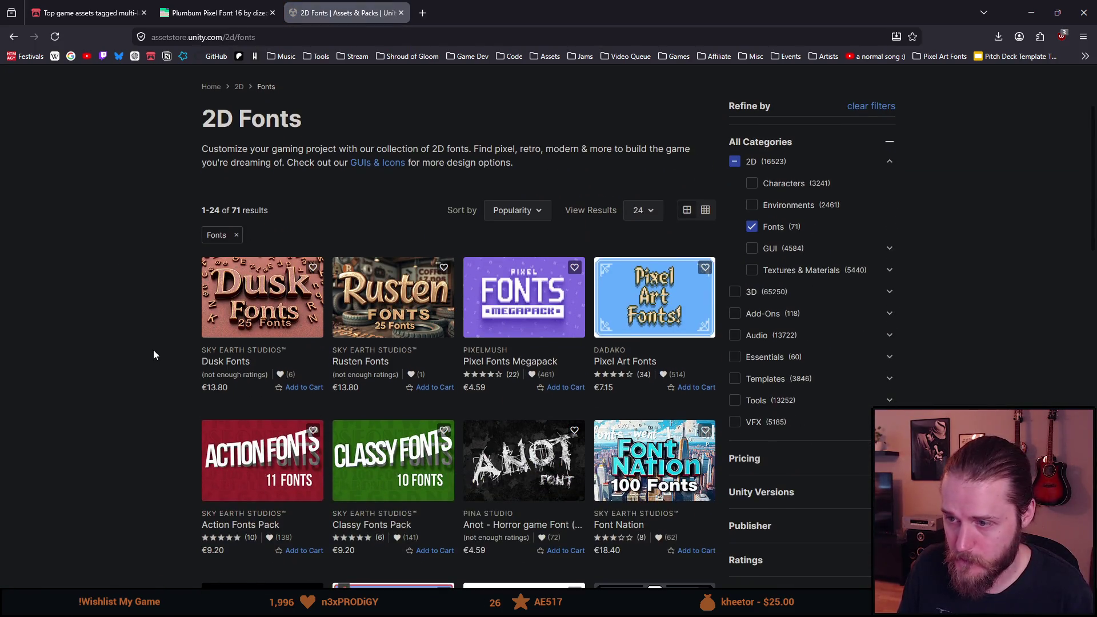
middle_click(632, 293)
middle_click(524, 296)
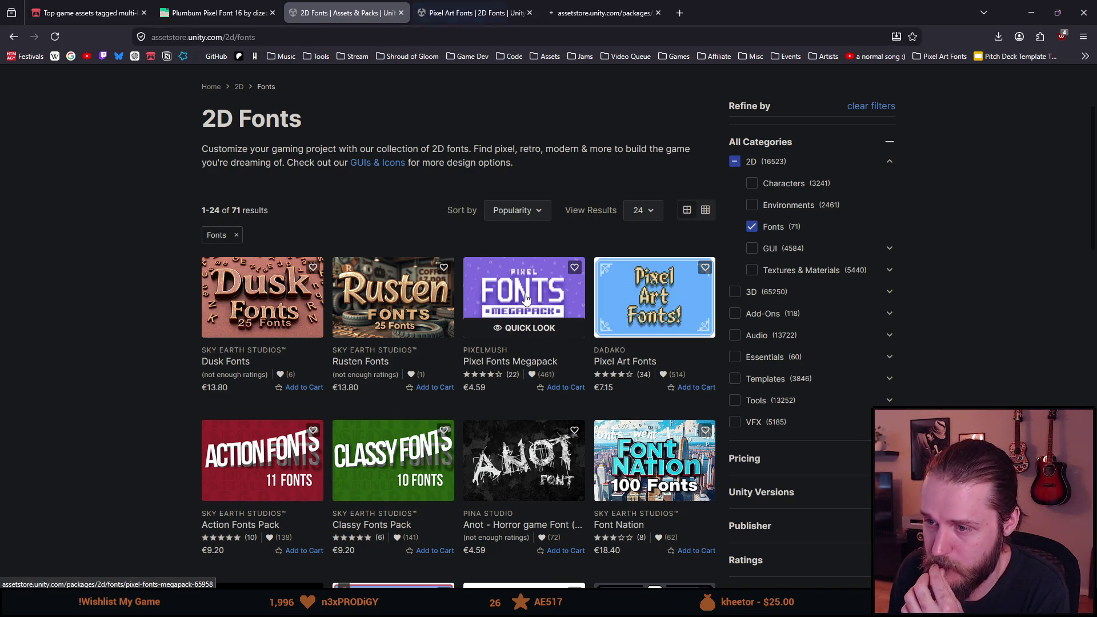
left_click(458, 13)
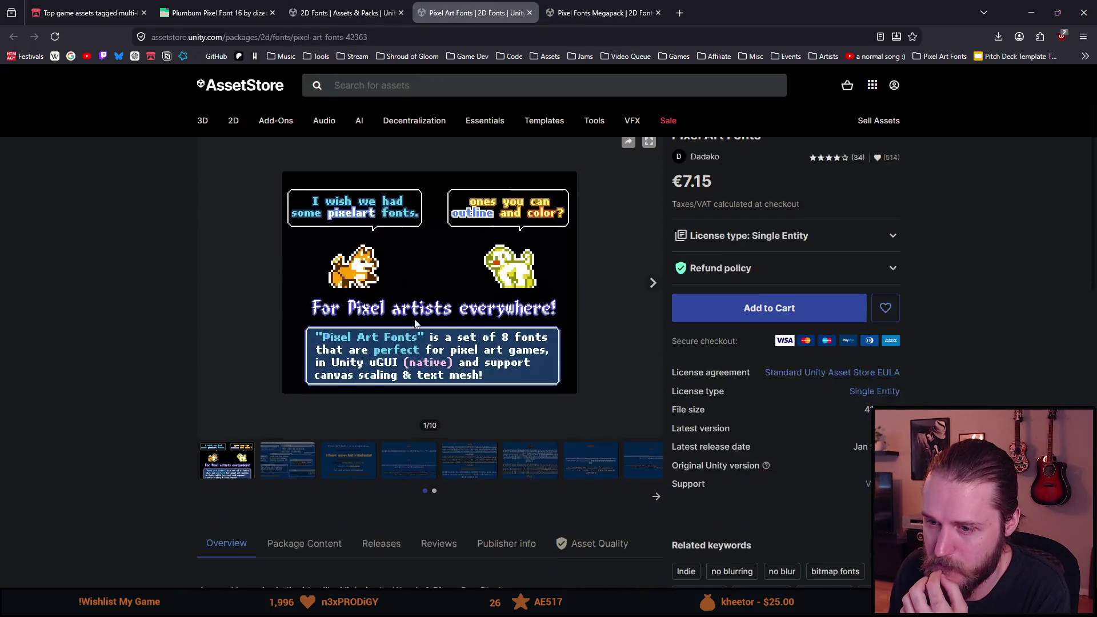
- Scroll through the Pixel Art Fonts overview covering its Latin-1 character support, then back to the top
scroll(415, 323, "down", 3)
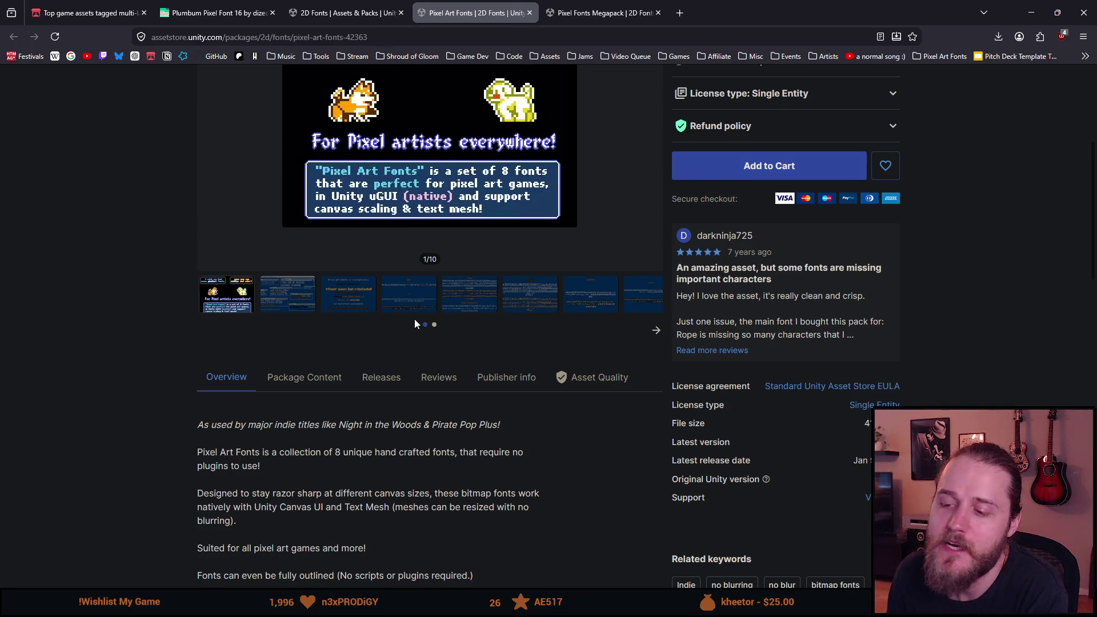
scroll(415, 323, "down", 3)
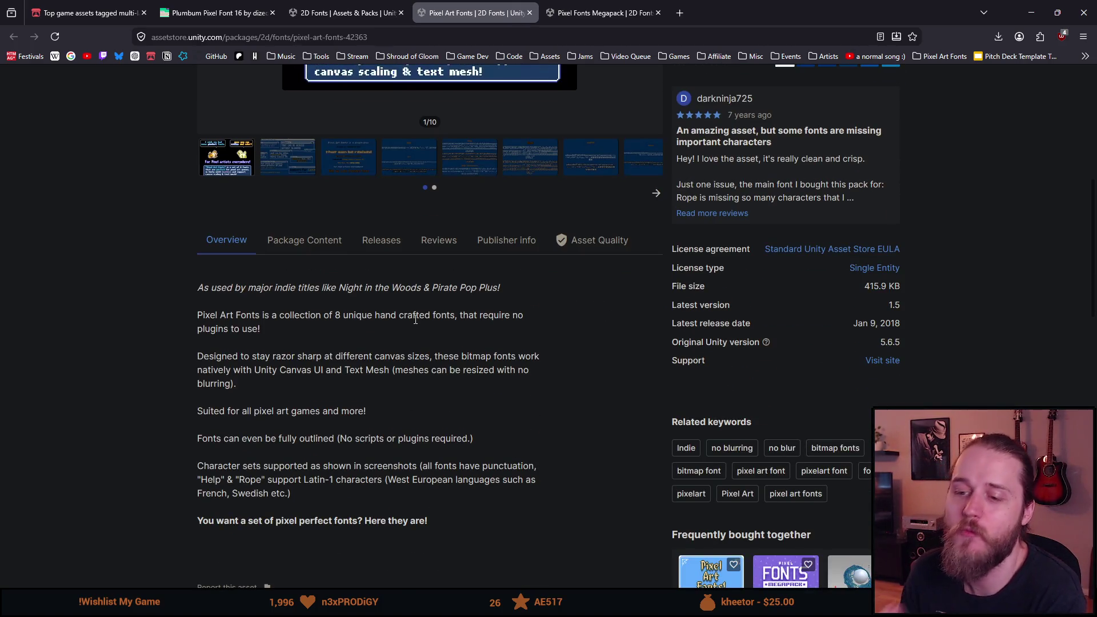
scroll(416, 320, "down", 1)
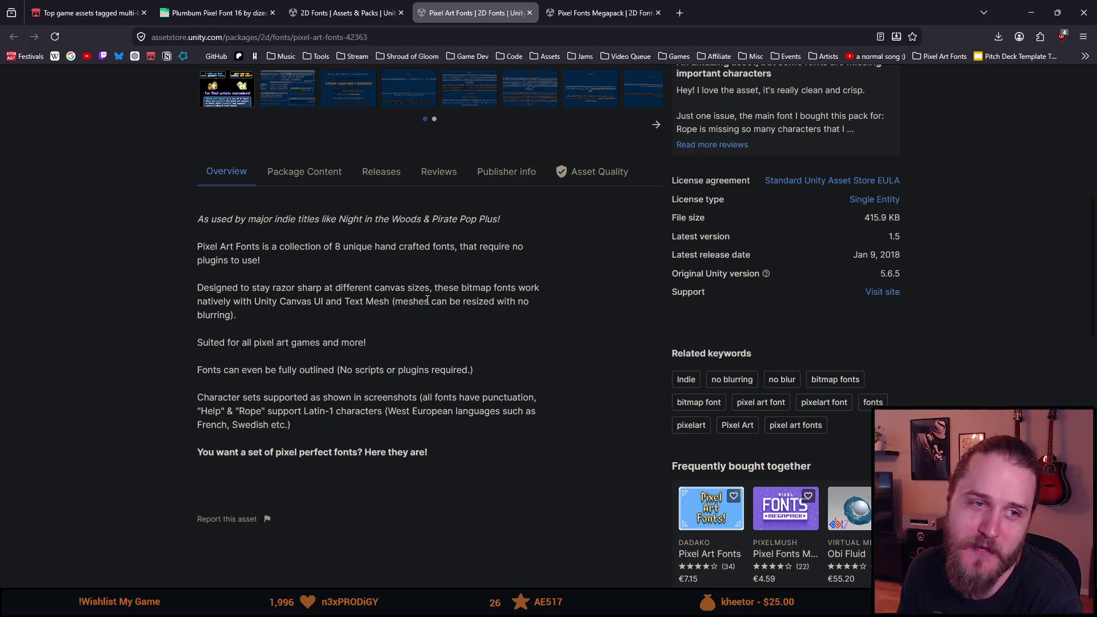
scroll(440, 254, "up", 8)
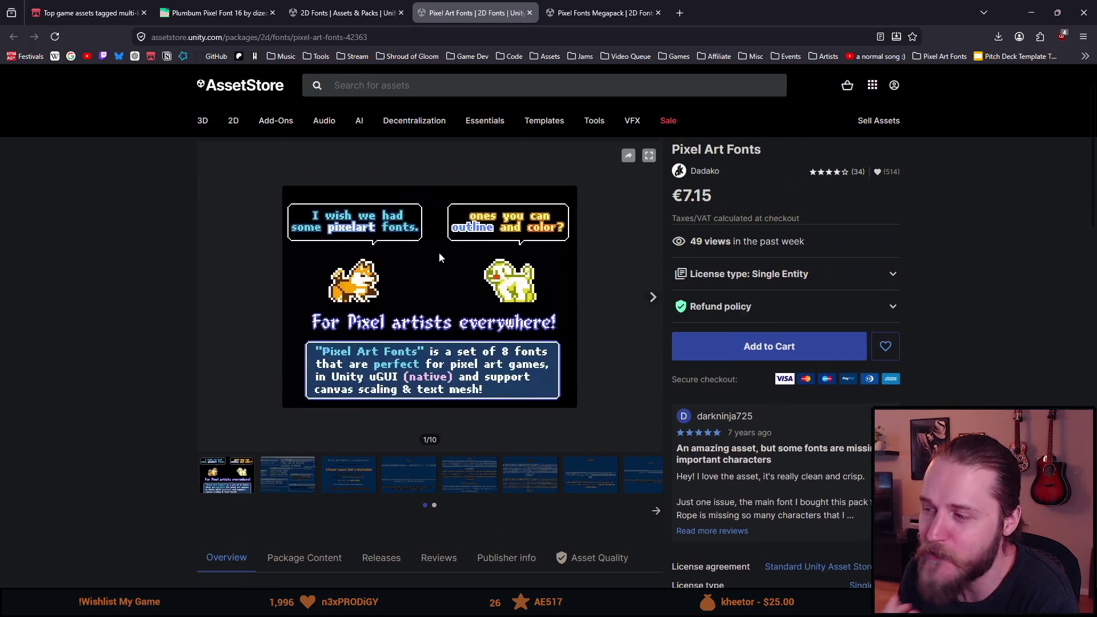
scroll(445, 252, "up", 2)
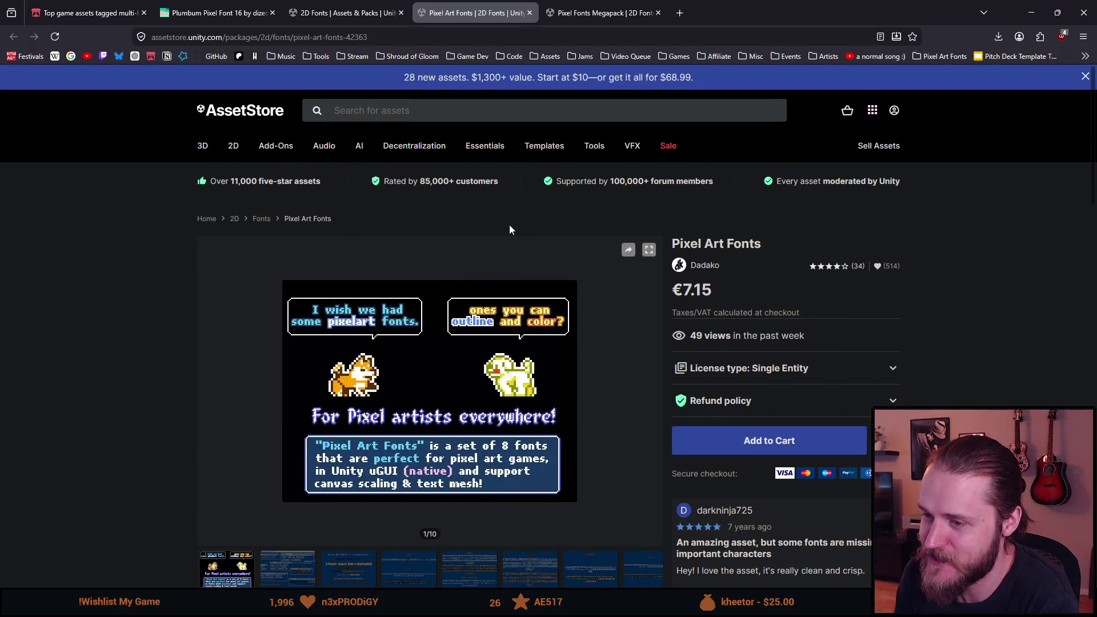
mouse_move(507, 149)
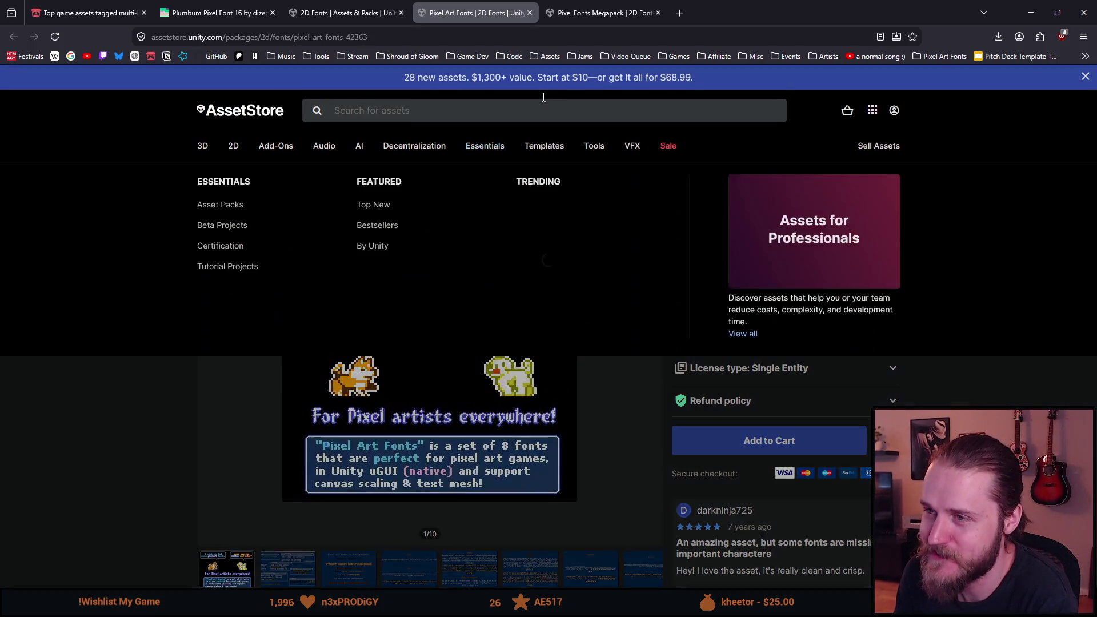
- Close Pixel Art Fonts and read the Pixel Fonts Megapack description: 17 bitmap fonts, €4.59
left_click(529, 13)
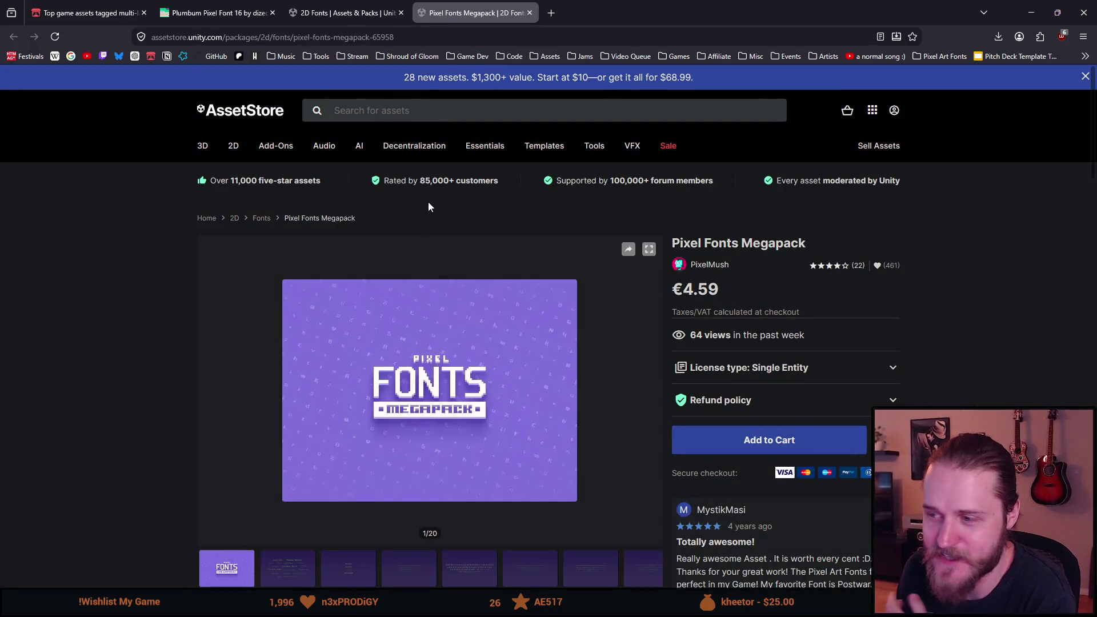
scroll(420, 207, "down", 6)
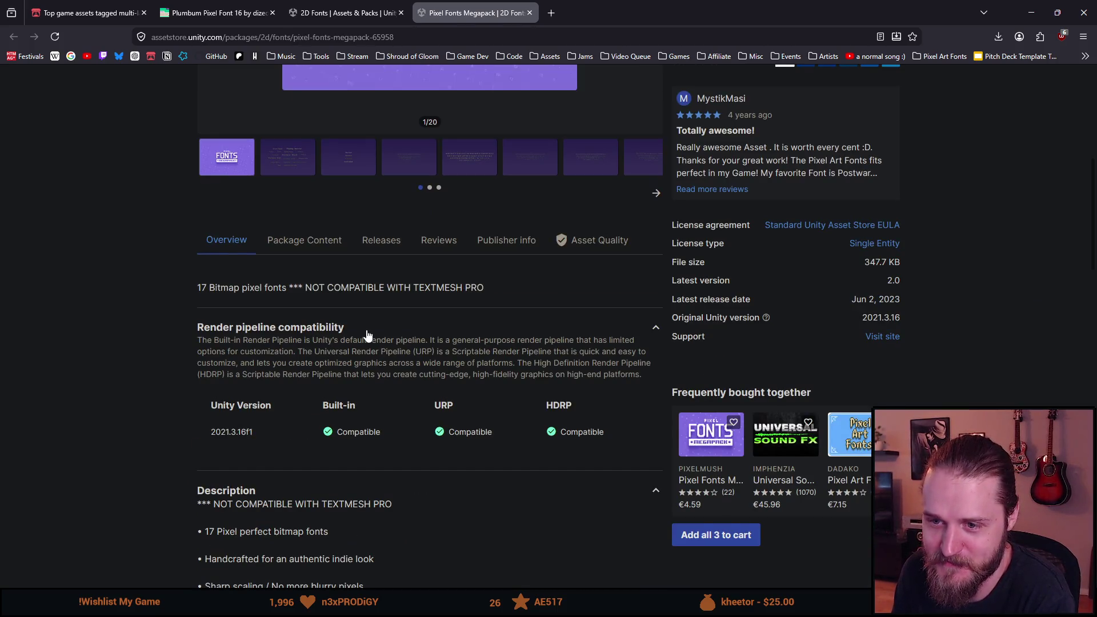
scroll(367, 335, "down", 3)
scroll(367, 335, "down", 2)
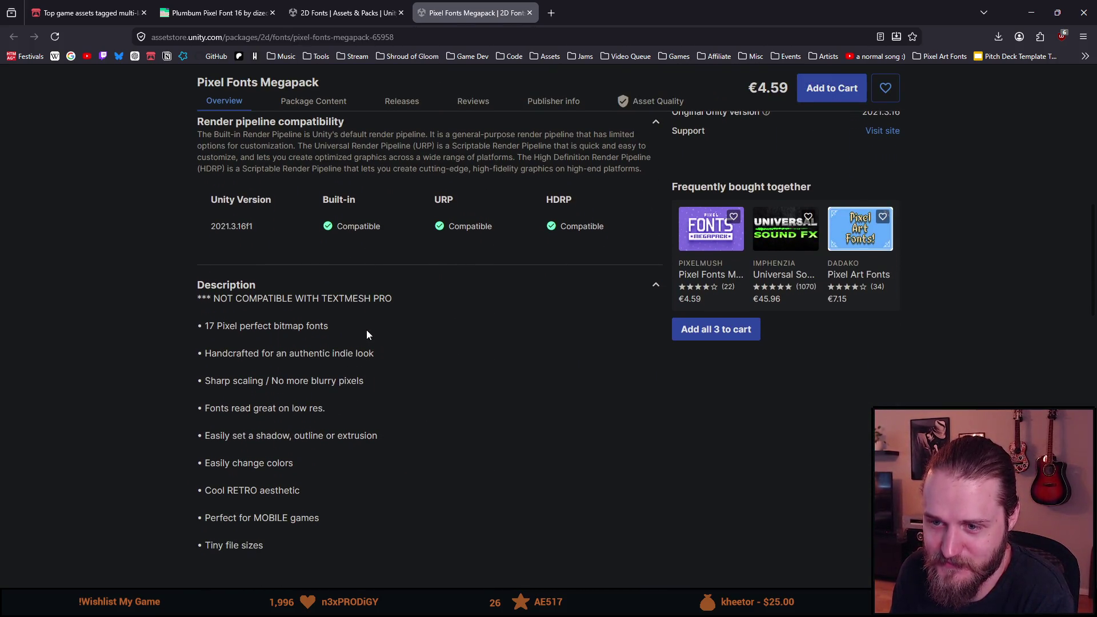
scroll(367, 335, "down", 4)
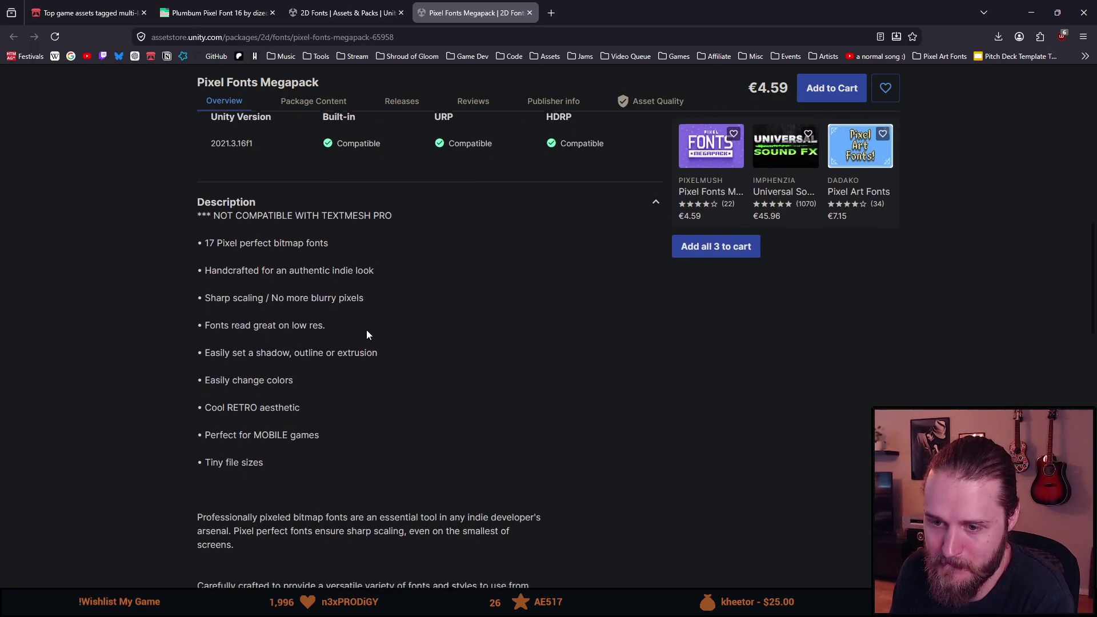
scroll(367, 335, "down", 3)
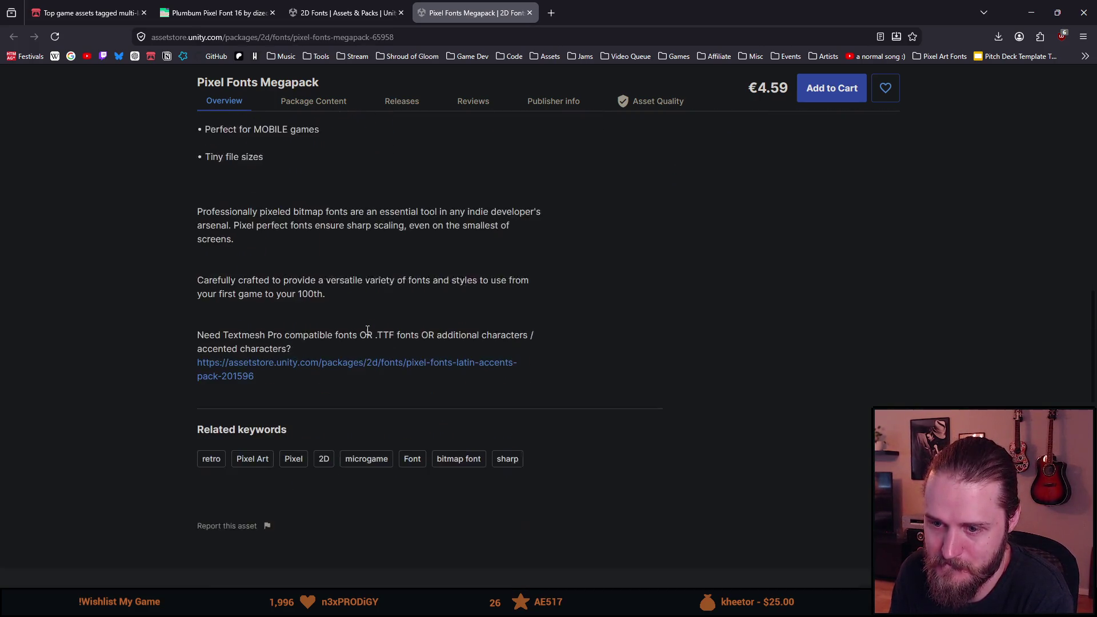
scroll(367, 335, "down", 3)
scroll(367, 335, "up", 20)
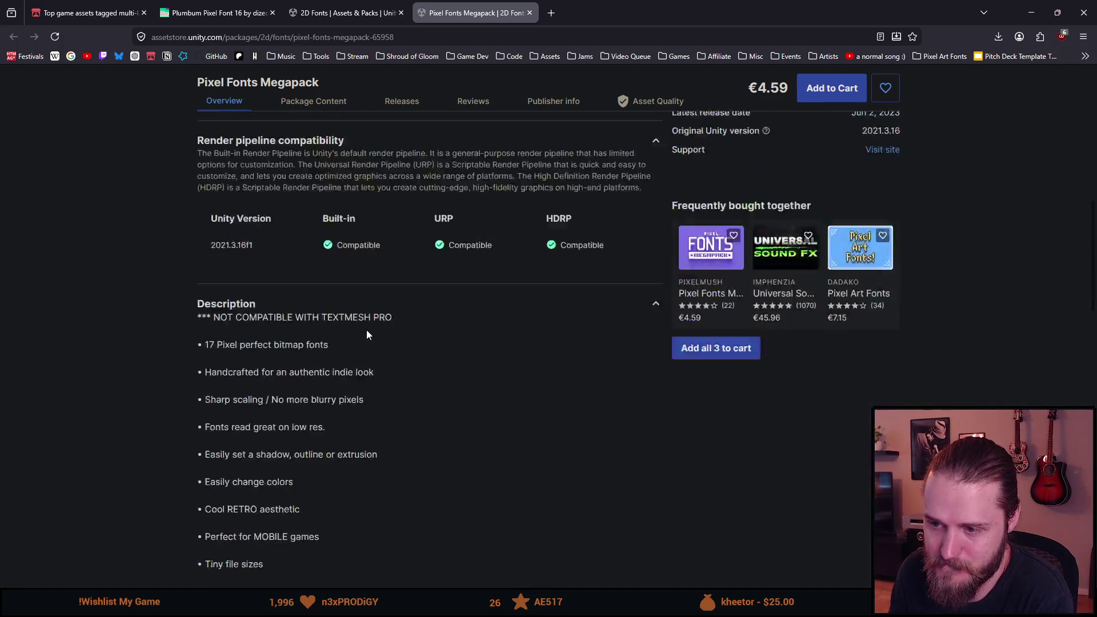
- Close the Pixel Fonts Megapack page and look over the top navigation categories
left_click(530, 11)
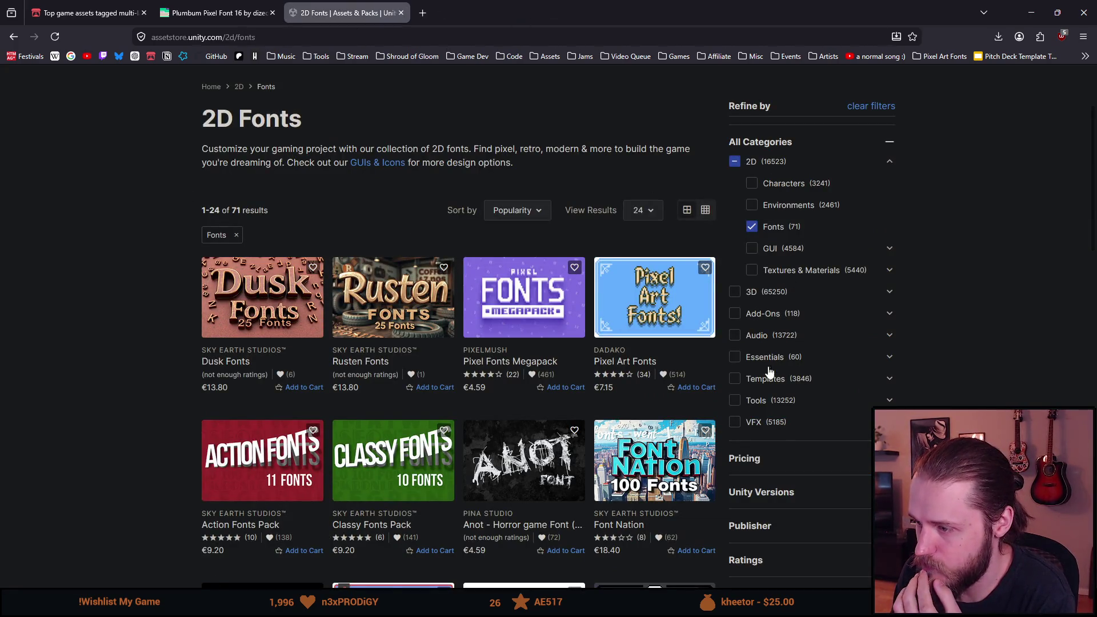
scroll(785, 430, "down", 2)
scroll(786, 429, "down", 1)
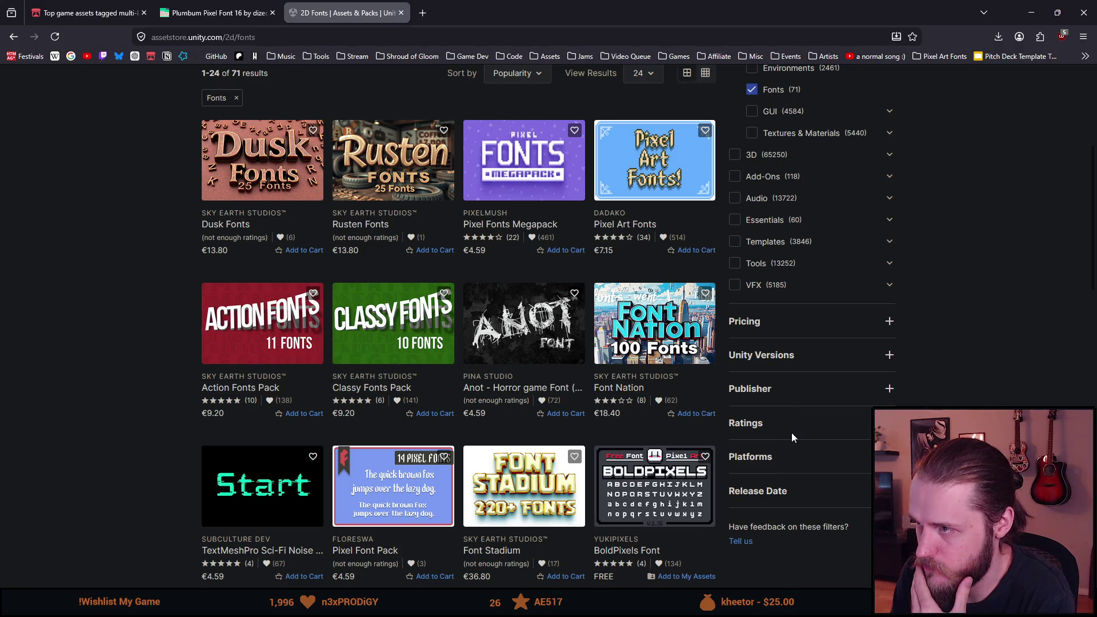
scroll(786, 429, "up", 5)
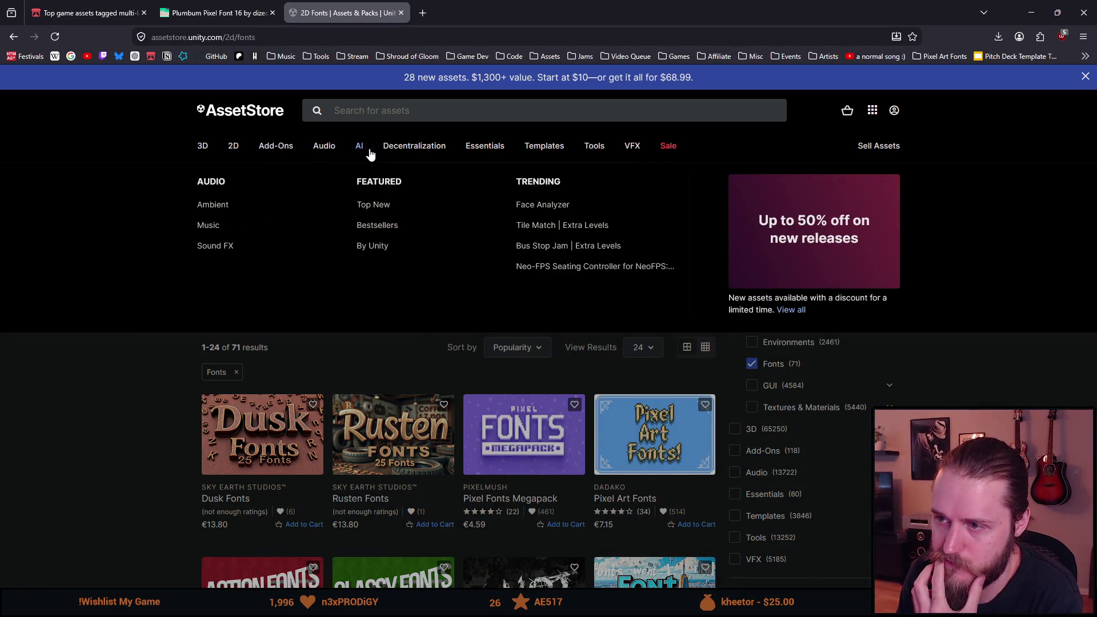
mouse_move(370, 154)
mouse_move(480, 150)
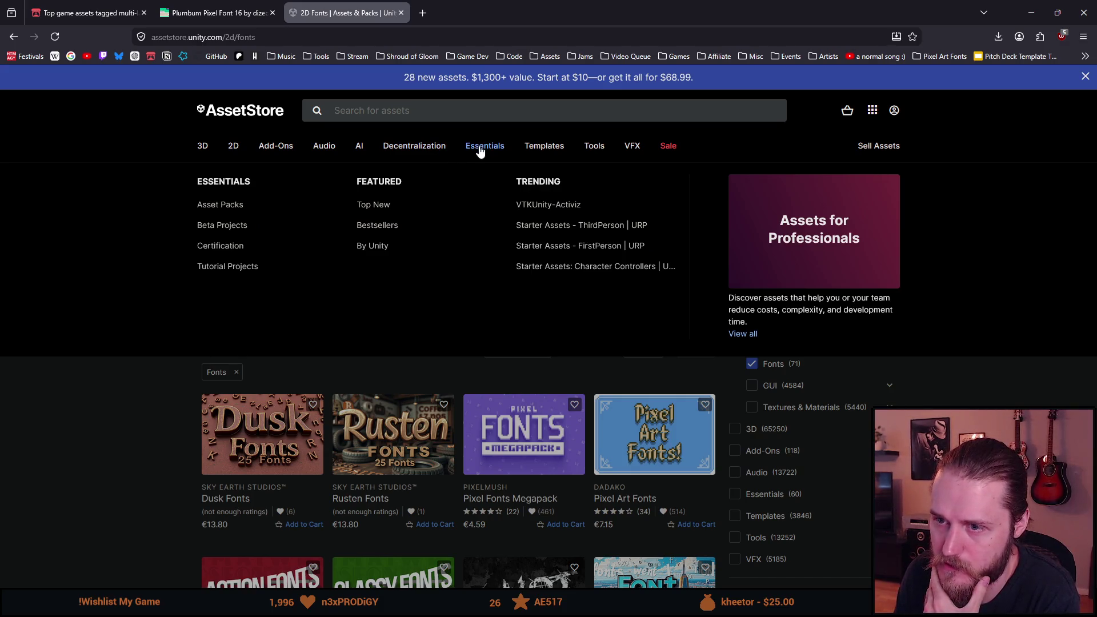
mouse_move(592, 154)
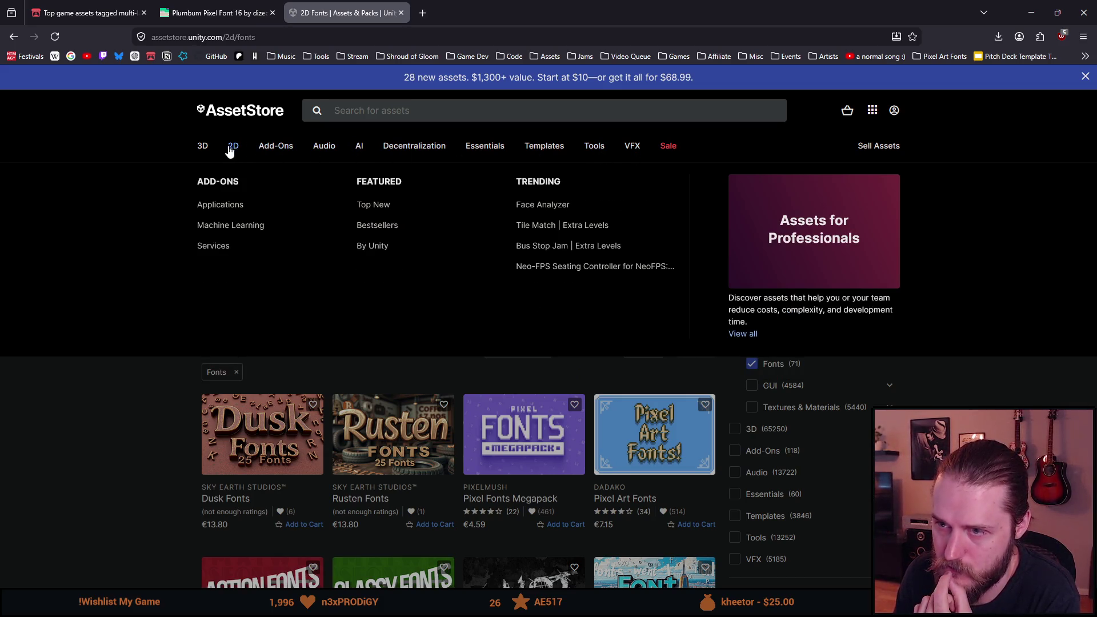
mouse_move(206, 151)
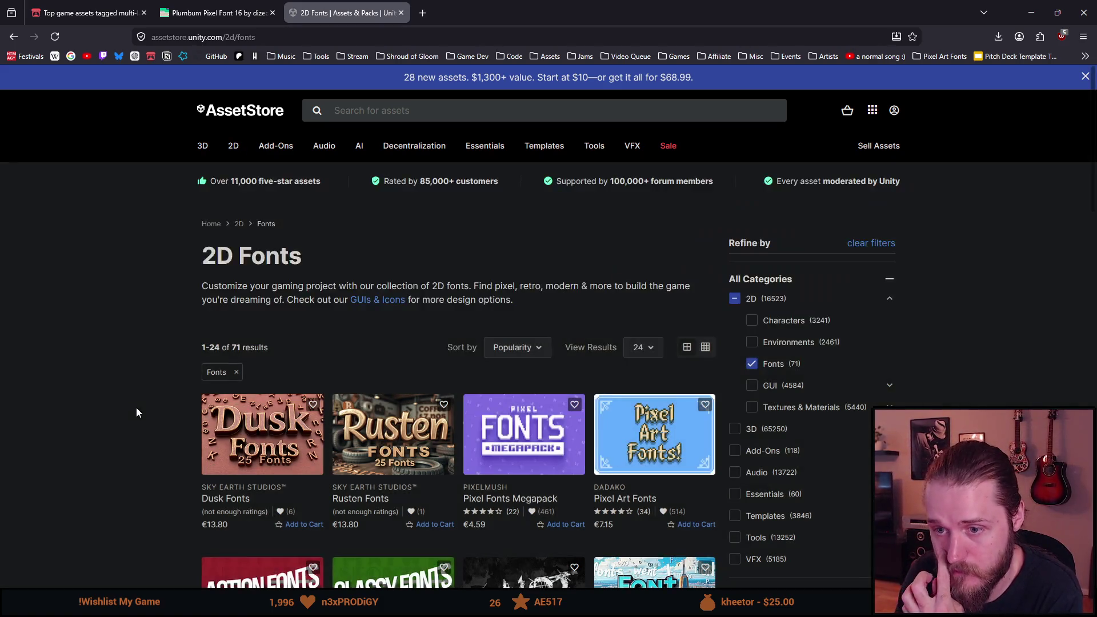
- Scroll the 2D Fonts results and open Pixel Font Pack (14 fonts, €4.59) in a new tab
scroll(162, 382, "down", 1)
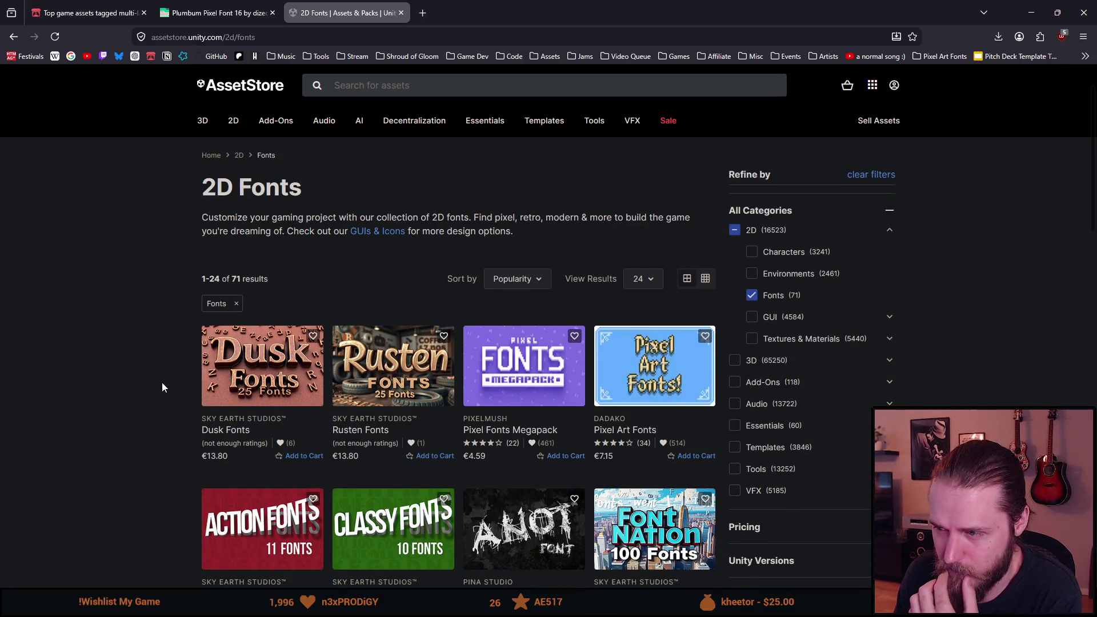
scroll(162, 386, "down", 1)
scroll(163, 387, "down", 1)
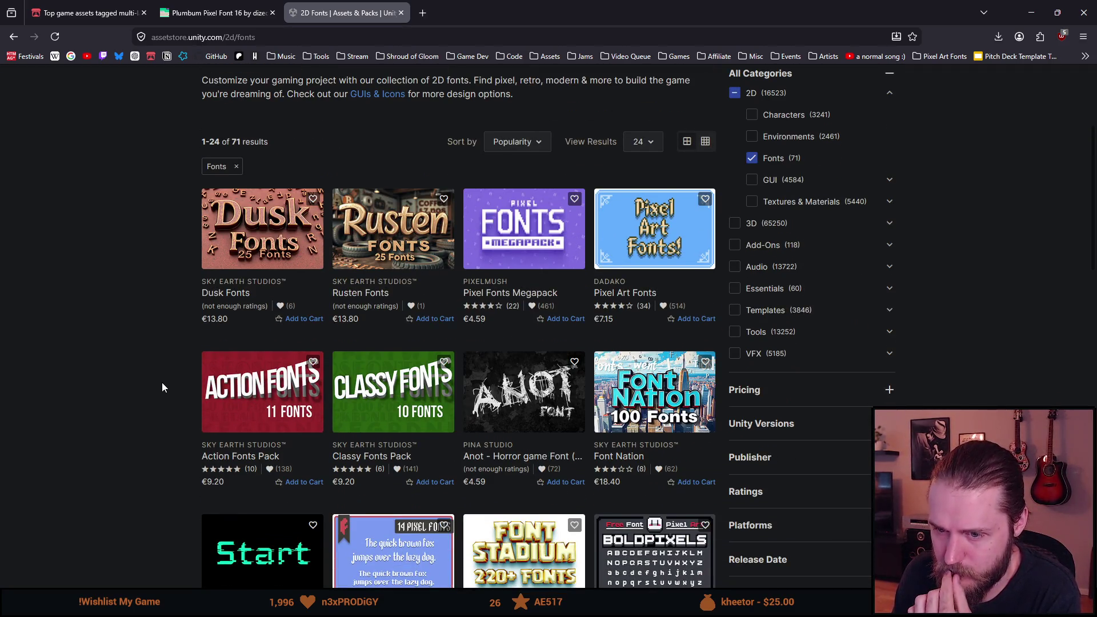
scroll(162, 387, "down", 1)
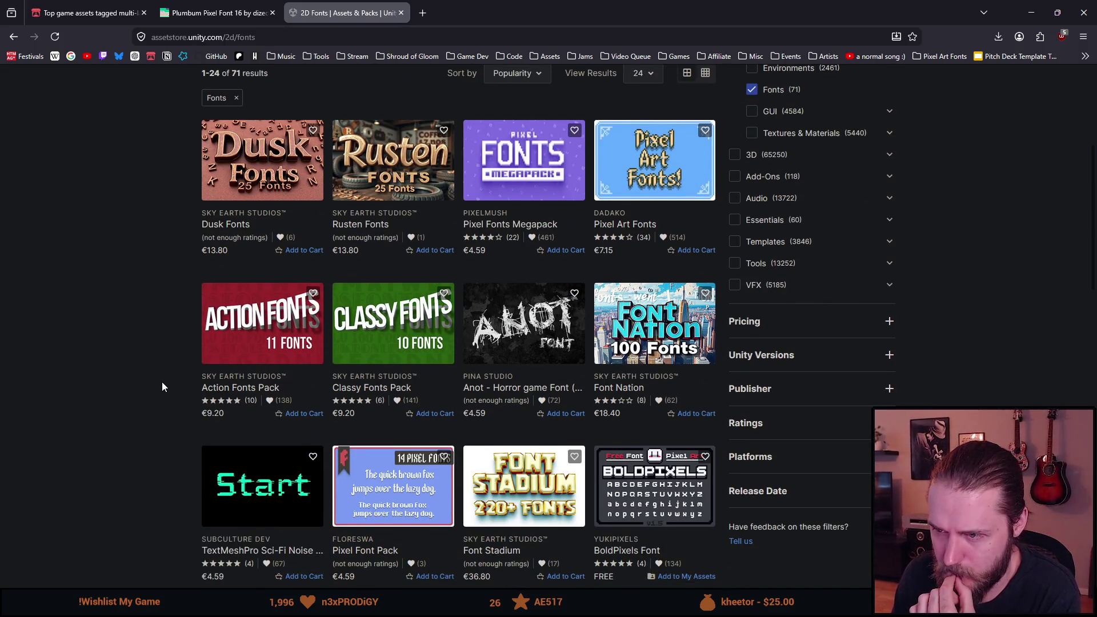
scroll(163, 387, "down", 1)
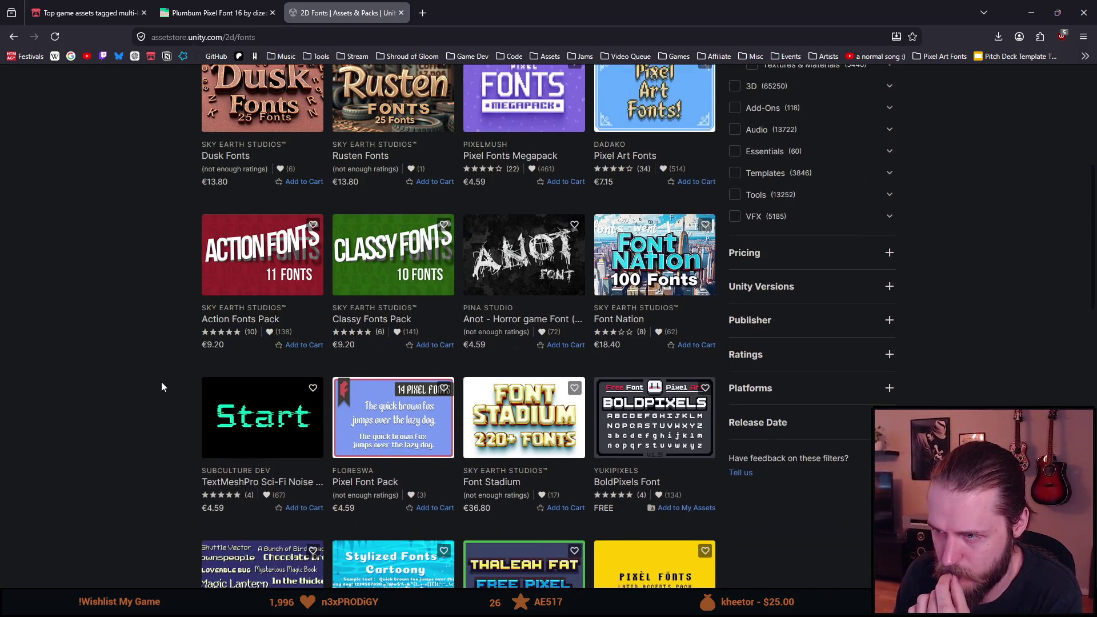
scroll(162, 387, "down", 1)
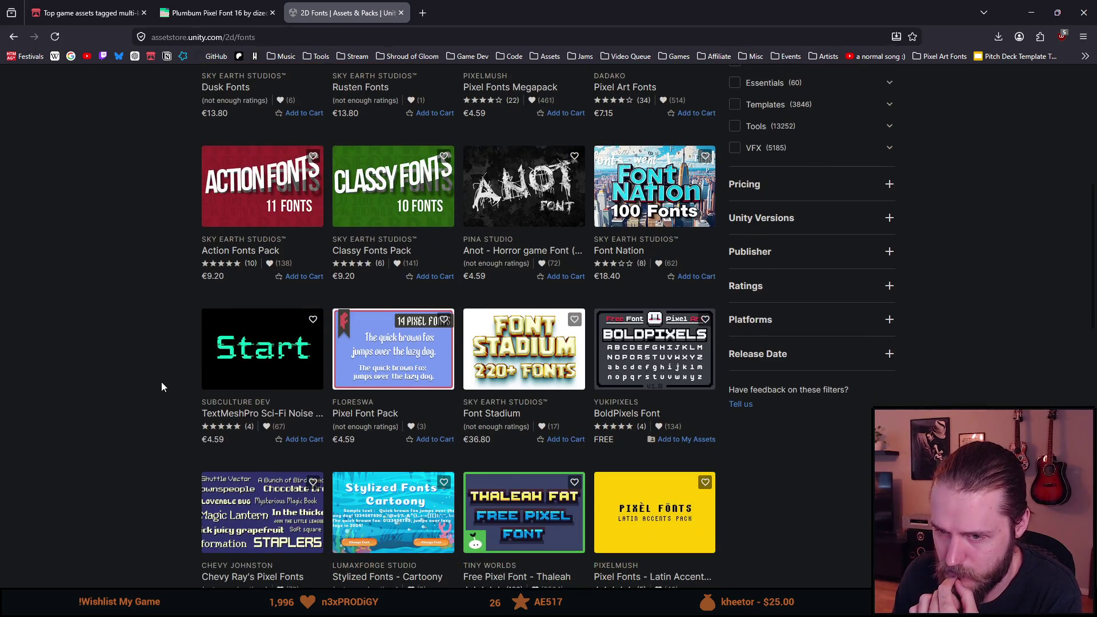
middle_click(361, 356)
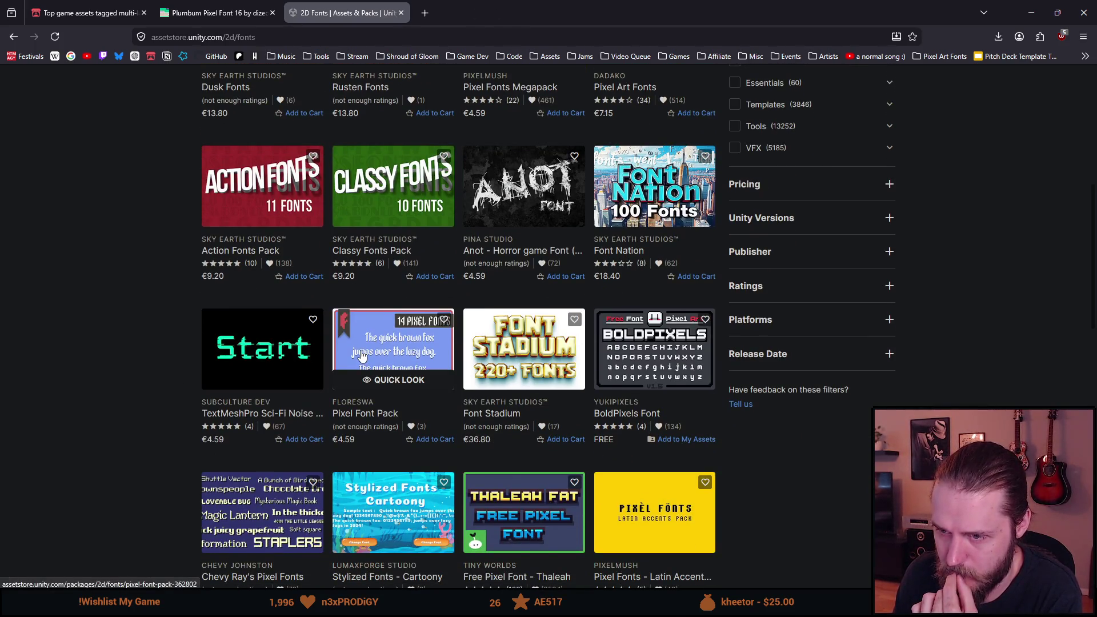
left_click(457, 13)
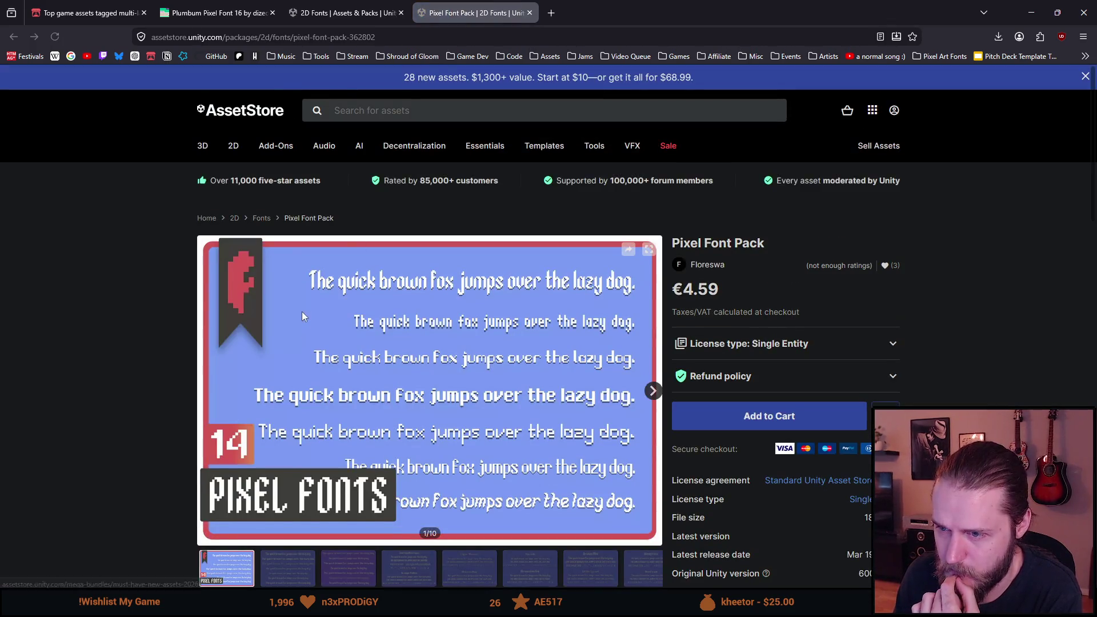
- Look through Pixel Font Pack's preview images and description, then close its page
scroll(198, 324, "down", 1)
left_click(286, 506)
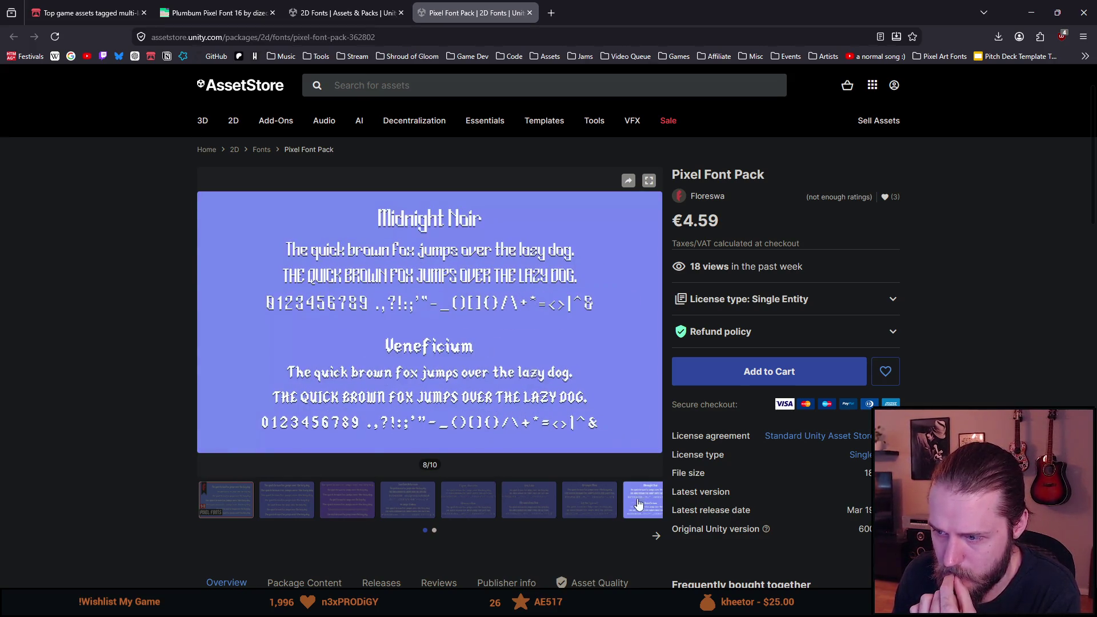
left_click(655, 535)
scroll(651, 534, "down", 1)
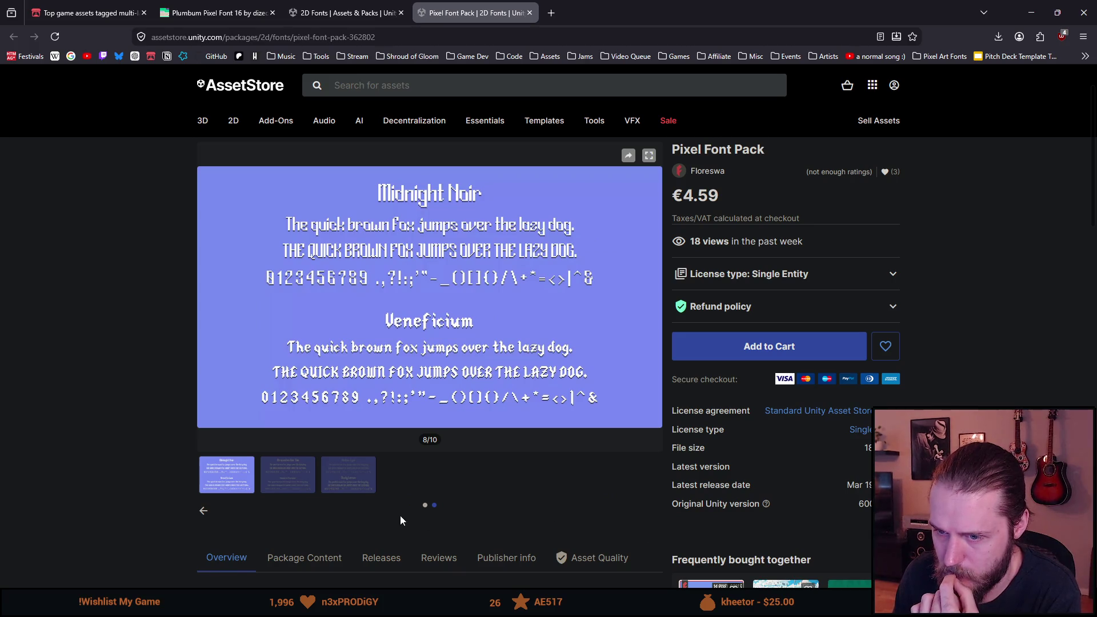
scroll(341, 482, "down", 7)
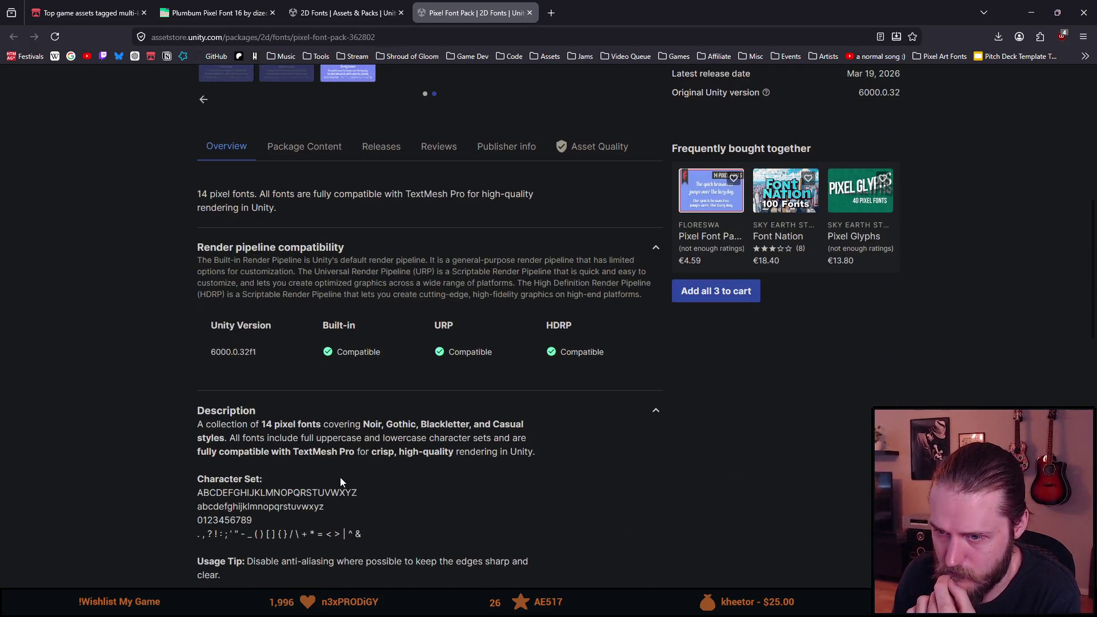
scroll(341, 480, "down", 2)
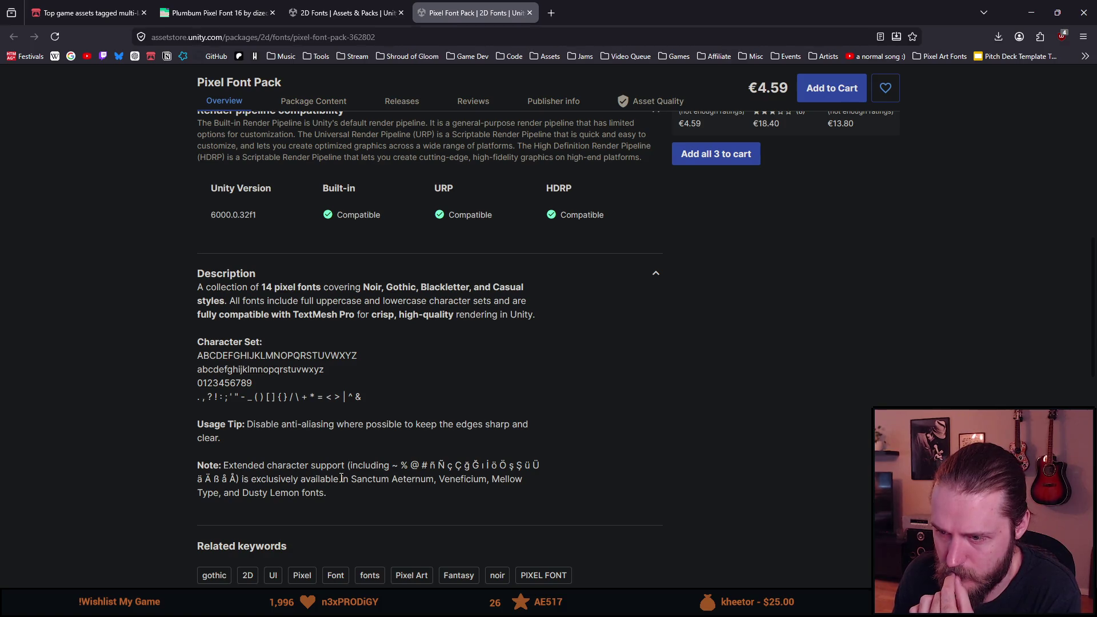
scroll(341, 479, "down", 1)
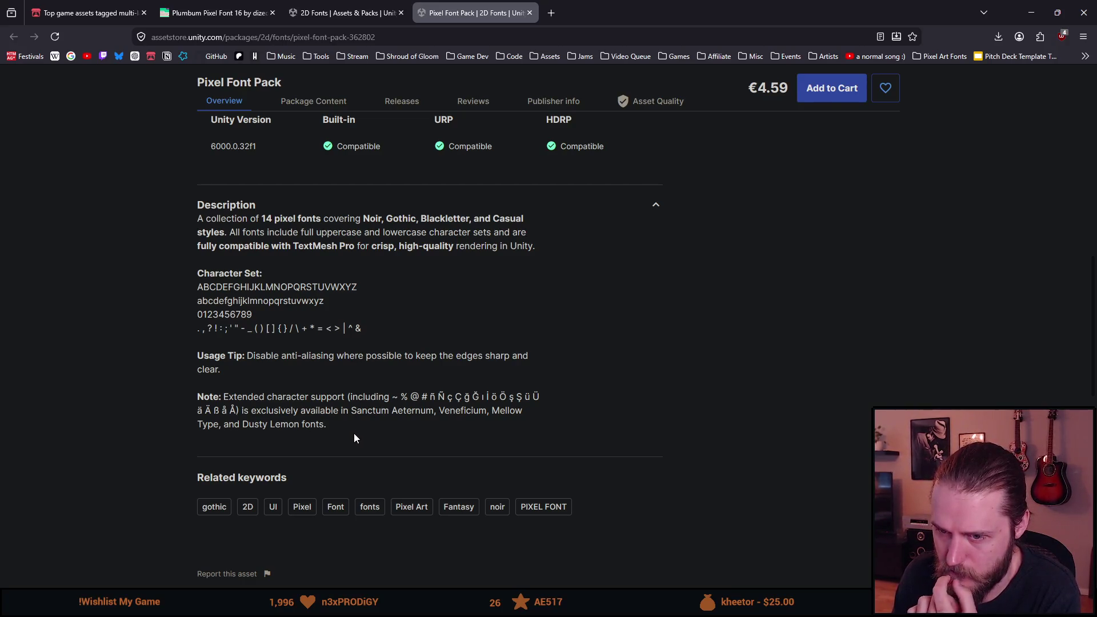
scroll(354, 434, "down", 3)
scroll(353, 439, "up", 15)
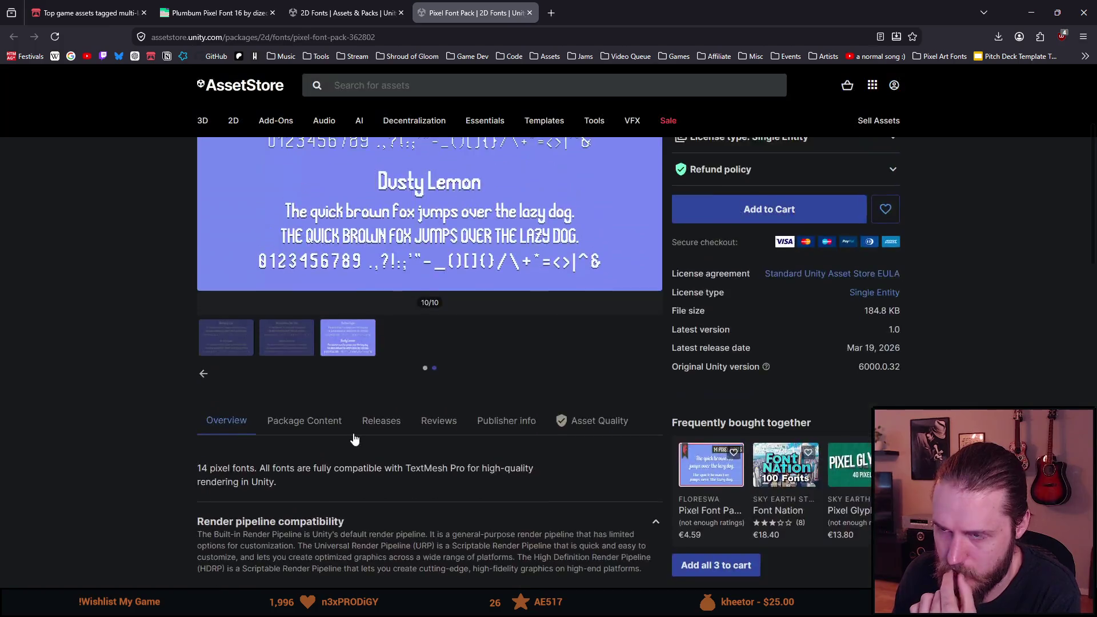
left_click(530, 13)
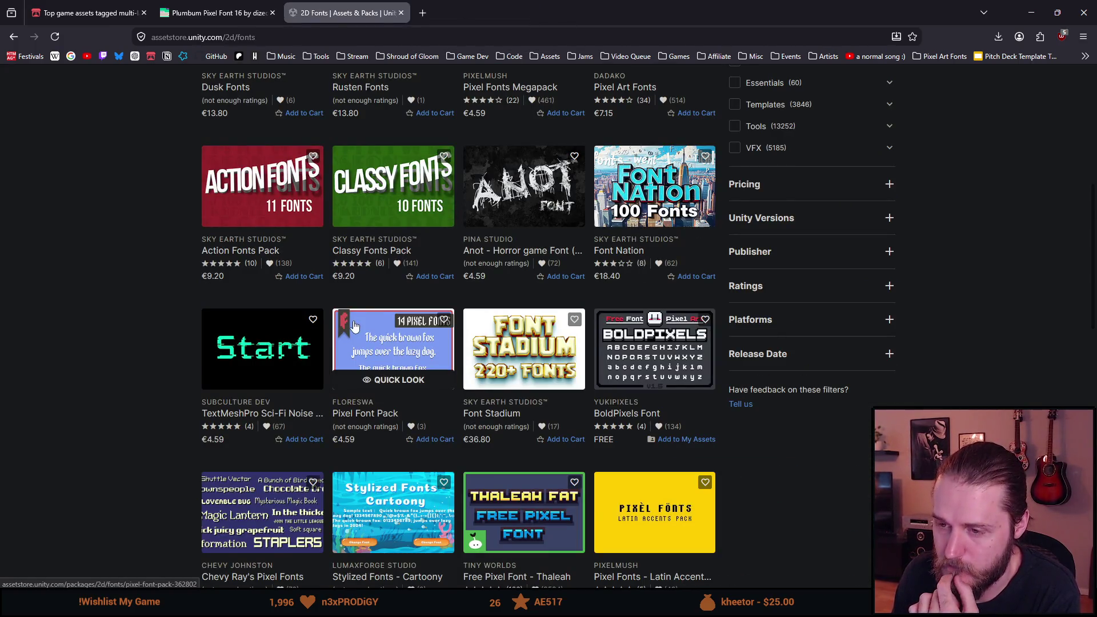
- Open the free BoldPixels Font (version 1.5) page in a new tab from the 2D Fonts grid
scroll(331, 329, "down", 1)
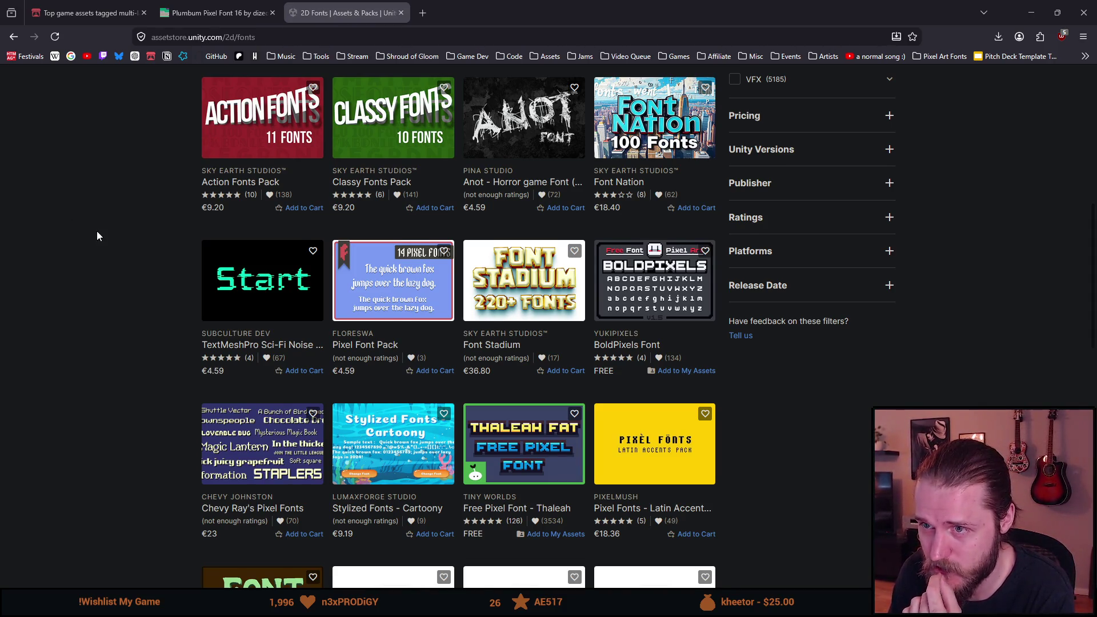
scroll(98, 231, "down", 1)
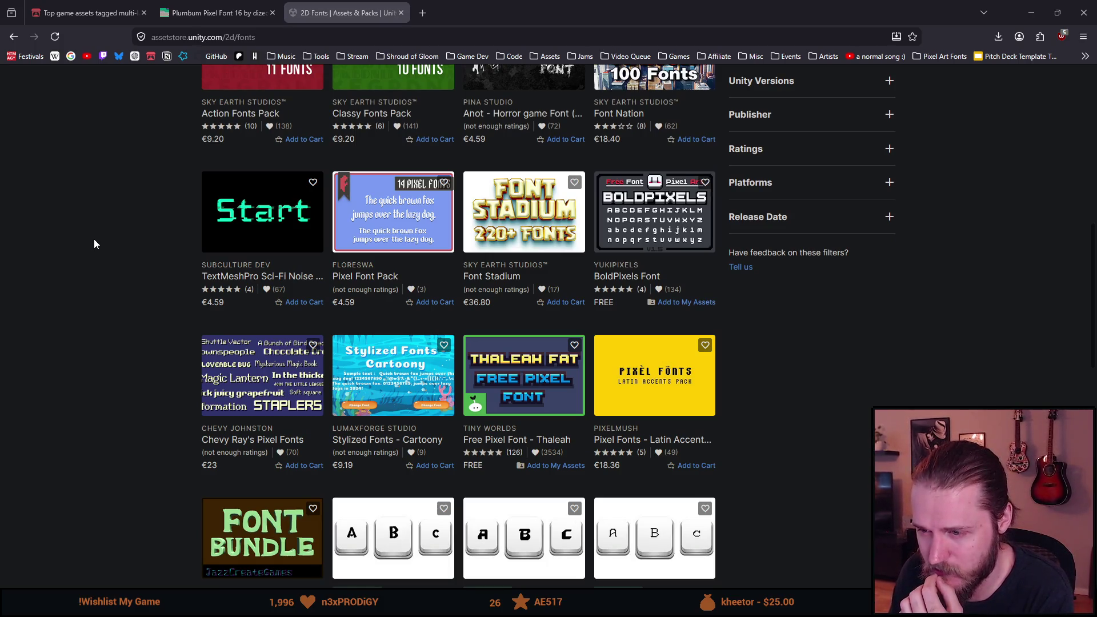
scroll(95, 243, "up", 1)
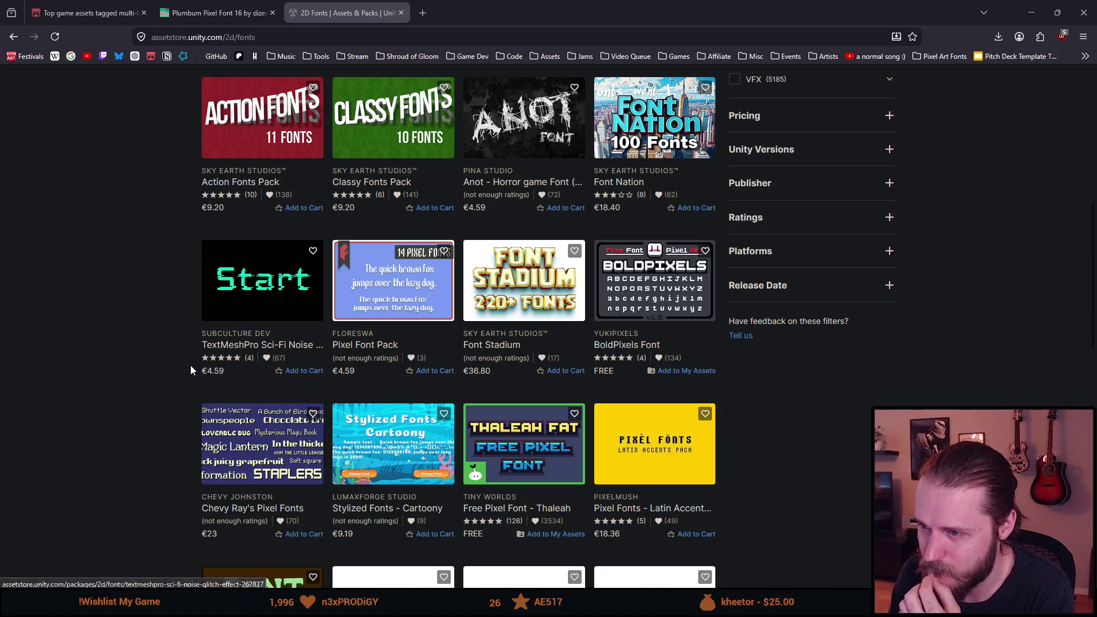
middle_click(524, 120)
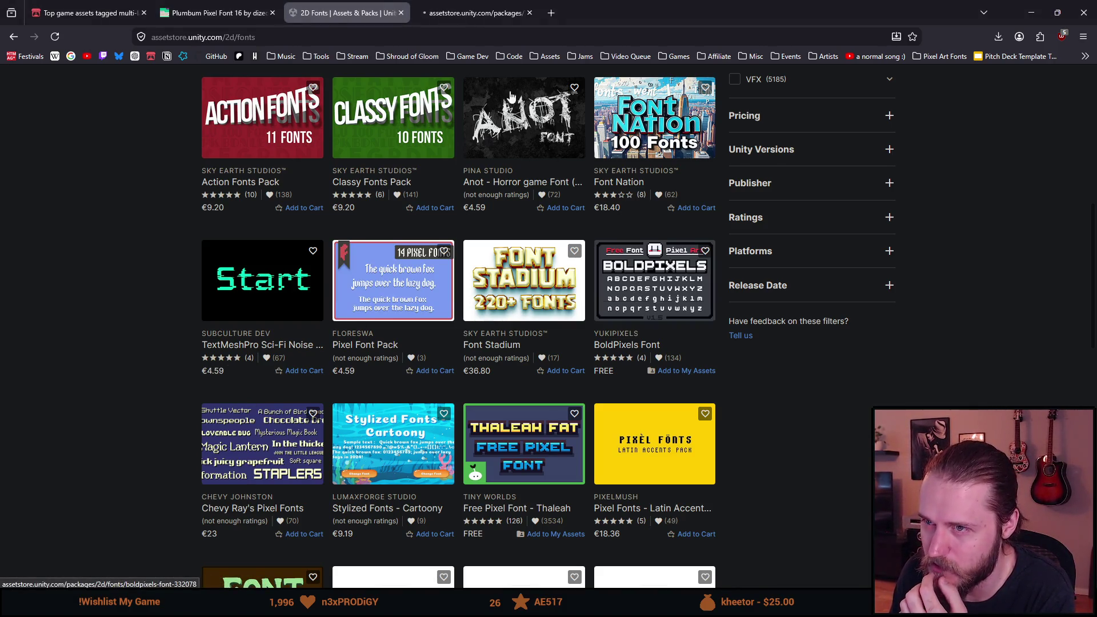
left_click(474, 9)
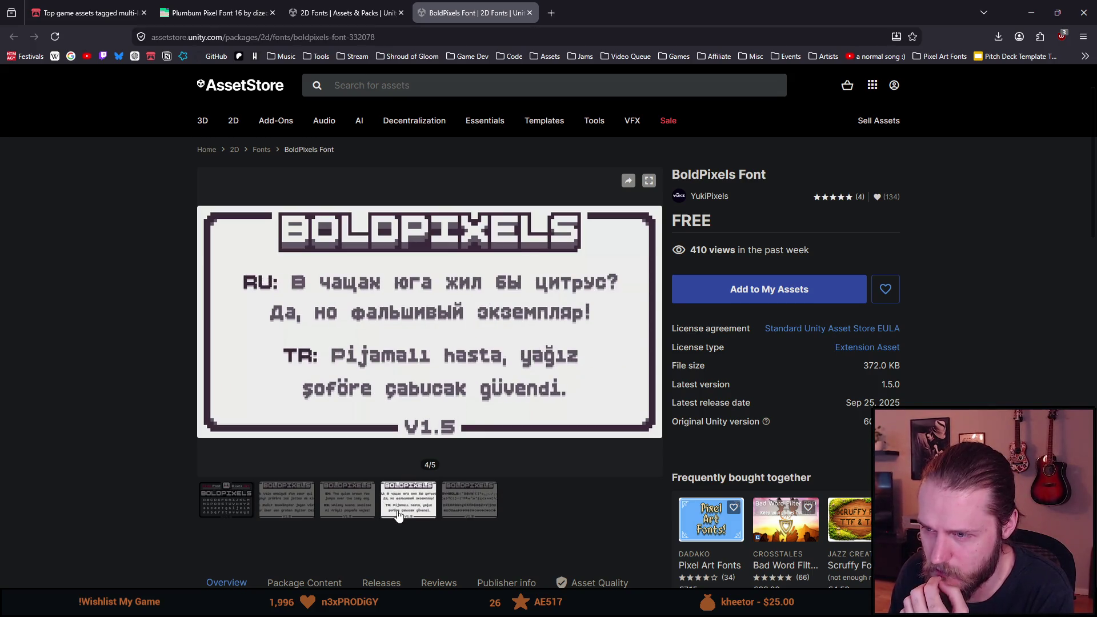
- Flip through BoldPixels Font's preview images and read its language-support description
left_click(346, 506)
left_click(286, 502)
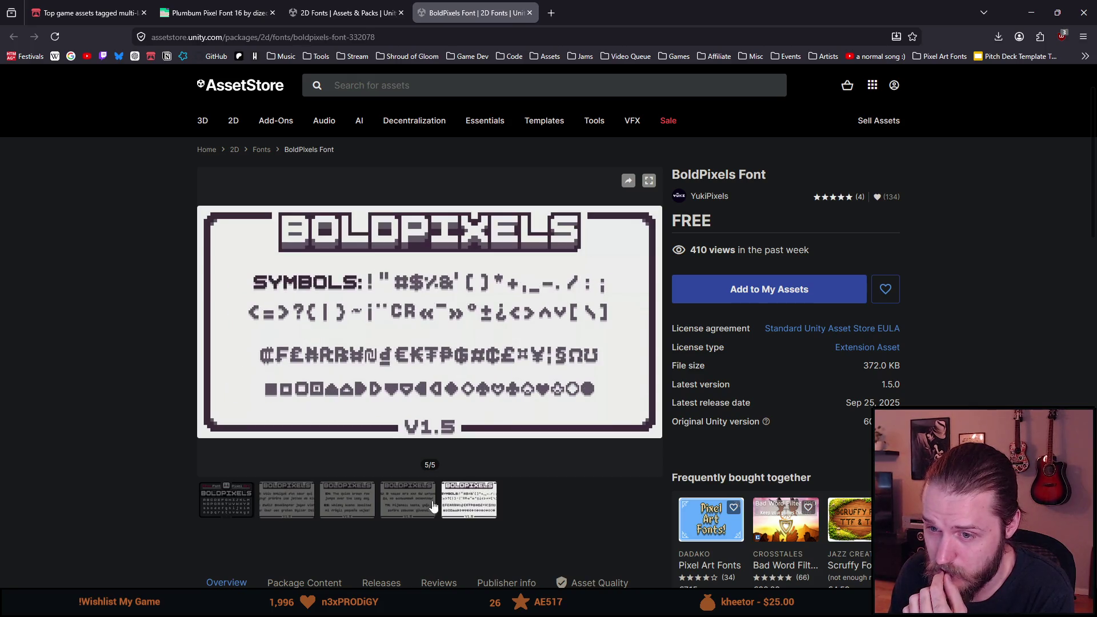
left_click(232, 506)
scroll(152, 454, "down", 3)
scroll(152, 455, "down", 5)
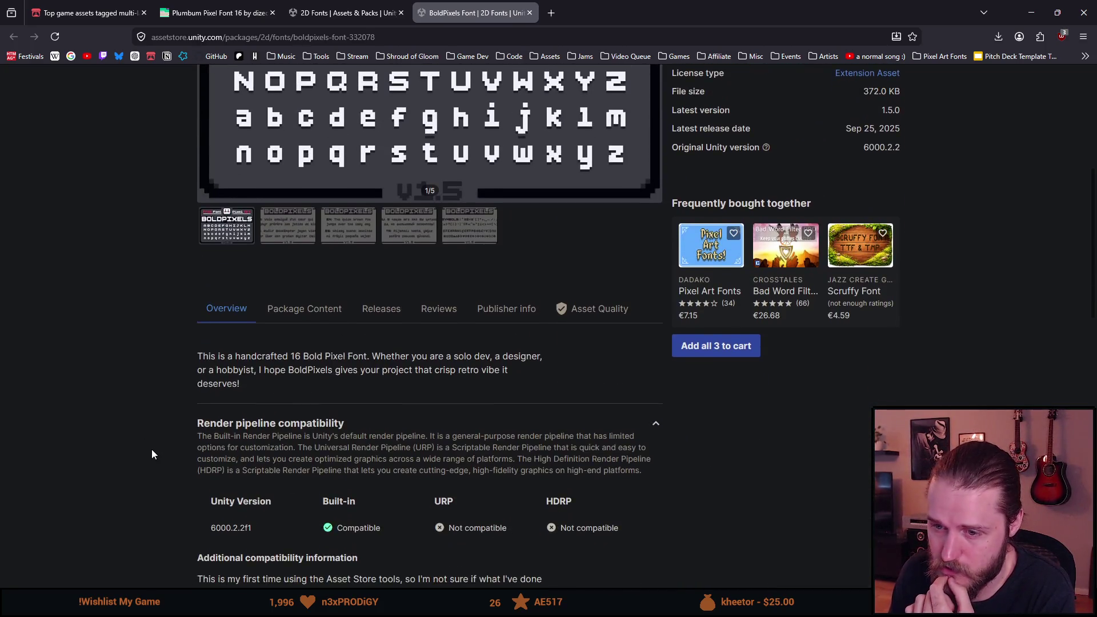
scroll(145, 450, "down", 3)
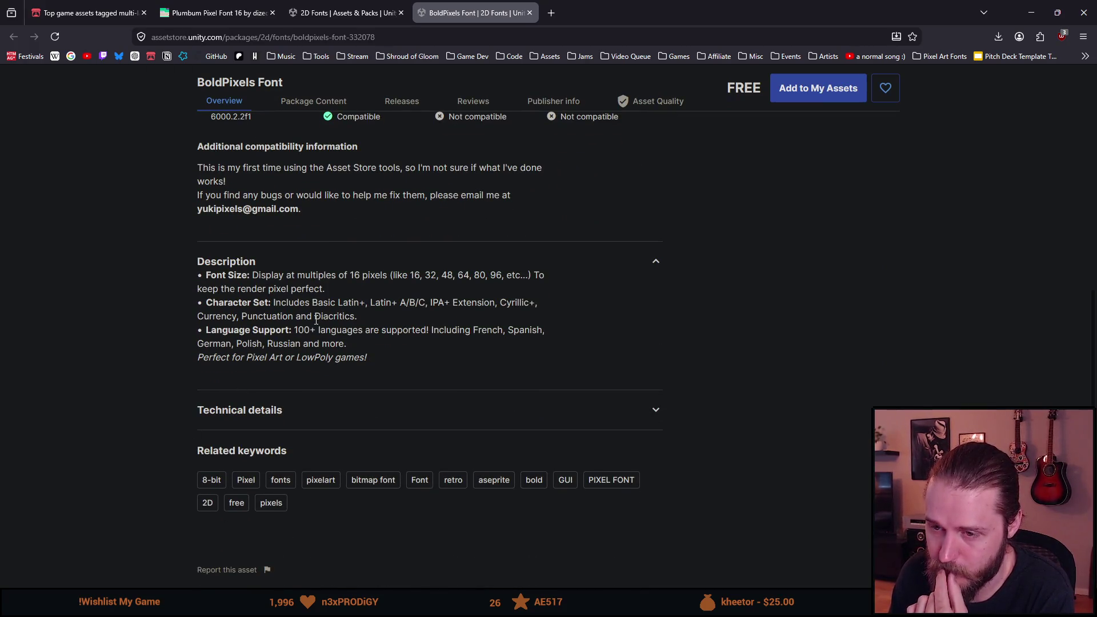
scroll(316, 320, "up", 10)
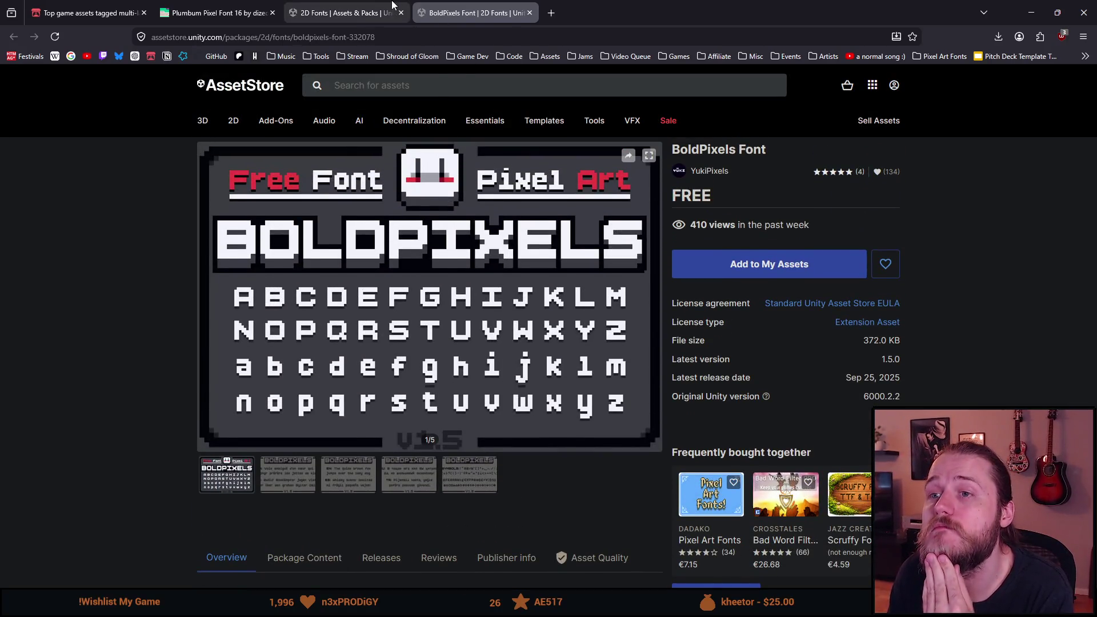
mouse_move(381, 5)
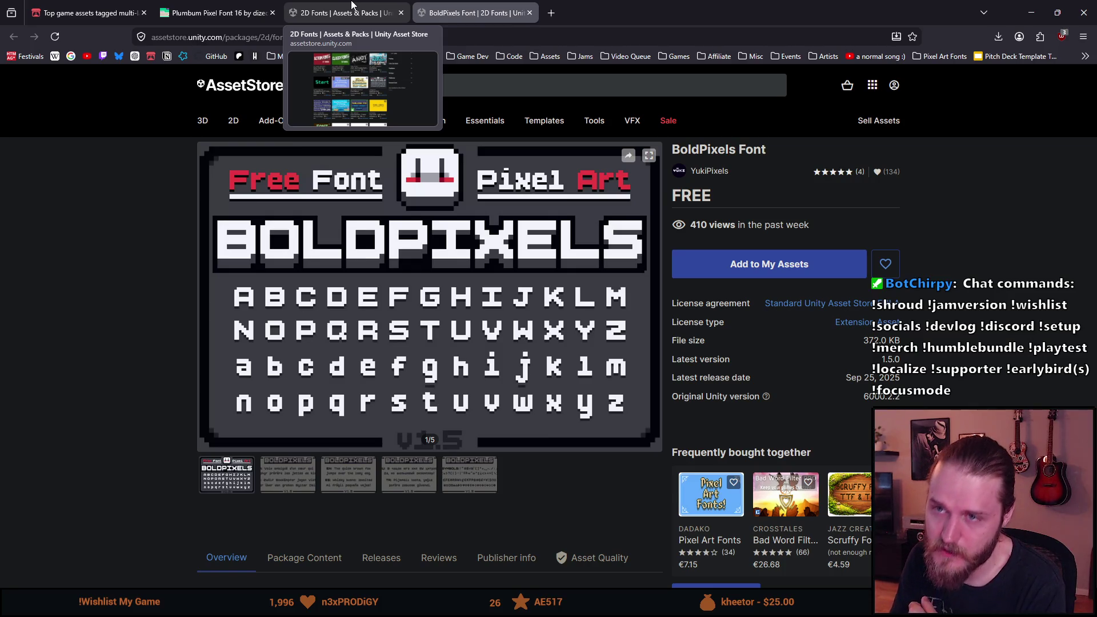
- Return to the 2D Fonts listing and go to page 2 of the results
left_click(353, 7)
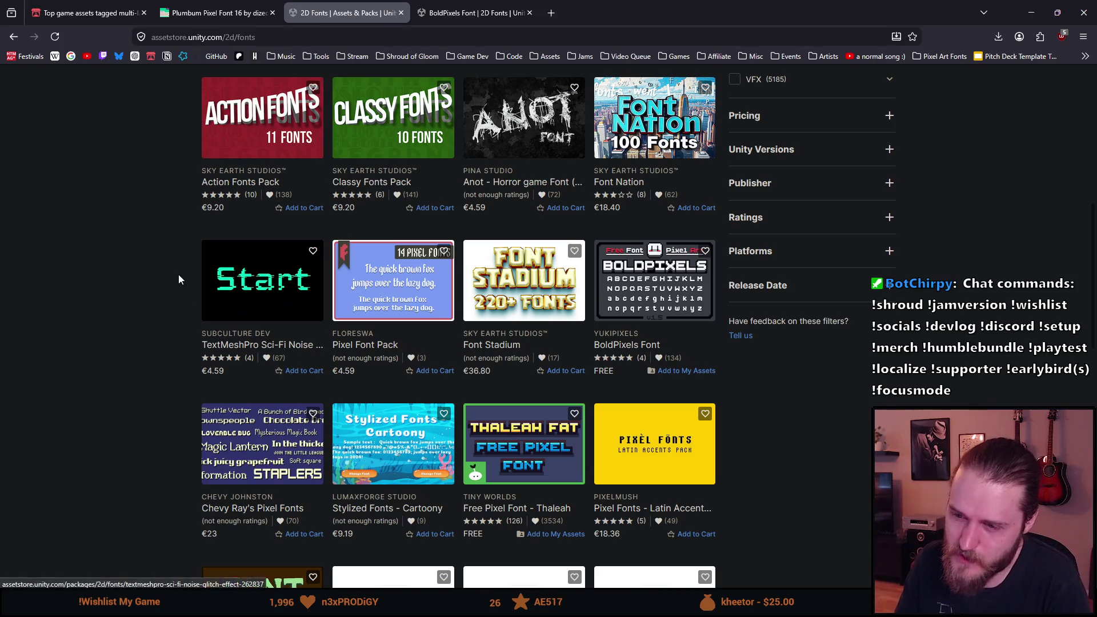
scroll(175, 281, "down", 2)
scroll(174, 284, "down", 2)
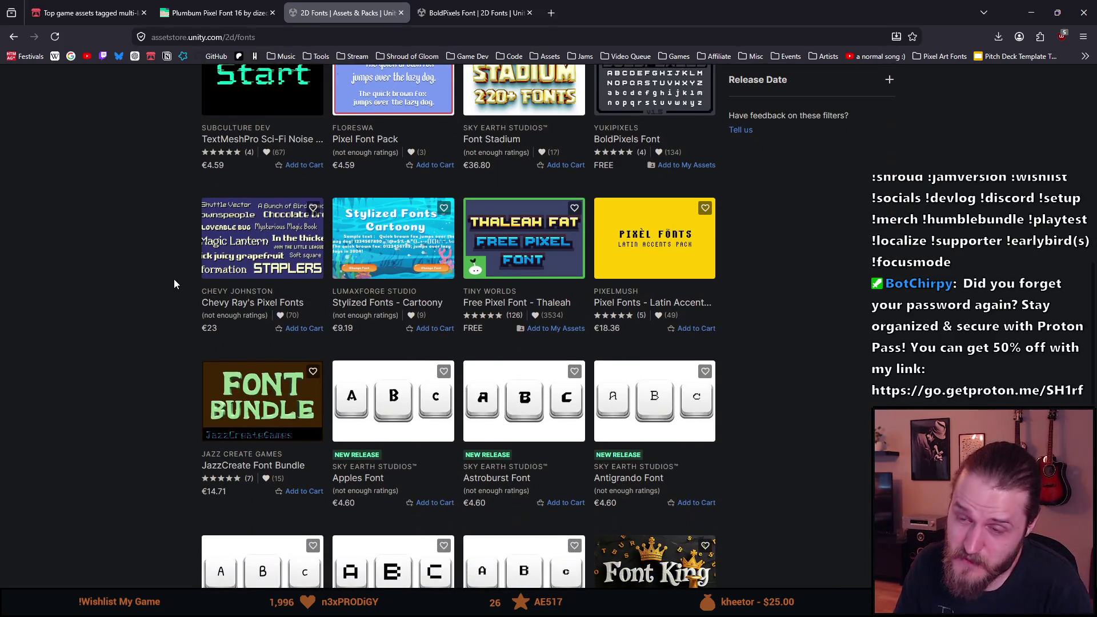
scroll(174, 283, "down", 2)
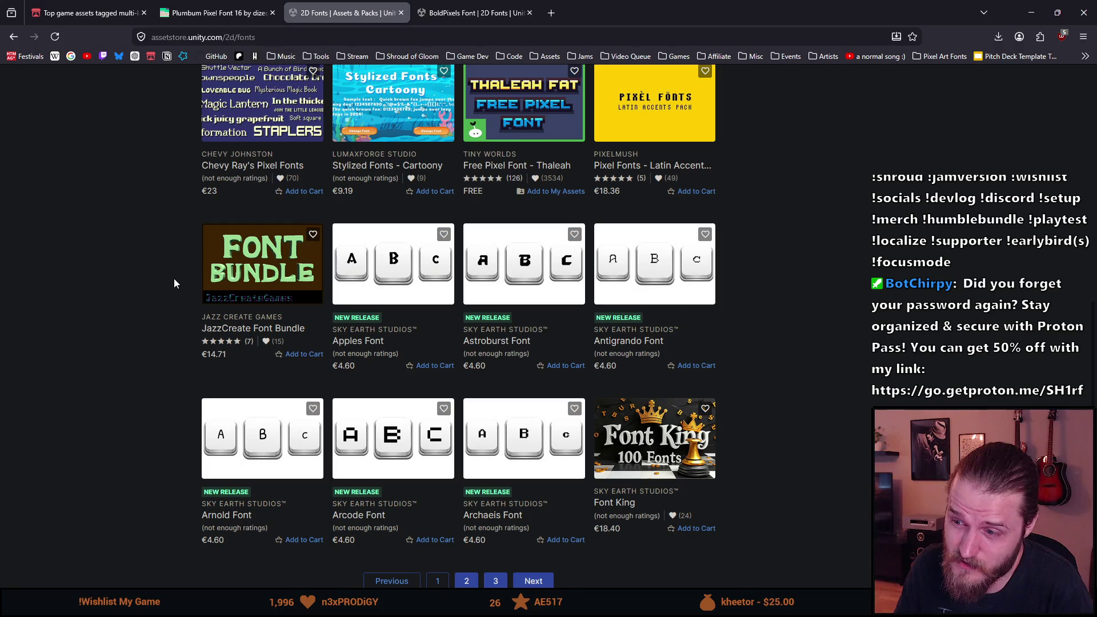
scroll(173, 279, "down", 2)
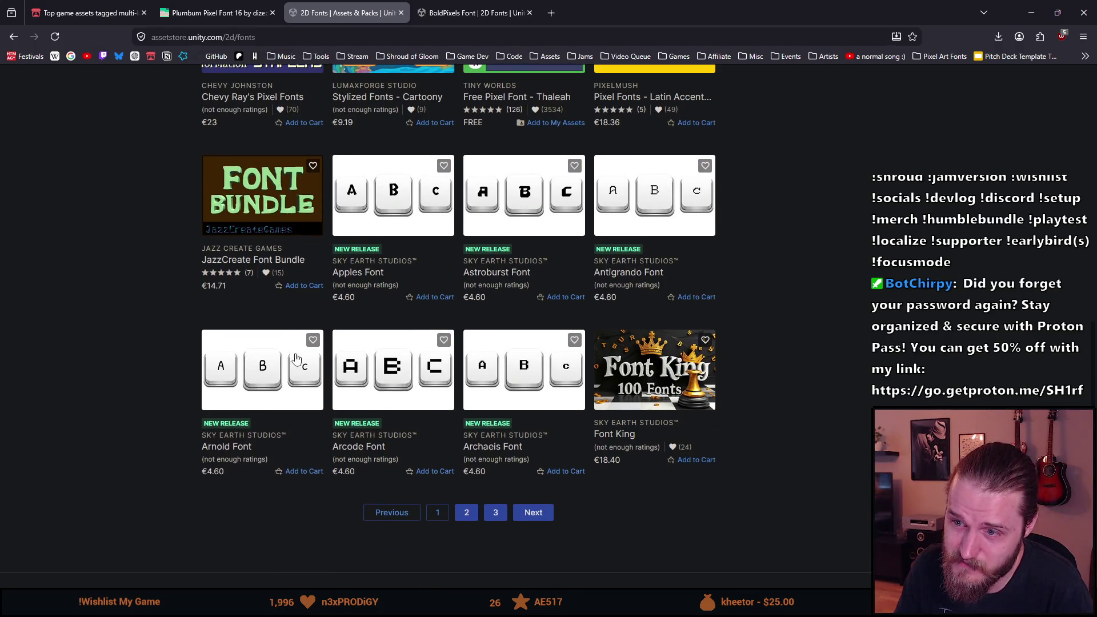
left_click(468, 514)
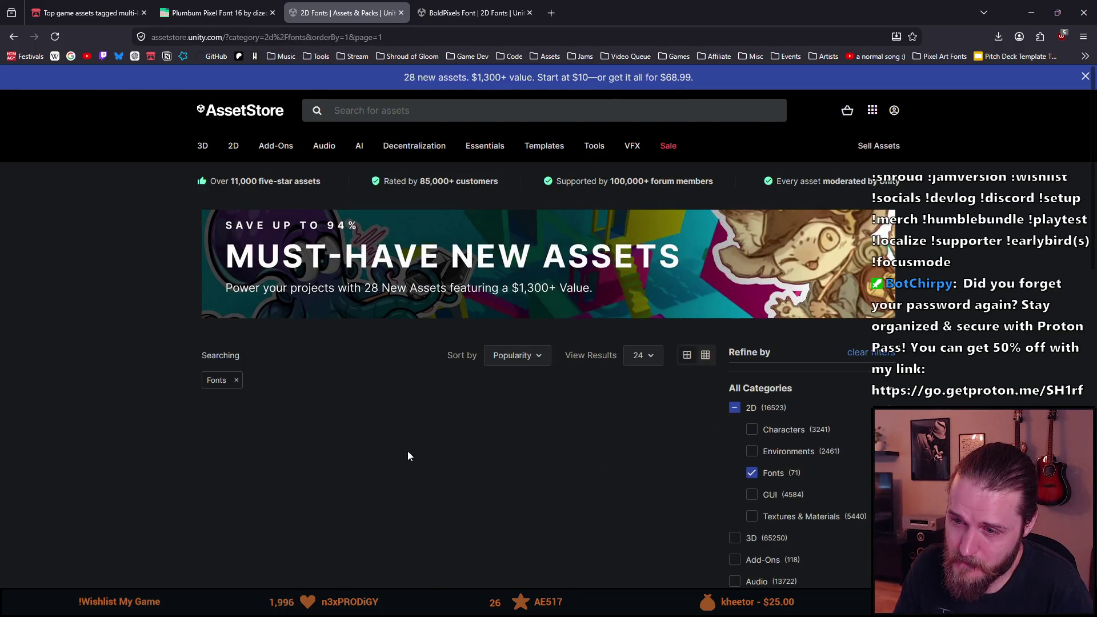
- Open the 'Free retro pixel font - GNF' page in a new tab
scroll(409, 455, "down", 3)
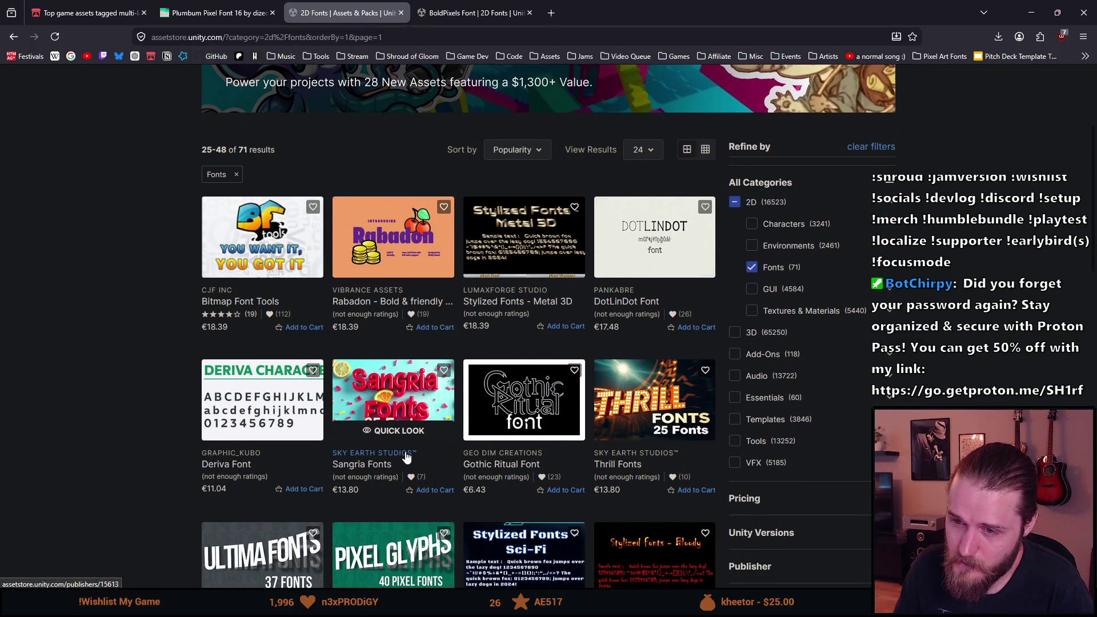
scroll(408, 455, "down", 3)
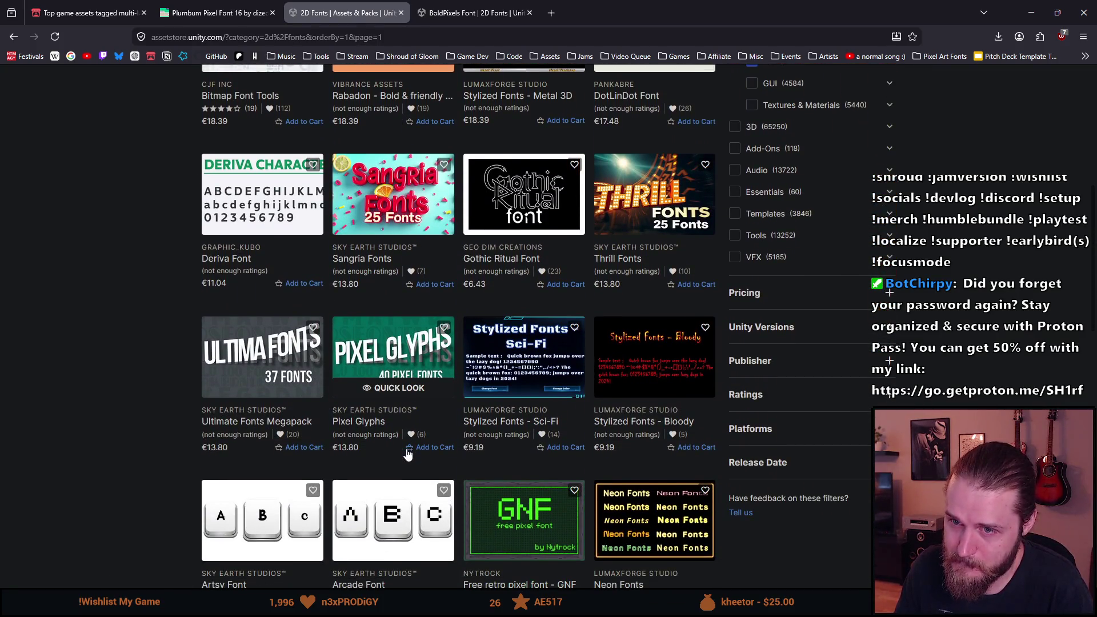
scroll(408, 454, "down", 3)
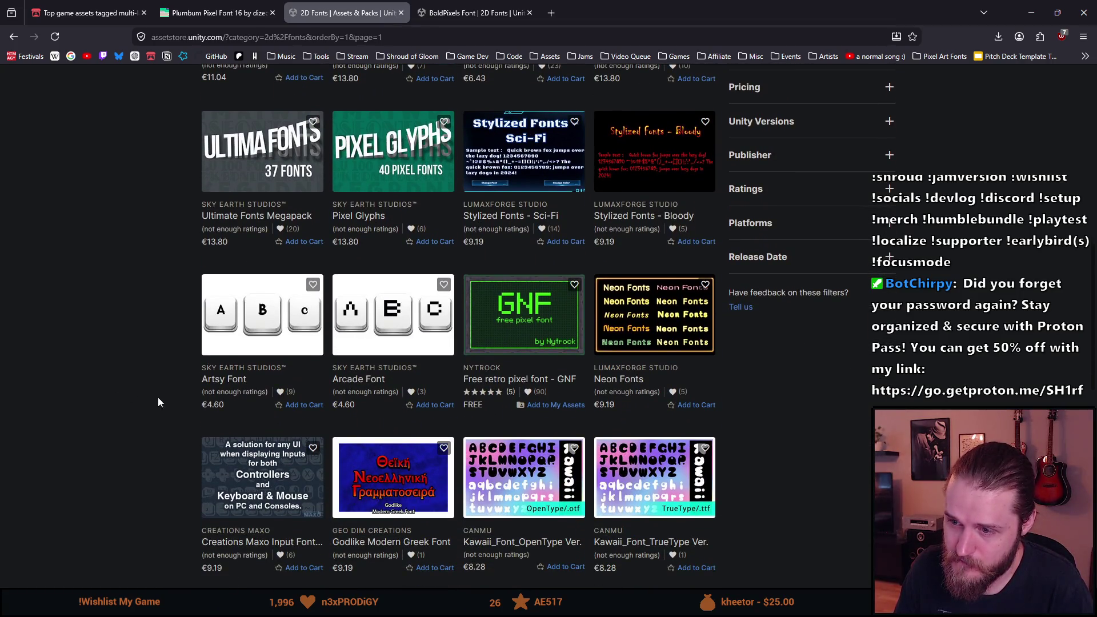
middle_click(524, 314)
left_click(457, 13)
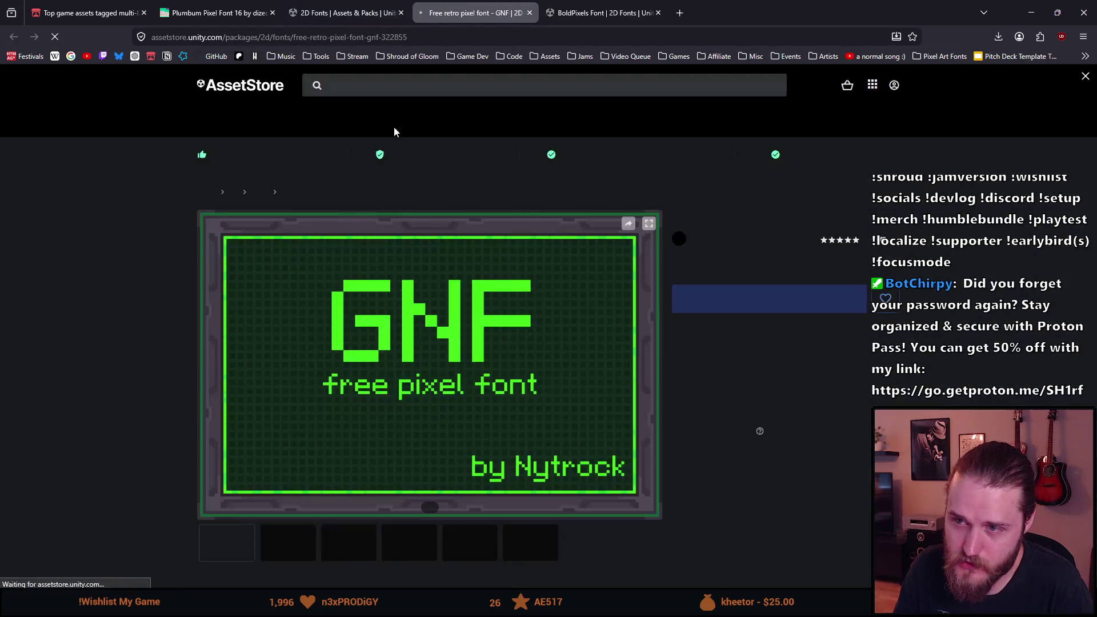
- Review GNF's Cyrillic, supported-languages and special-symbol slides and description, then close it
scroll(284, 362, "down", 4)
left_click(304, 299)
left_click(372, 297)
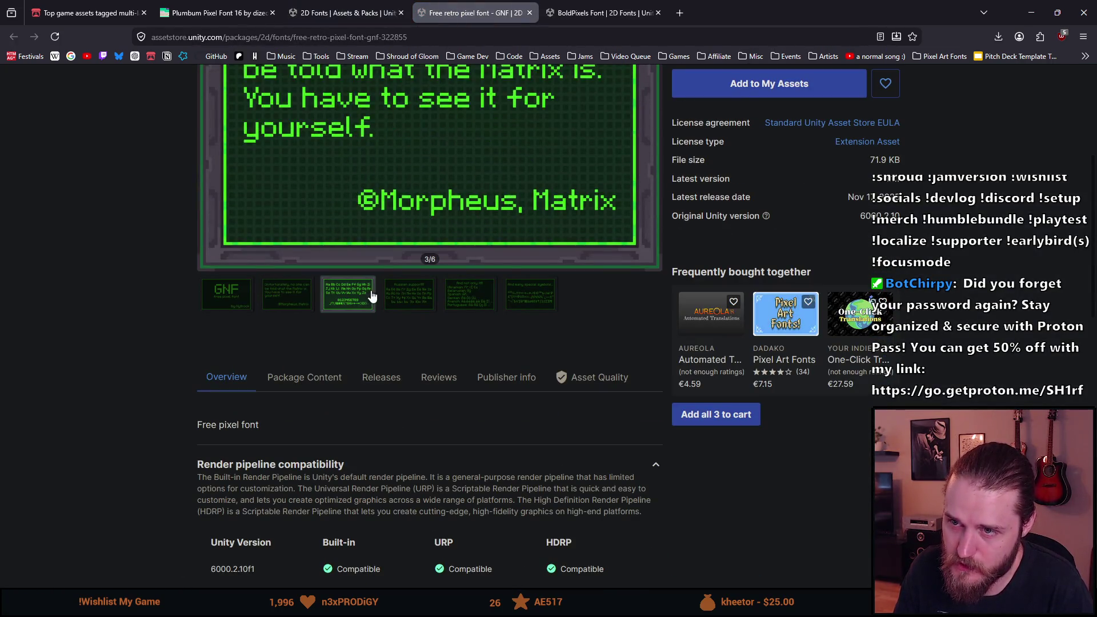
left_click(427, 297)
left_click(463, 296)
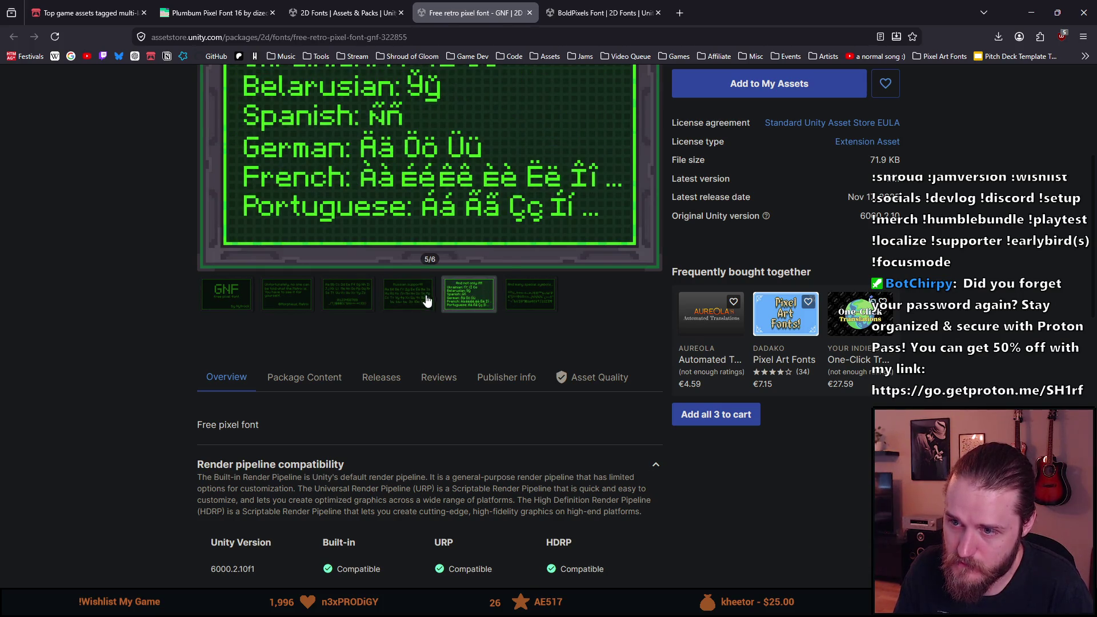
left_click(425, 298)
scroll(389, 342, "up", 2)
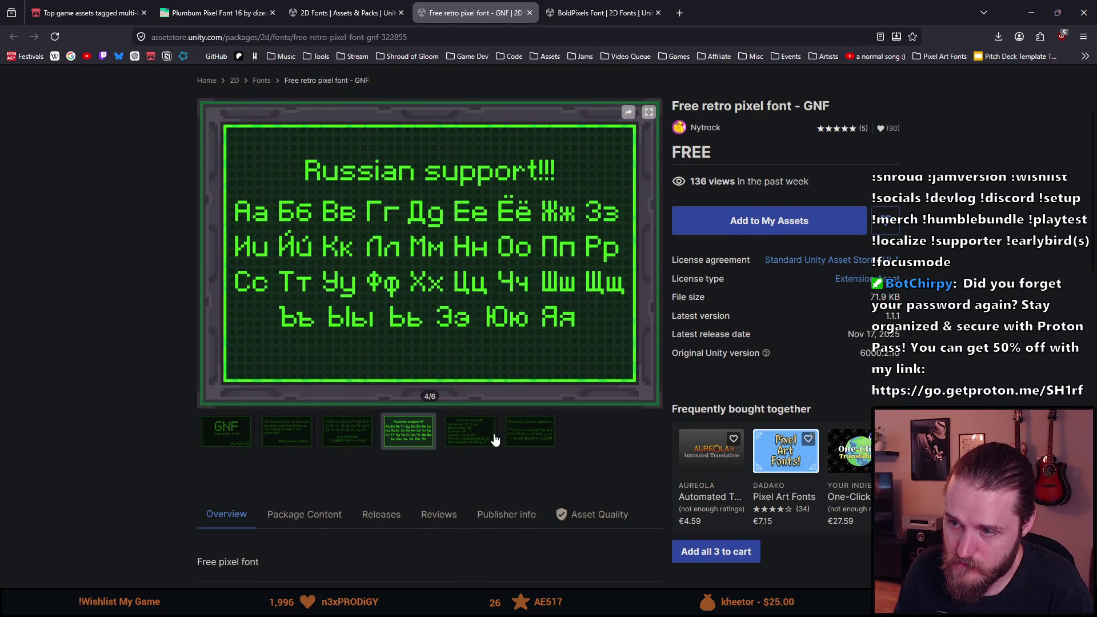
left_click(480, 438)
left_click(519, 439)
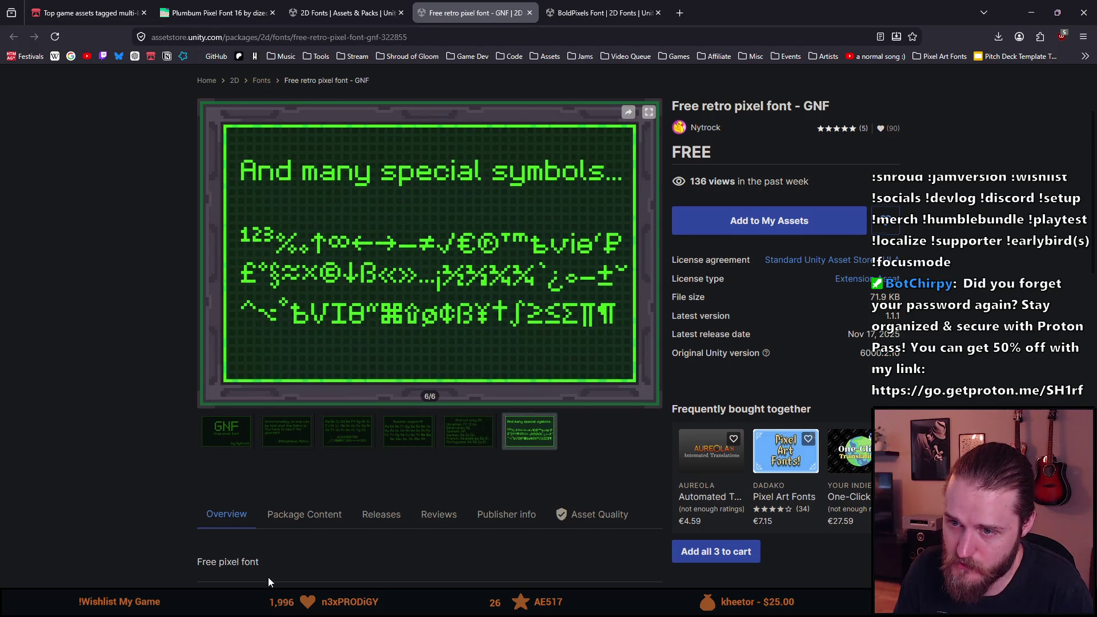
scroll(268, 577, "down", 10)
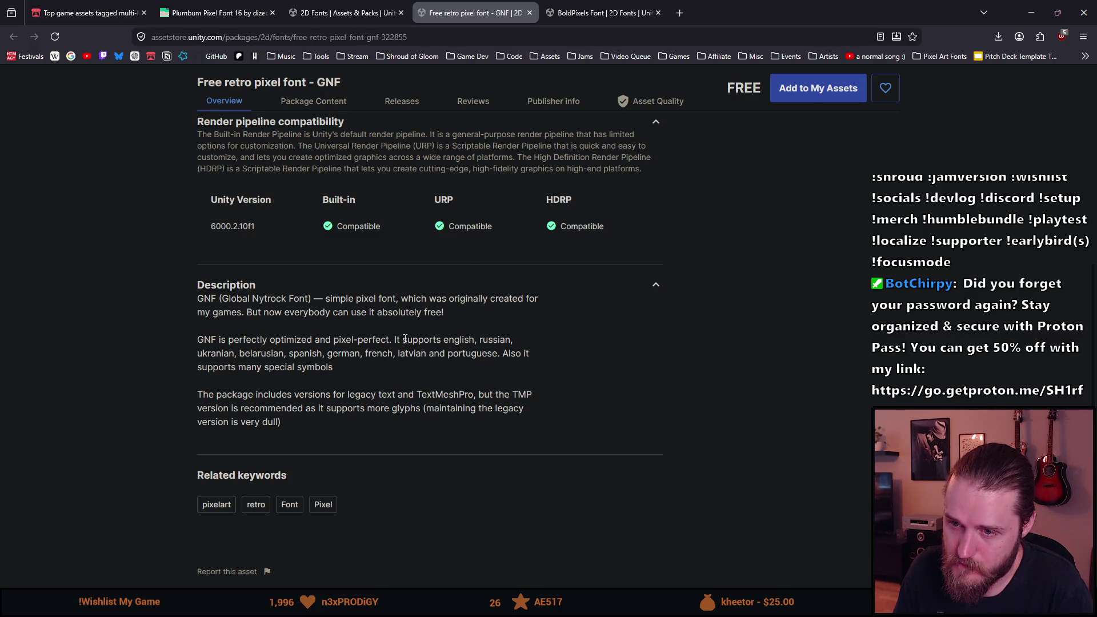
left_click(530, 12)
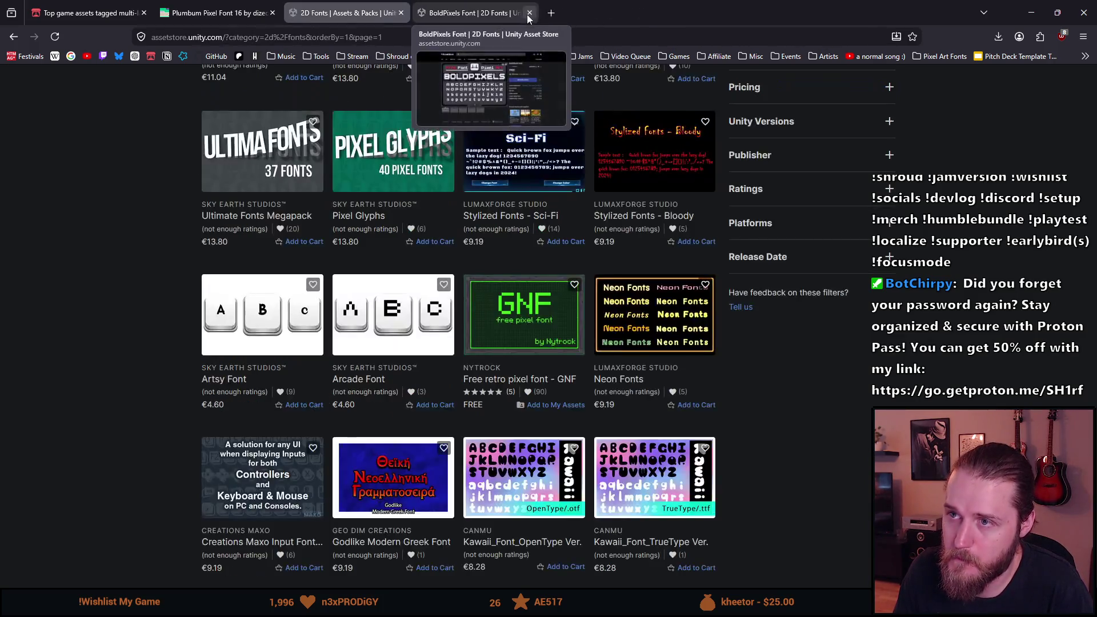
- Go to results page 3 and open 'Pixel Font - Latin-1, Hiragana, Katakana' (€4.59) in a new tab
scroll(48, 320, "down", 5)
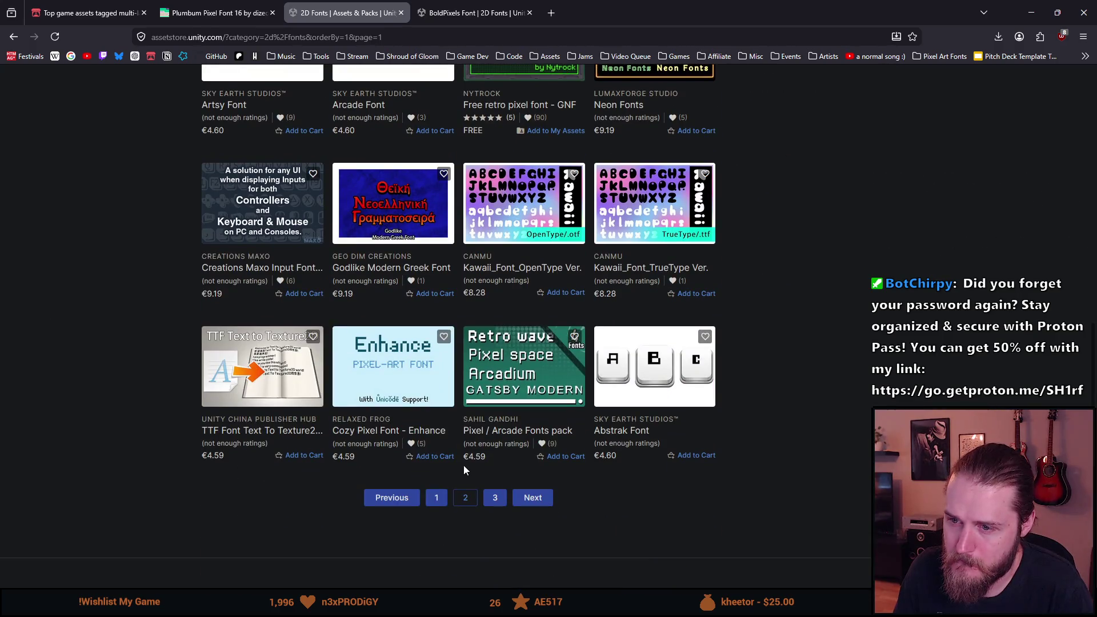
left_click(495, 503)
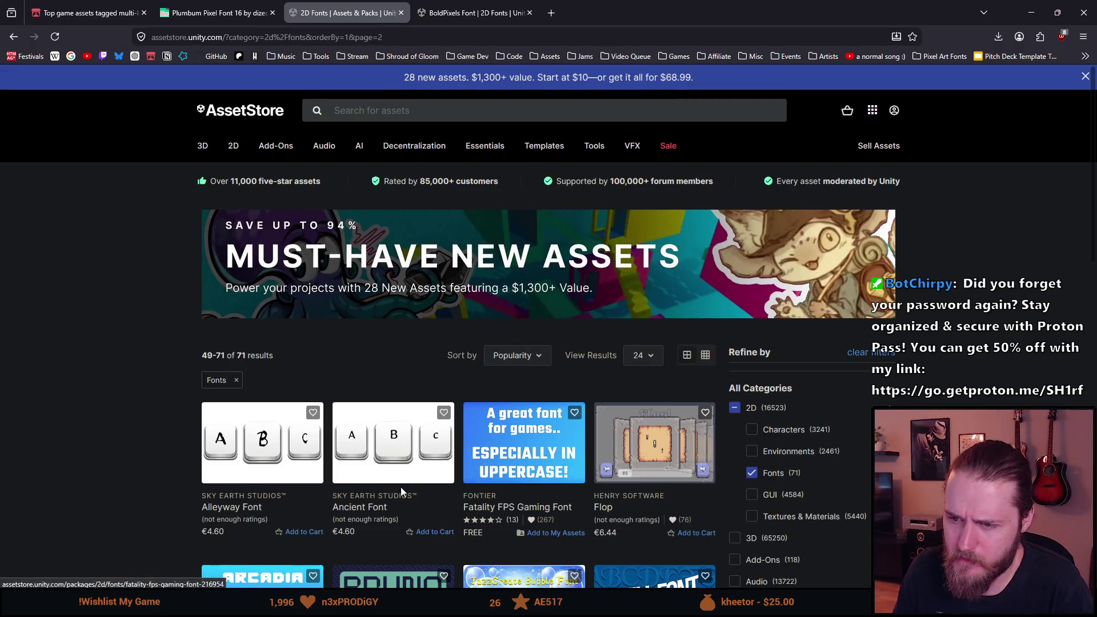
scroll(249, 463, "down", 7)
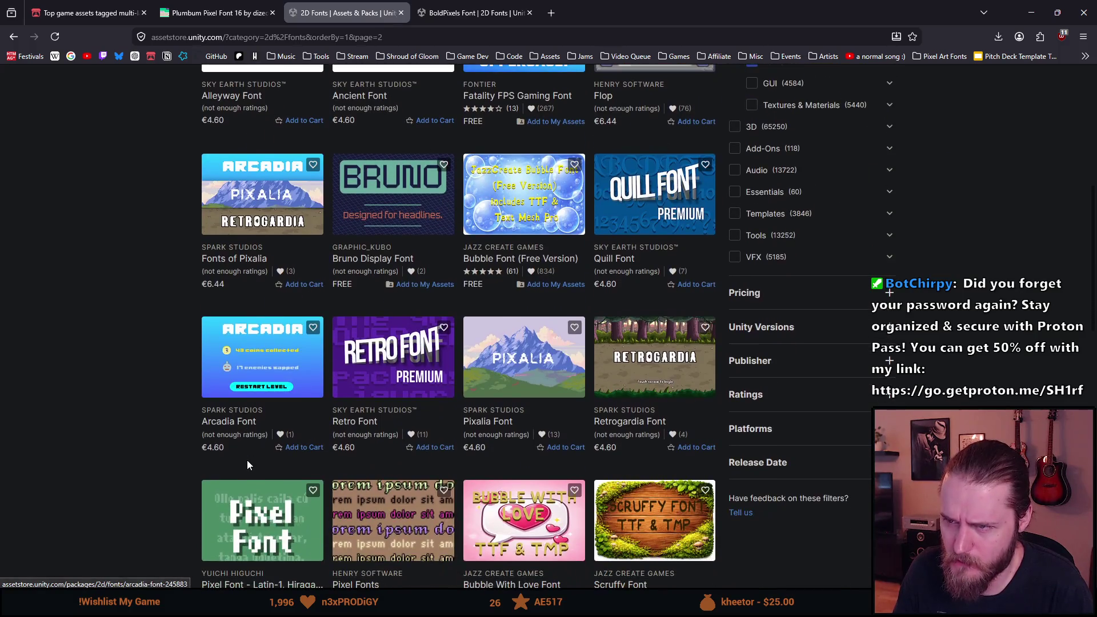
scroll(244, 461, "down", 4)
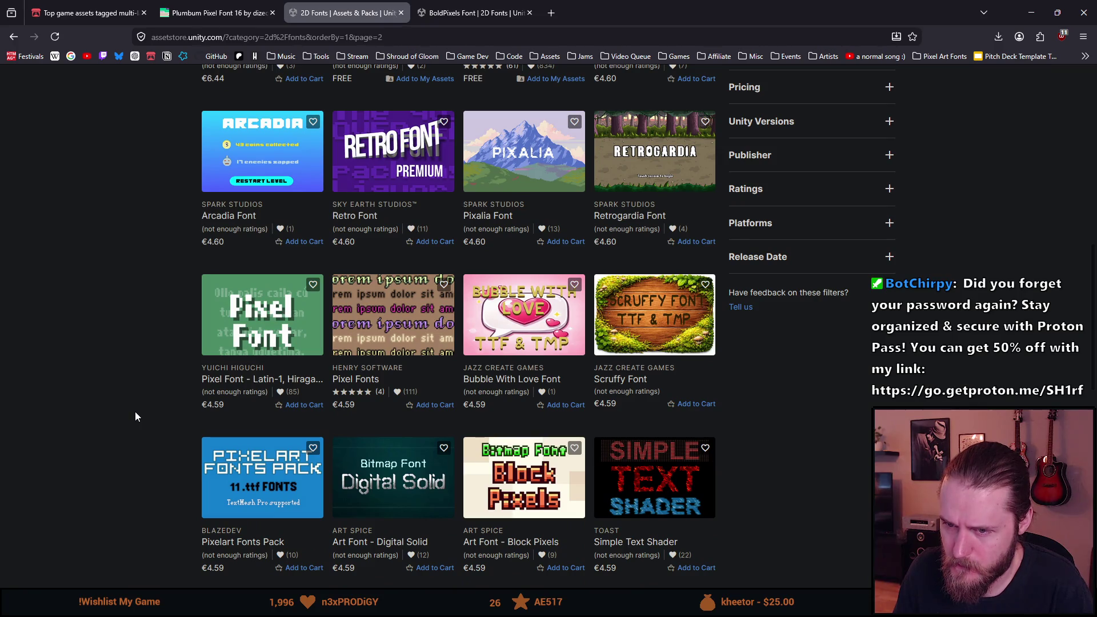
middle_click(231, 381)
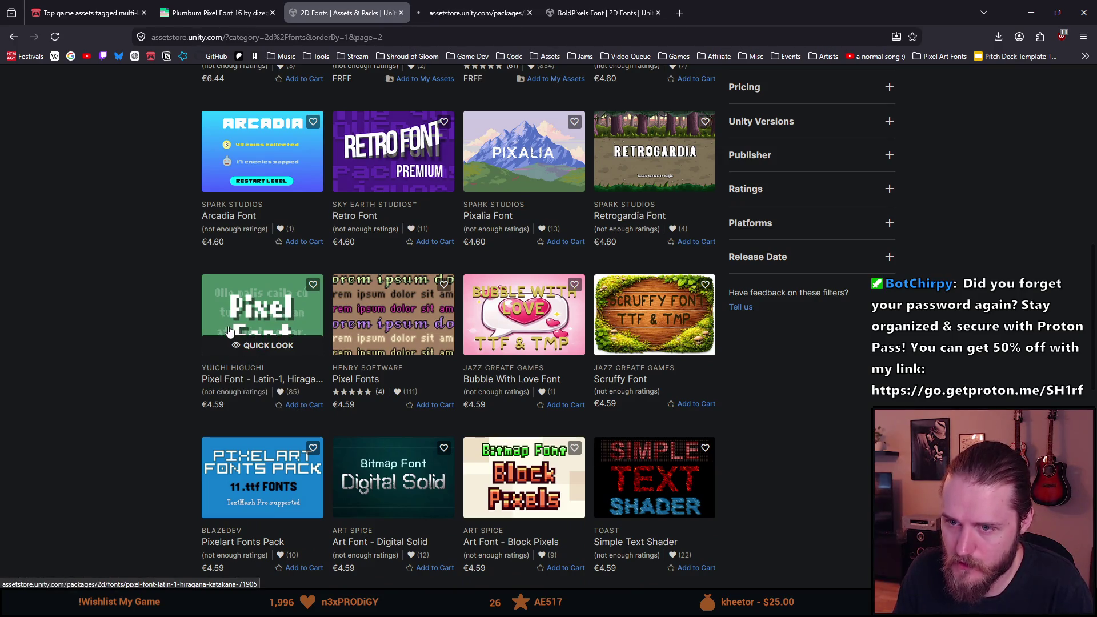
left_click(477, 12)
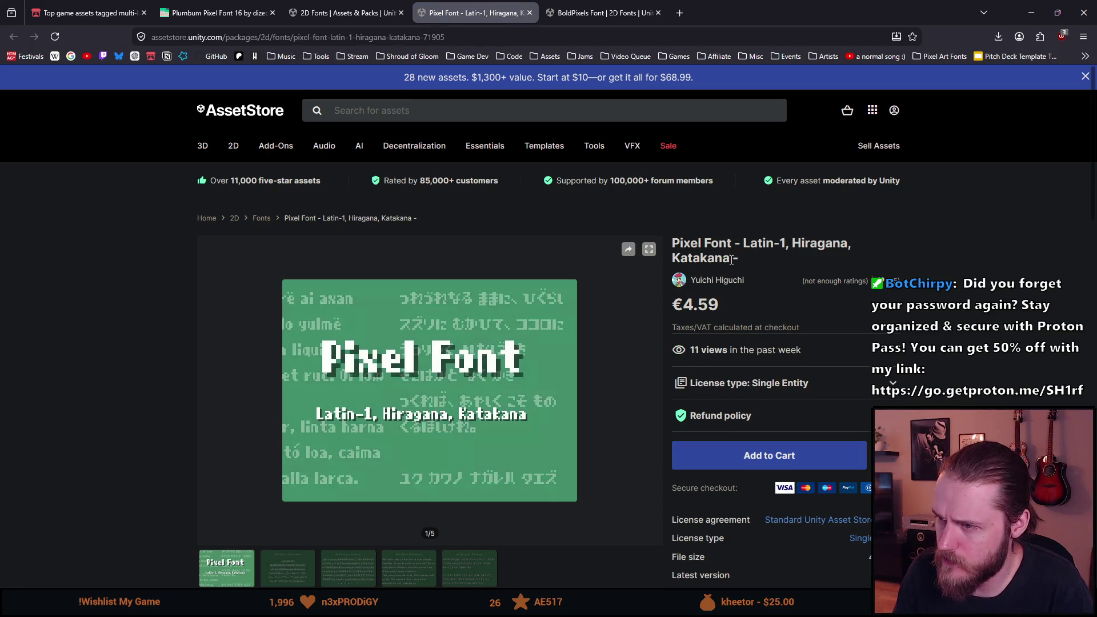
- Page through all five pixel font previews up to the Hiragana and Katakana sample, then close it
scroll(674, 287, "down", 4)
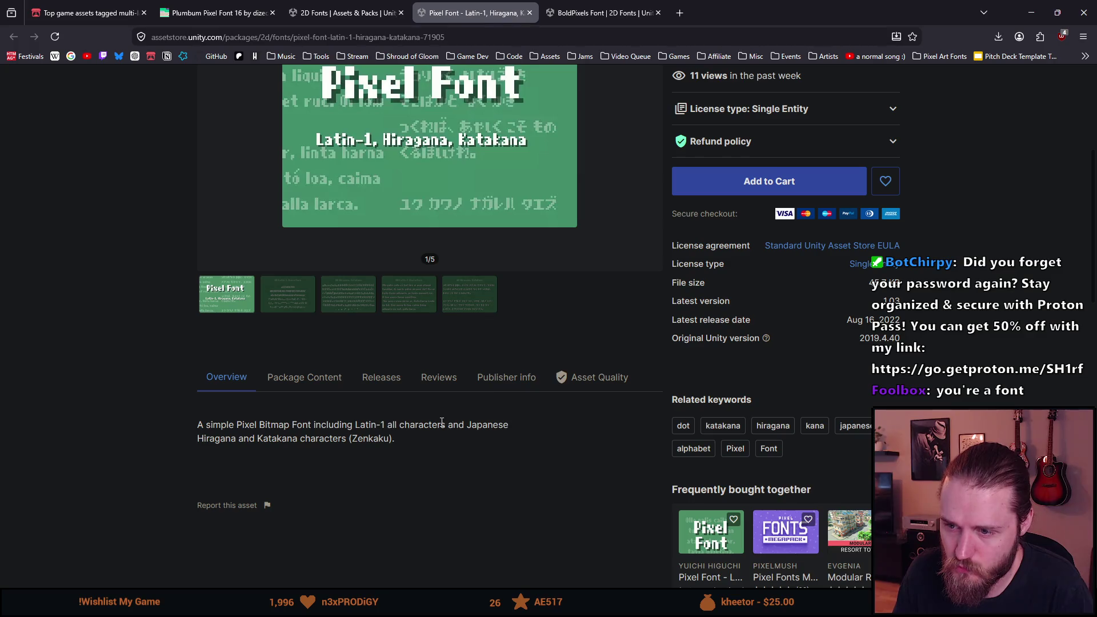
scroll(266, 441, "up", 3)
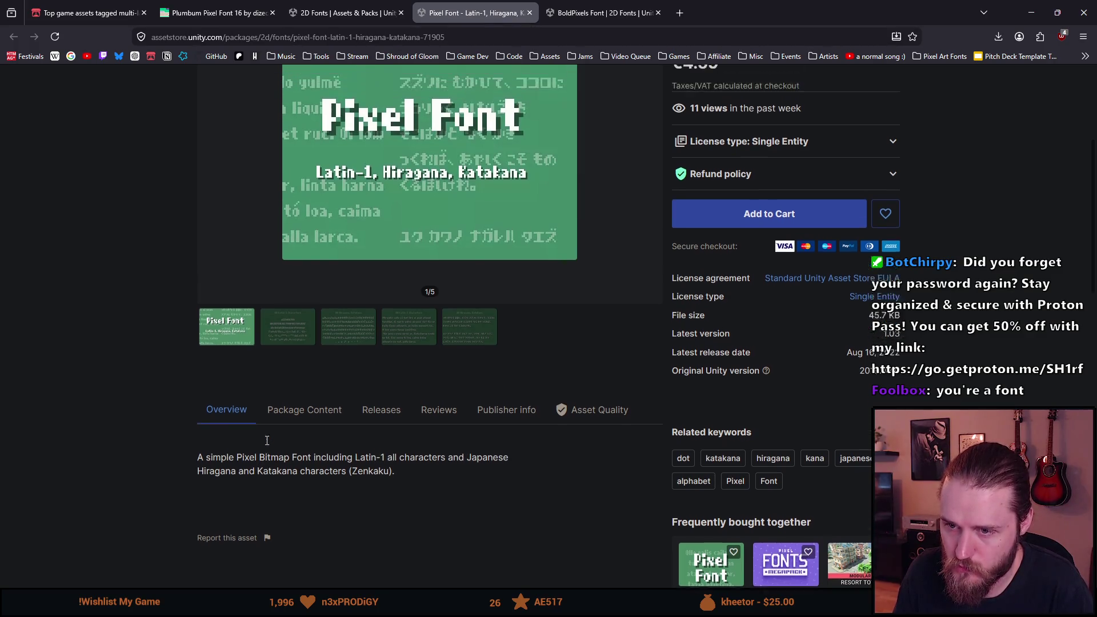
left_click(279, 436)
left_click(346, 452)
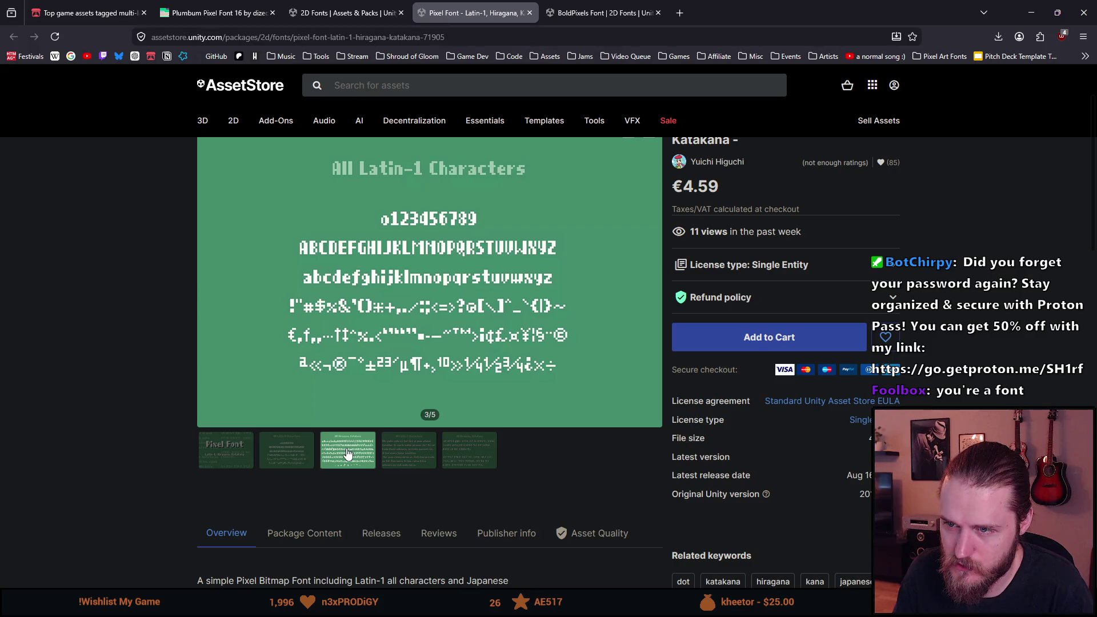
left_click(426, 453)
left_click(469, 457)
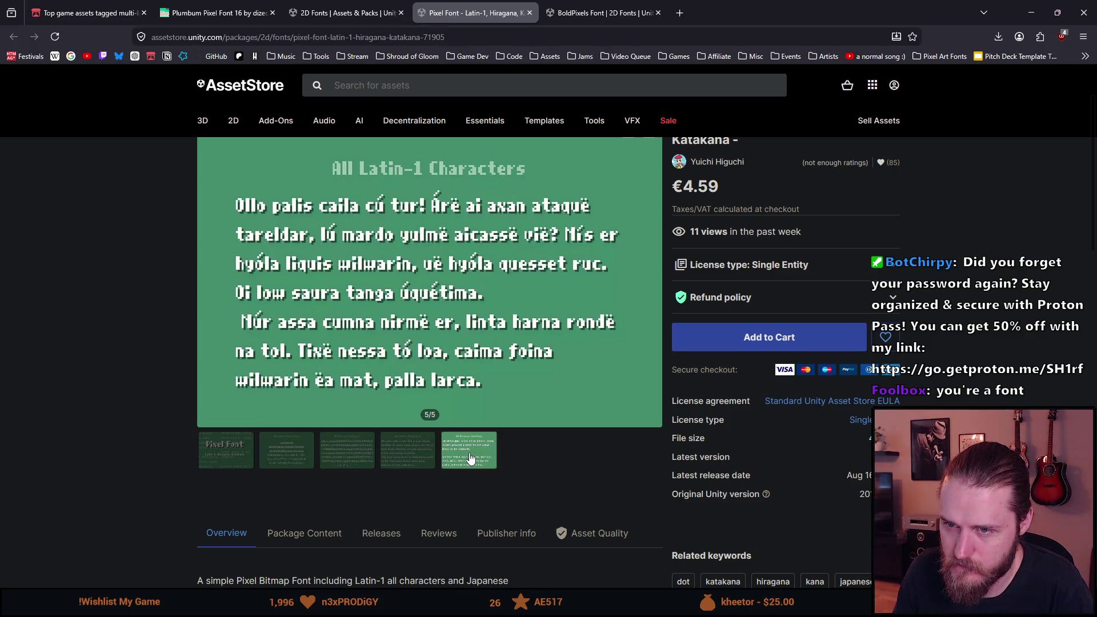
scroll(477, 423, "up", 2)
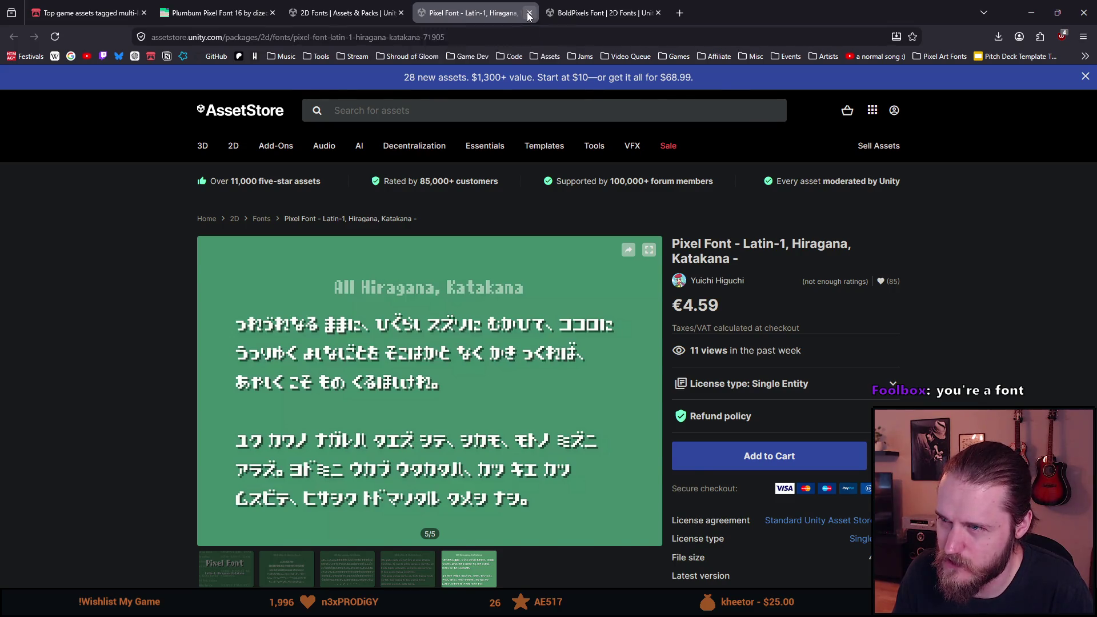
left_click(530, 14)
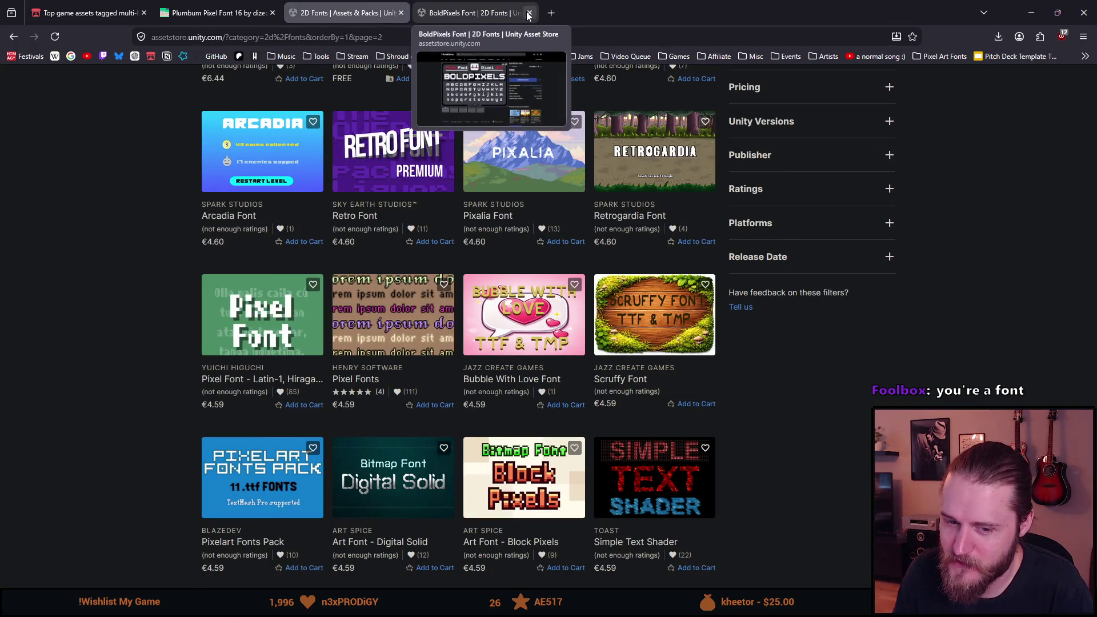
- Close the product page and reload the last 2D Fonts results page (49–71 of 71)
left_click(529, 14)
mouse_move(292, 229)
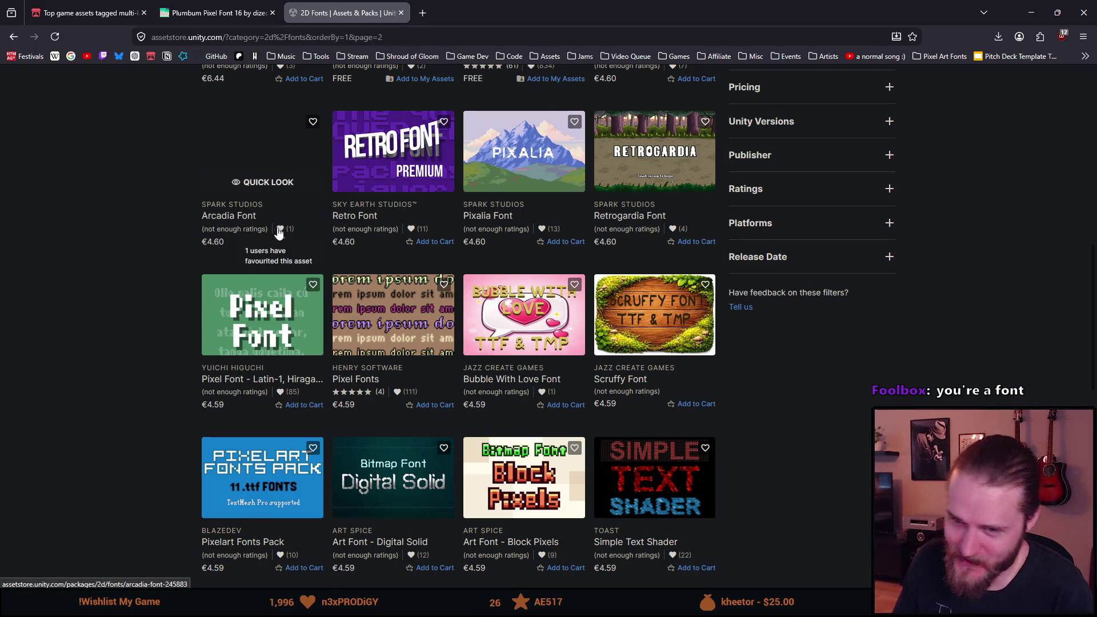
scroll(185, 239, "down", 3)
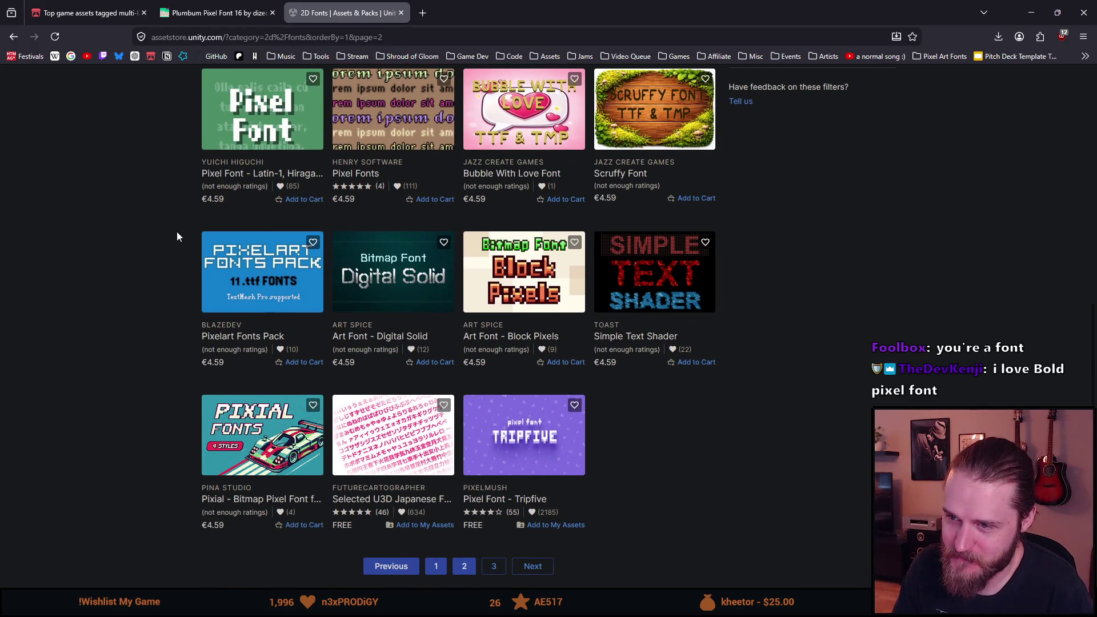
scroll(177, 236, "up", 2)
scroll(176, 232, "down", 1)
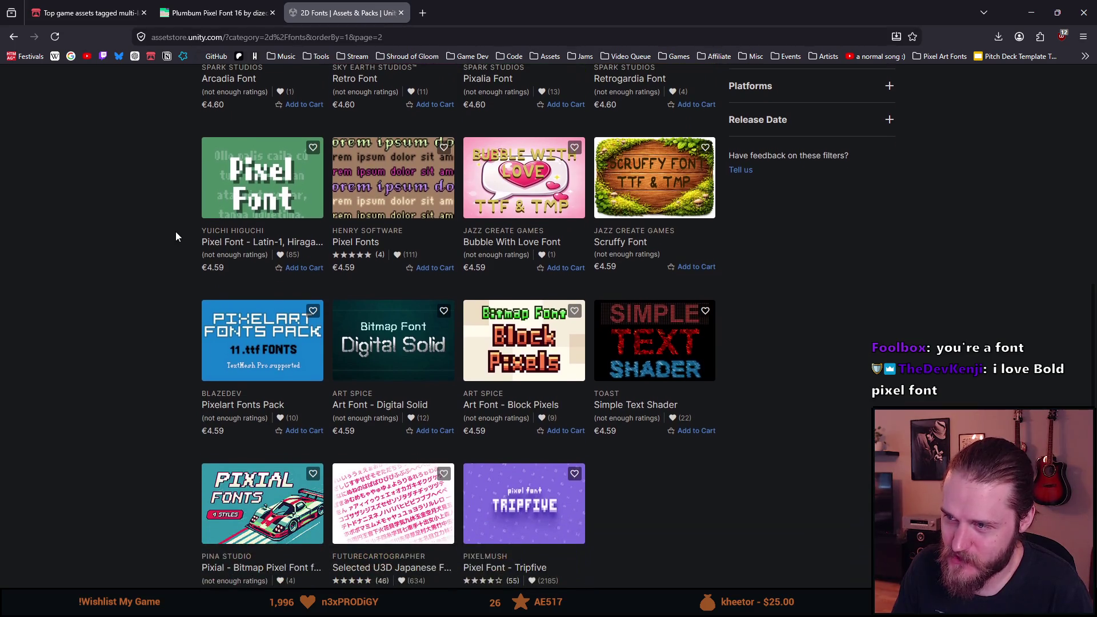
scroll(177, 233, "down", 2)
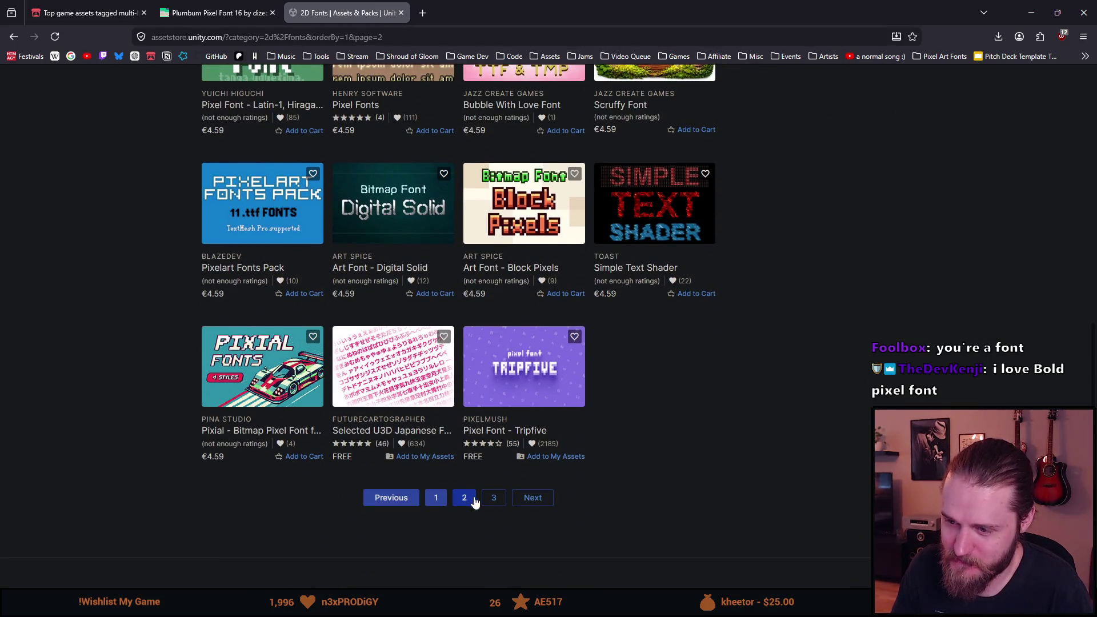
left_click(489, 499)
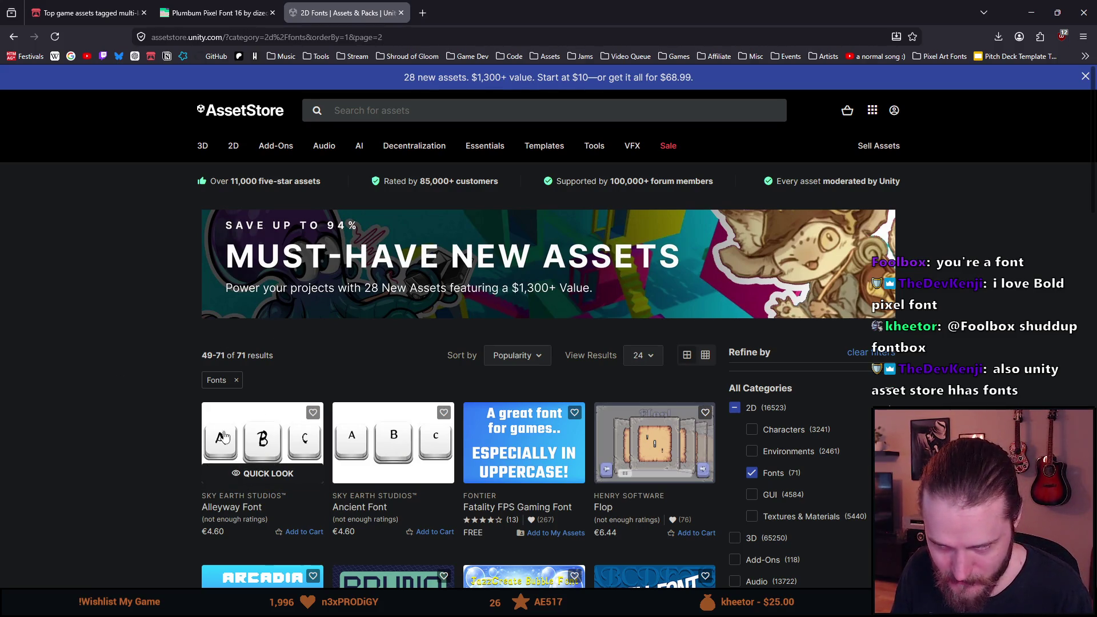
- Untick the 2D category filter under Refine by
scroll(219, 380, "down", 4)
scroll(514, 383, "up", 2)
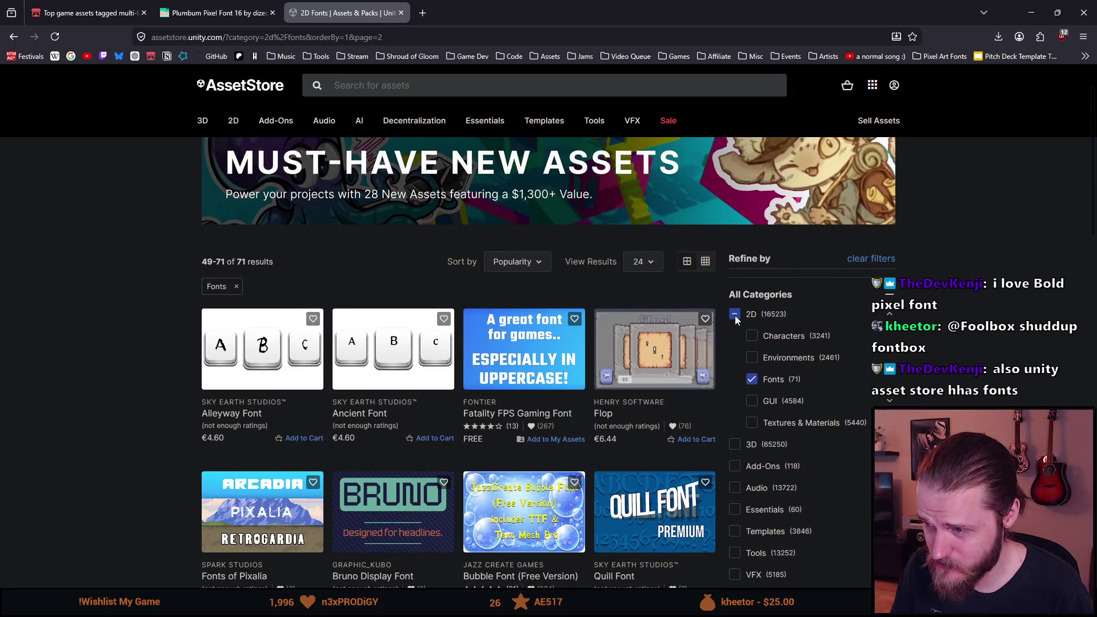
left_click(735, 315)
left_click(438, 108)
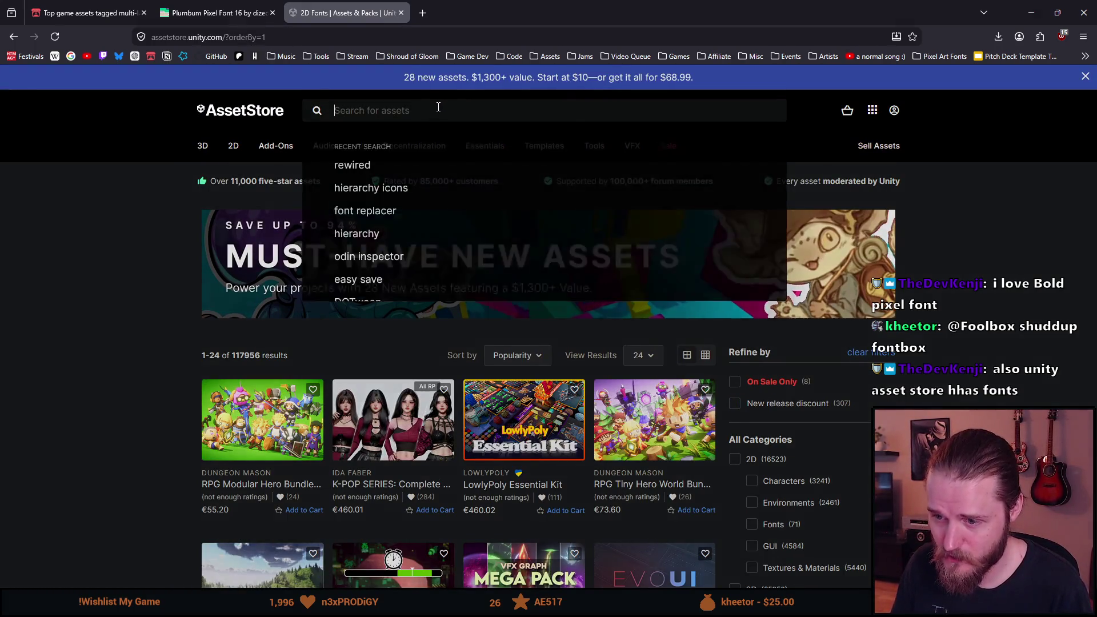
type("font")
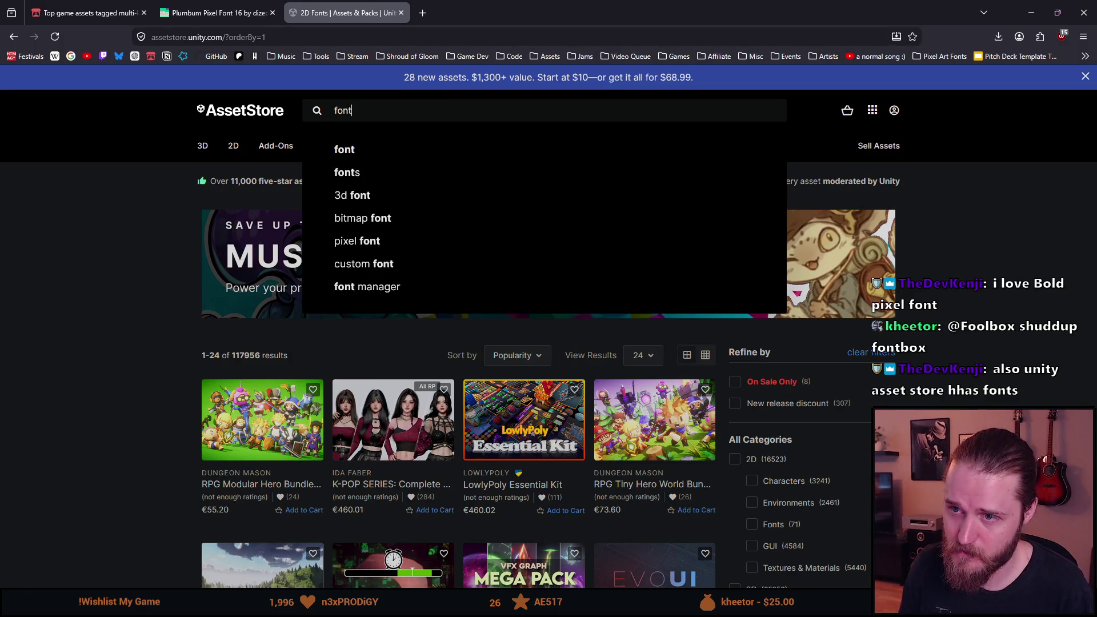
key("Return")
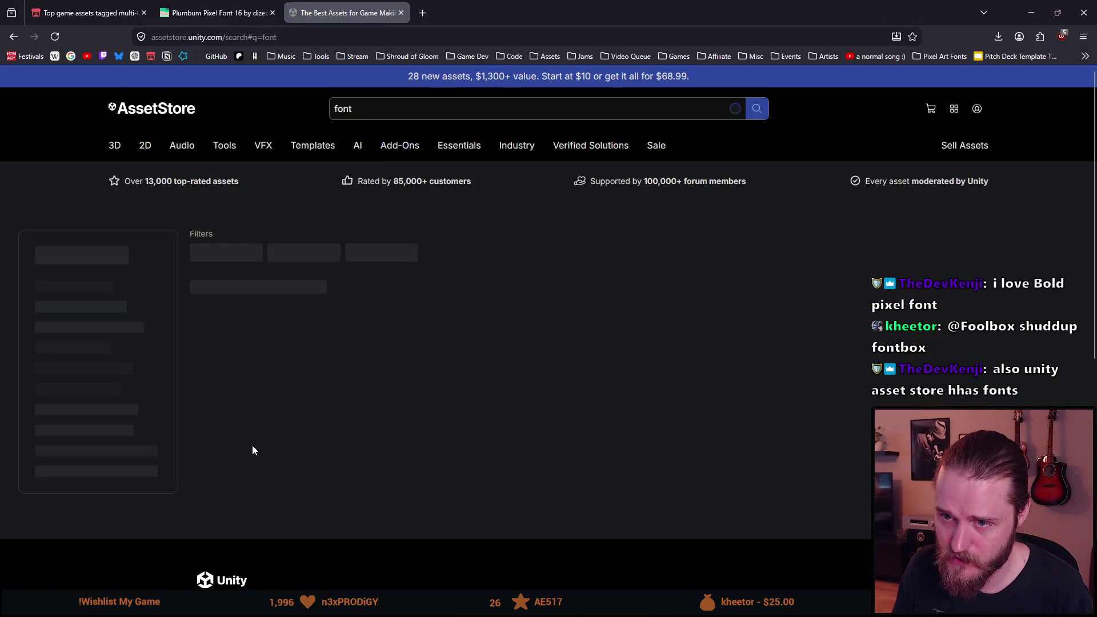
scroll(309, 398, "down", 3)
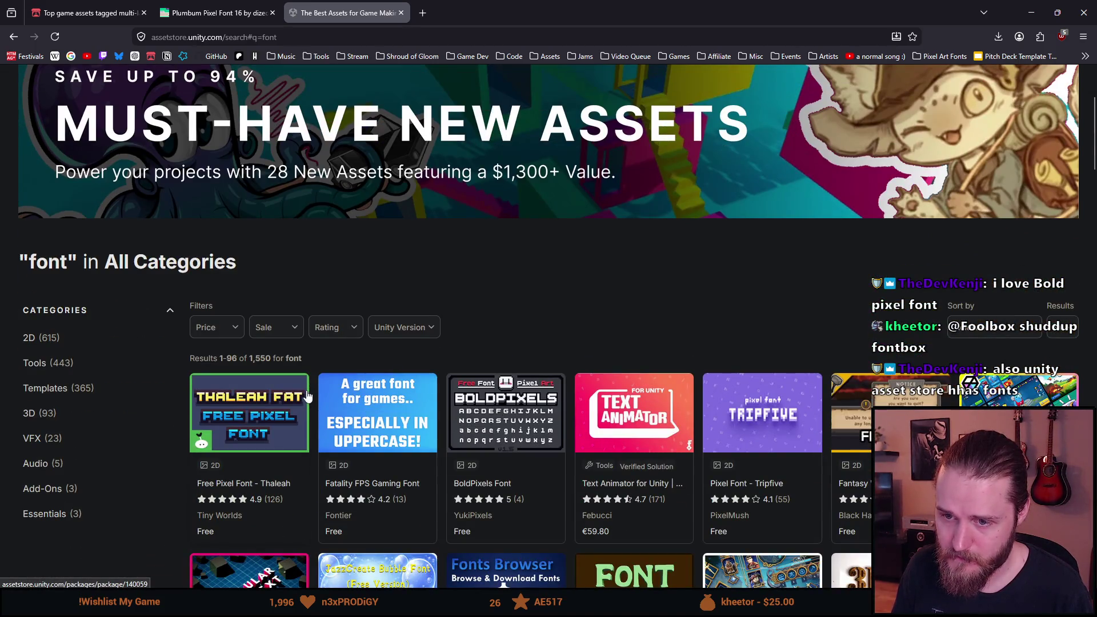
scroll(308, 395, "down", 1)
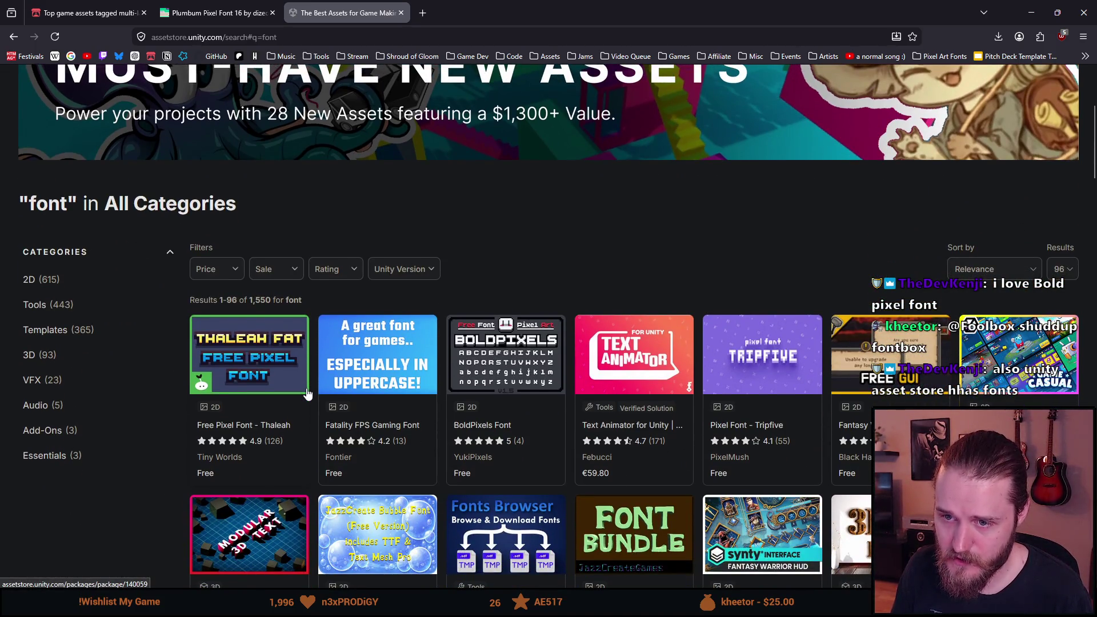
scroll(308, 395, "down", 1)
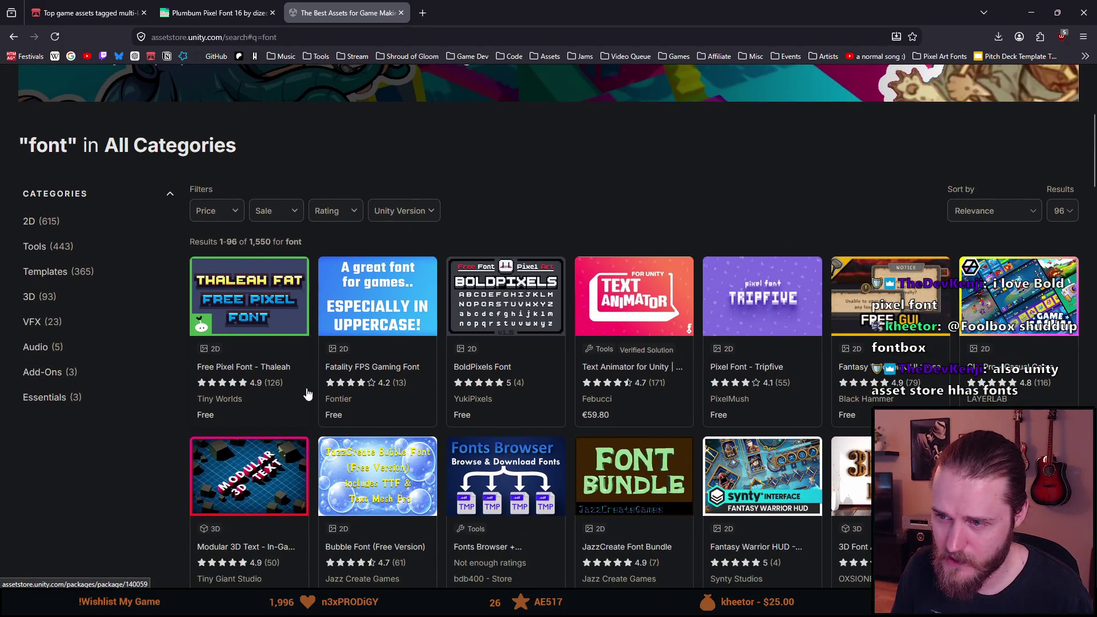
scroll(307, 395, "down", 1)
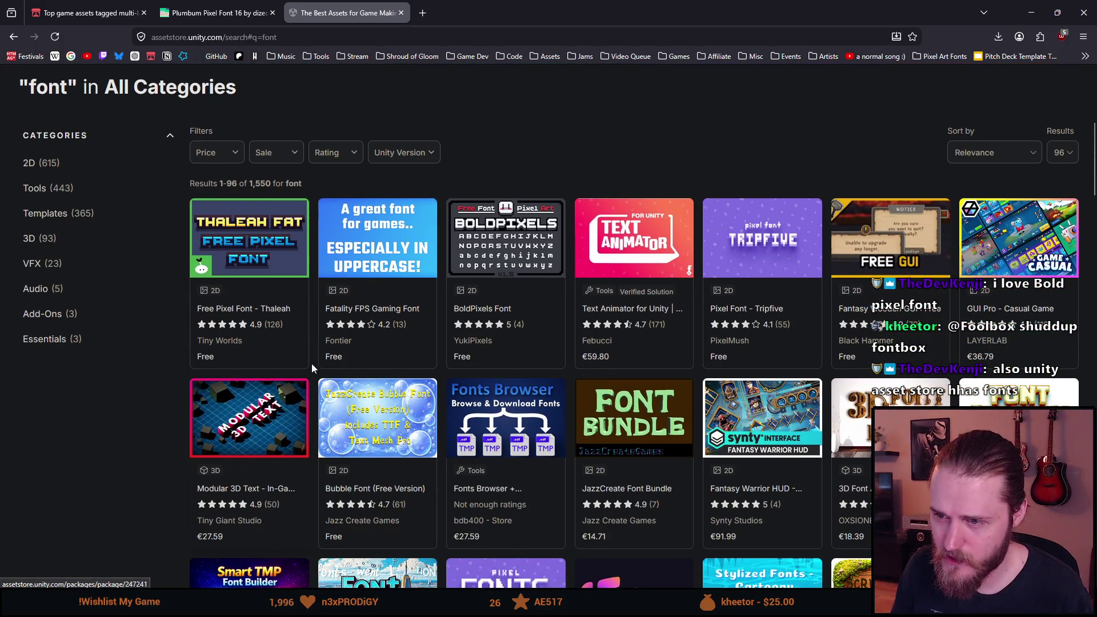
middle_click(391, 257)
left_click(497, 12)
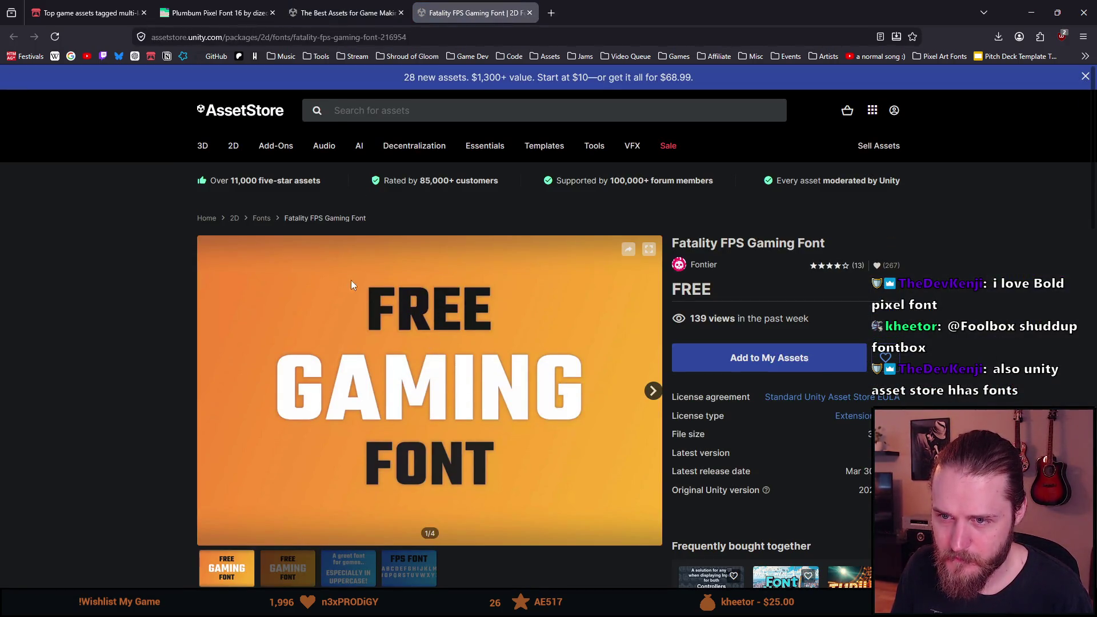
left_click(529, 12)
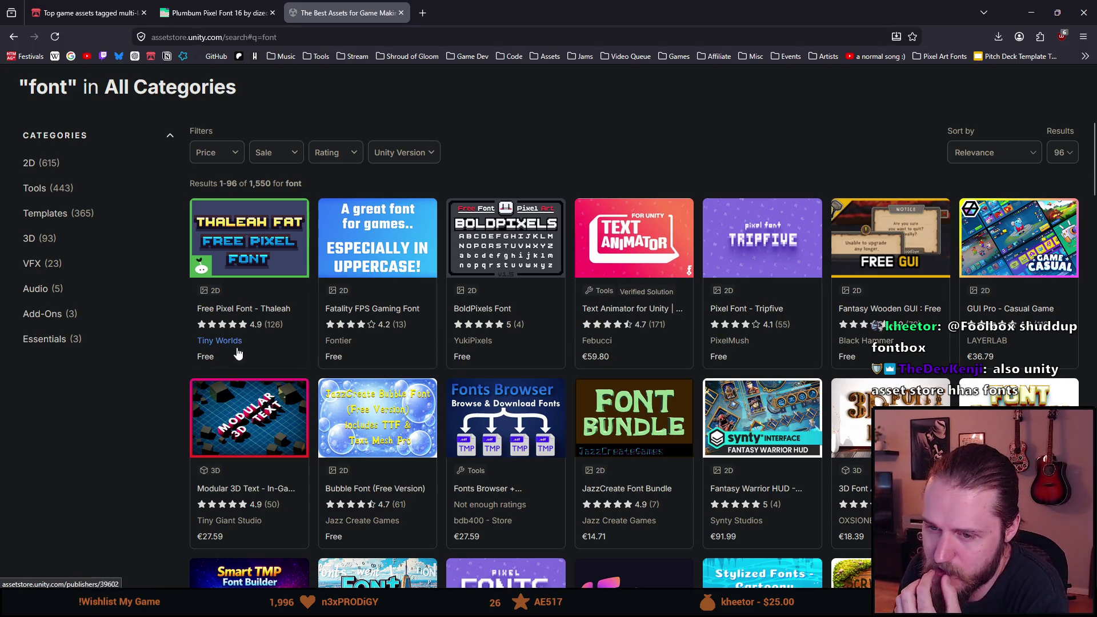
scroll(231, 354, "down", 2)
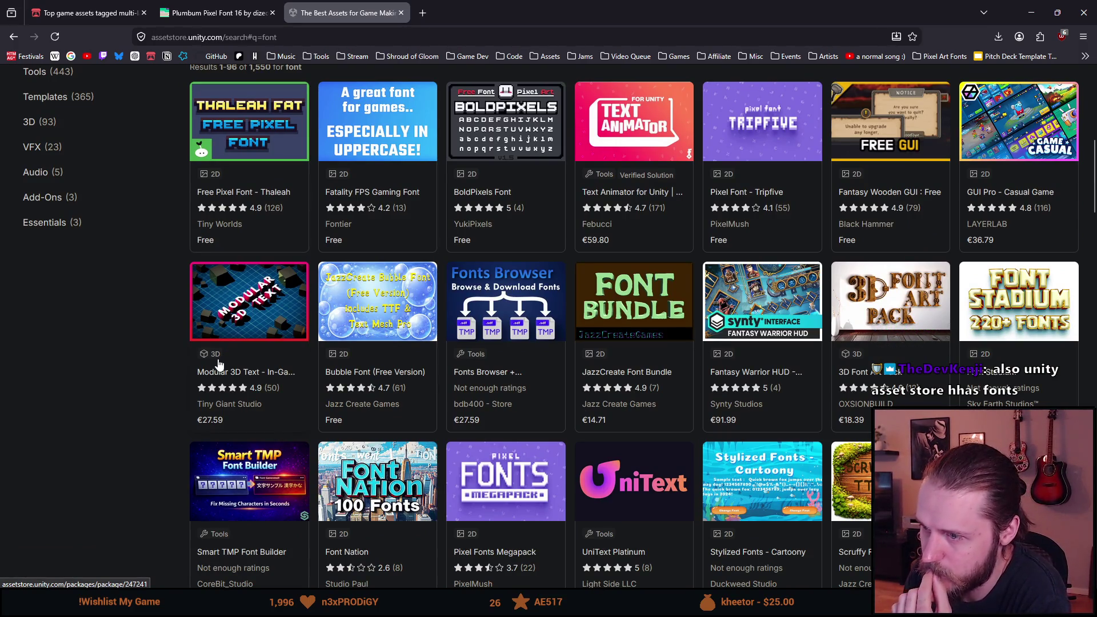
scroll(219, 365, "down", 1)
scroll(219, 365, "down", 3)
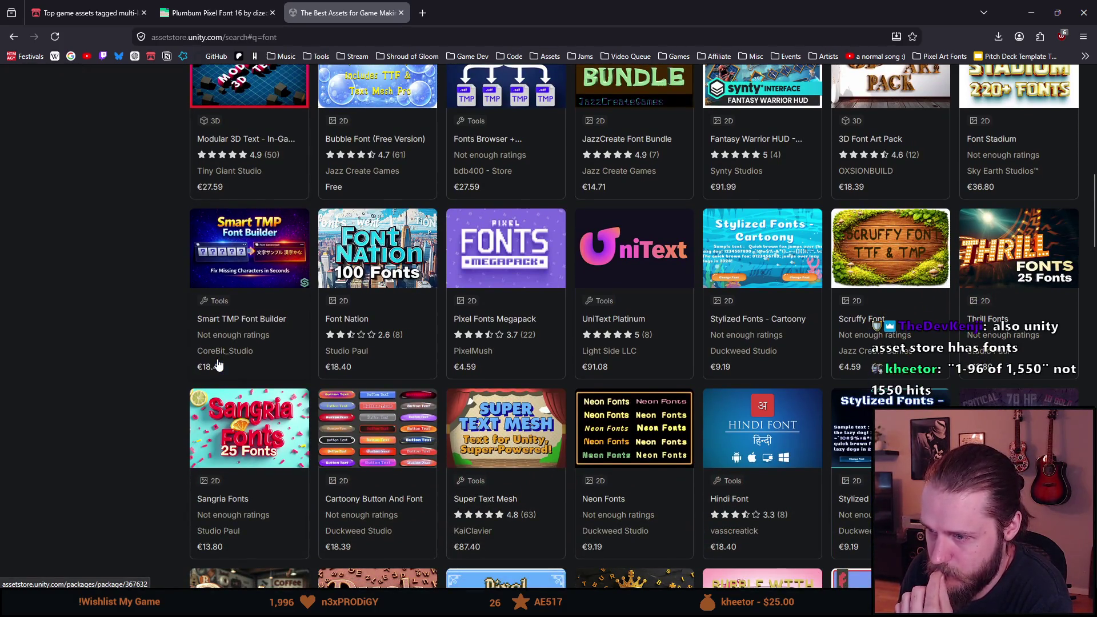
scroll(219, 364, "down", 3)
scroll(219, 365, "down", 3)
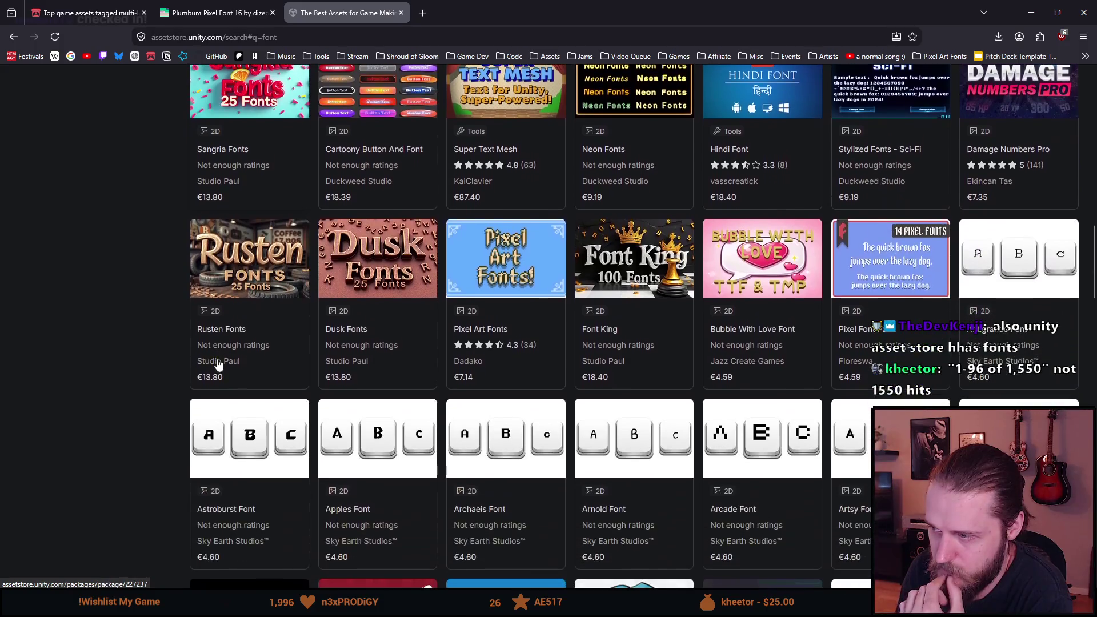
scroll(219, 365, "down", 3)
scroll(219, 365, "down", 8)
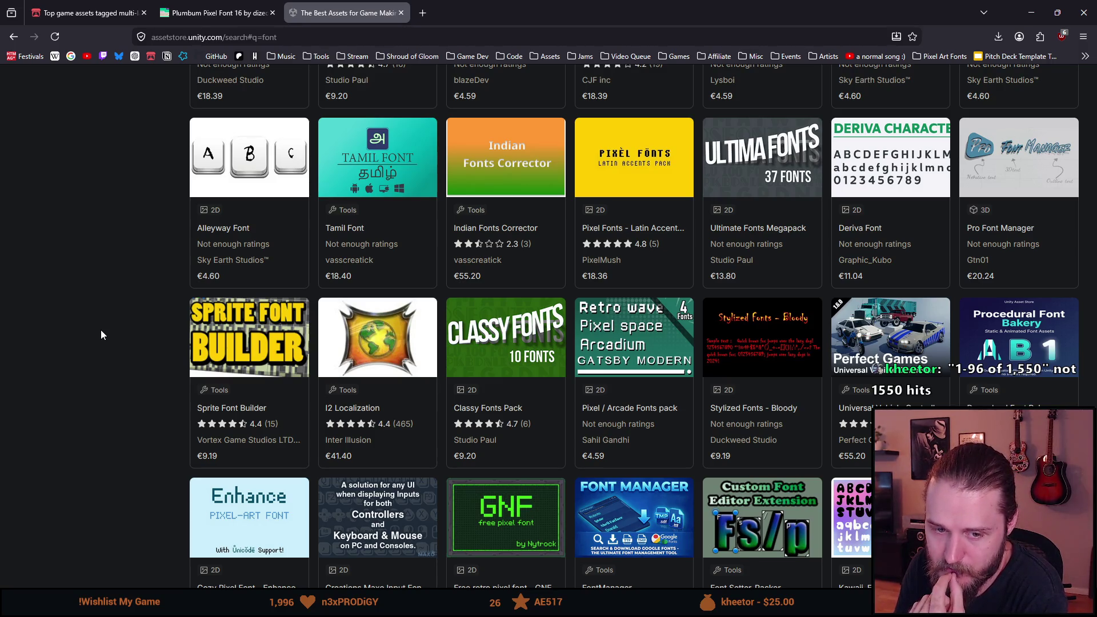
scroll(100, 335, "up", 2)
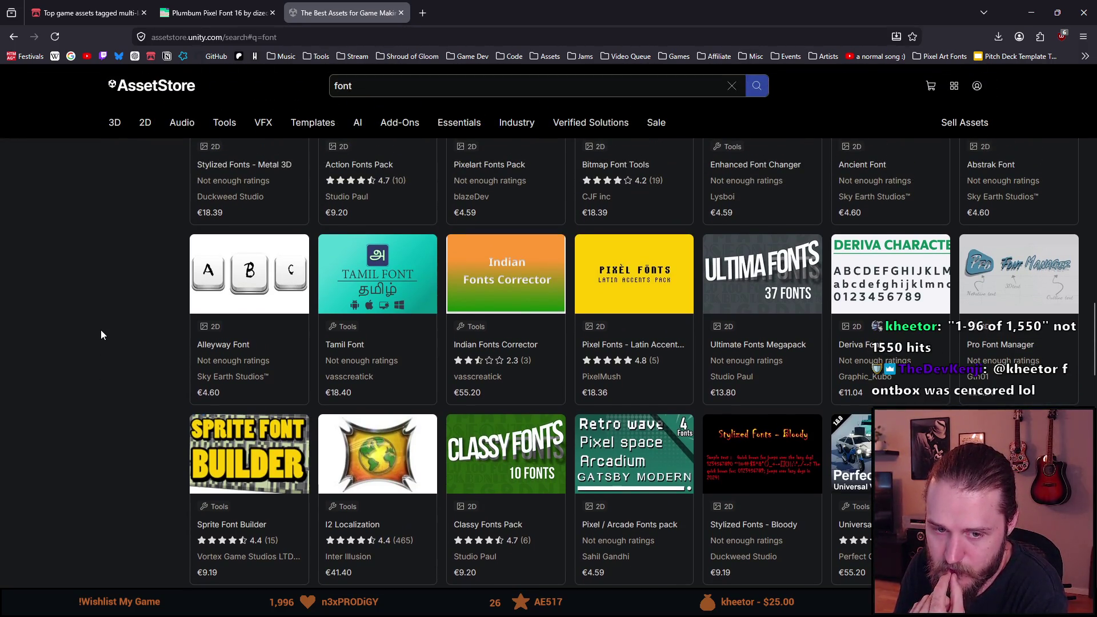
scroll(101, 335, "up", 2)
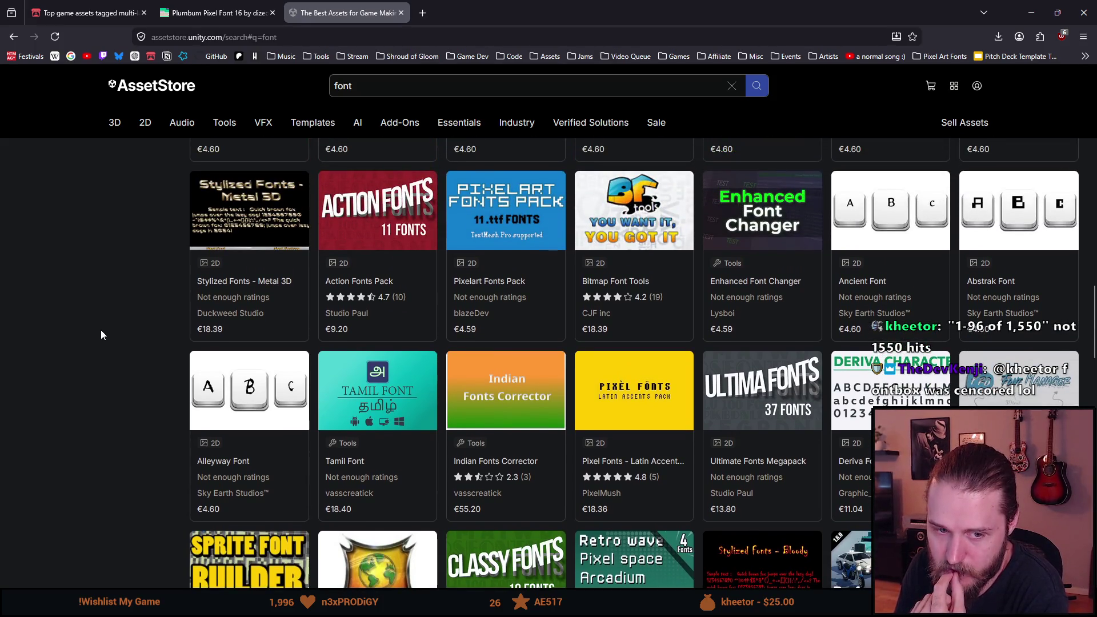
scroll(101, 332, "up", 15)
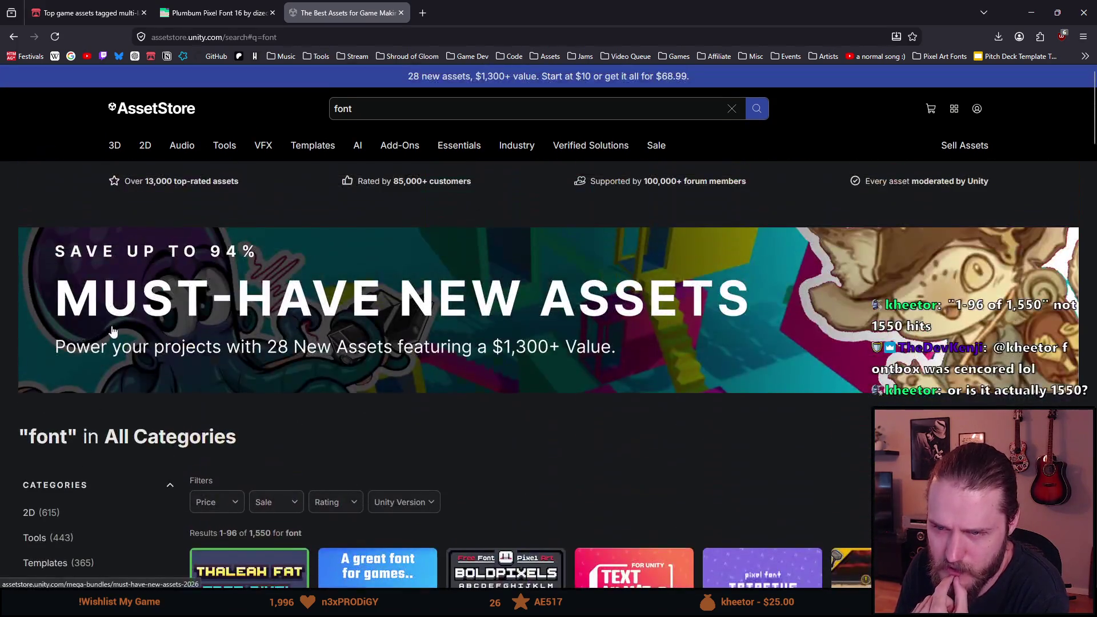
scroll(223, 386, "down", 3)
left_click_drag(219, 359, 238, 358)
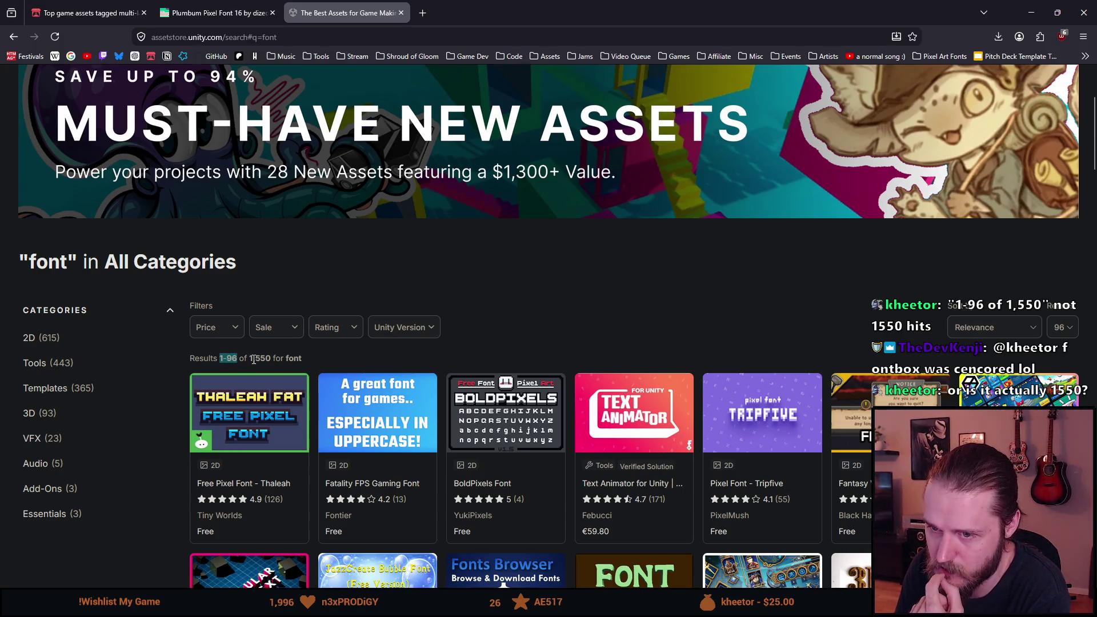
scroll(253, 360, "down", 8)
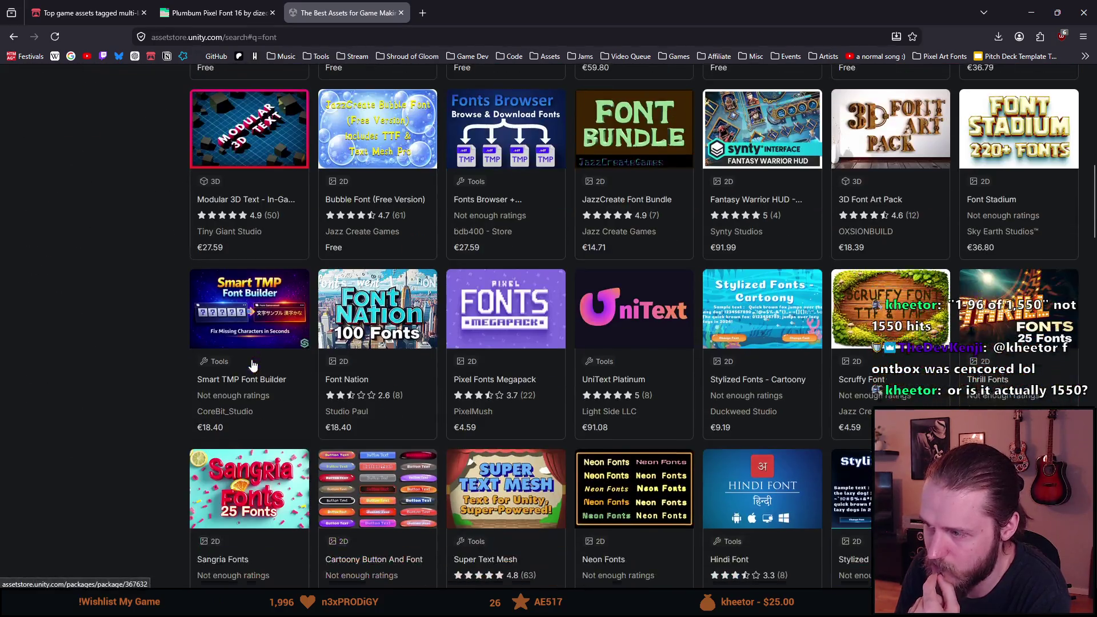
scroll(1086, 327, "up", 8)
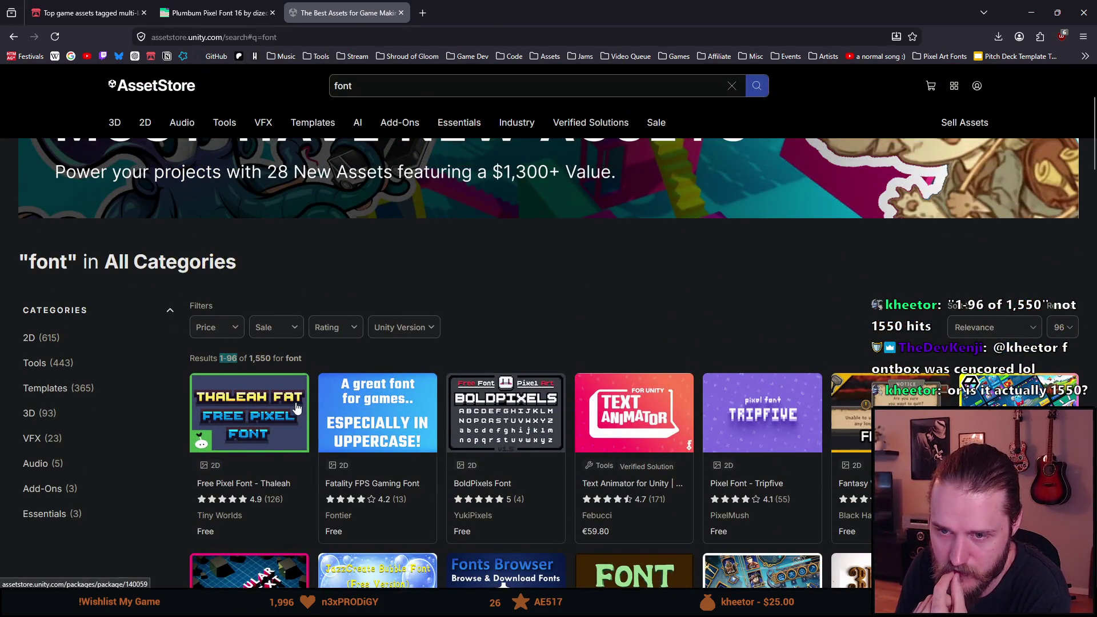
scroll(297, 411, "down", 15)
scroll(297, 411, "down", 15)
- Show page 2 of the font results, highlighting the 97-192 range of 1,550 results
left_click(579, 518)
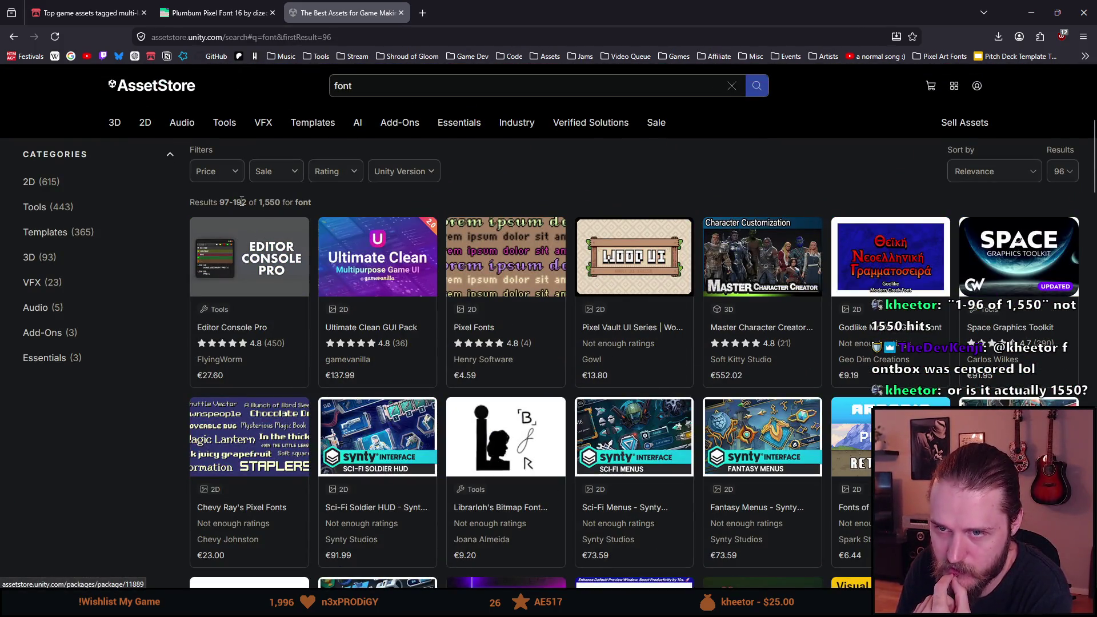
left_click_drag(234, 203, 283, 204)
double_click(274, 202)
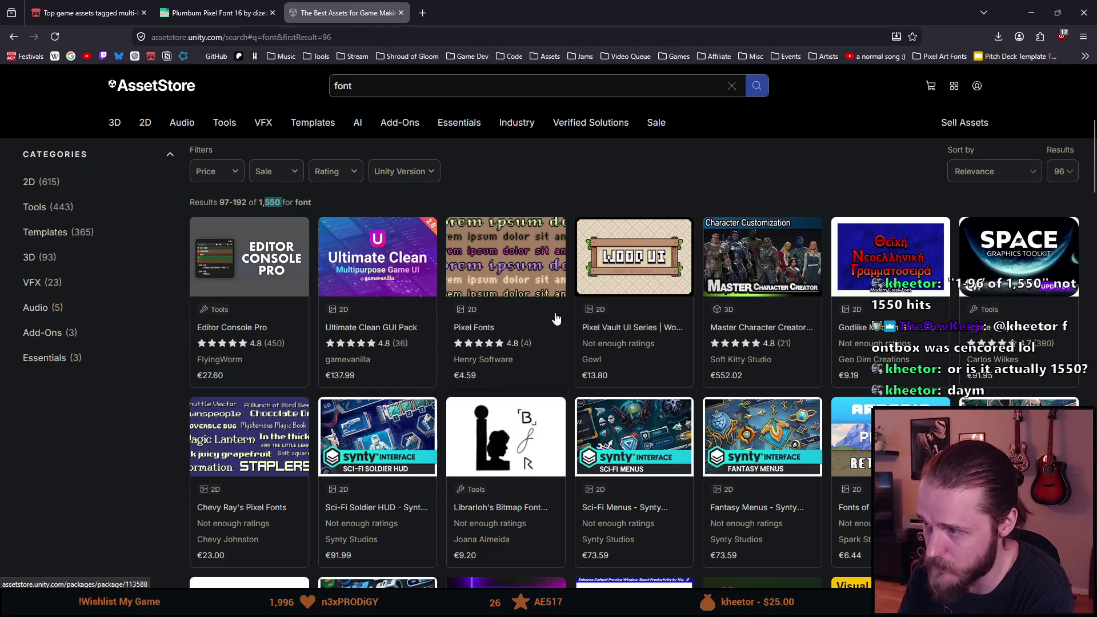
scroll(551, 320, "down", 5)
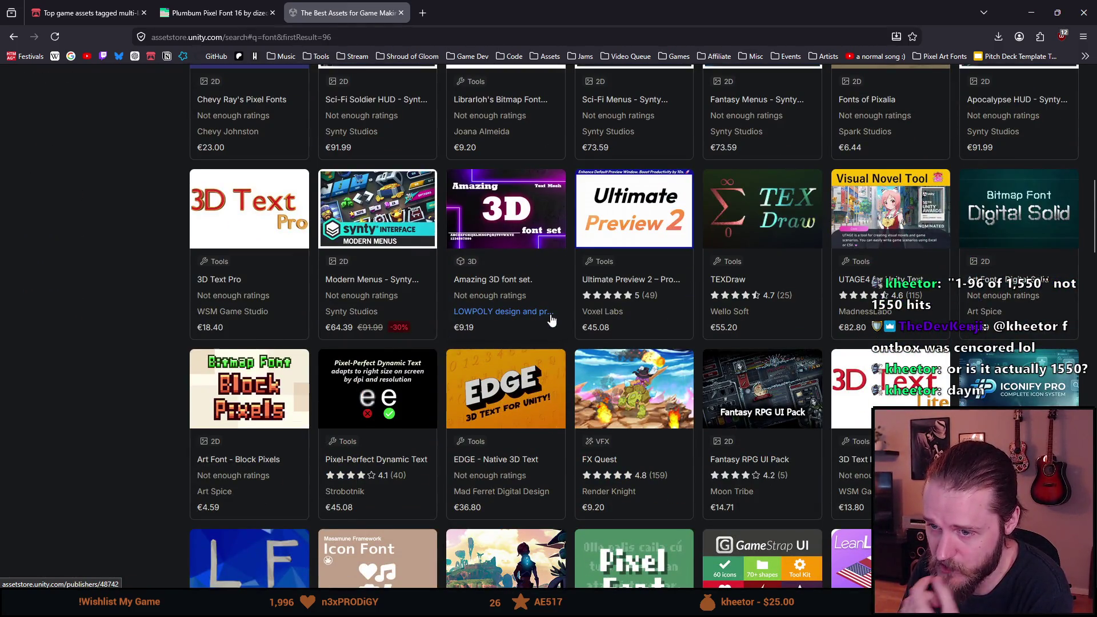
scroll(552, 320, "down", 3)
scroll(553, 321, "down", 4)
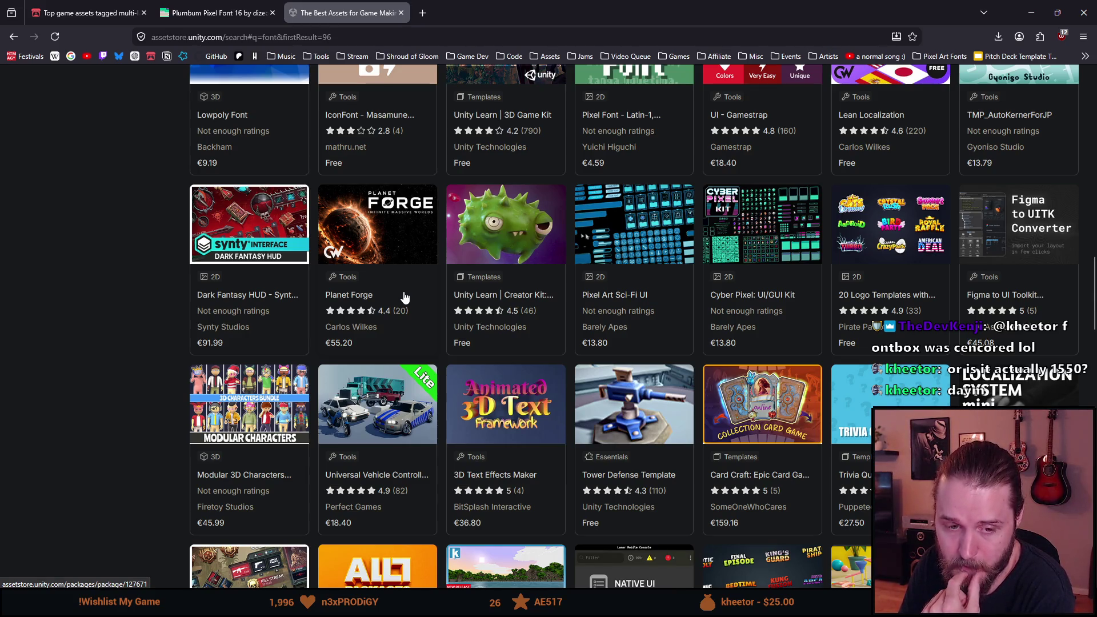
scroll(251, 311, "down", 5)
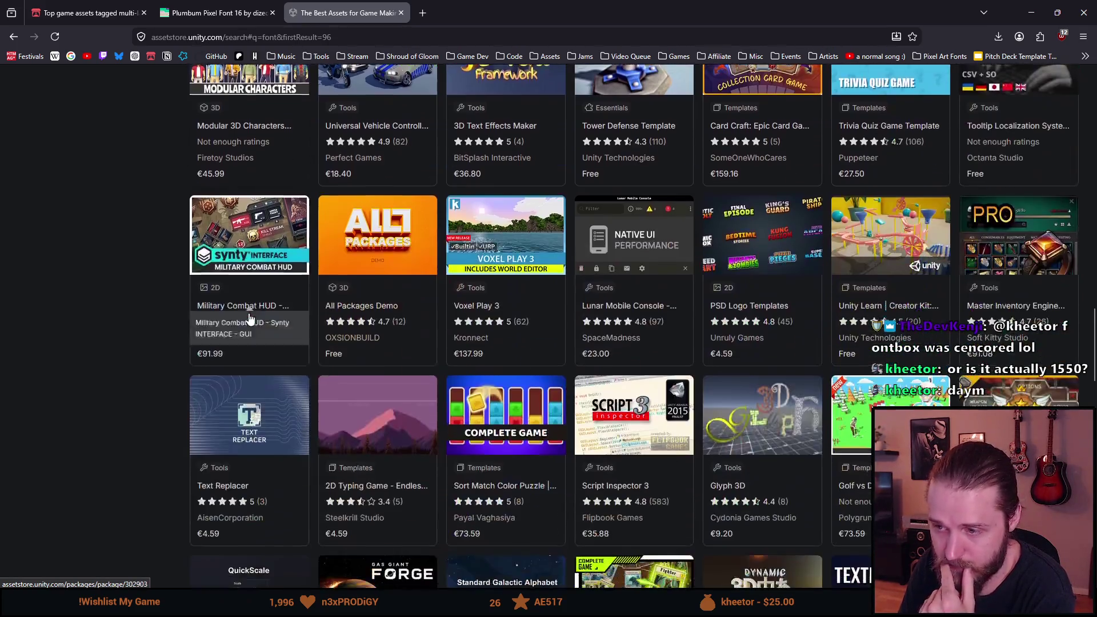
scroll(247, 315, "down", 3)
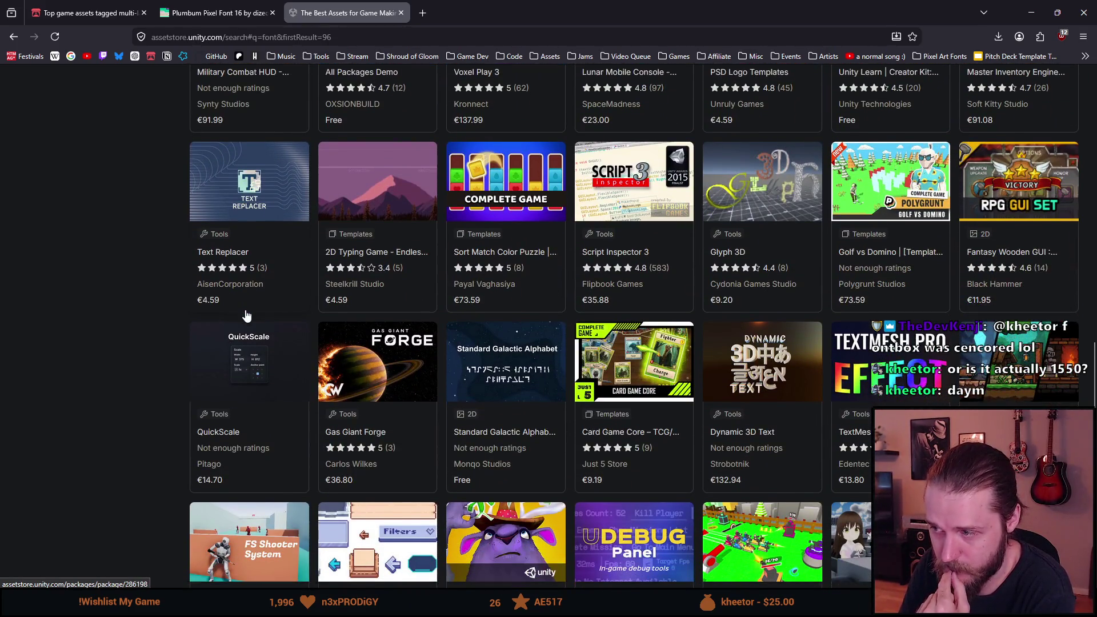
scroll(247, 315, "down", 6)
scroll(247, 315, "down", 6)
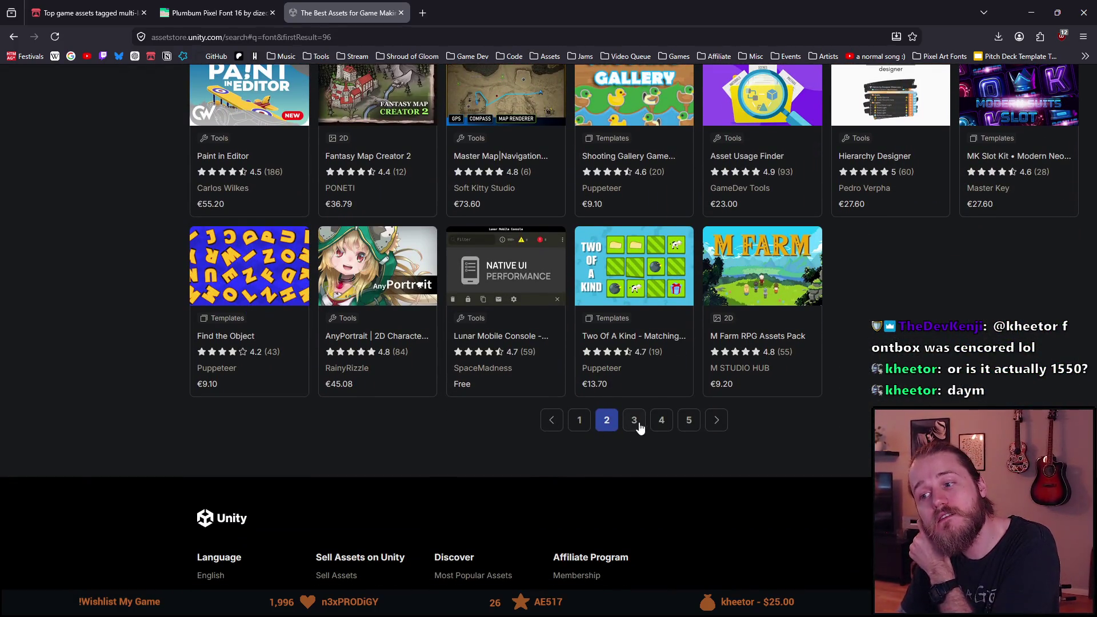
- Move on to page 3 of the font results and scroll through it
left_click(635, 421)
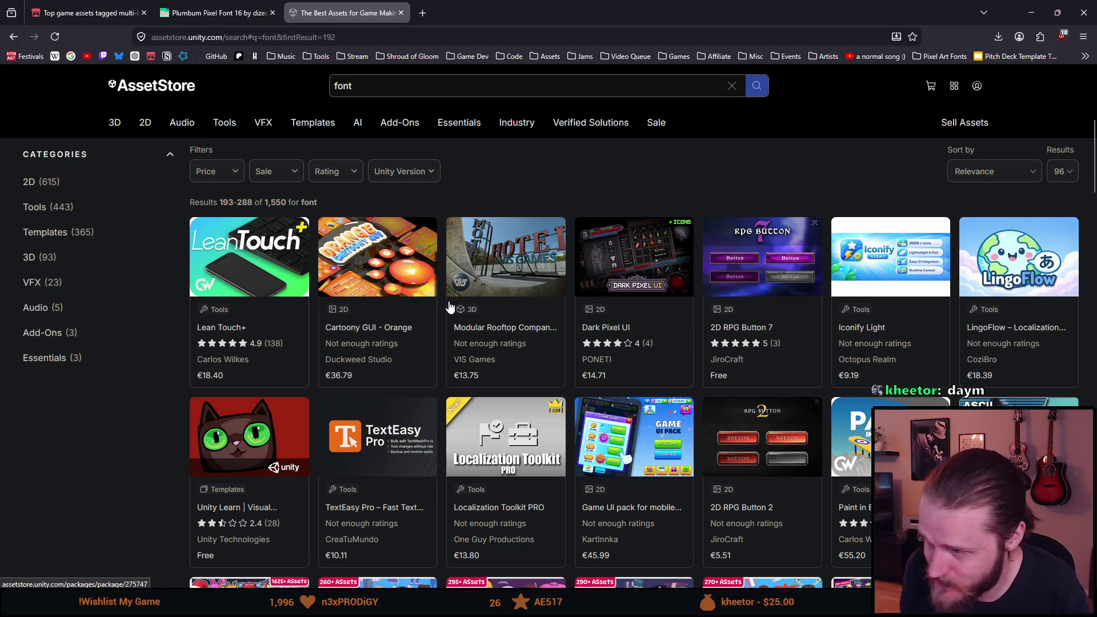
scroll(472, 316, "down", 10)
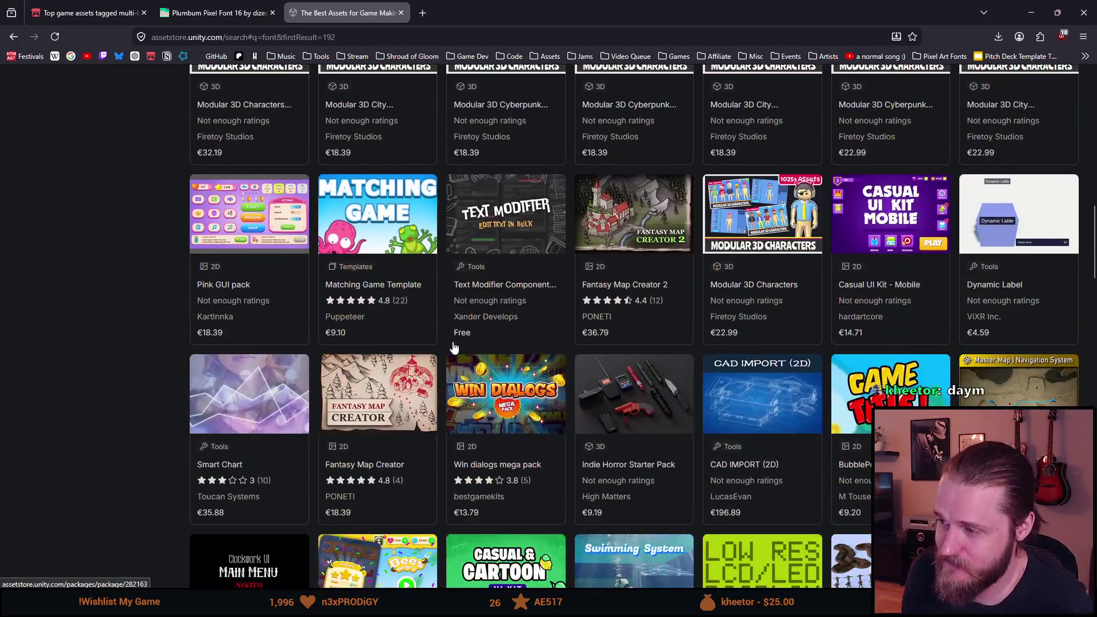
scroll(453, 347, "down", 8)
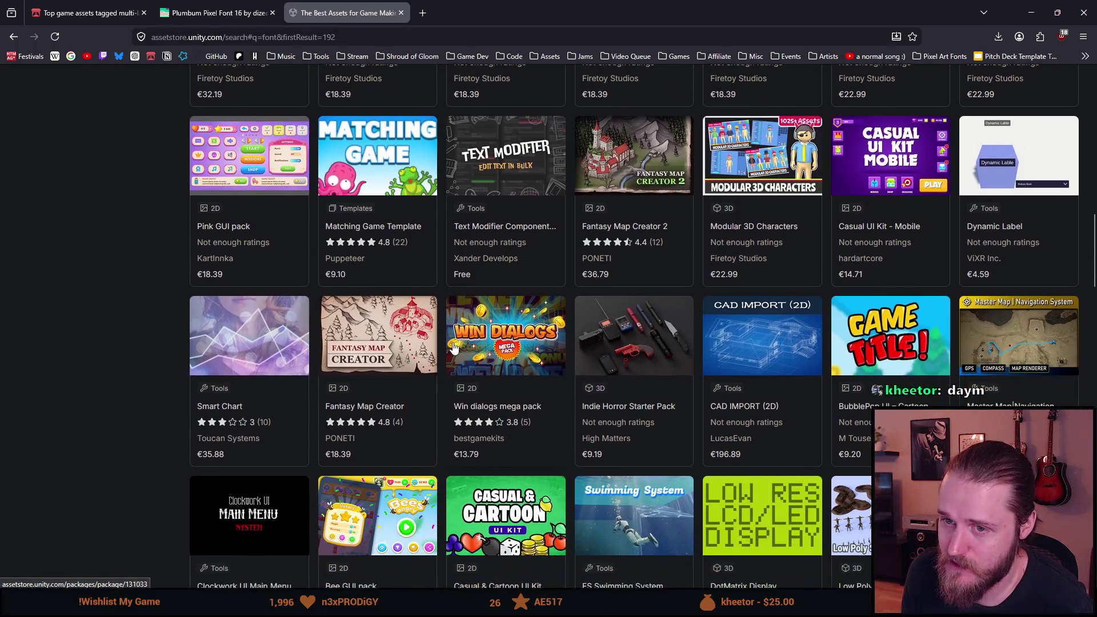
- Open the 2D Fonts category and highlight its 71-result count
key("Home")
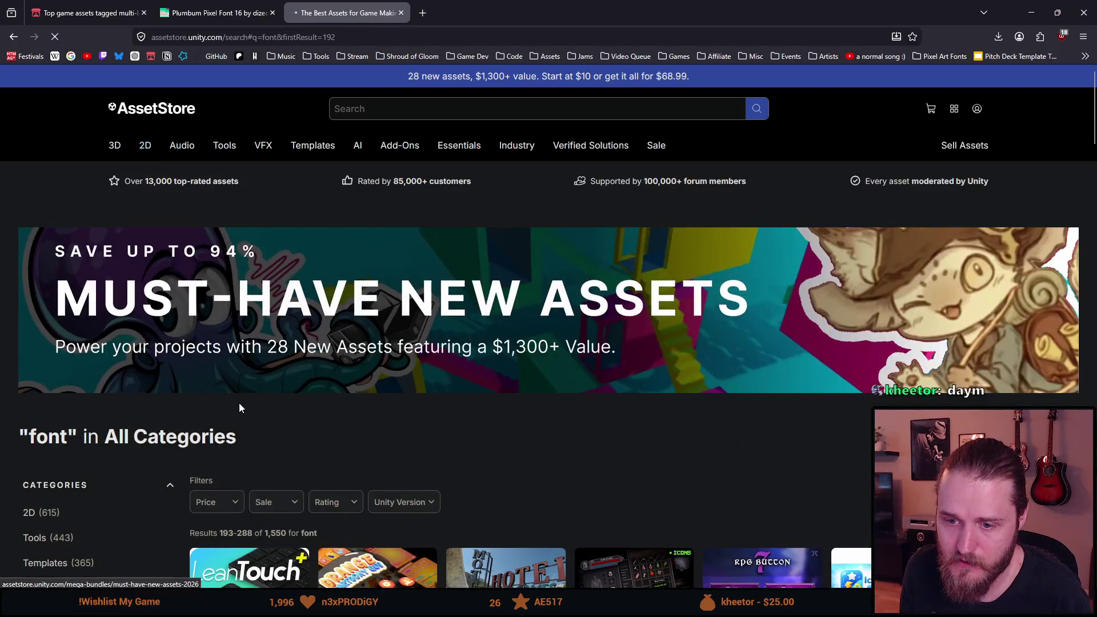
left_click(262, 514)
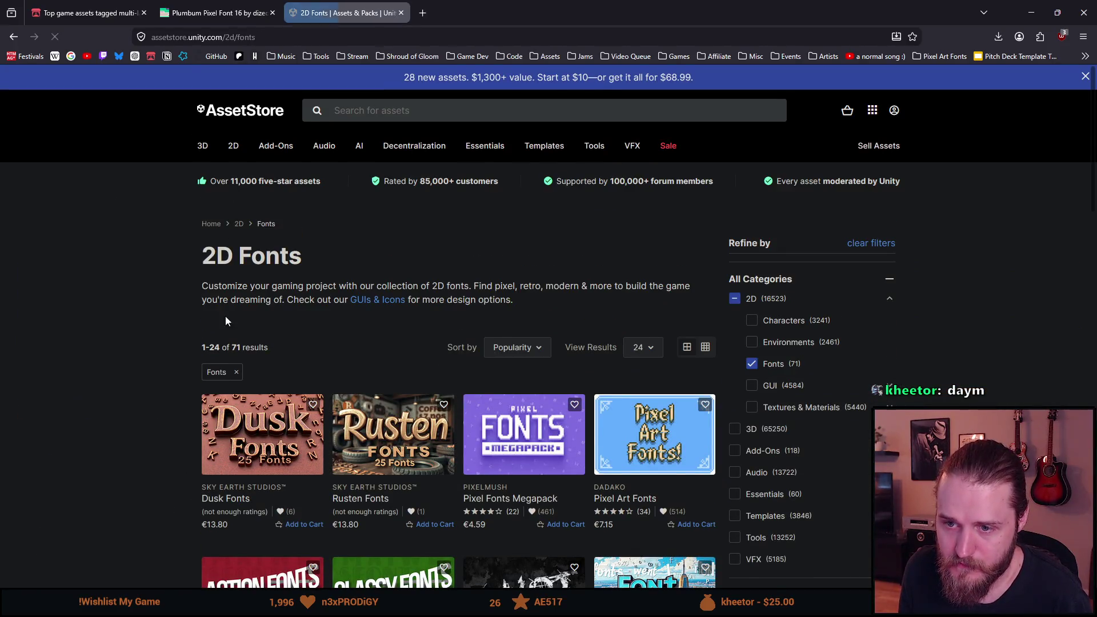
left_click_drag(241, 348, 370, 353)
left_click(319, 337)
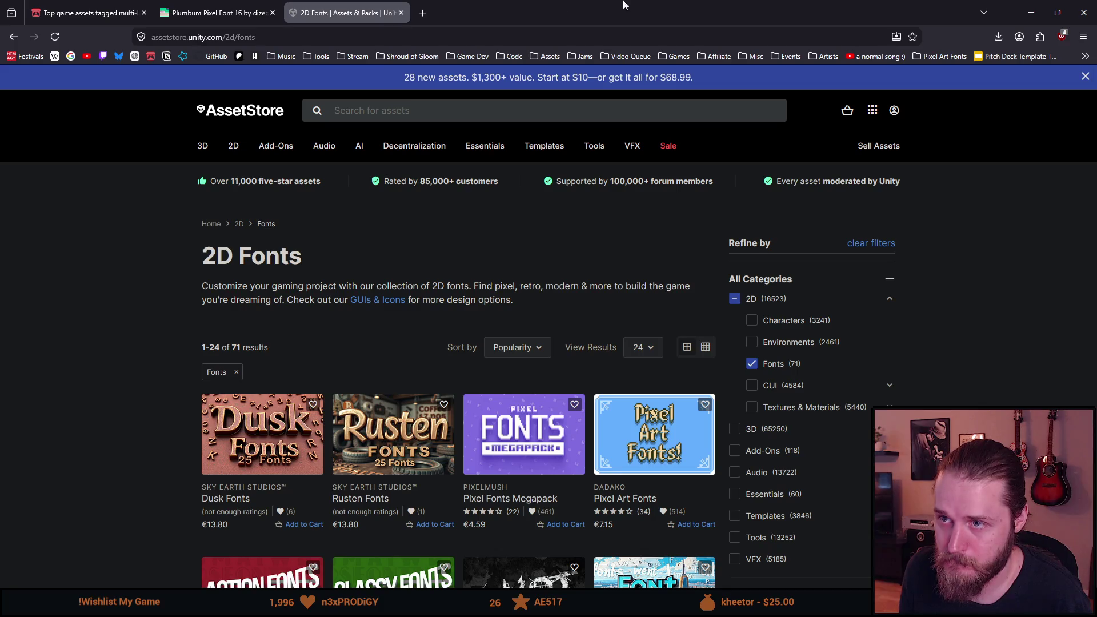
- On itch.io, drop the multi-language filter and list game assets tagged Fonts plus Pixel Art
left_click(135, 6)
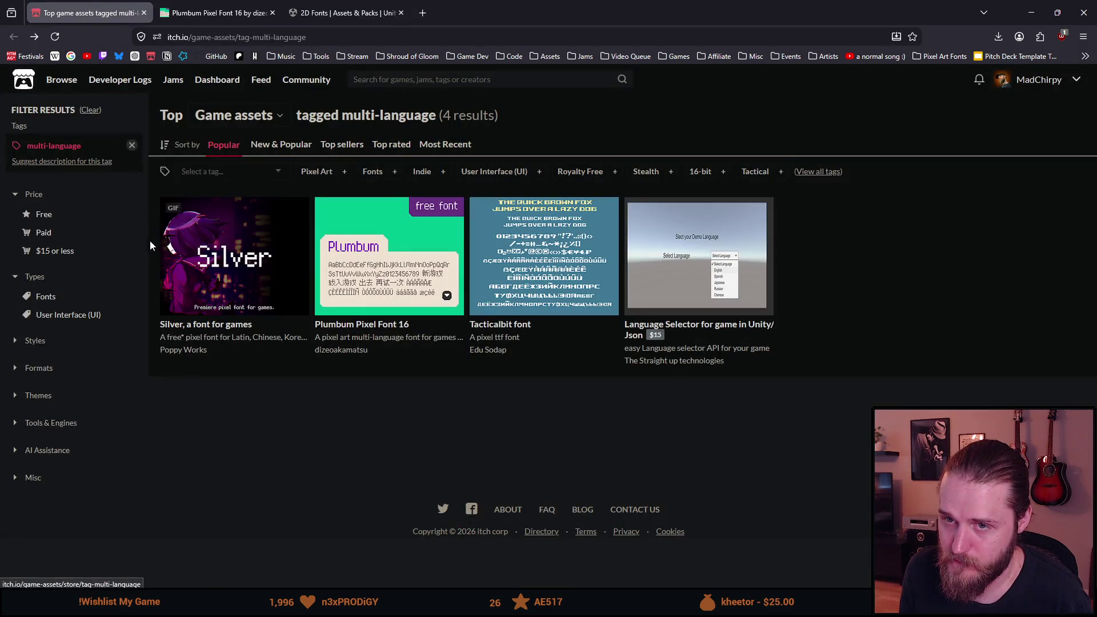
left_click(131, 145)
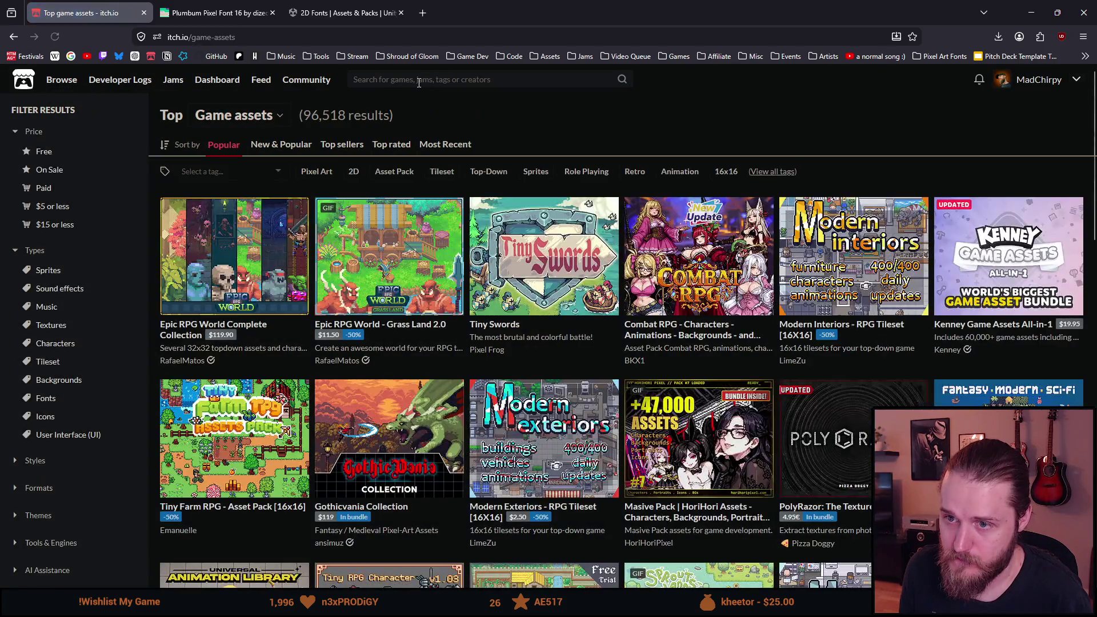
left_click(419, 81)
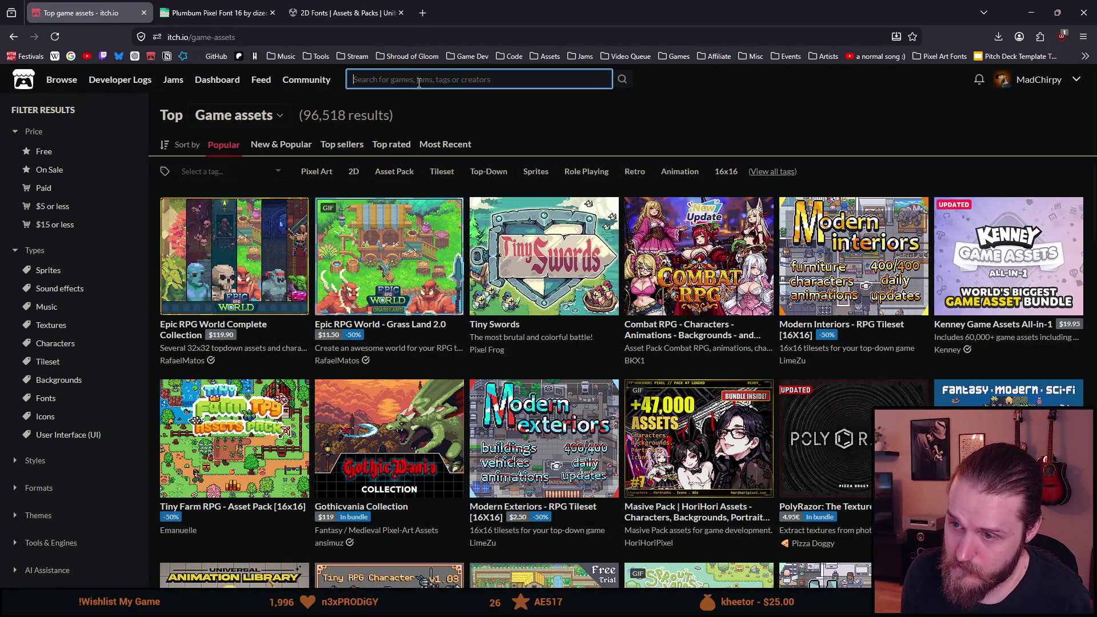
type("font")
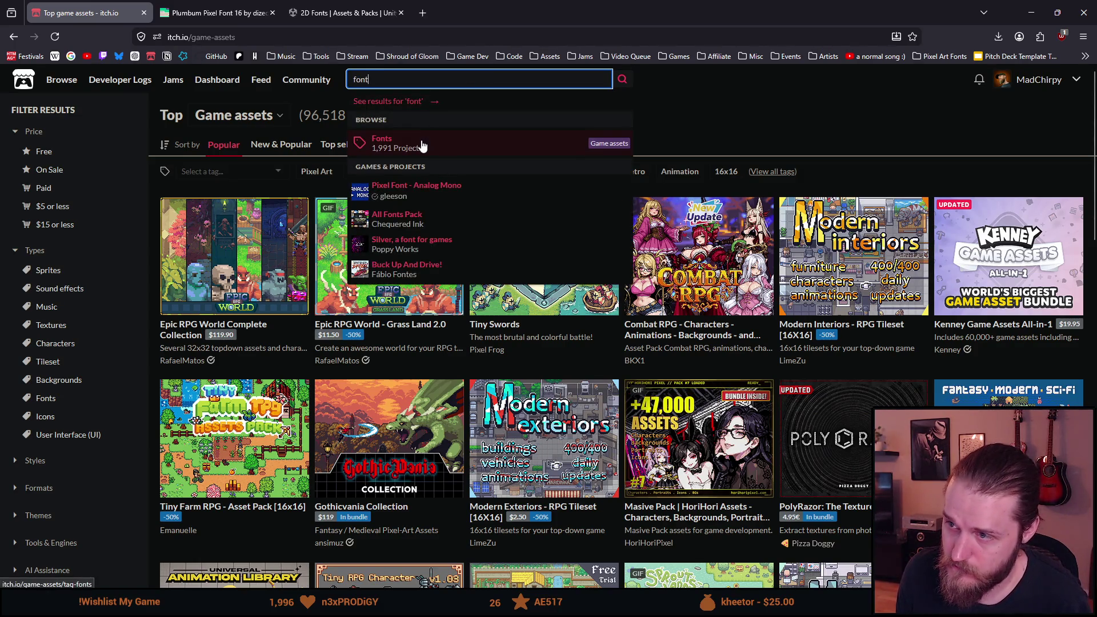
left_click(423, 144)
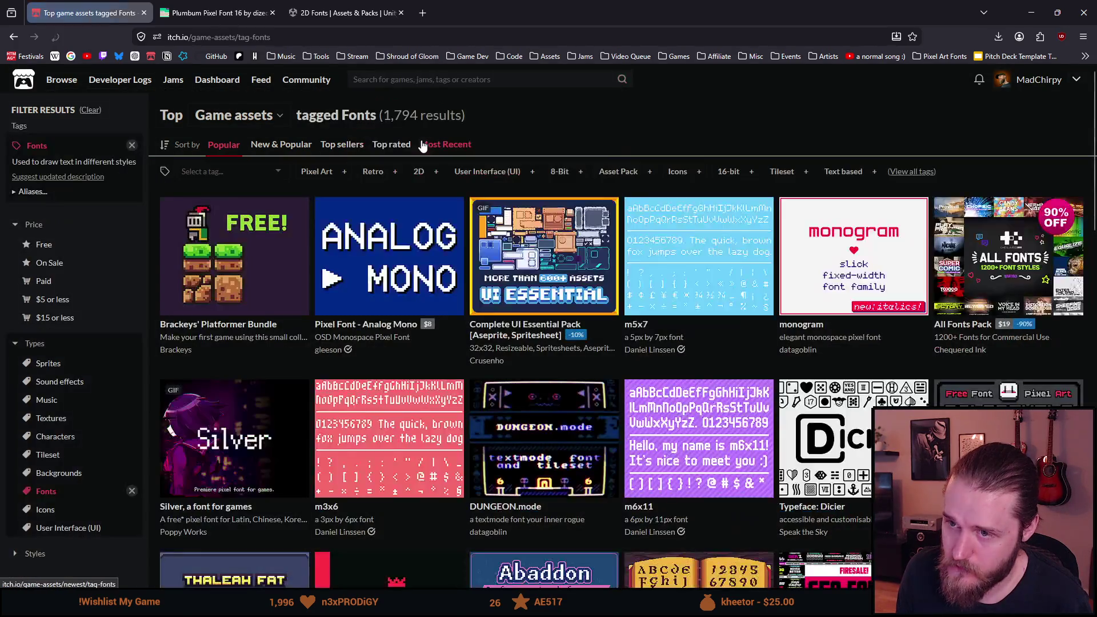
left_click(320, 173)
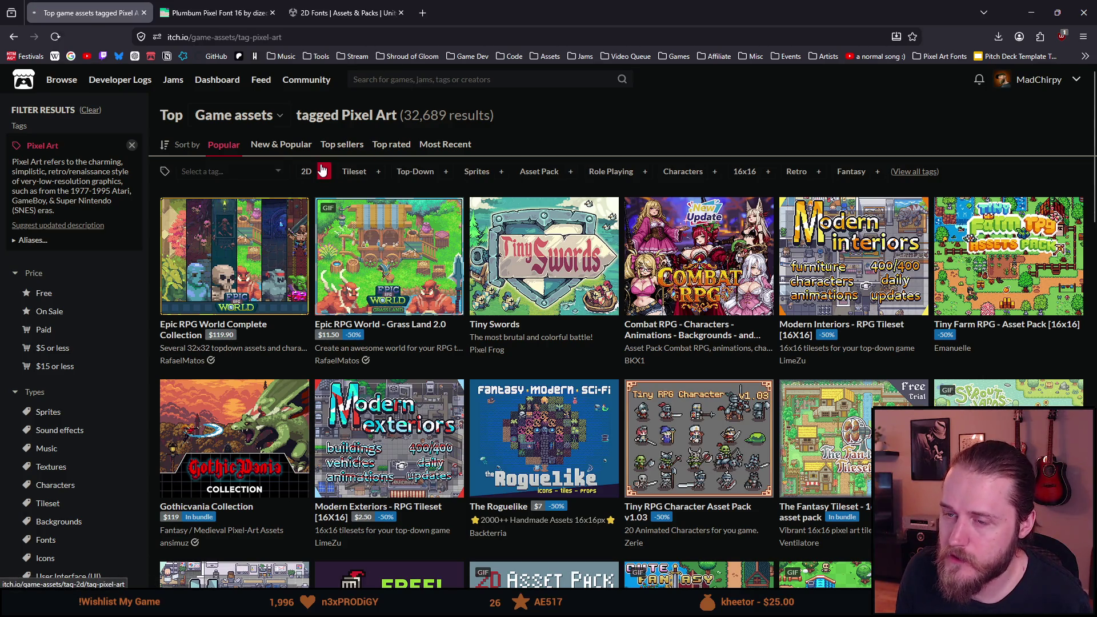
key("alt+Left")
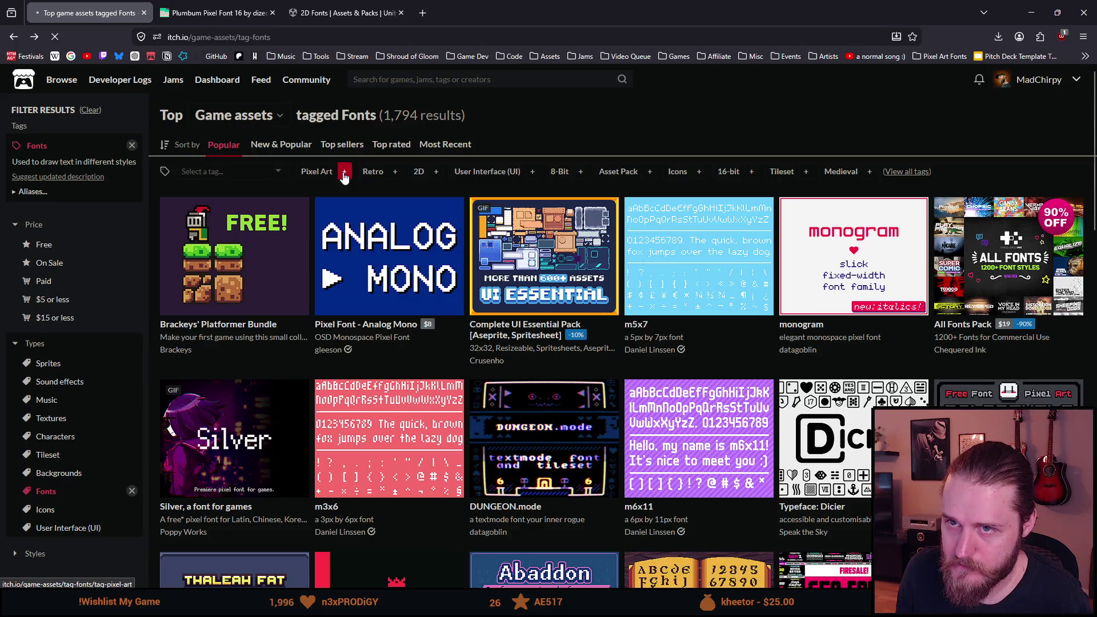
left_click(345, 173)
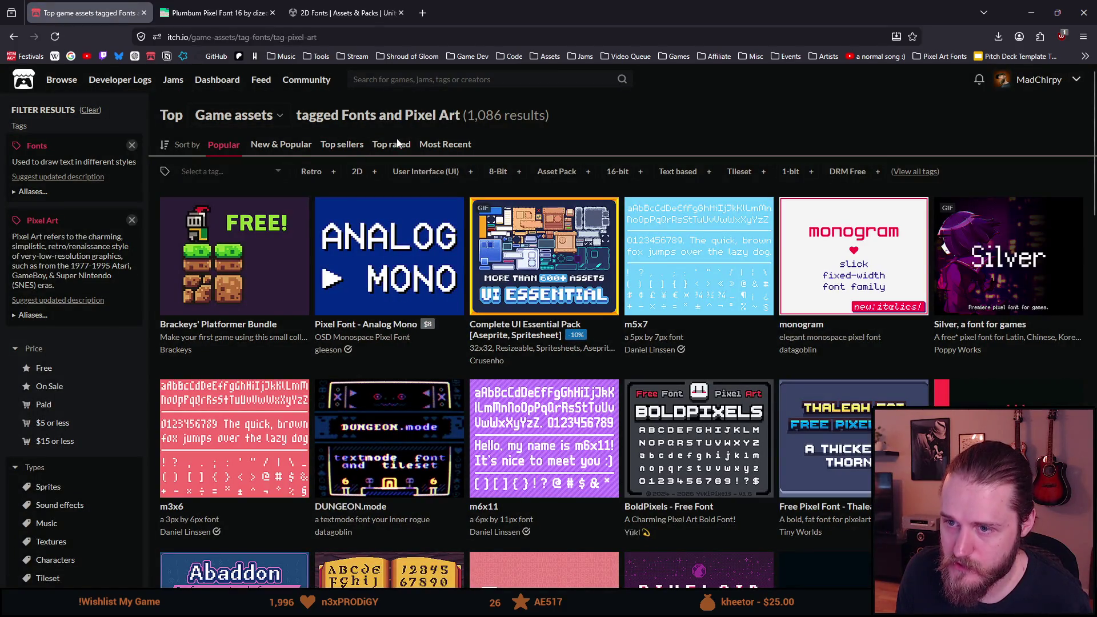
- Preview thumbnails, look over the Analog Mono font page, then close it
mouse_move(406, 262)
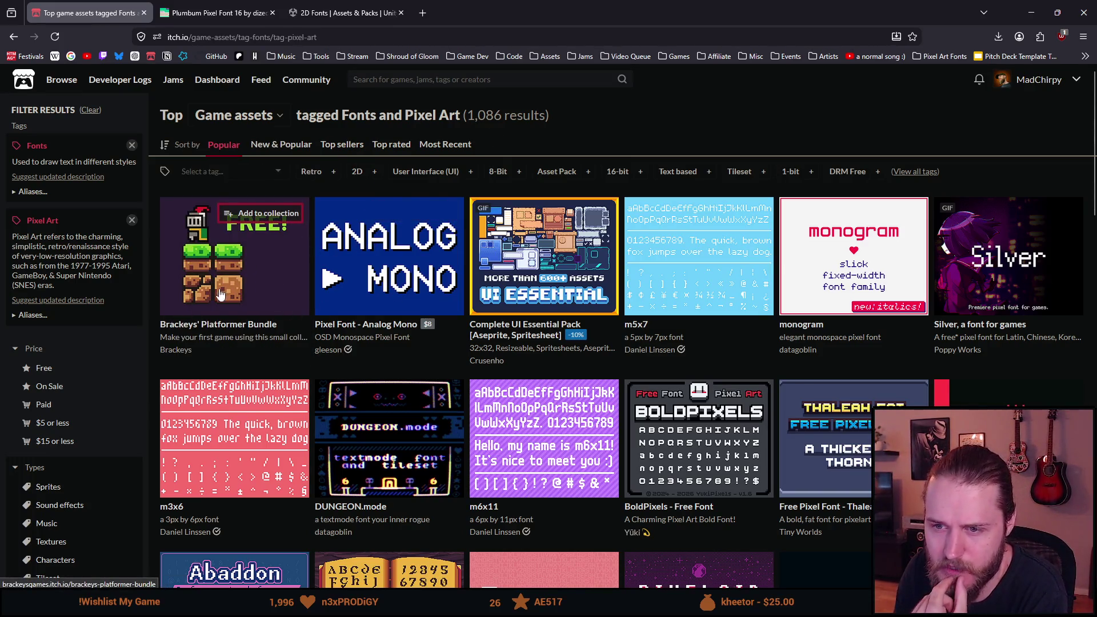
mouse_move(368, 280)
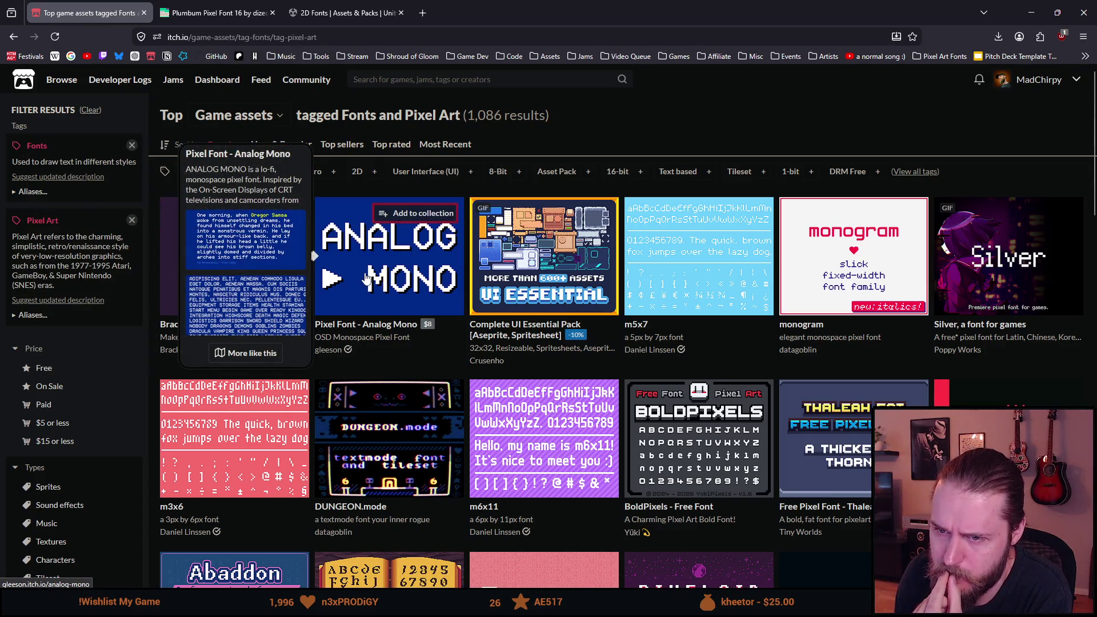
left_click(369, 278)
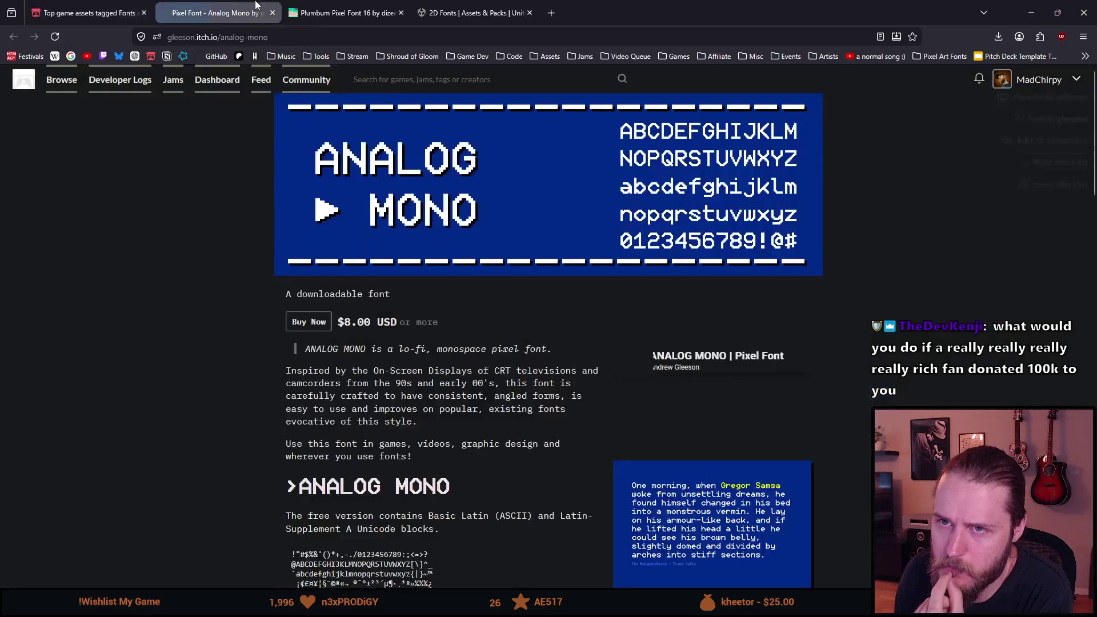
scroll(402, 278, "down", 5)
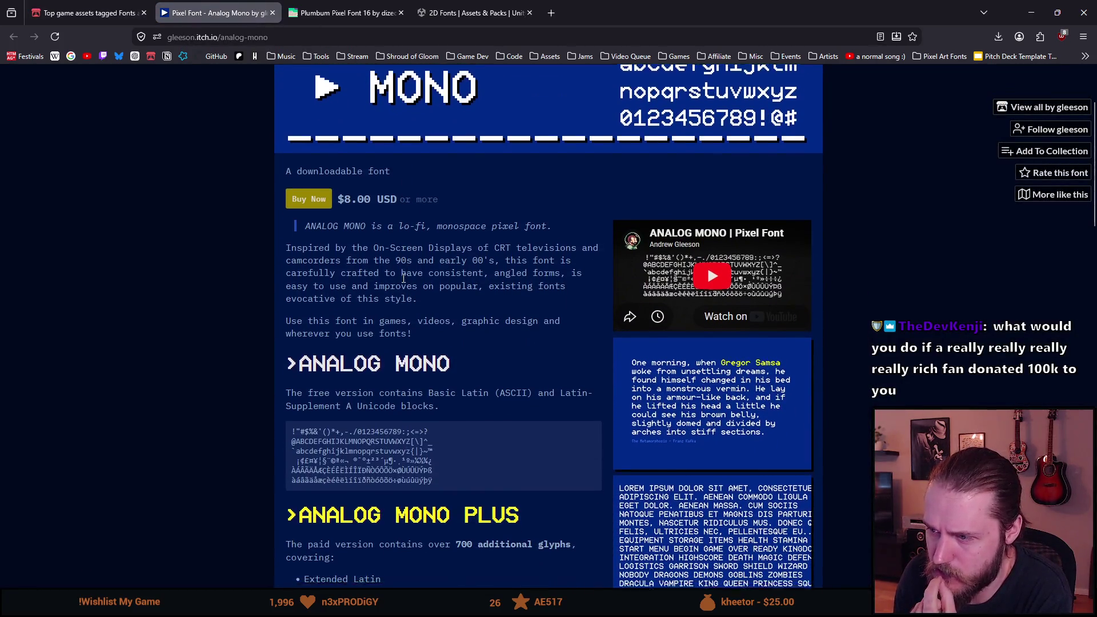
scroll(403, 278, "down", 5)
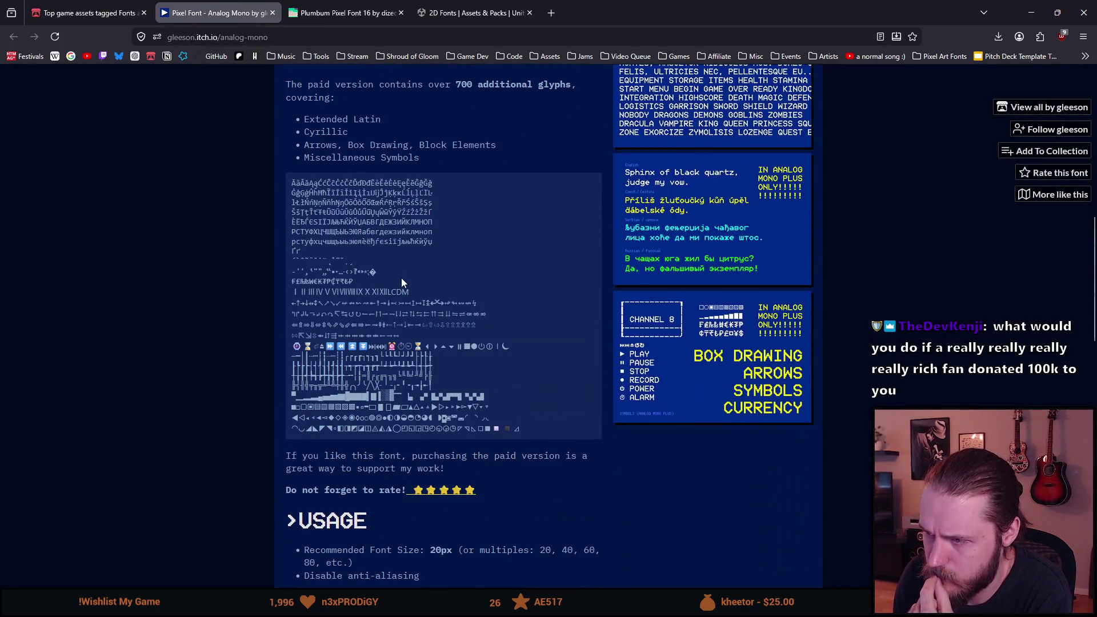
scroll(402, 278, "up", 10)
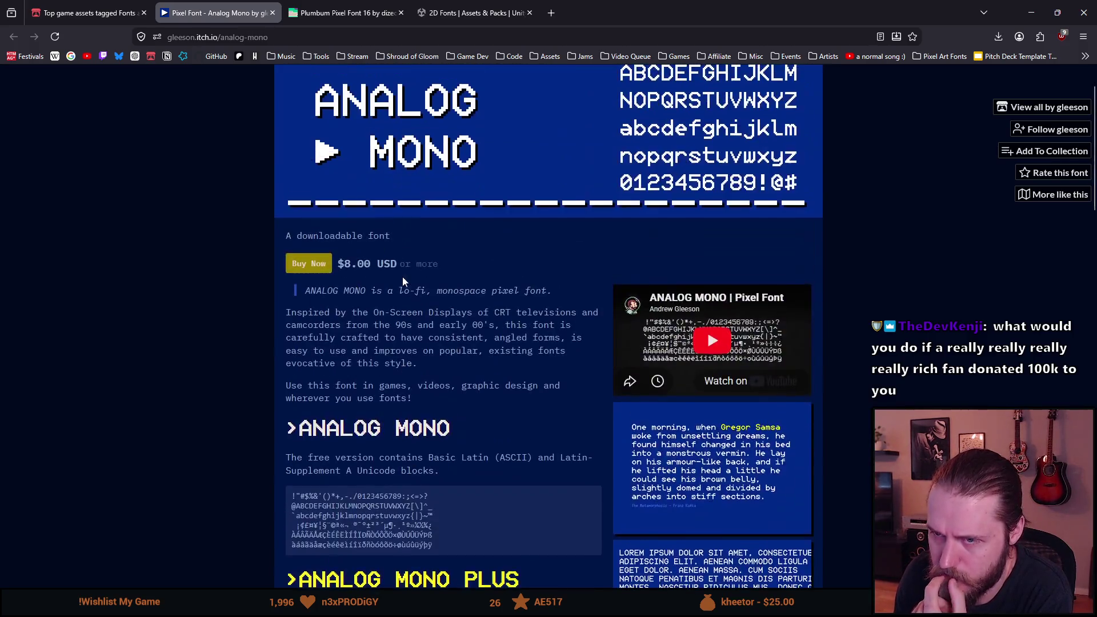
left_click(273, 13)
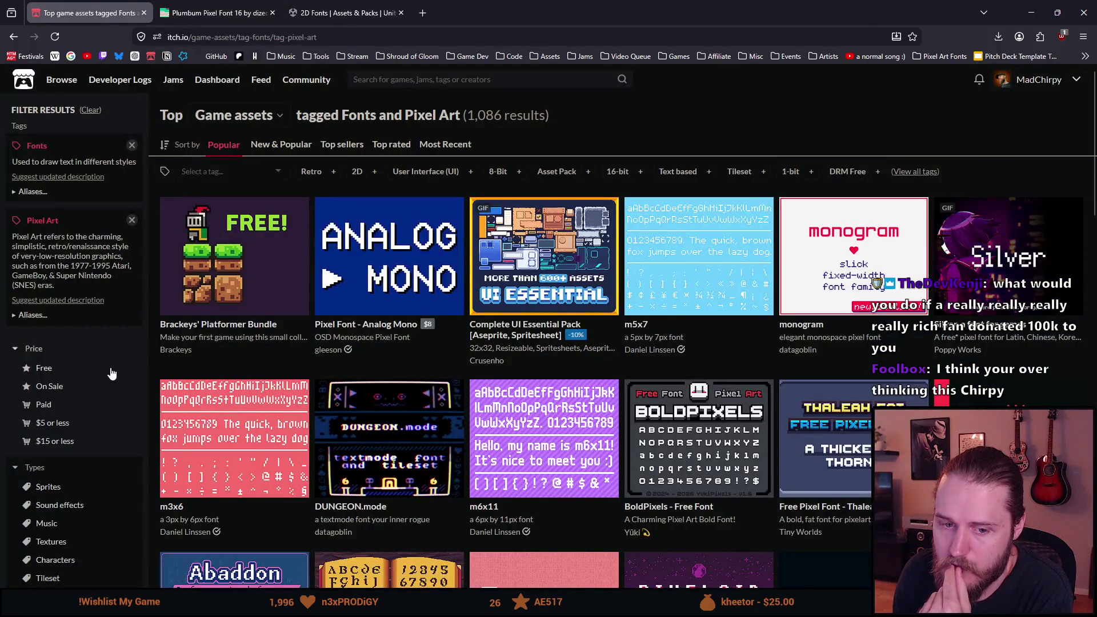
mouse_move(275, 312)
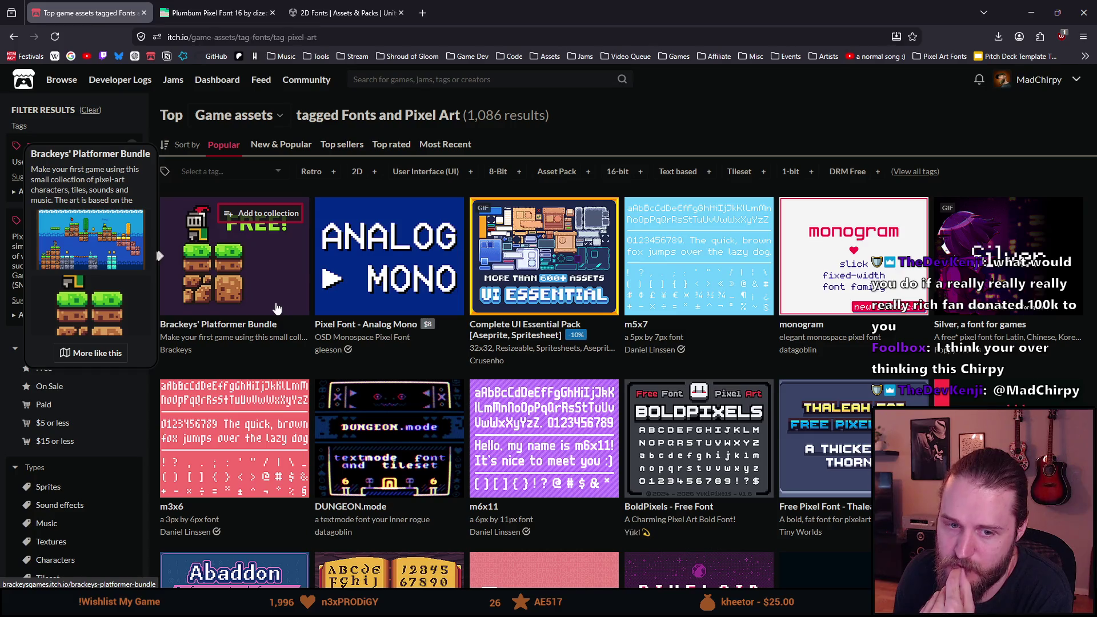
mouse_move(329, 303)
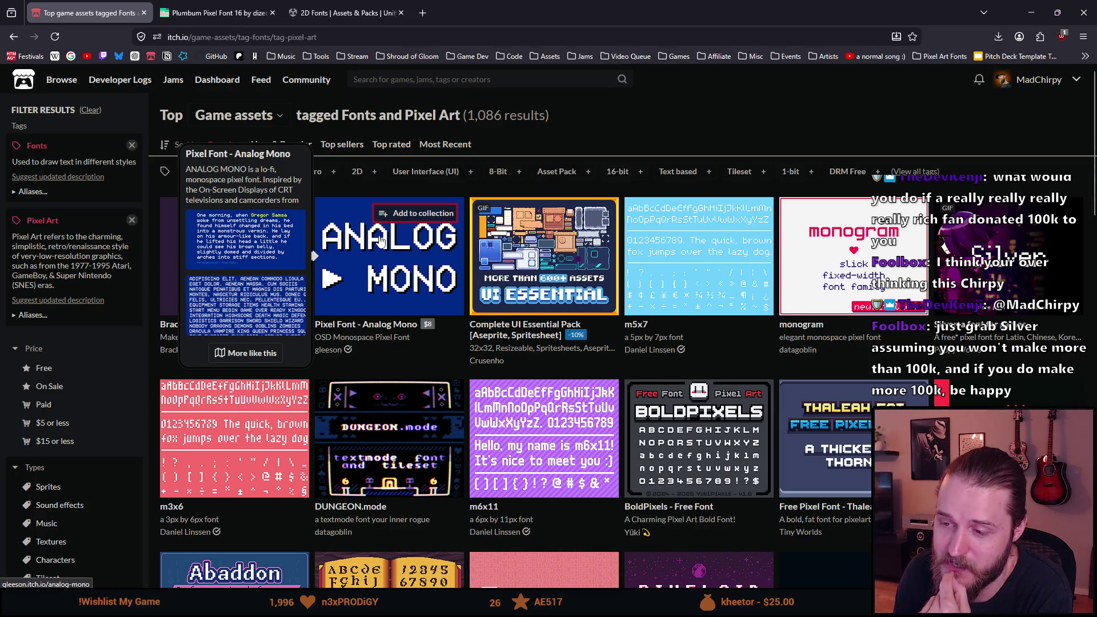
- Search itch.io for 'silver' and open 'Silver, a font for games' in a background tab
left_click(407, 83)
type("silver")
key("Return")
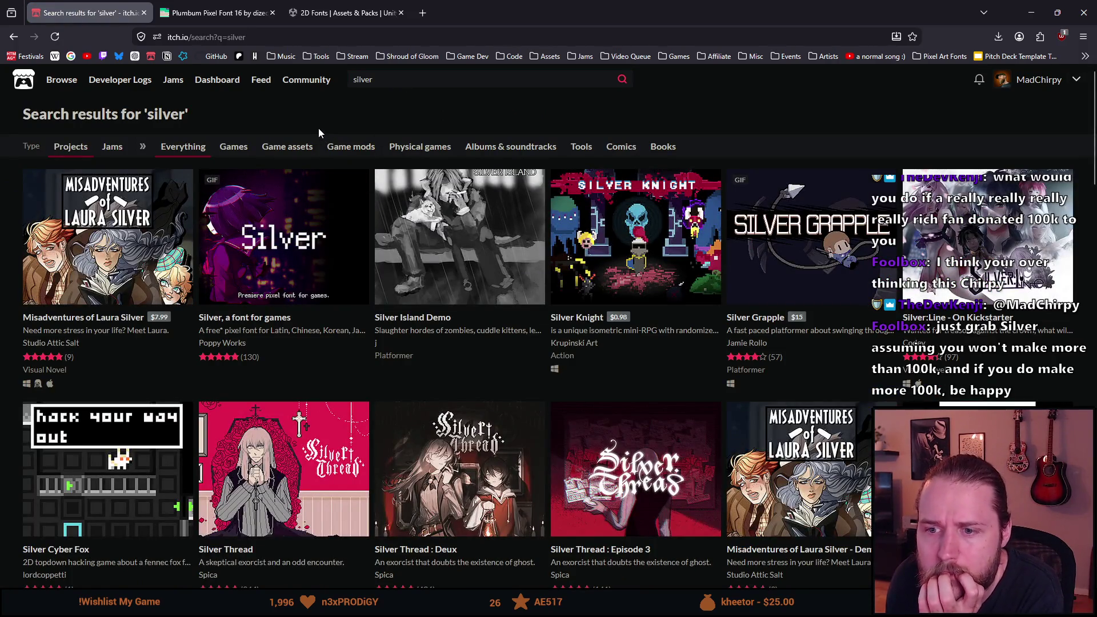
middle_click(284, 220)
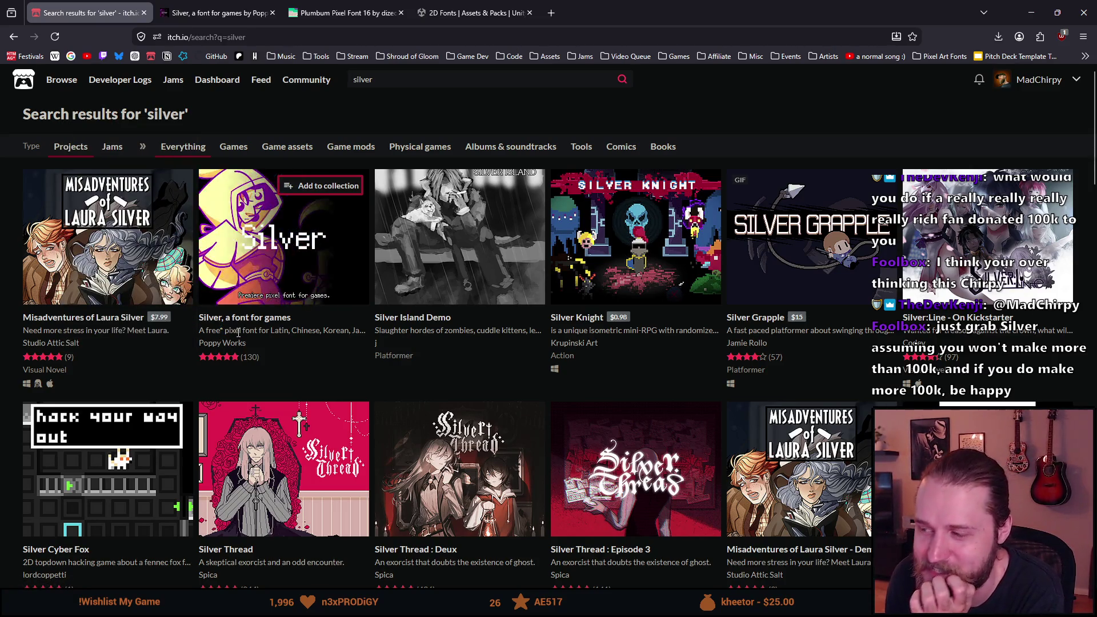
scroll(240, 333, "down", 2)
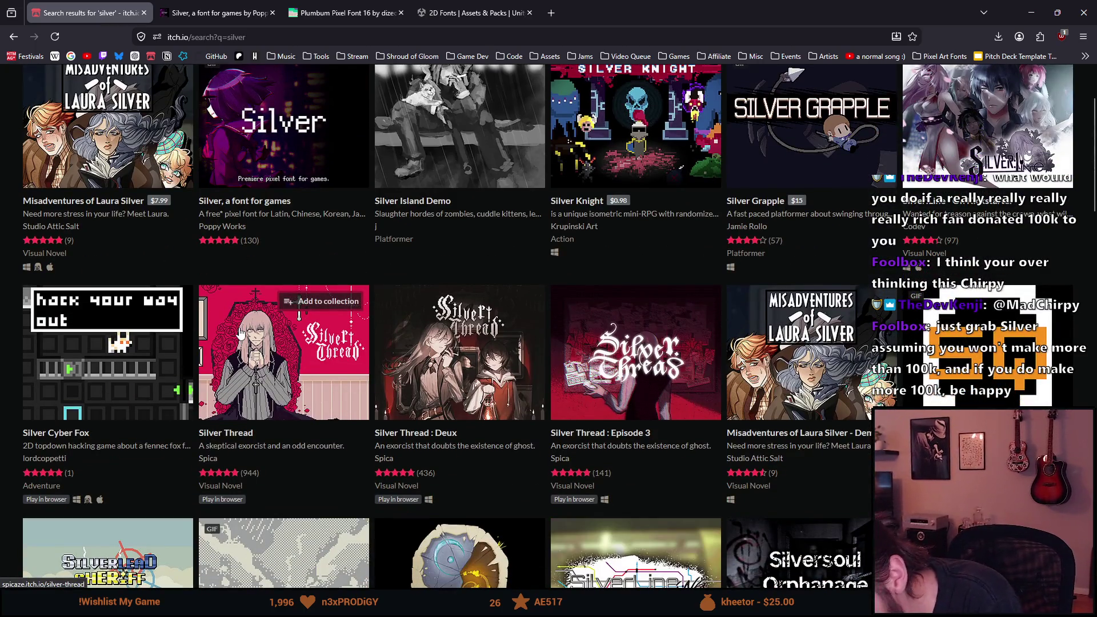
scroll(240, 333, "down", 3)
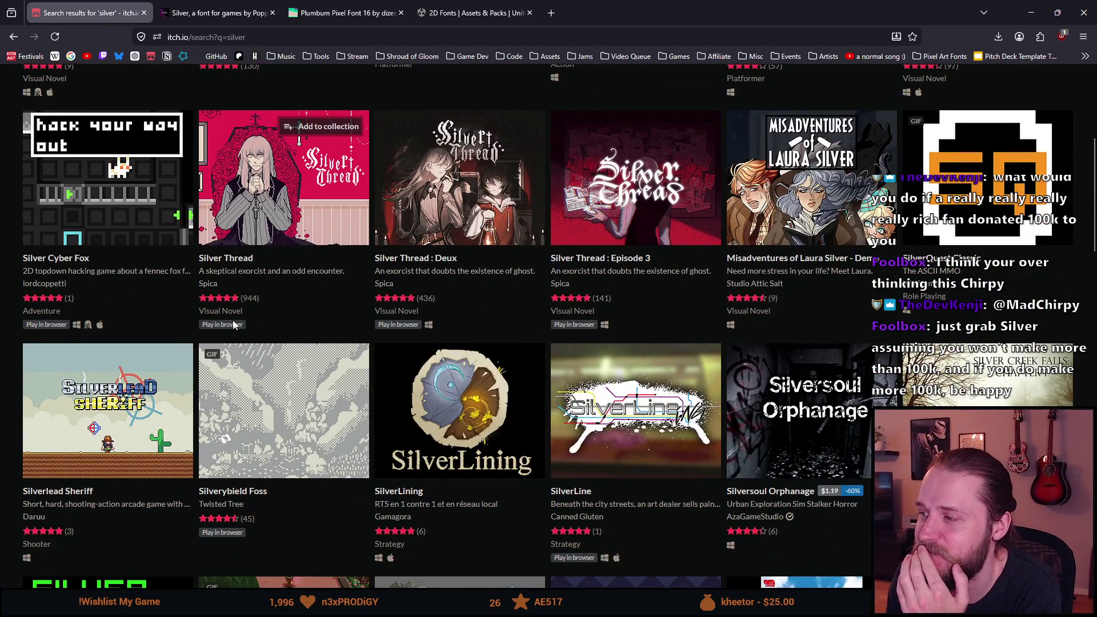
scroll(233, 325, "down", 6)
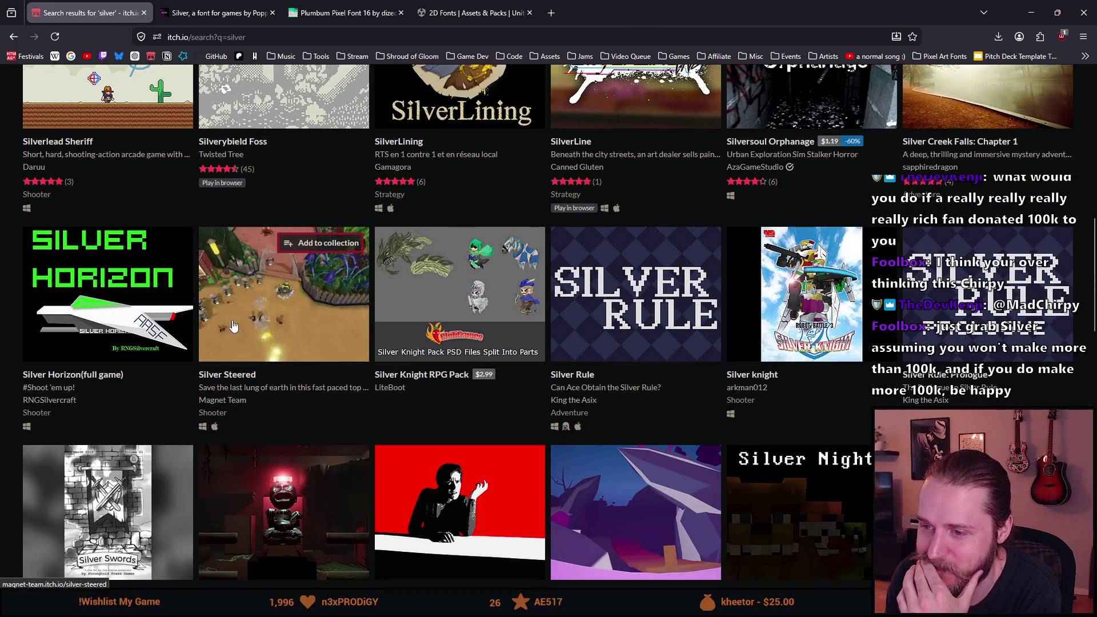
scroll(233, 325, "up", 8)
scroll(234, 324, "up", 3)
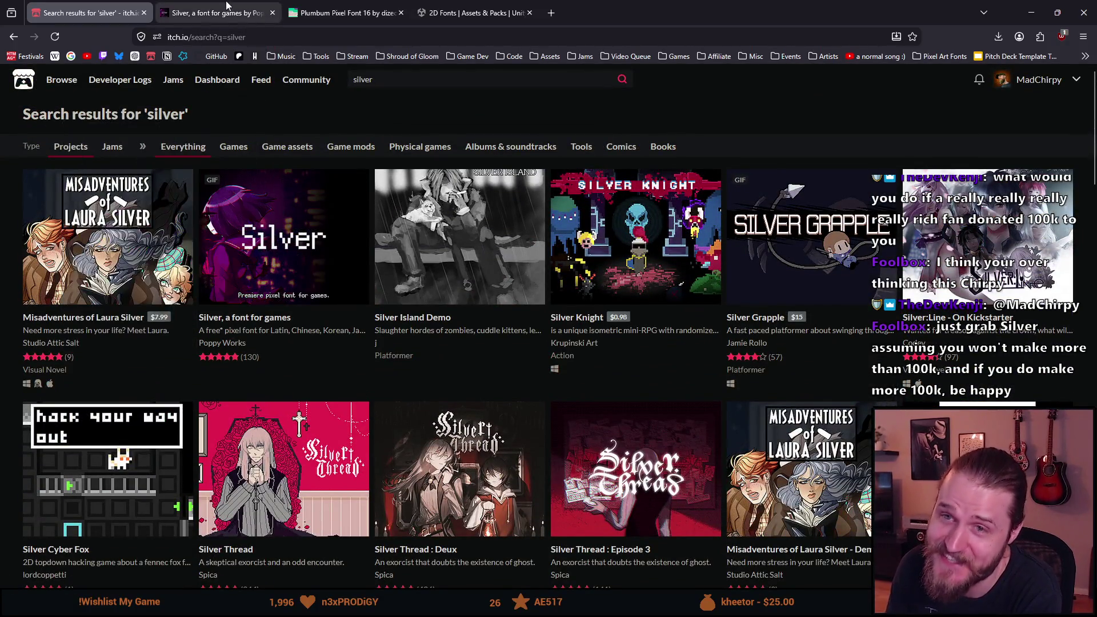
left_click(226, 5)
- Enlarge and close Silver's first game screenshot, then open World of Horror's Steam page in the background
scroll(301, 309, "down", 2)
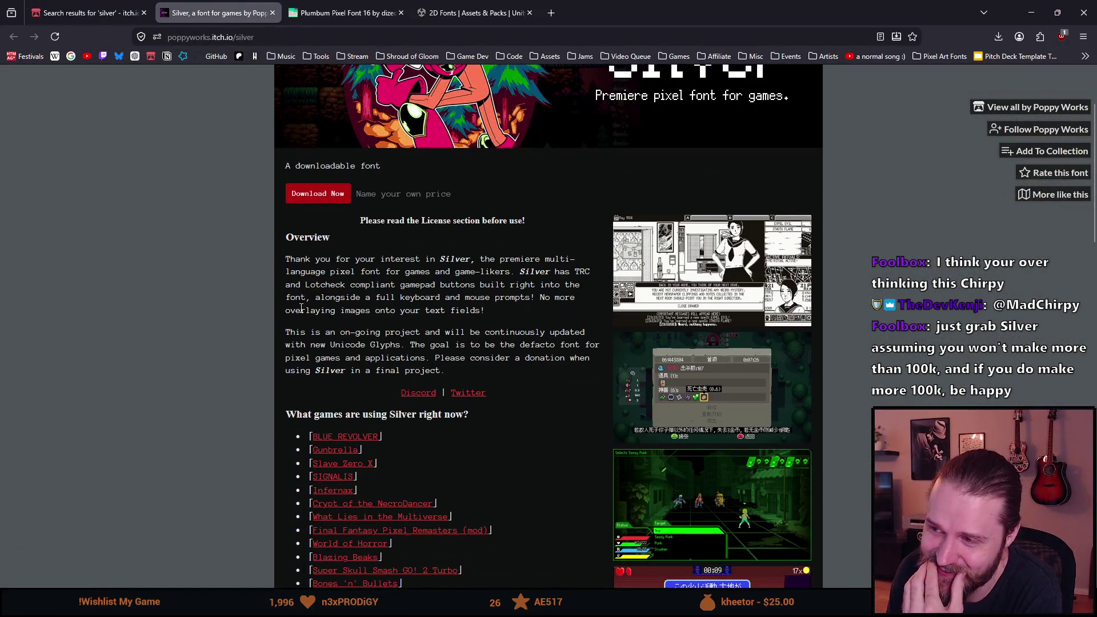
scroll(298, 309, "down", 1)
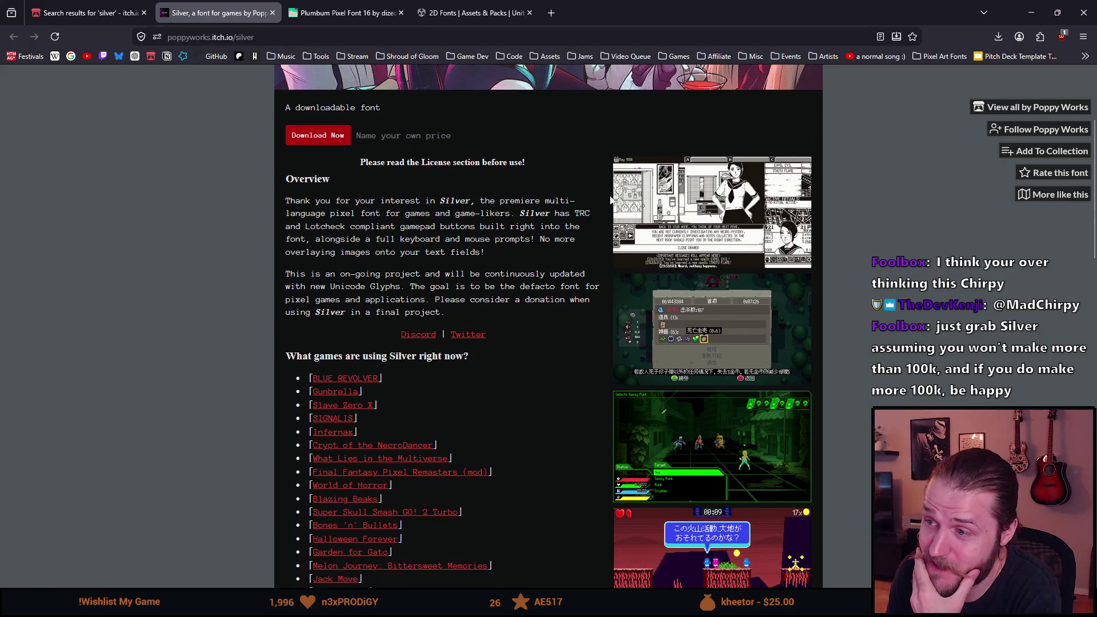
left_click(688, 200)
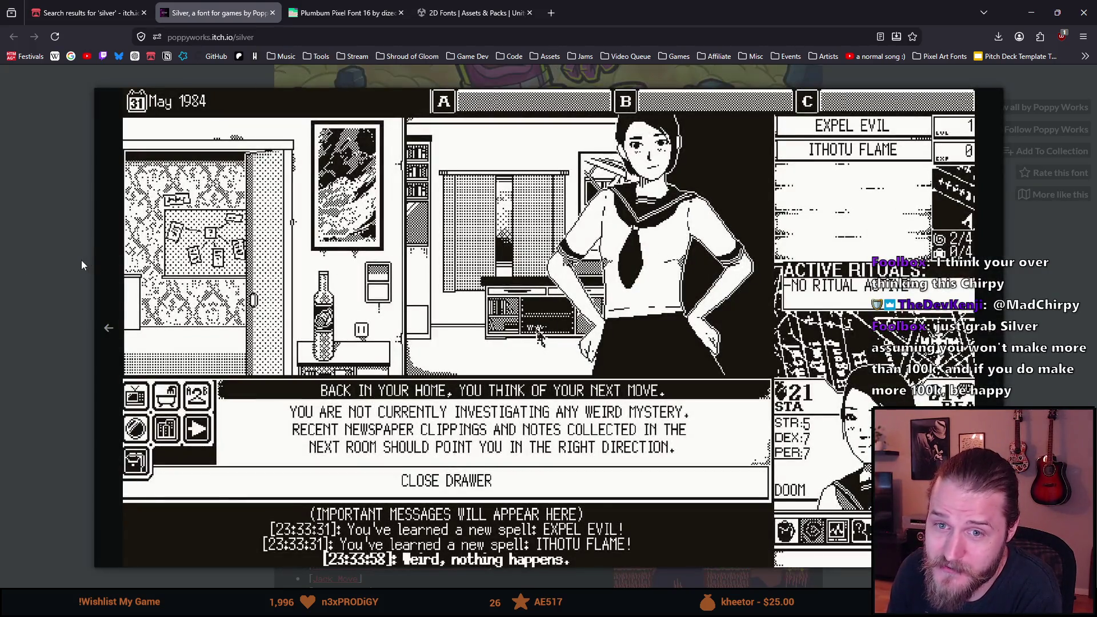
left_click(62, 253)
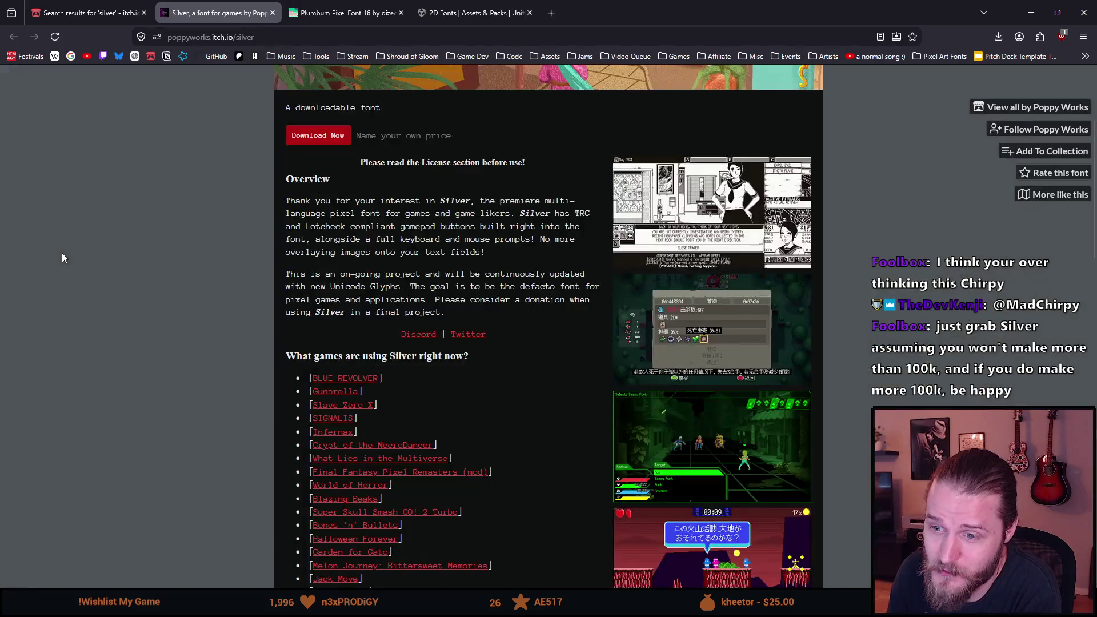
scroll(255, 423, "down", 1)
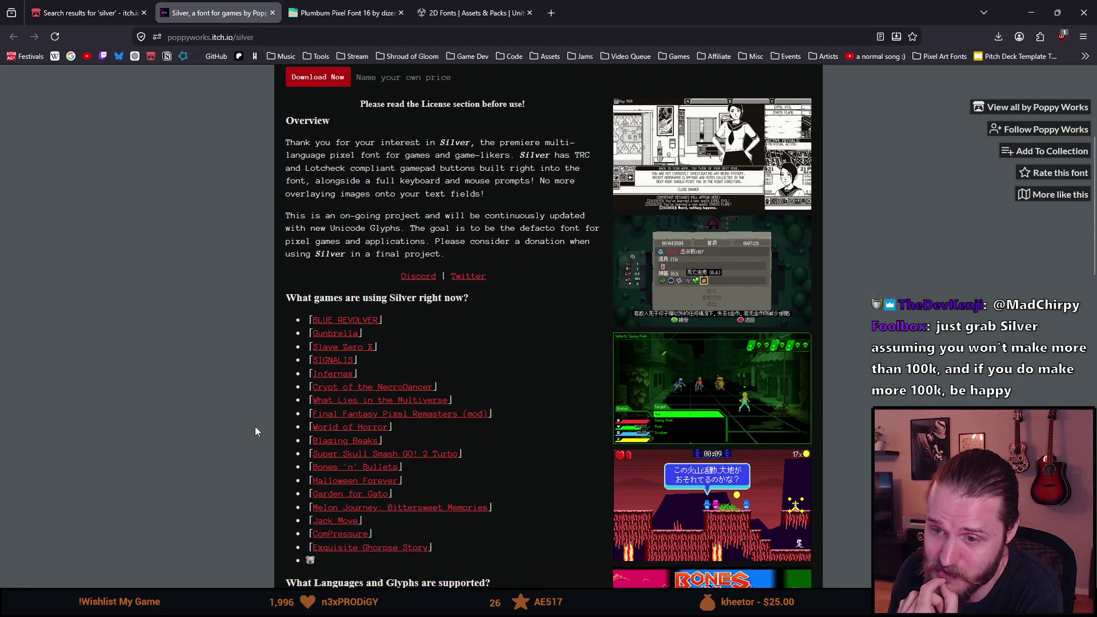
middle_click(330, 429)
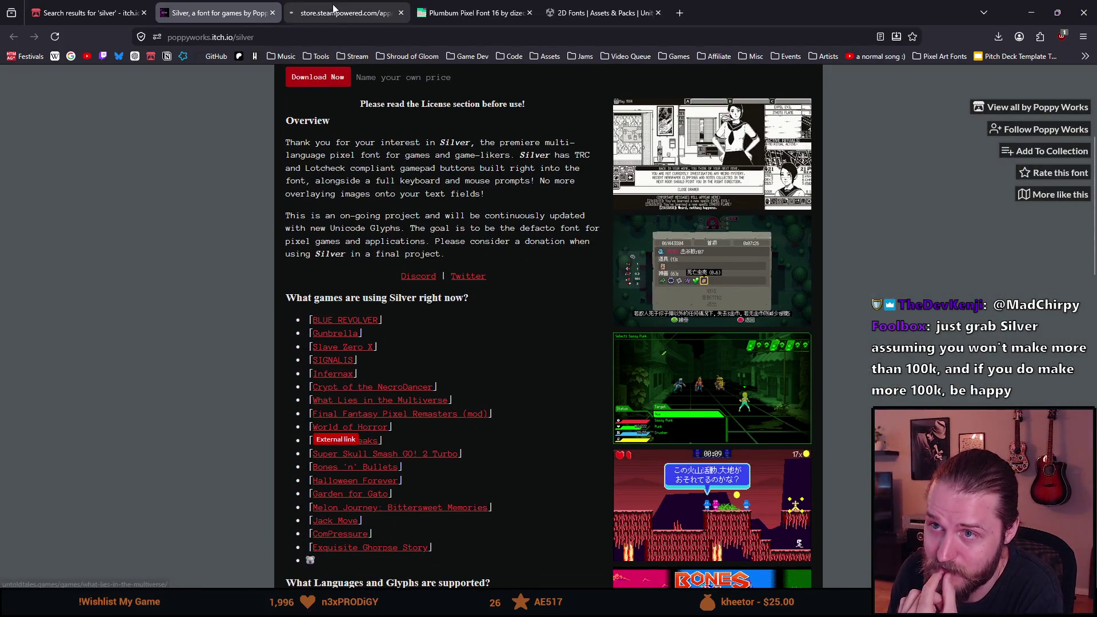
left_click(347, 13)
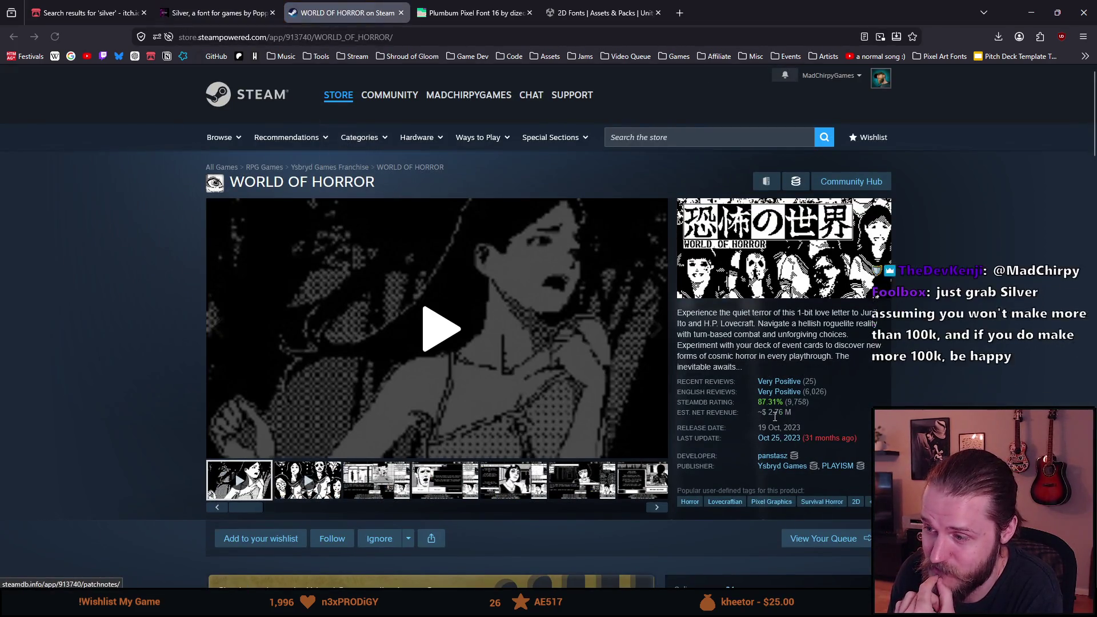
- View World of Horror's third screenshot and check its 19,50€ price and Japanese language support
scroll(515, 440, "down", 2)
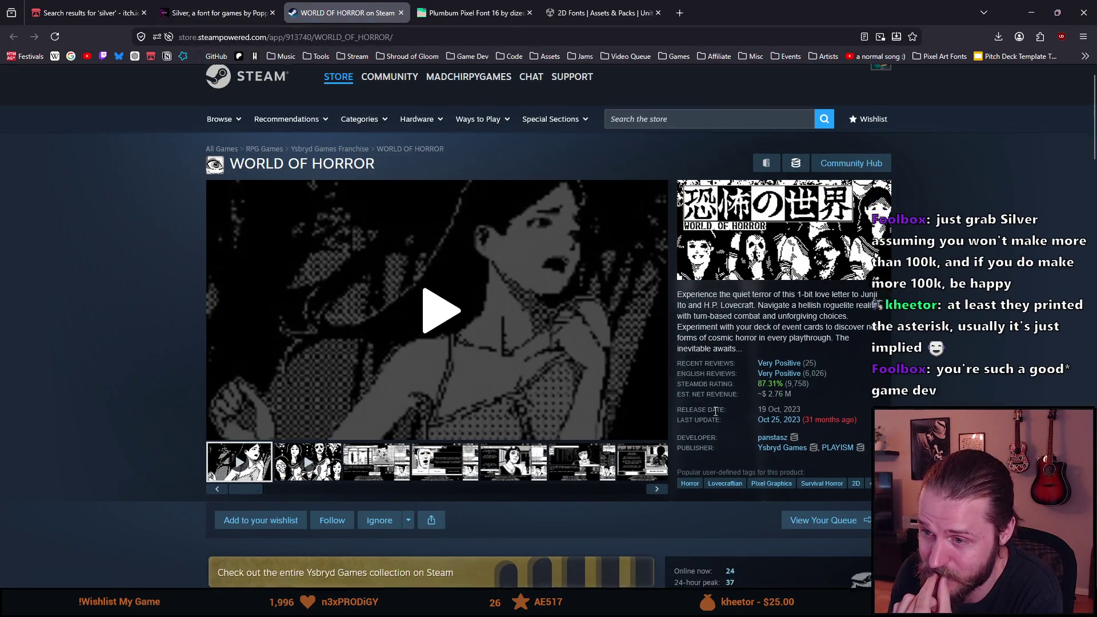
left_click(391, 426)
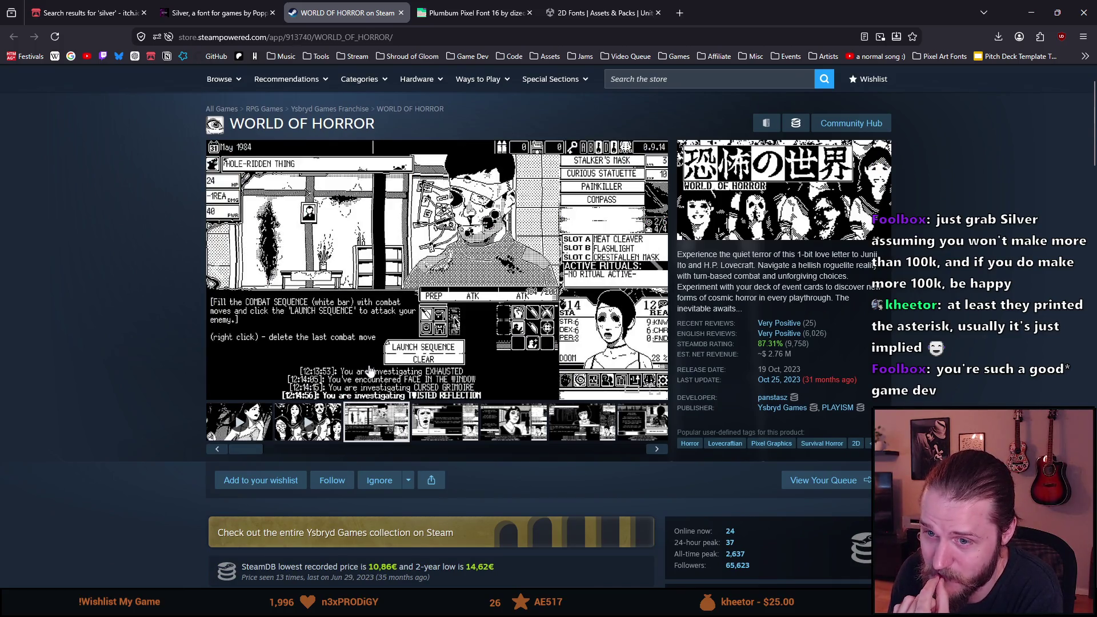
scroll(474, 400, "down", 6)
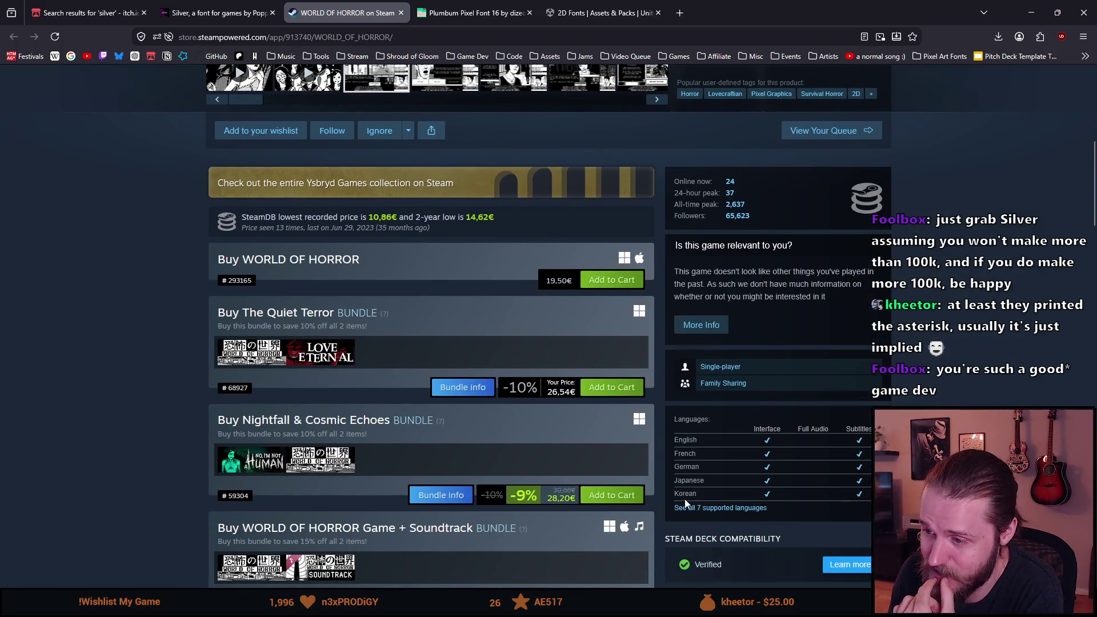
scroll(476, 354, "up", 5)
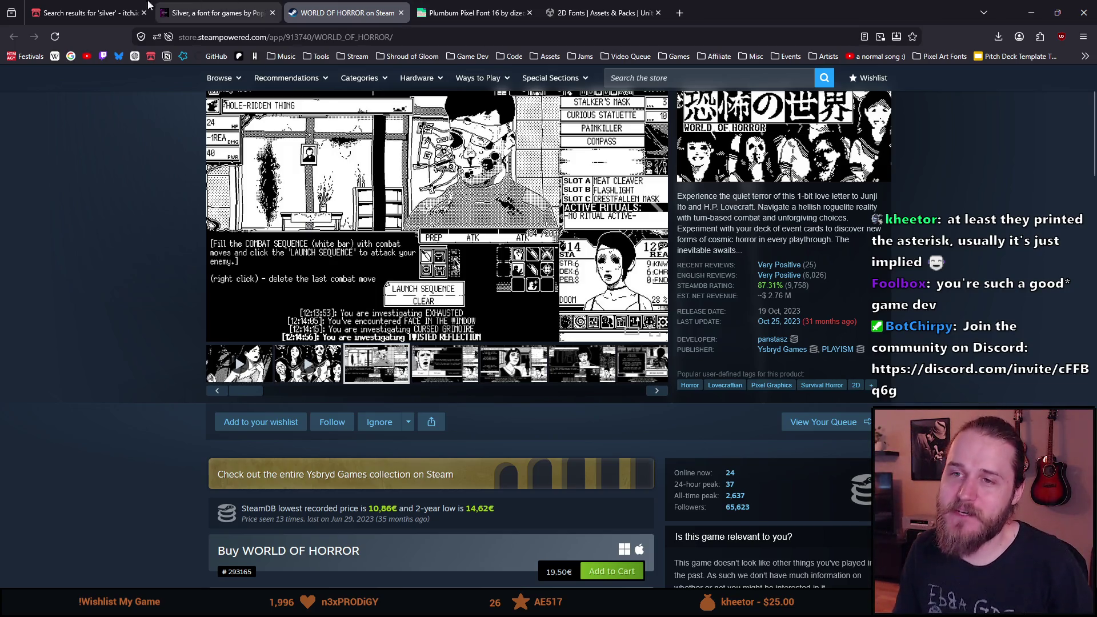
left_click(217, 13)
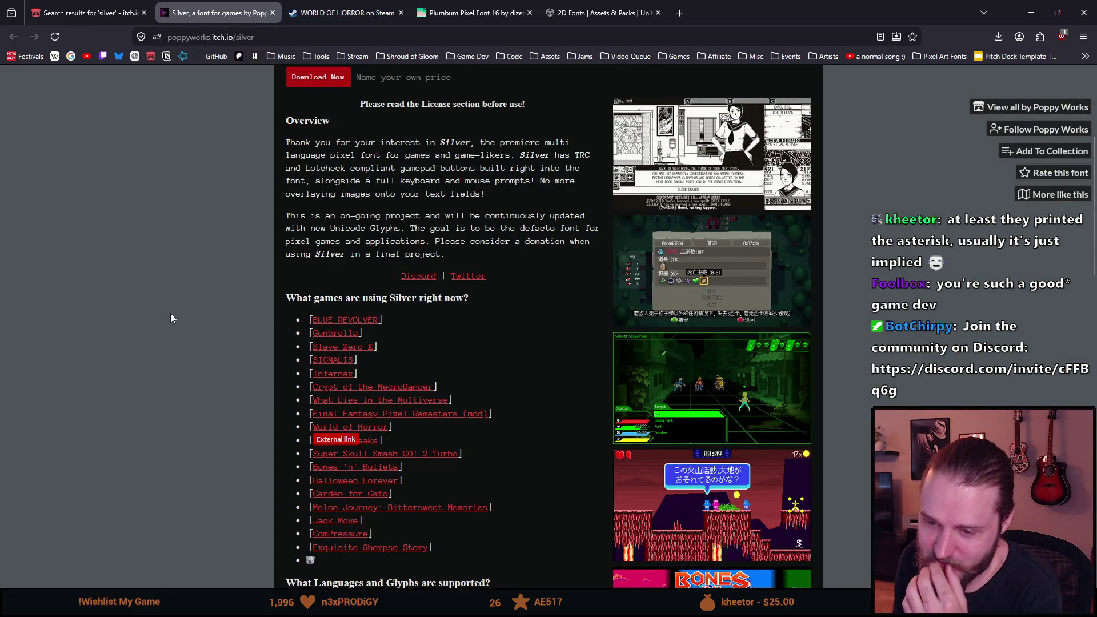
- Read Silver's overview, highlighting the phrase about Lotcheck-compliant gamepad buttons
scroll(171, 313, "down", 4)
scroll(173, 318, "down", 4)
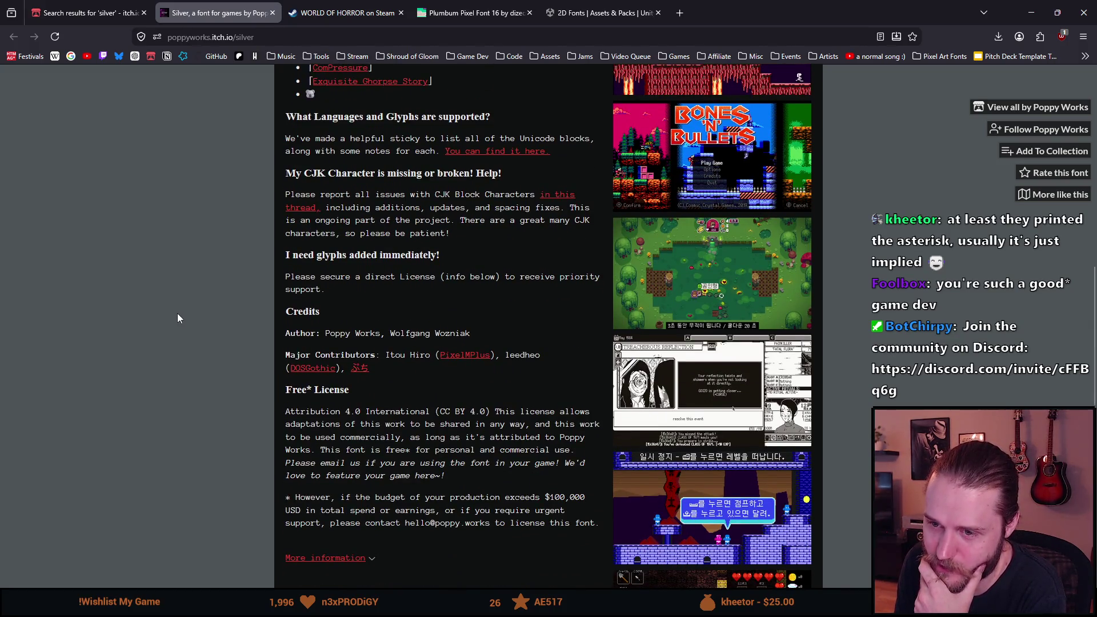
scroll(177, 319, "up", 7)
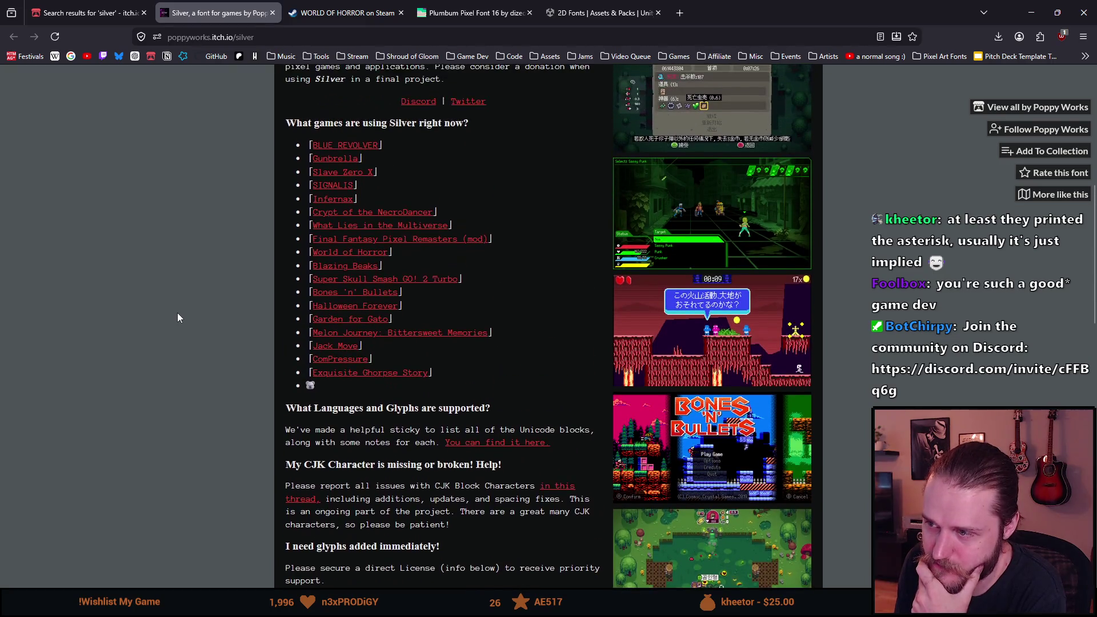
scroll(215, 306, "up", 3)
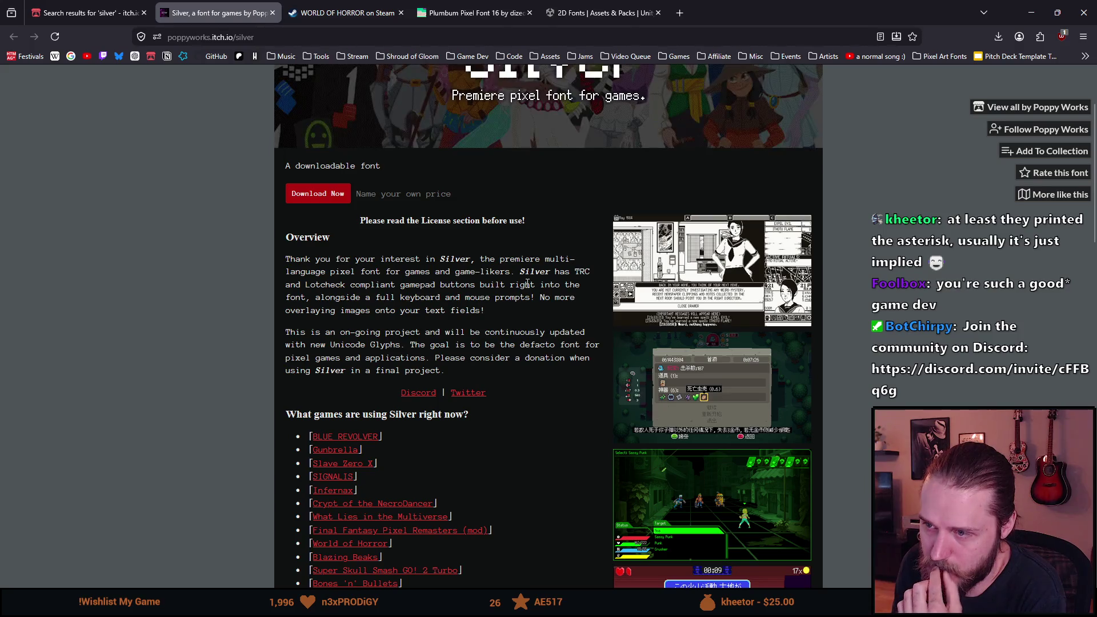
mouse_move(341, 285)
left_mouse_down()
mouse_move(429, 297)
mouse_move(461, 286)
left_mouse_up()
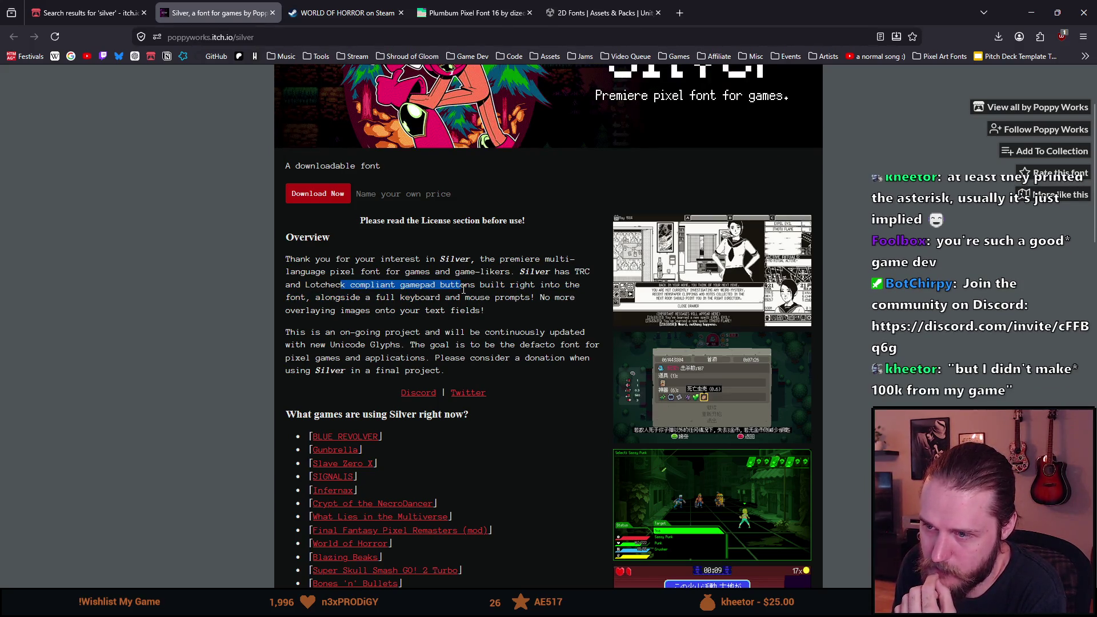
left_click(332, 301)
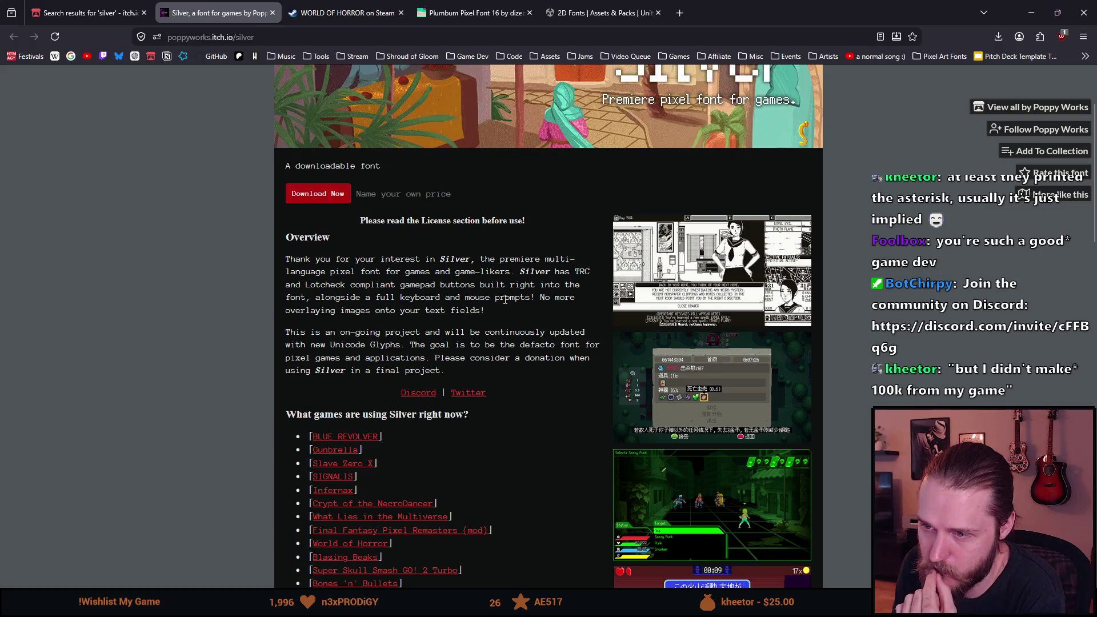
- Scroll through the languages, credits and license sections and open the supported Unicode blocks thread
scroll(506, 299, "down", 1)
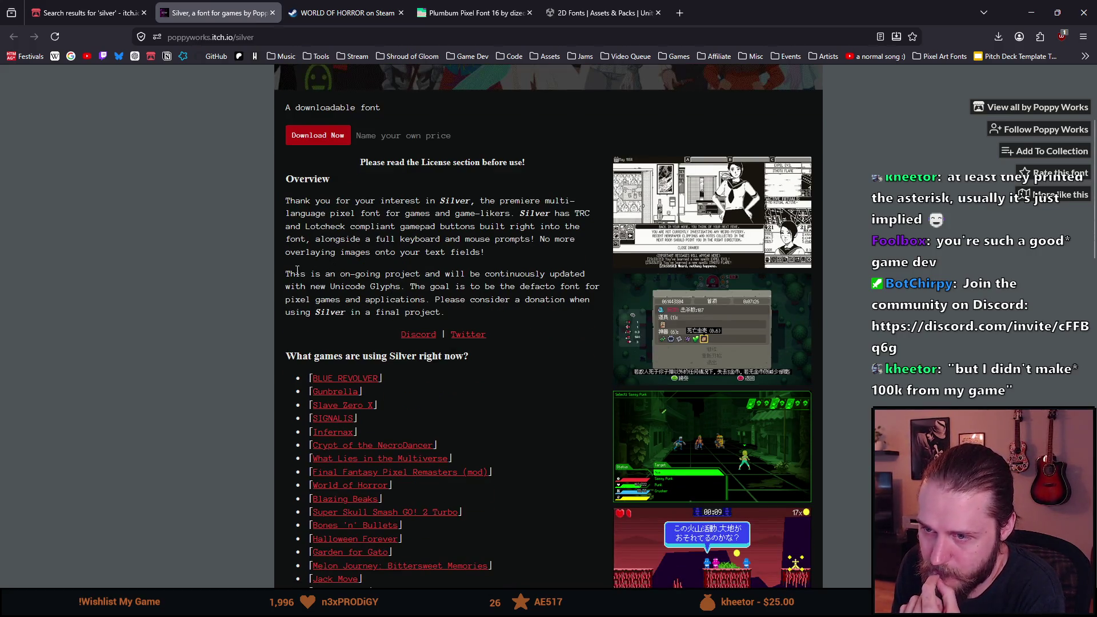
scroll(297, 271, "down", 2)
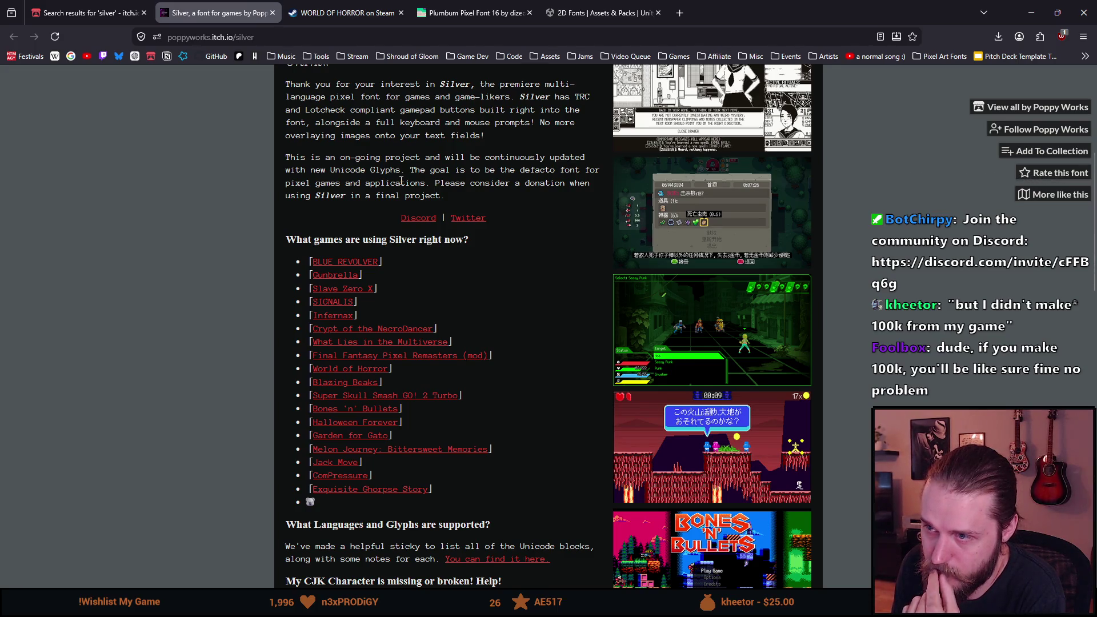
scroll(402, 180, "down", 1)
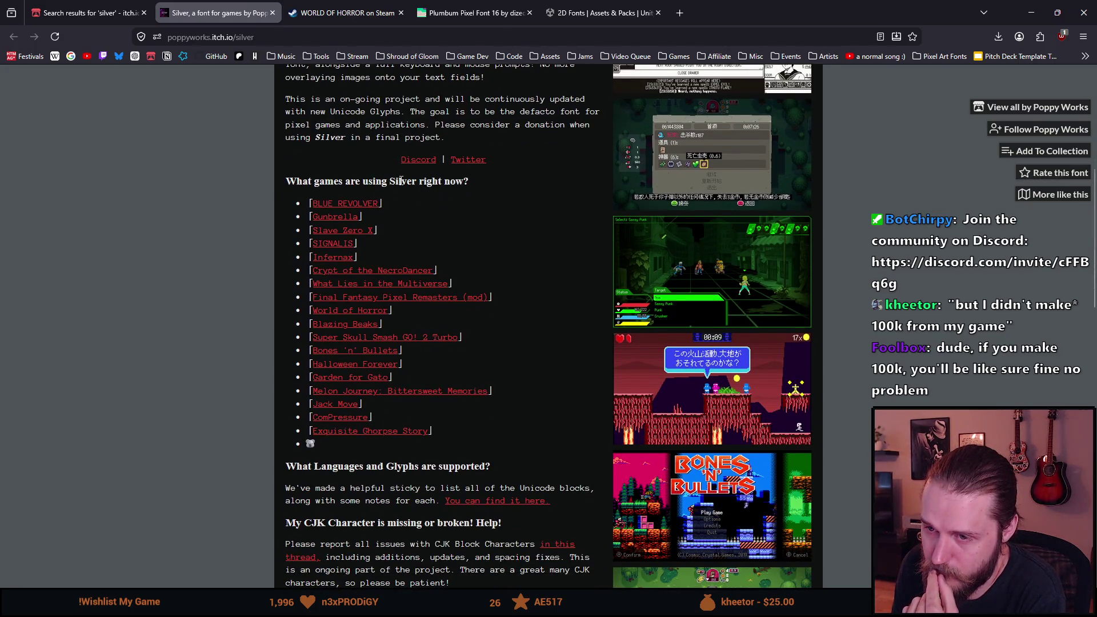
scroll(402, 181, "down", 4)
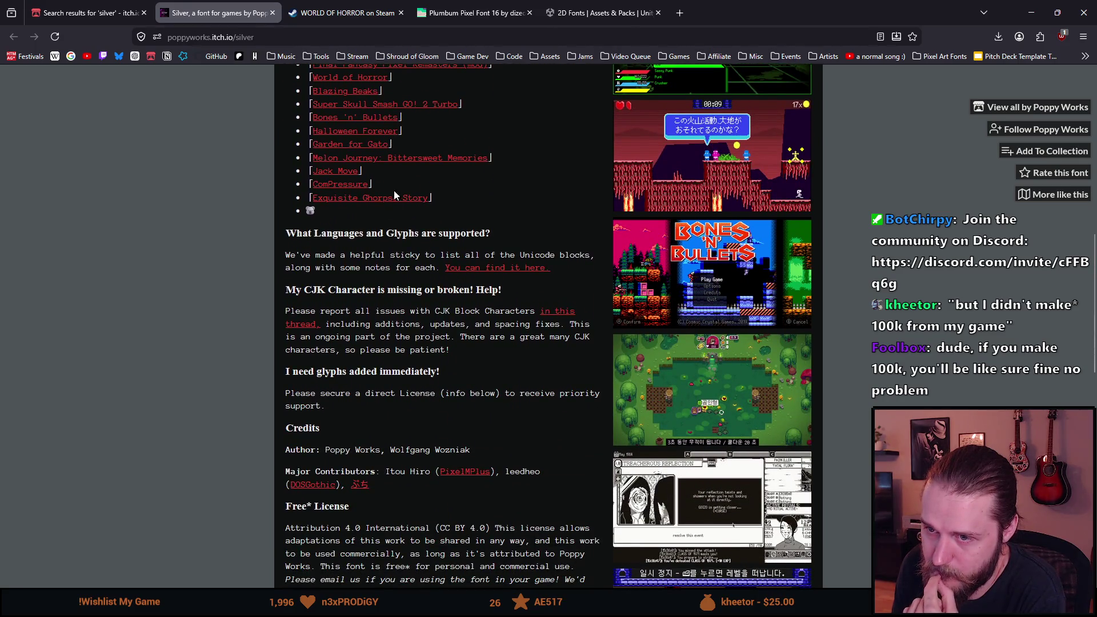
left_click(491, 273)
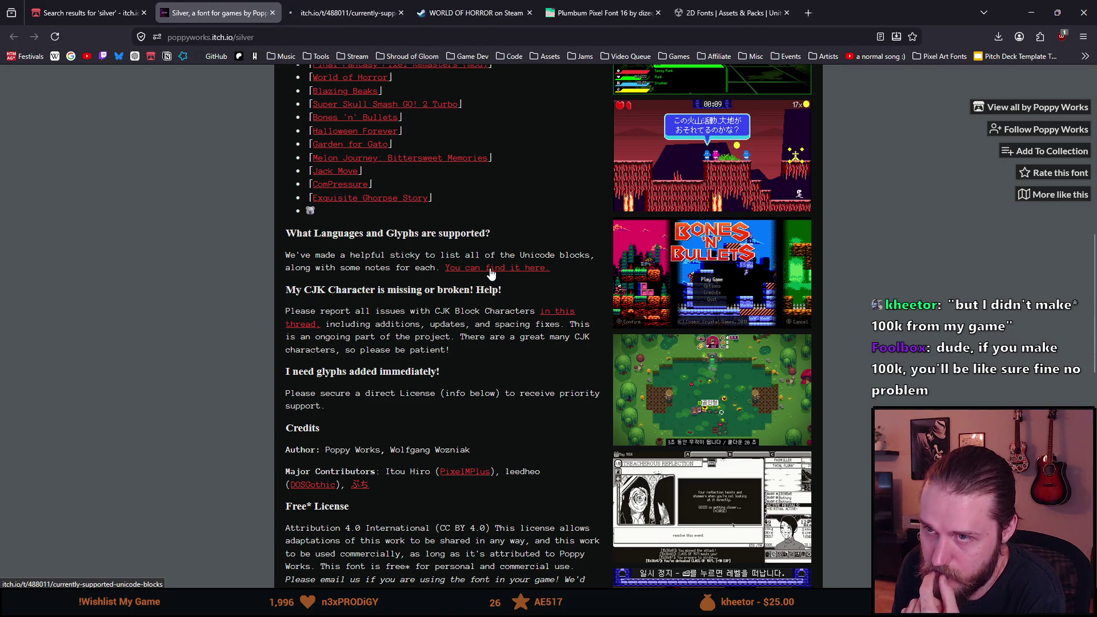
- Scroll the Unicode blocks list and mark CJK Symbols and Punctuation as partial
scroll(211, 273, "down", 4)
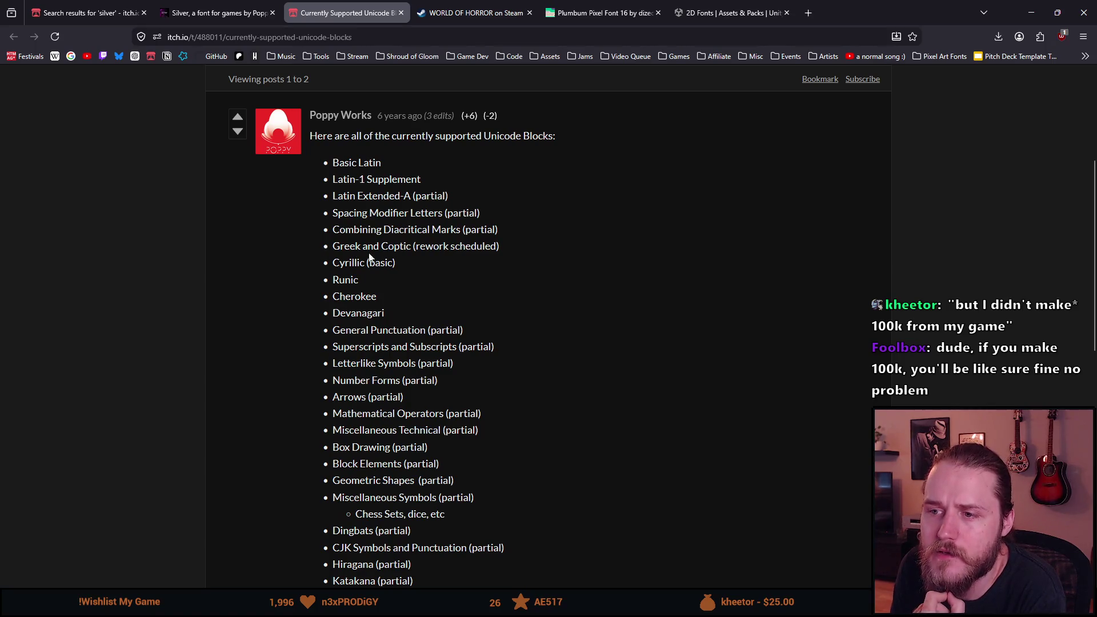
scroll(326, 284, "down", 3)
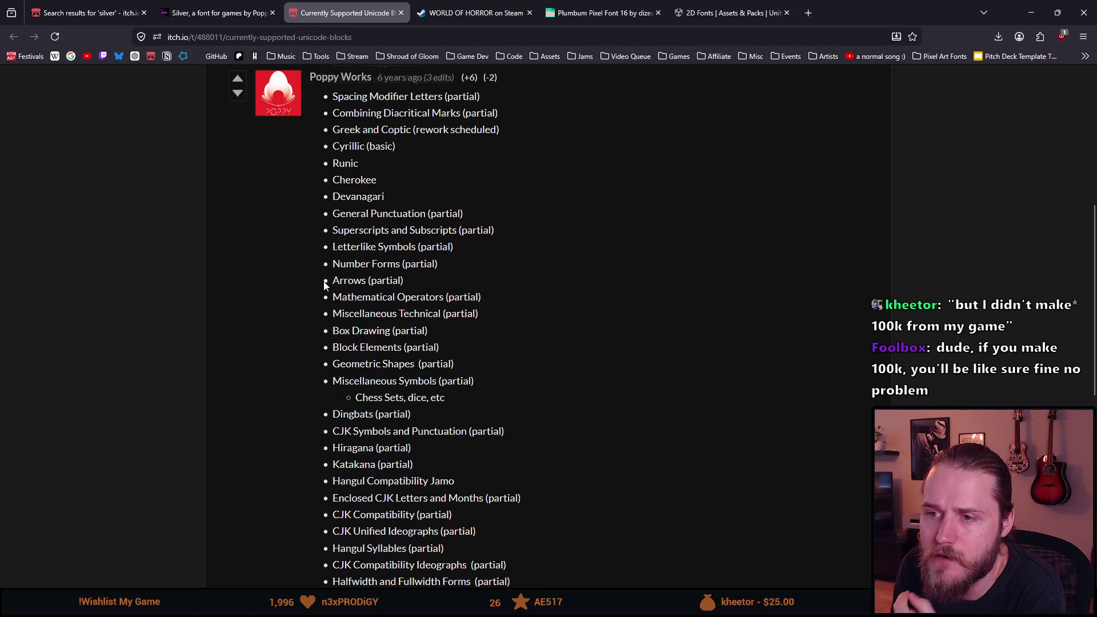
scroll(326, 285, "down", 1)
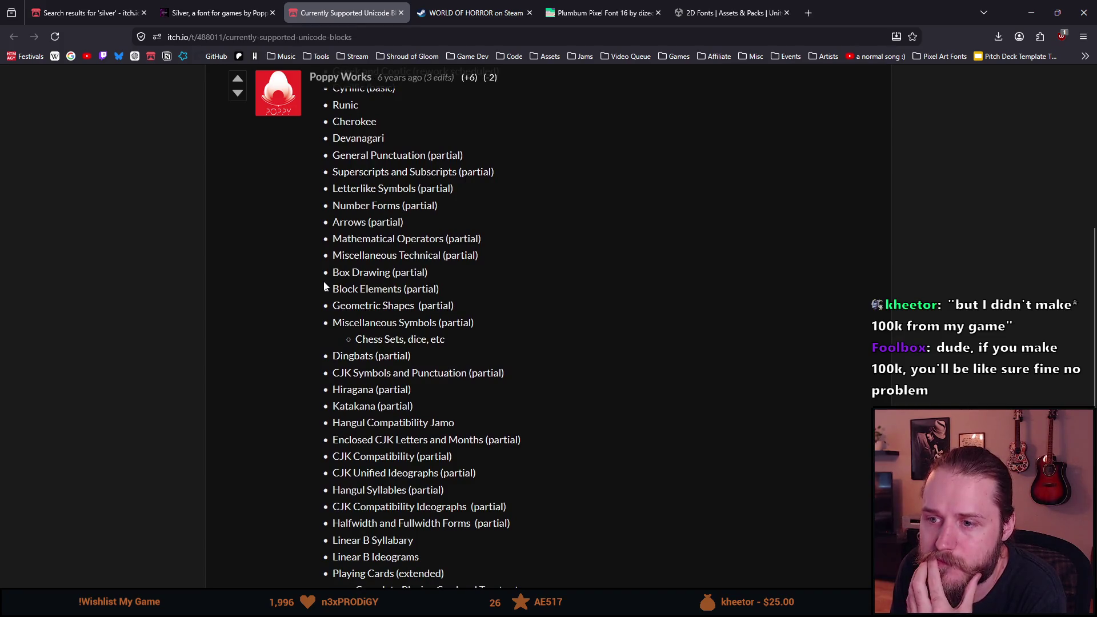
scroll(324, 283, "down", 1)
scroll(324, 283, "down", 1)
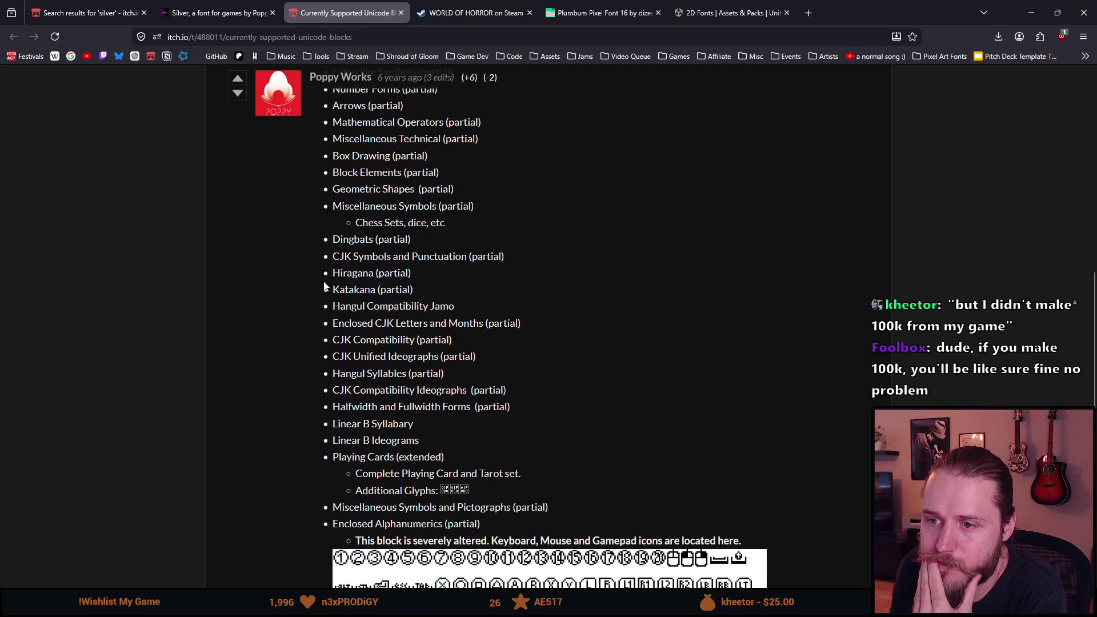
left_click_drag(372, 256, 478, 262)
double_click(486, 257)
left_click(420, 288)
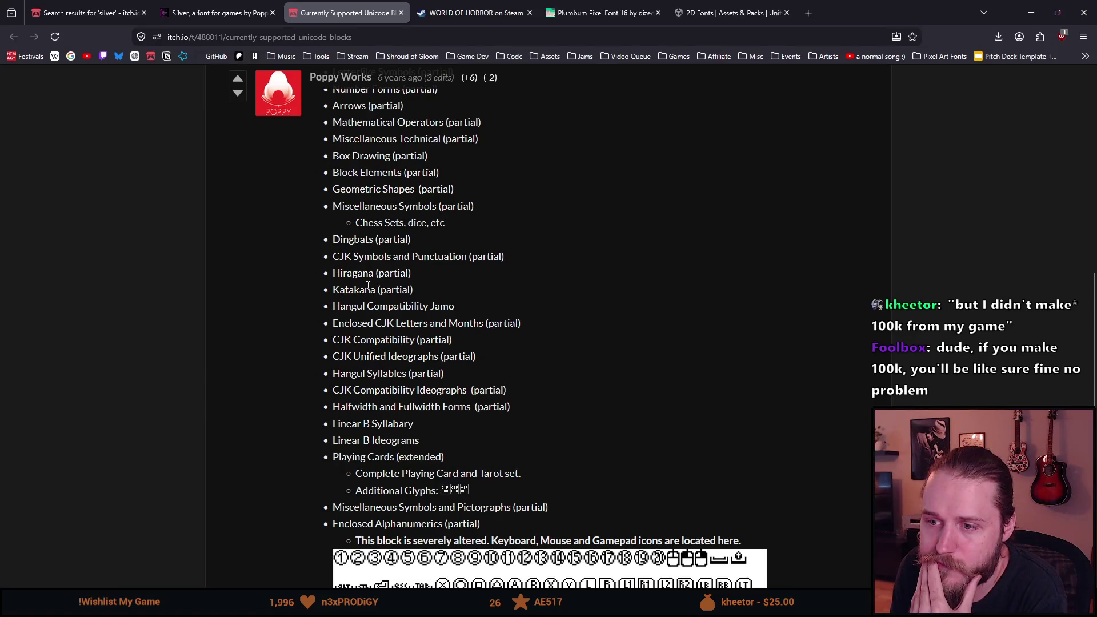
- Highlight the Hiragana and Katakana entries, noting both are only partially supported
double_click(351, 274)
double_click(397, 274)
double_click(364, 275)
double_click(389, 289)
double_click(346, 290)
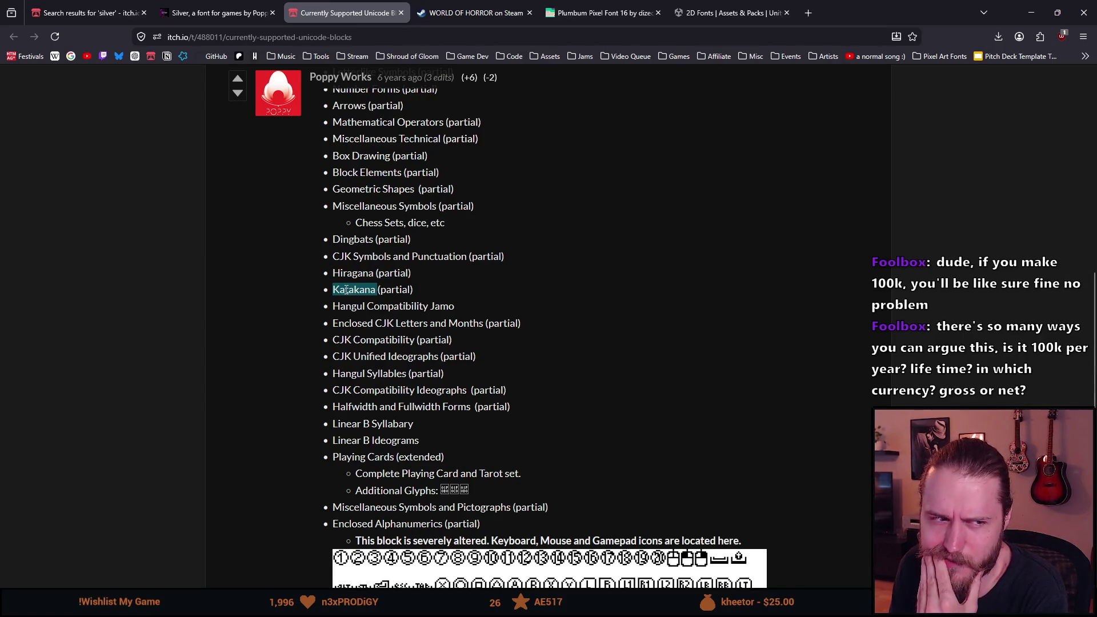
left_click(348, 276)
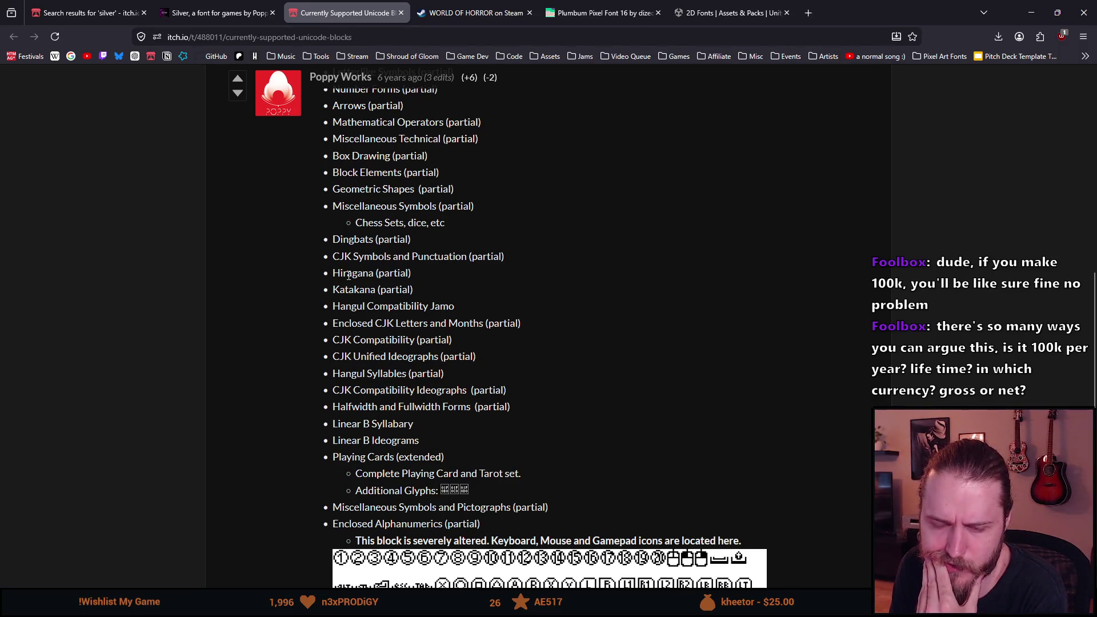
double_click(390, 275)
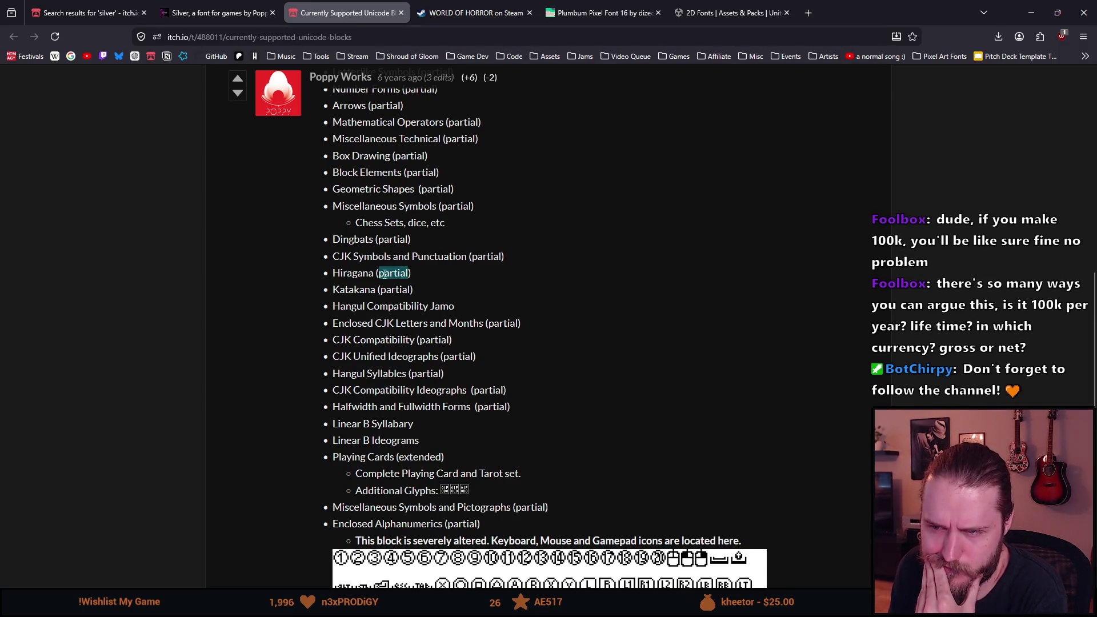
scroll(357, 275, "down", 3)
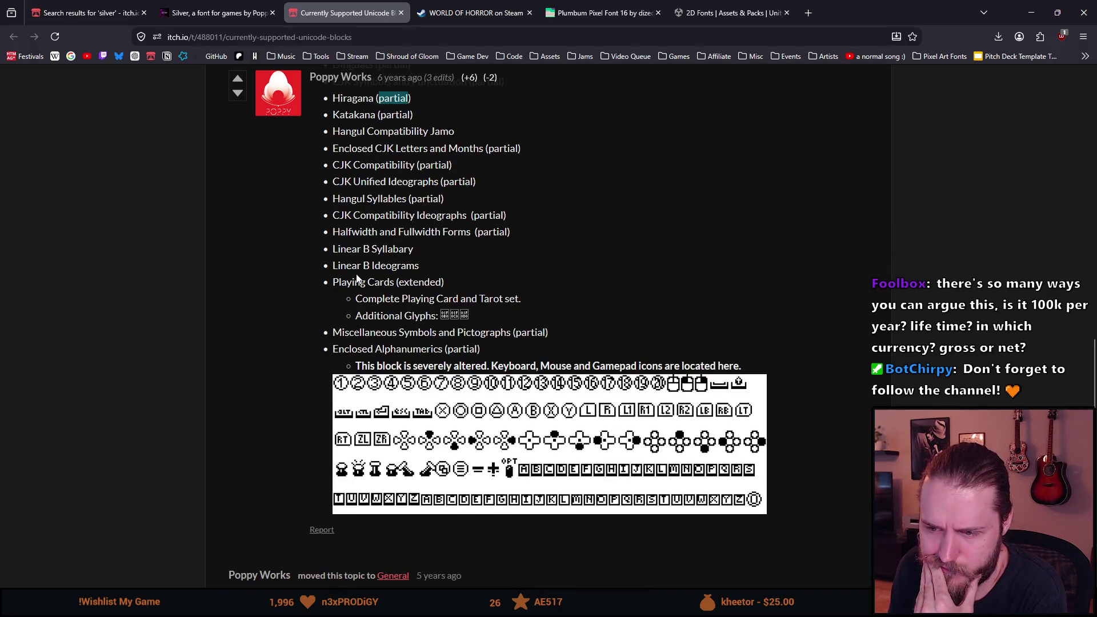
scroll(358, 278, "up", 3)
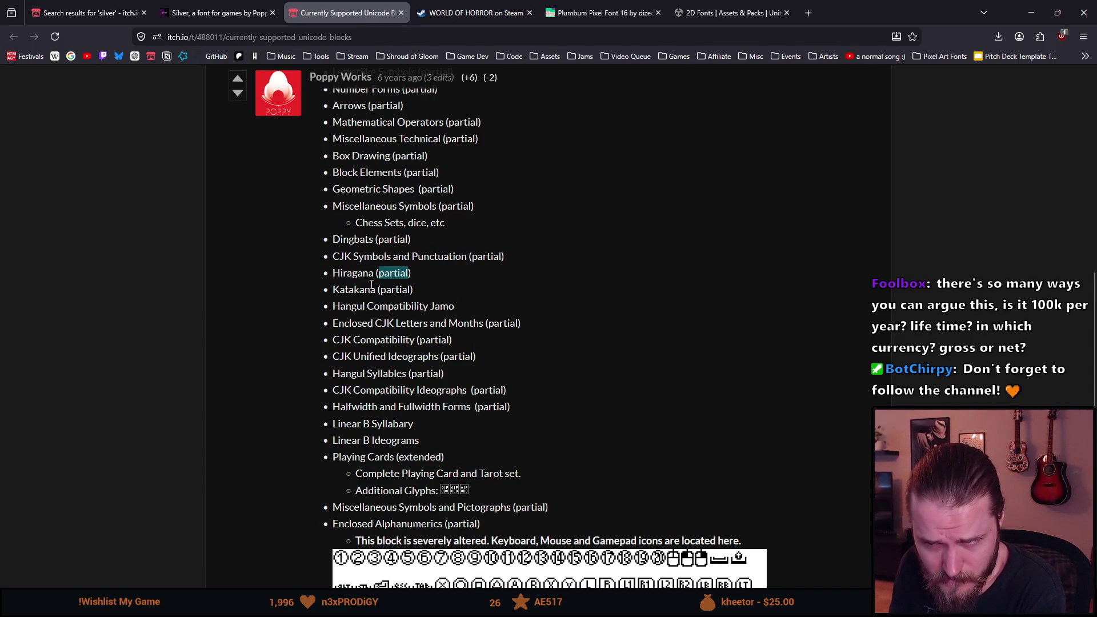
left_click(372, 284)
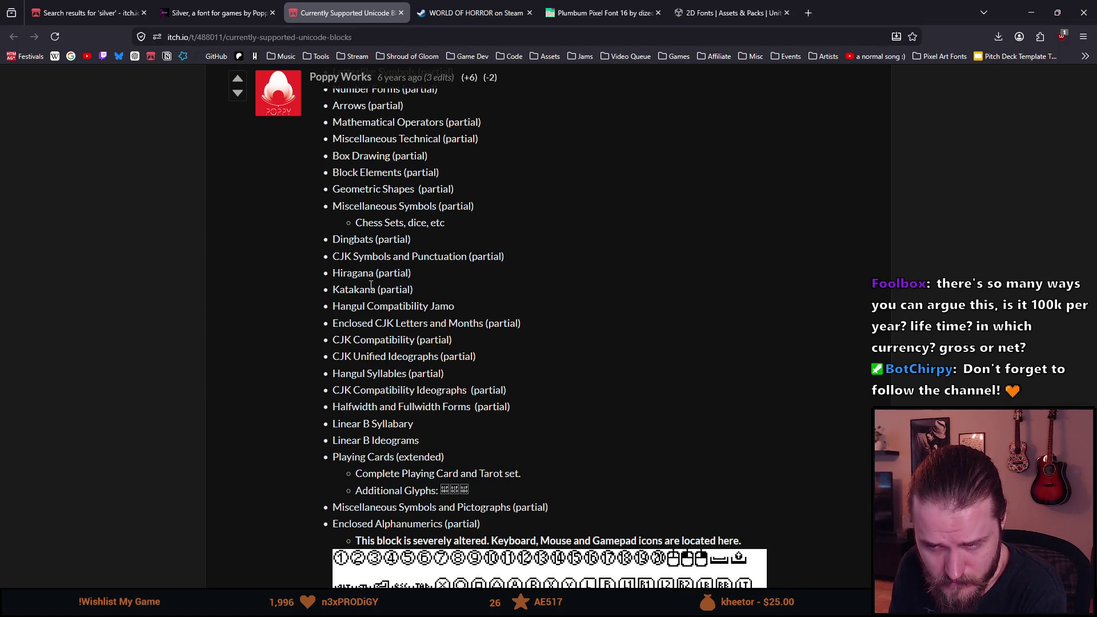
- Back on the Silver font page, enlarge the volcano game screenshot
left_click(234, 11)
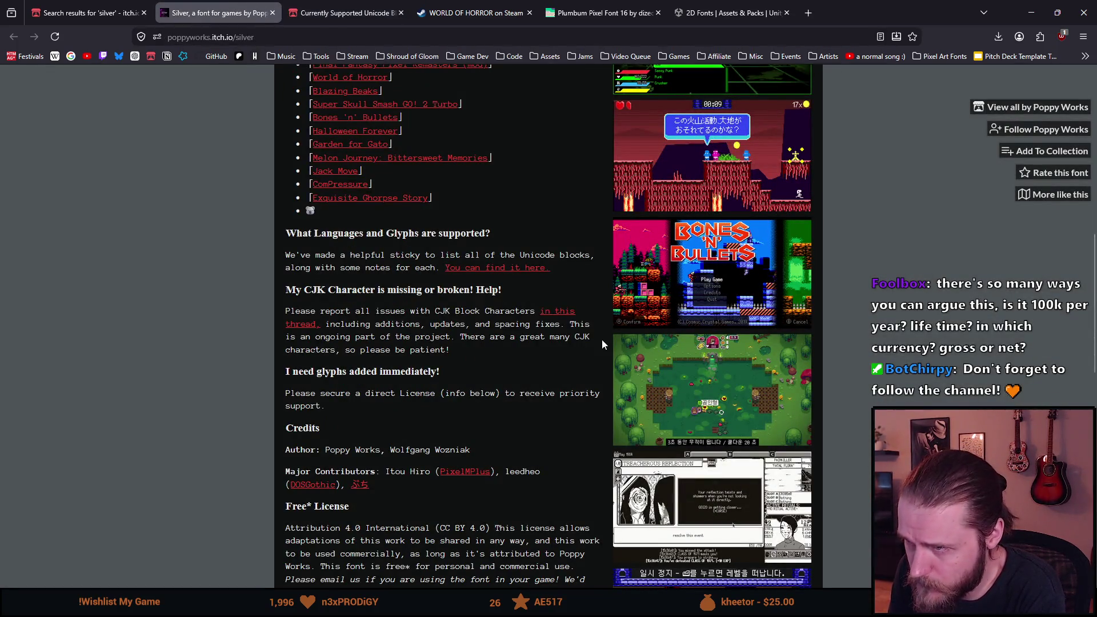
scroll(602, 339, "up", 2)
left_click(671, 266)
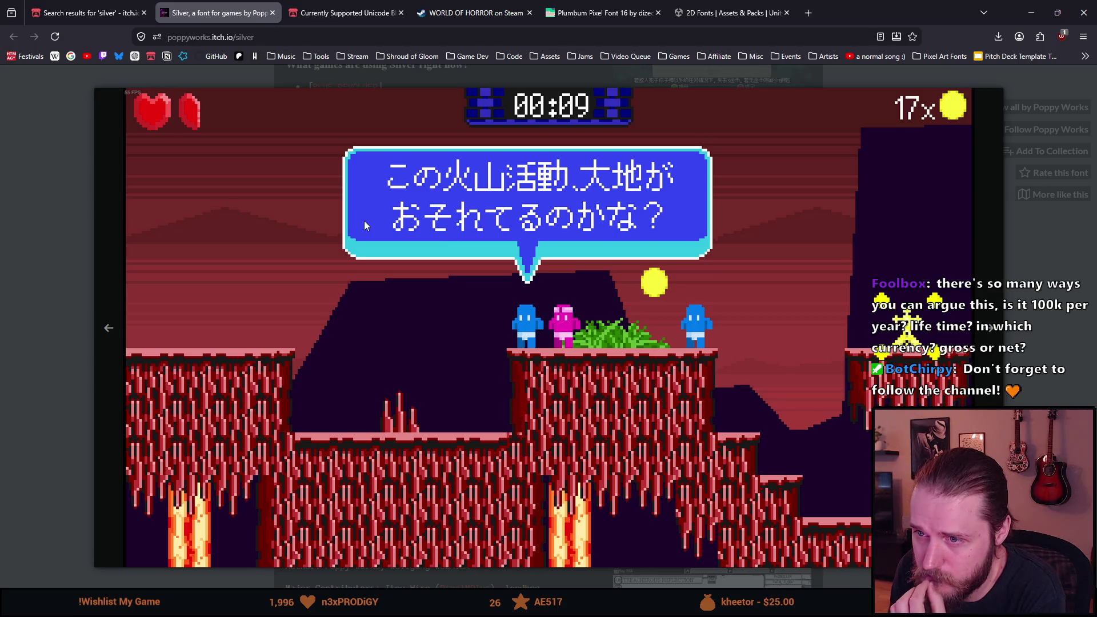
- Close the volcano screenshot and scroll to Silver's CC BY 4.0 download and Free* License section
left_click(44, 207)
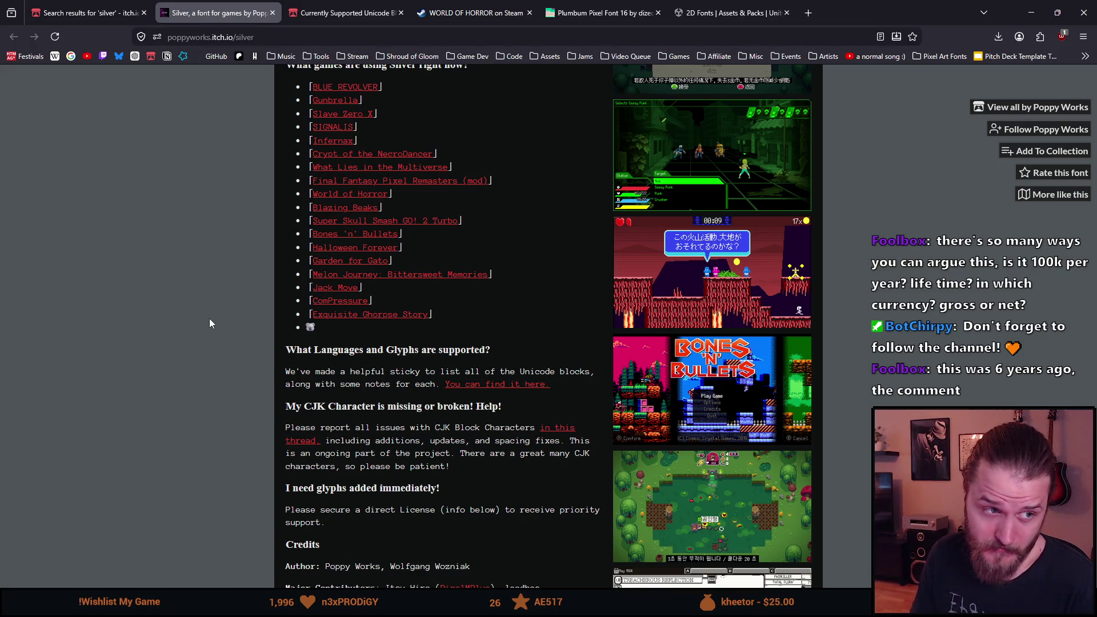
scroll(207, 319, "down", 1)
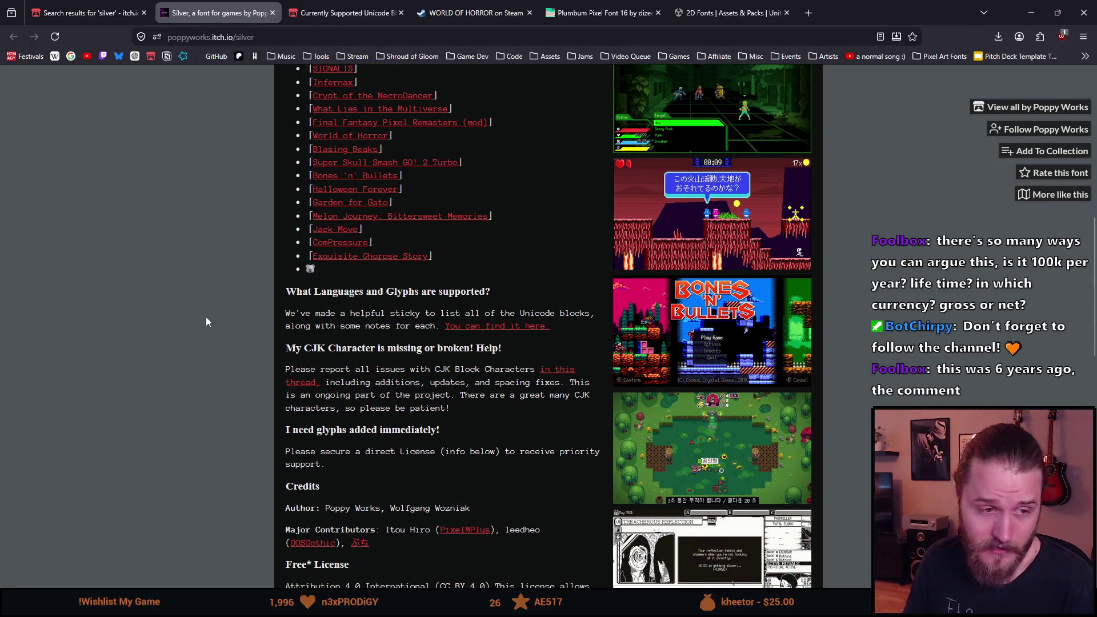
scroll(206, 318, "down", 1)
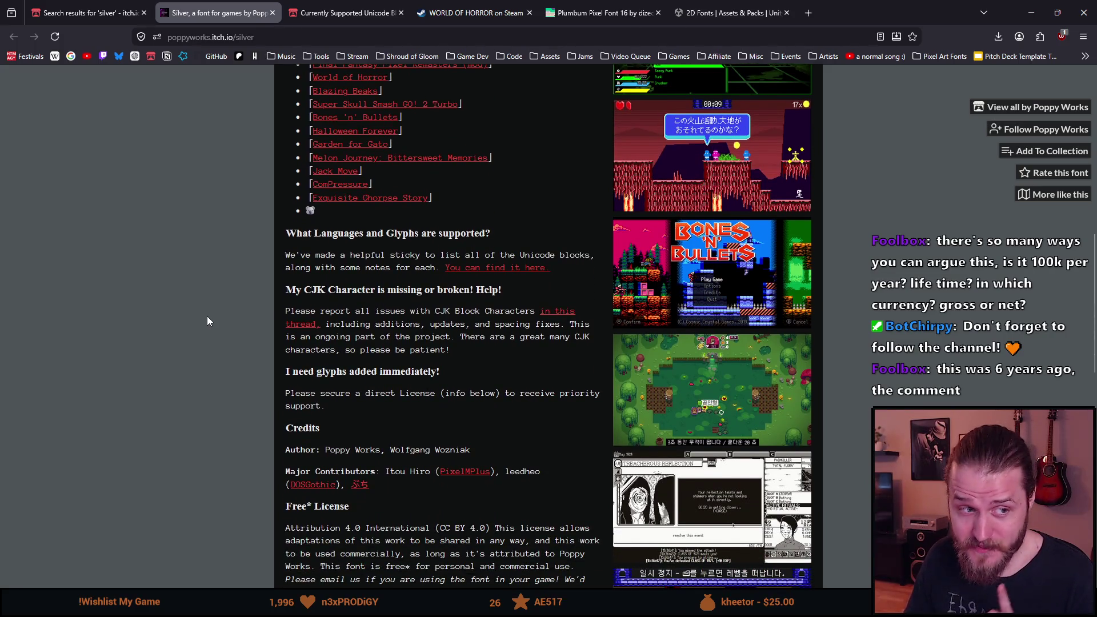
scroll(207, 316, "down", 2)
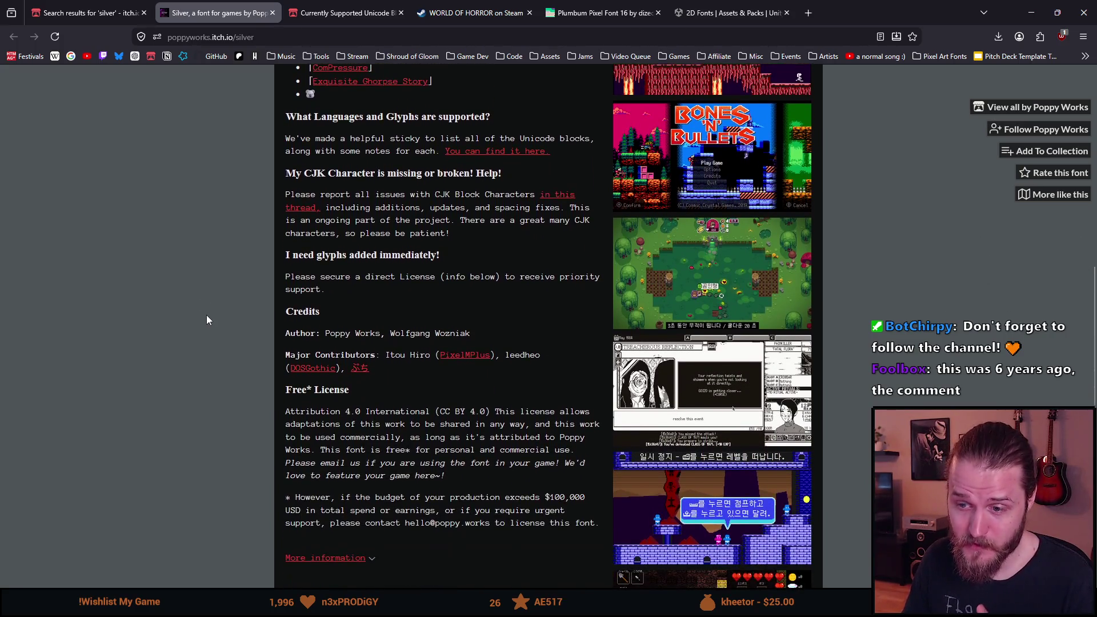
scroll(371, 451, "down", 2)
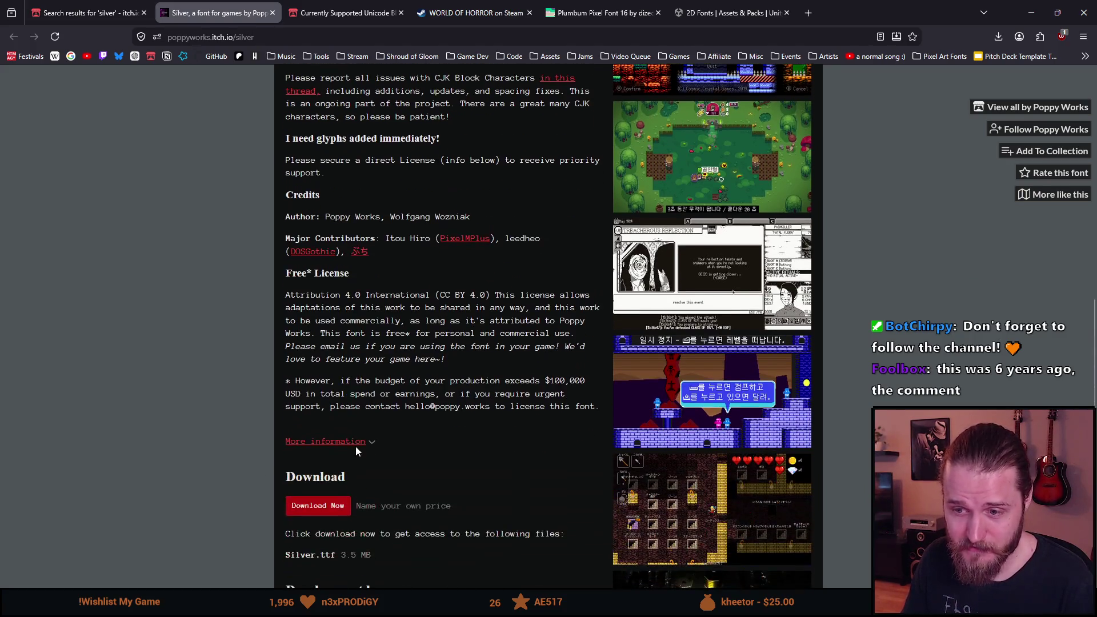
- Highlight the CC BY 4.0 terms and the clause about budgets over $100,000
mouse_move(295, 295)
left_mouse_down()
mouse_move(451, 317)
mouse_move(490, 296)
left_mouse_up()
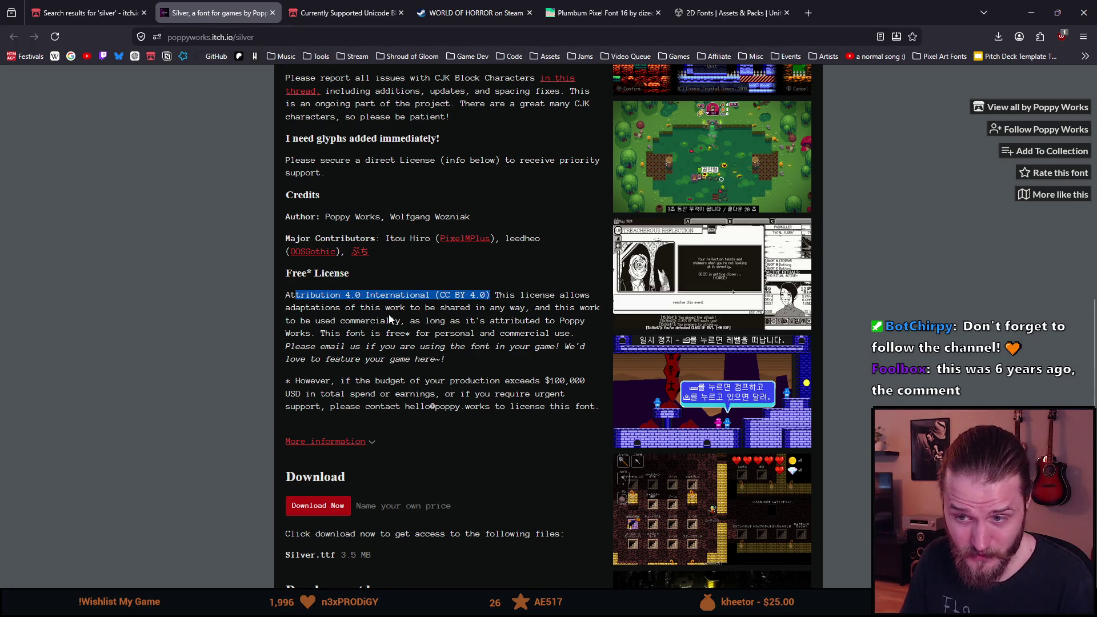
mouse_move(291, 381)
left_mouse_down()
mouse_move(583, 407)
mouse_move(587, 394)
mouse_move(595, 407)
left_mouse_up()
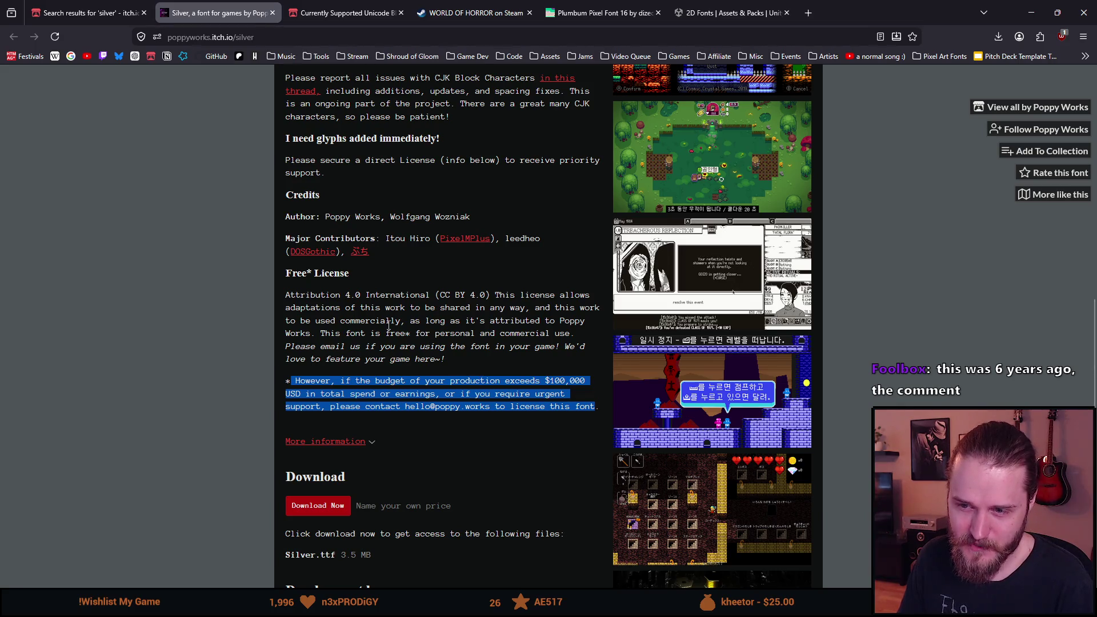
scroll(318, 373, "up", 5)
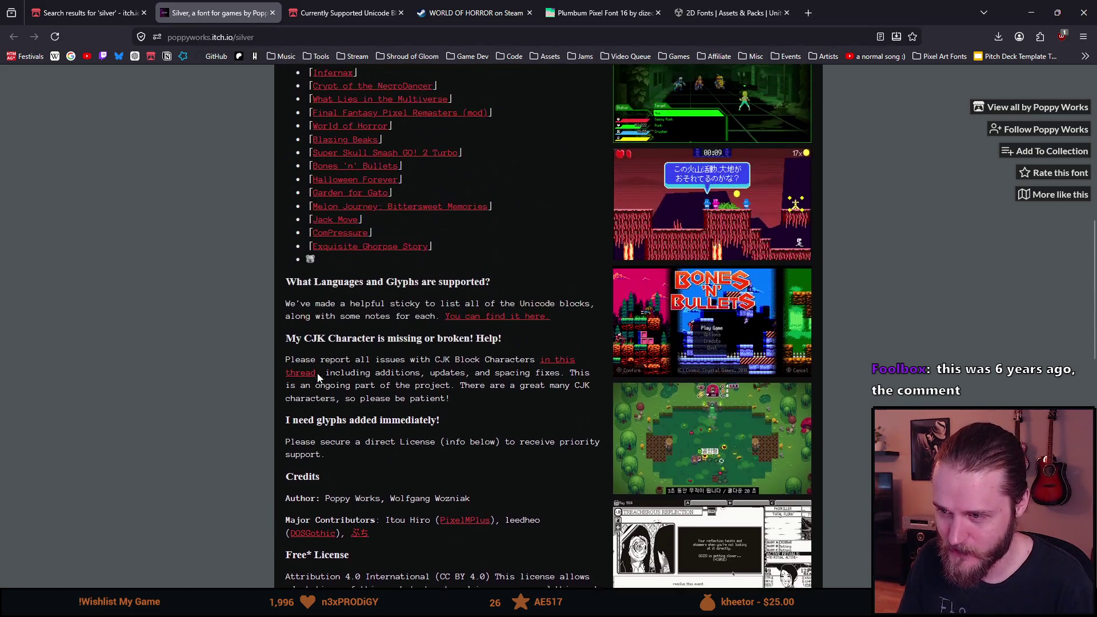
scroll(321, 375, "down", 2)
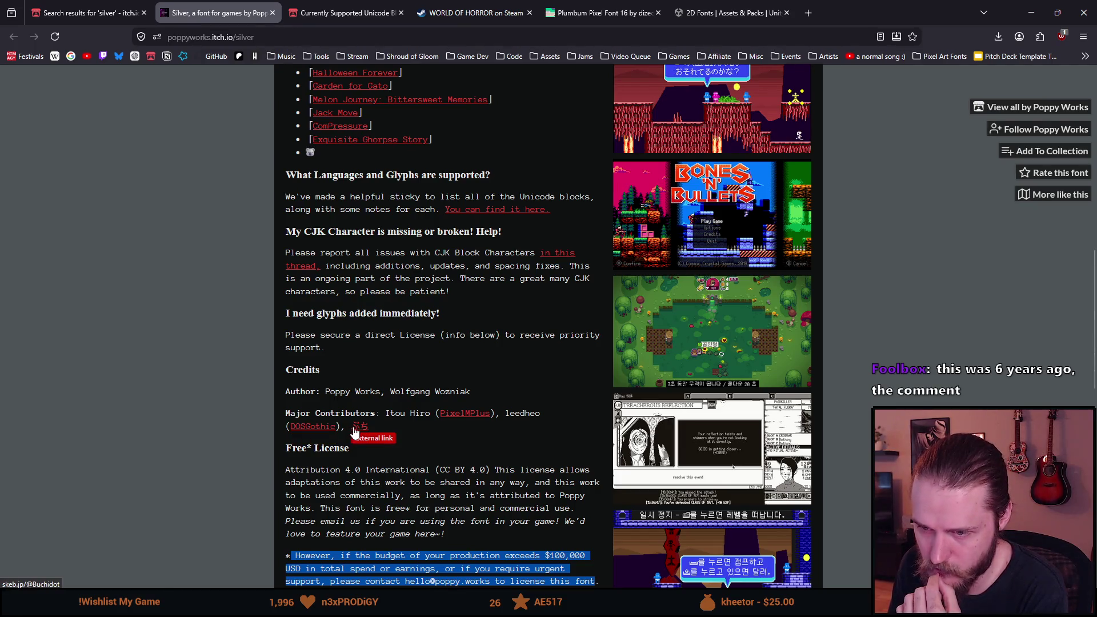
- Return to the top of the Silver page and enlarge the first World of Horror screenshot
scroll(593, 404, "up", 2)
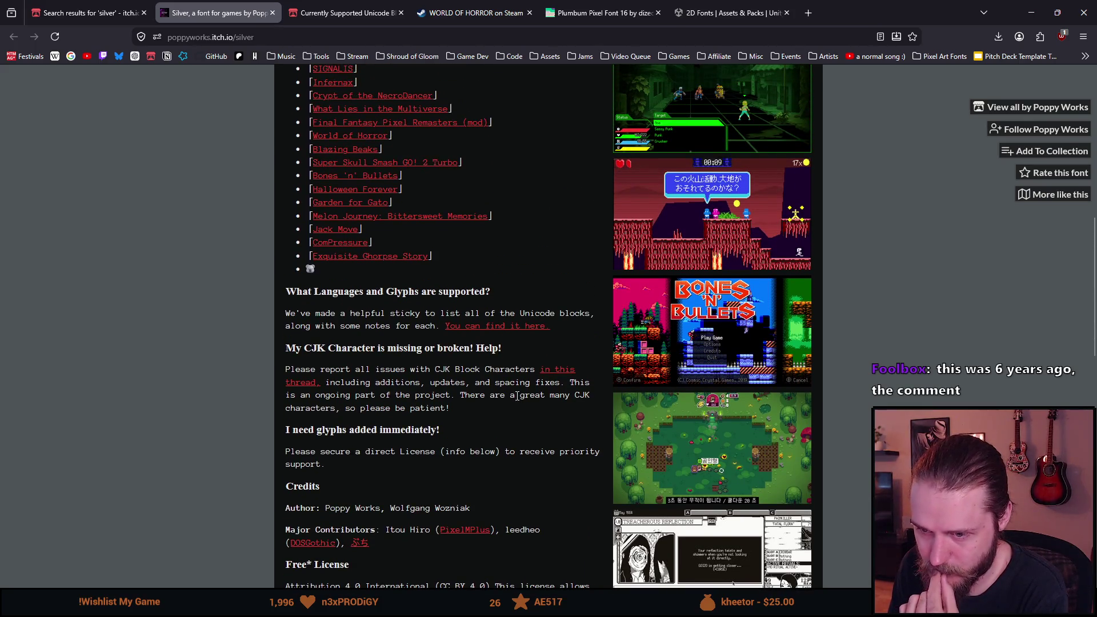
scroll(516, 395, "up", 5)
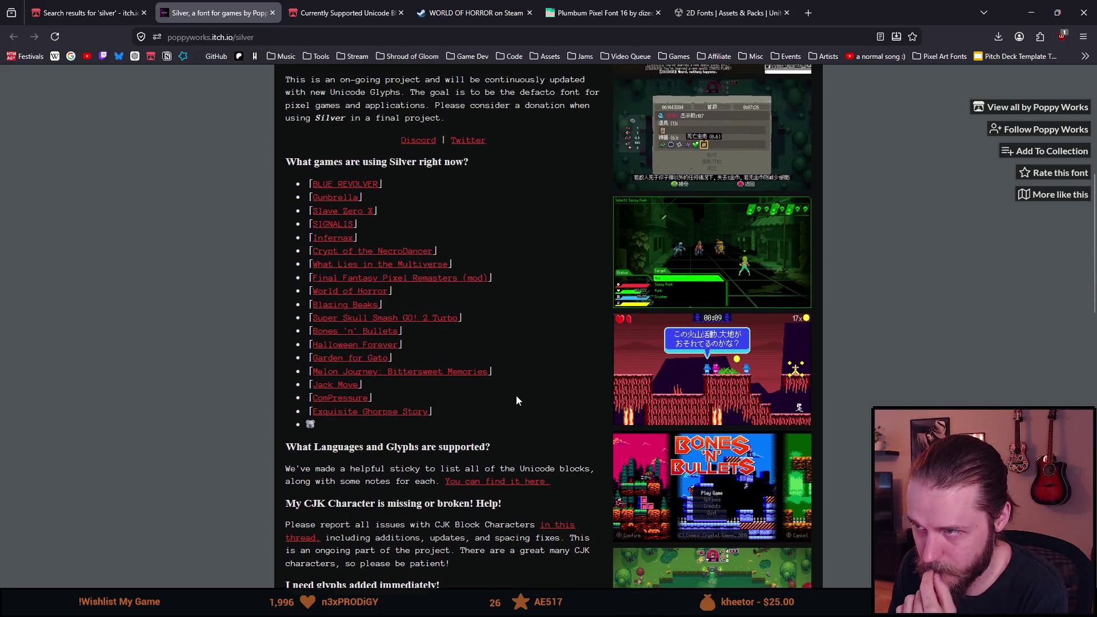
left_click(672, 194)
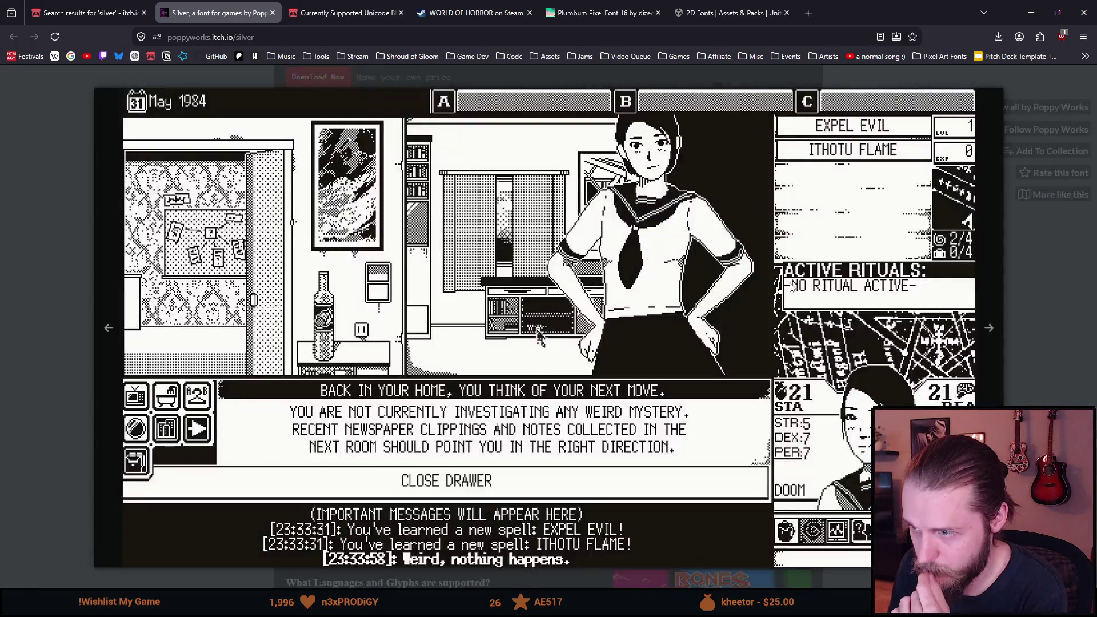
left_click(992, 330)
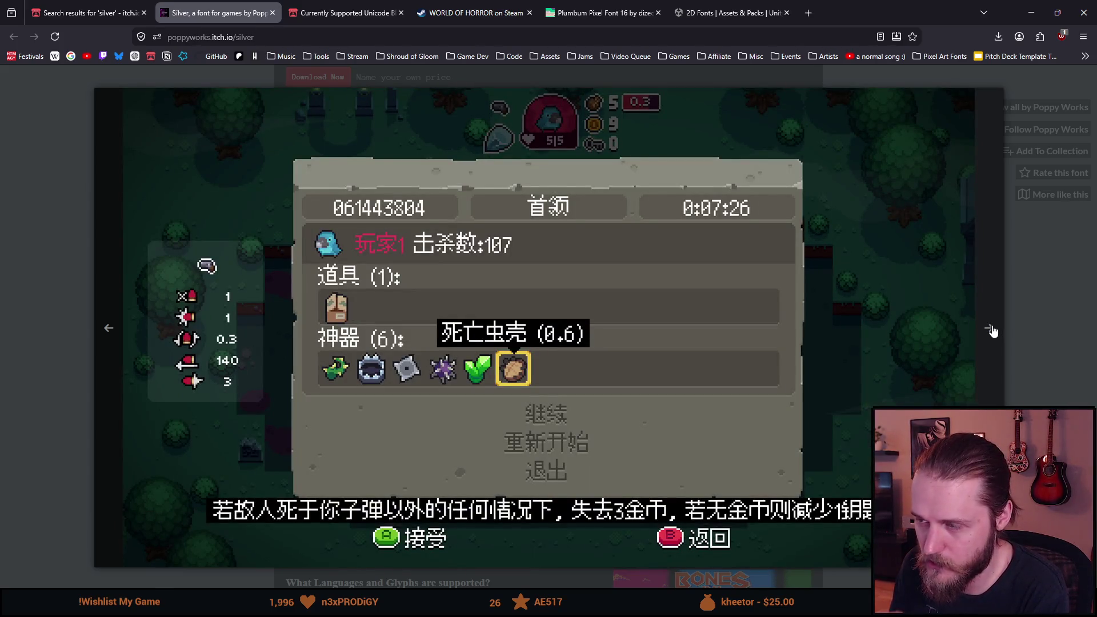
left_click(992, 330)
left_click(347, 311)
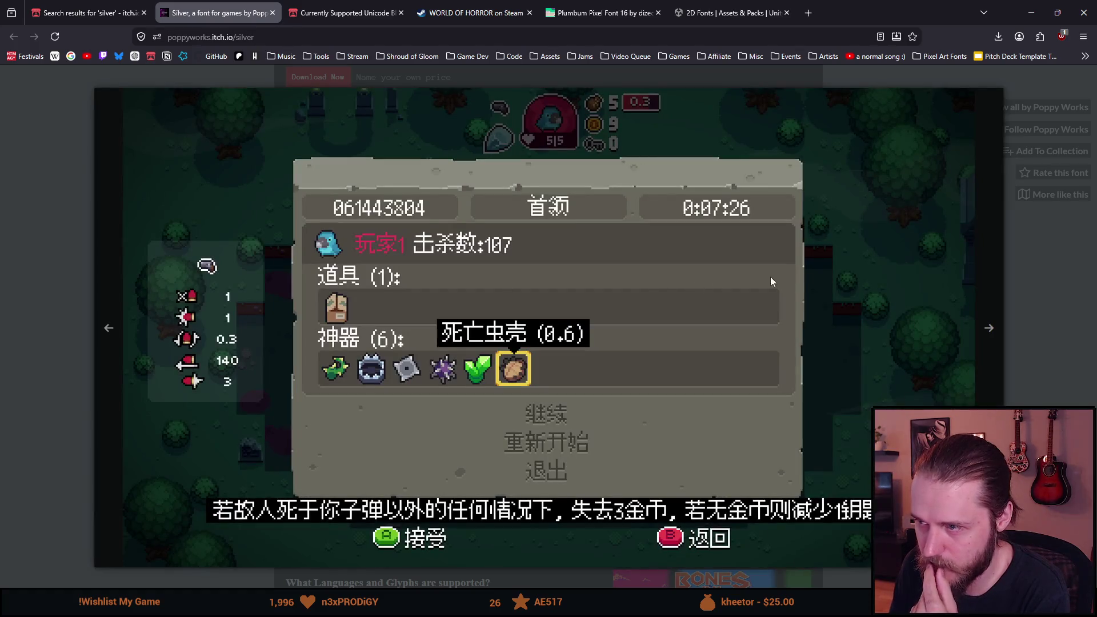
left_click(31, 232)
scroll(237, 318, "down", 2)
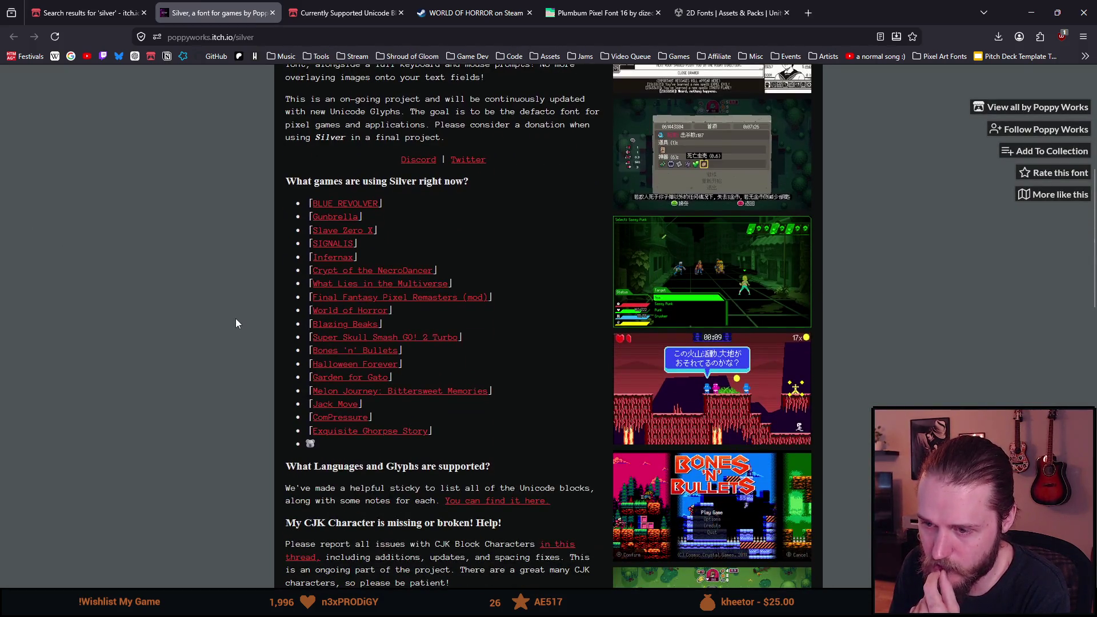
scroll(236, 319, "down", 1)
scroll(236, 324, "down", 1)
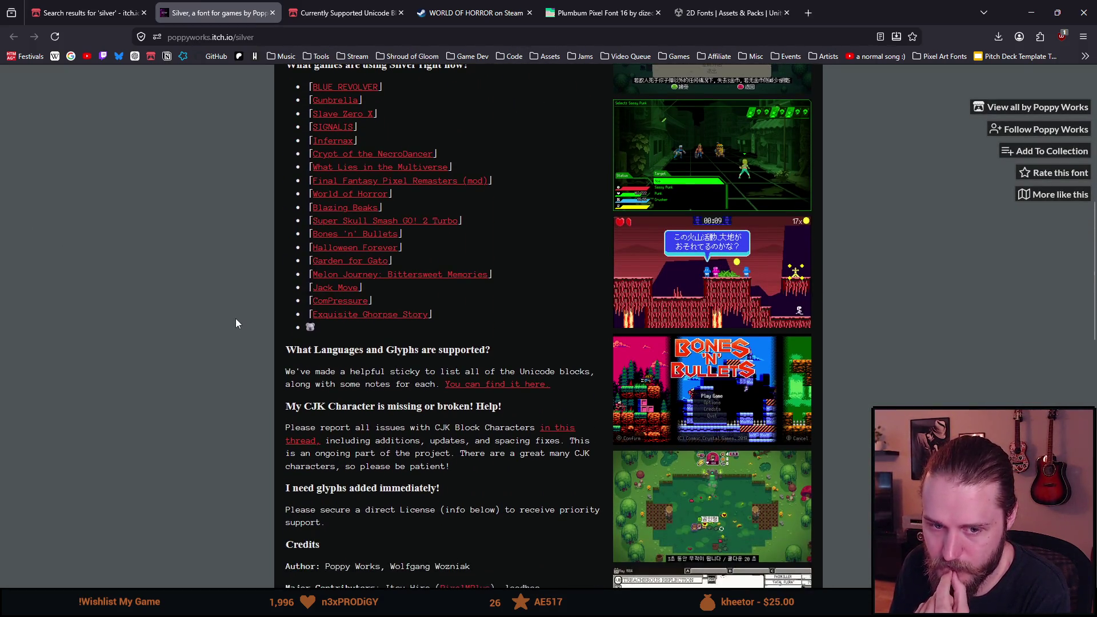
scroll(236, 324, "down", 1)
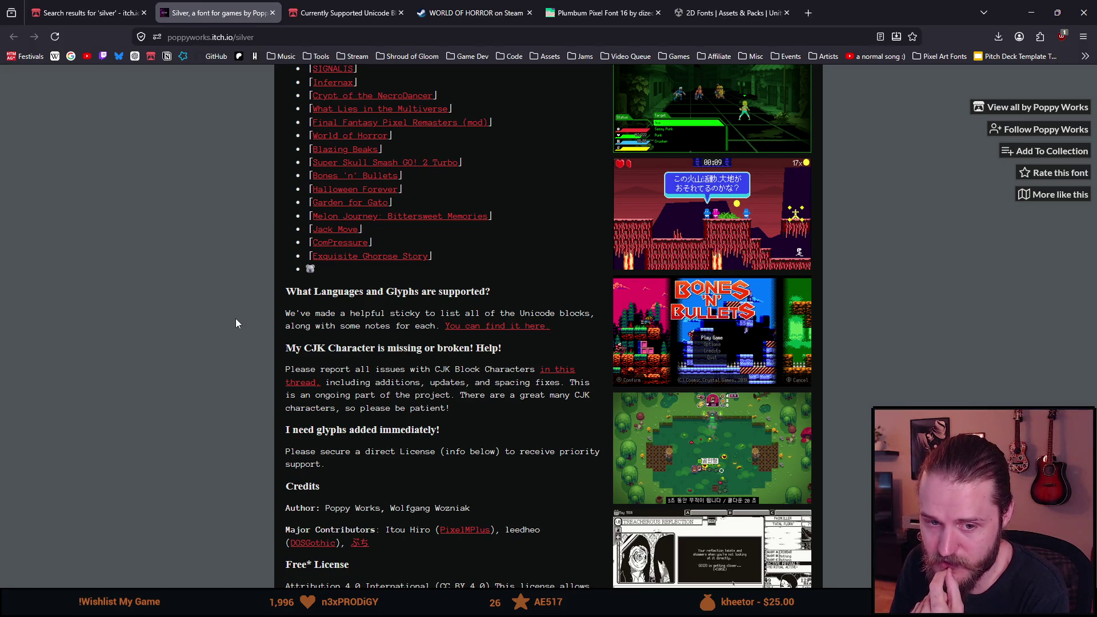
scroll(237, 324, "down", 1)
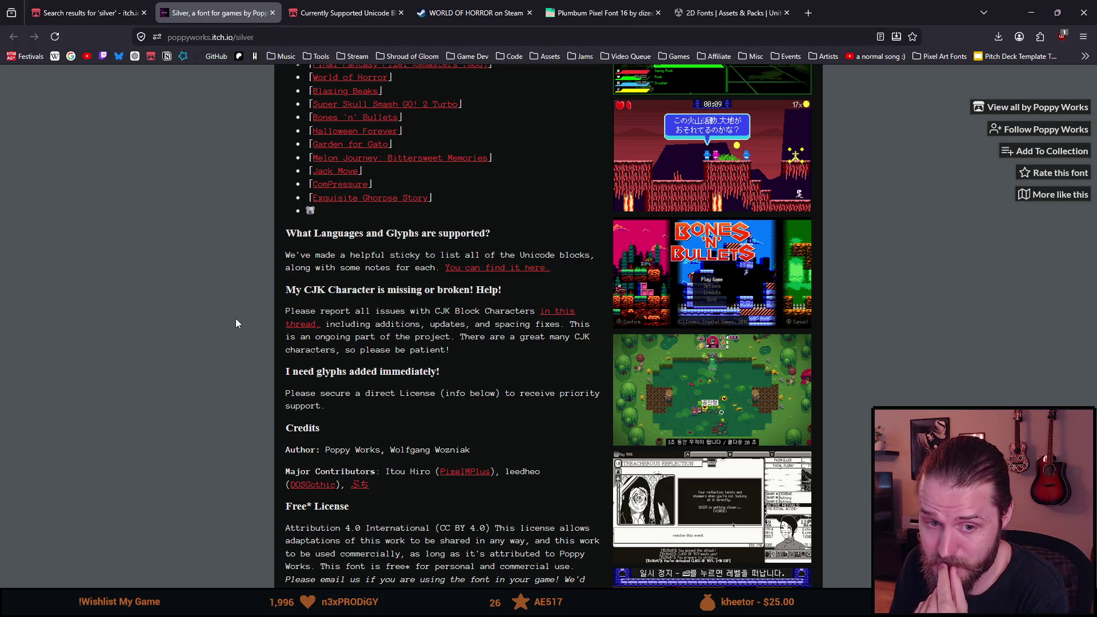
scroll(236, 323, "down", 1)
scroll(236, 324, "down", 6)
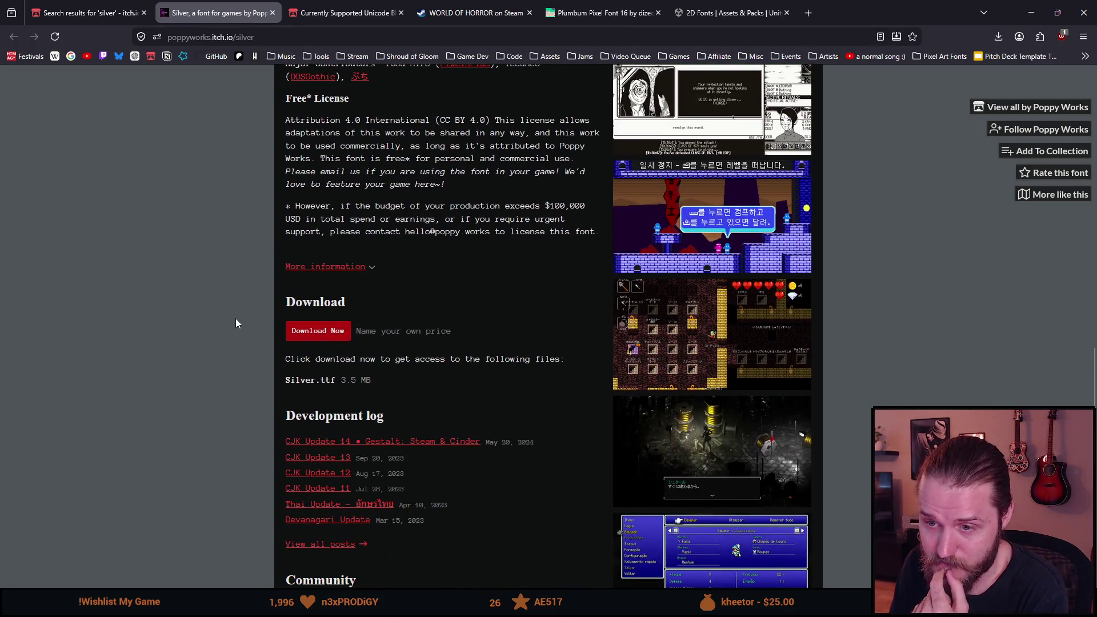
scroll(238, 317, "up", 3)
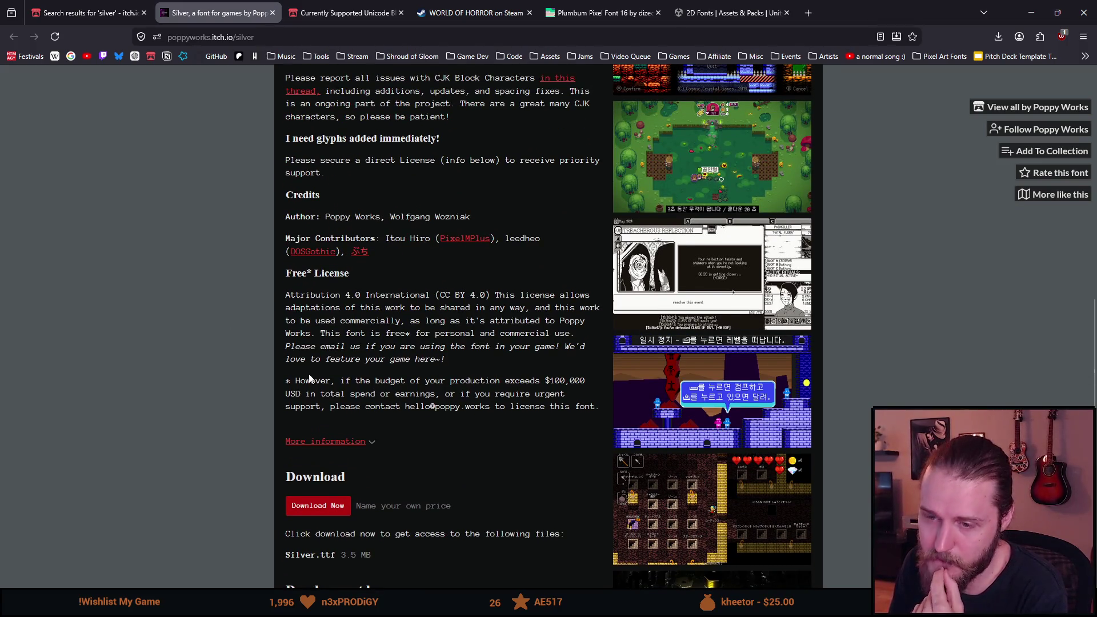
mouse_move(300, 394)
left_mouse_down()
mouse_move(287, 398)
mouse_move(427, 394)
left_mouse_up()
left_click(334, 392)
left_click(424, 394)
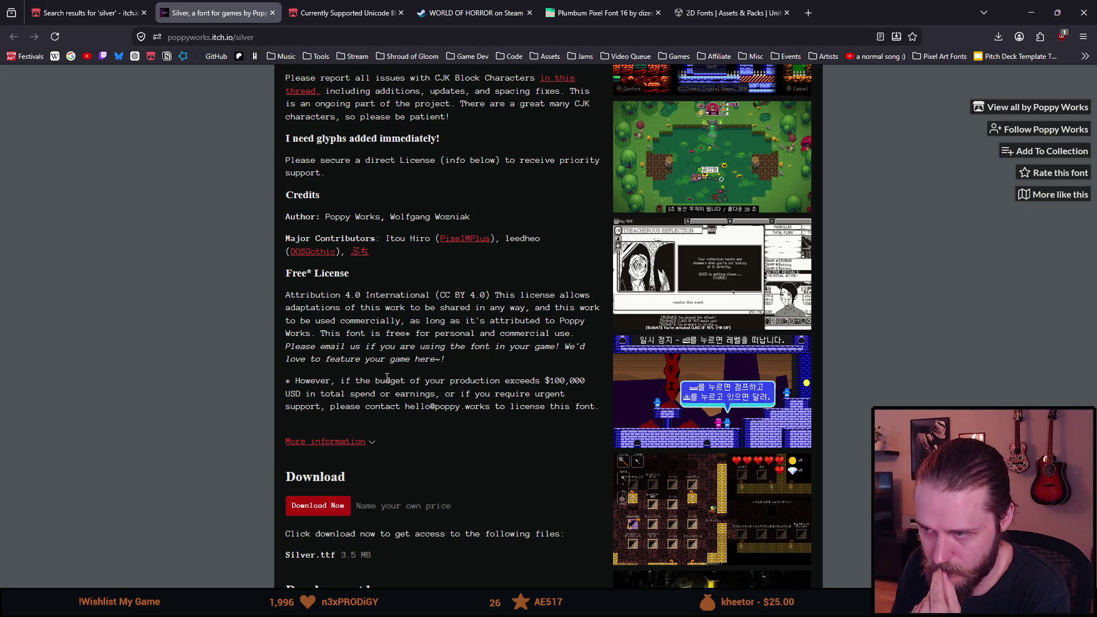
scroll(388, 378, "down", 1)
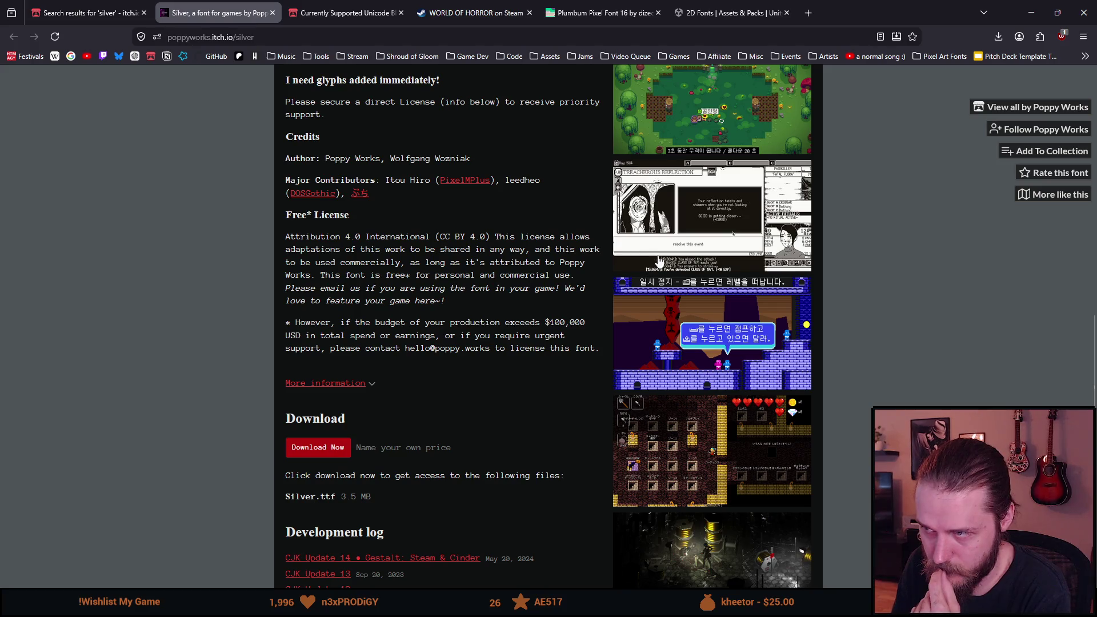
left_click(640, 240)
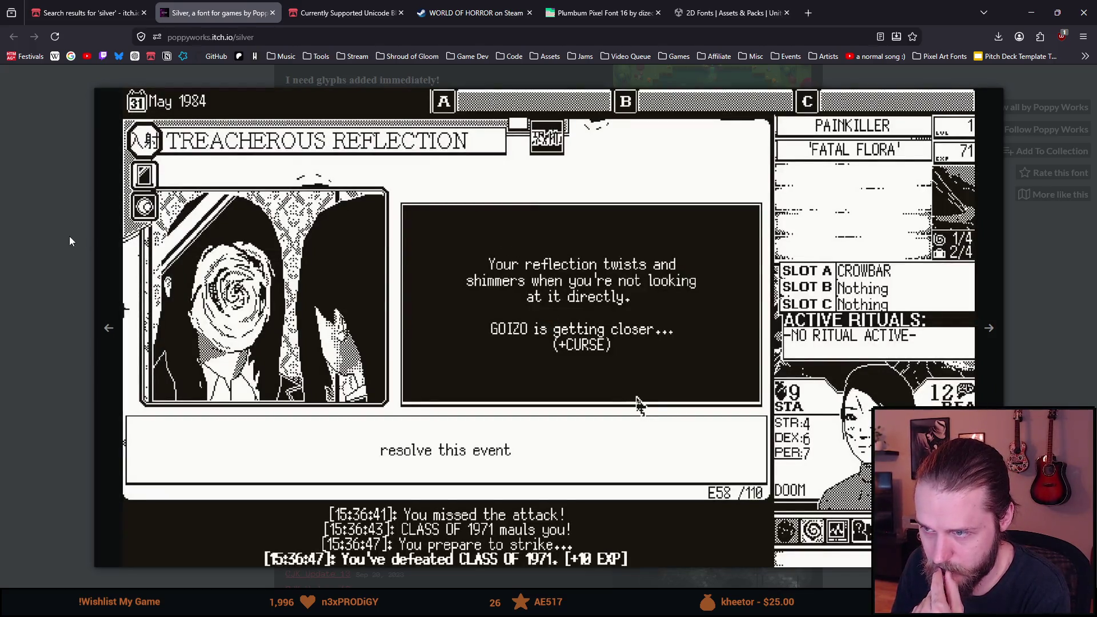
left_click(47, 236)
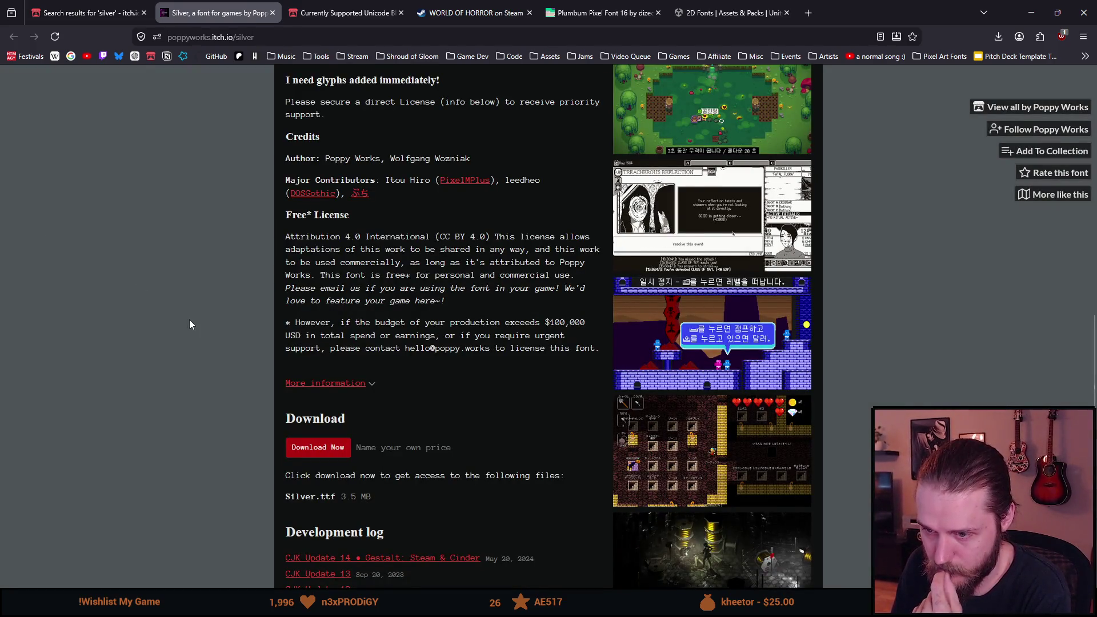
scroll(189, 324, "down", 1)
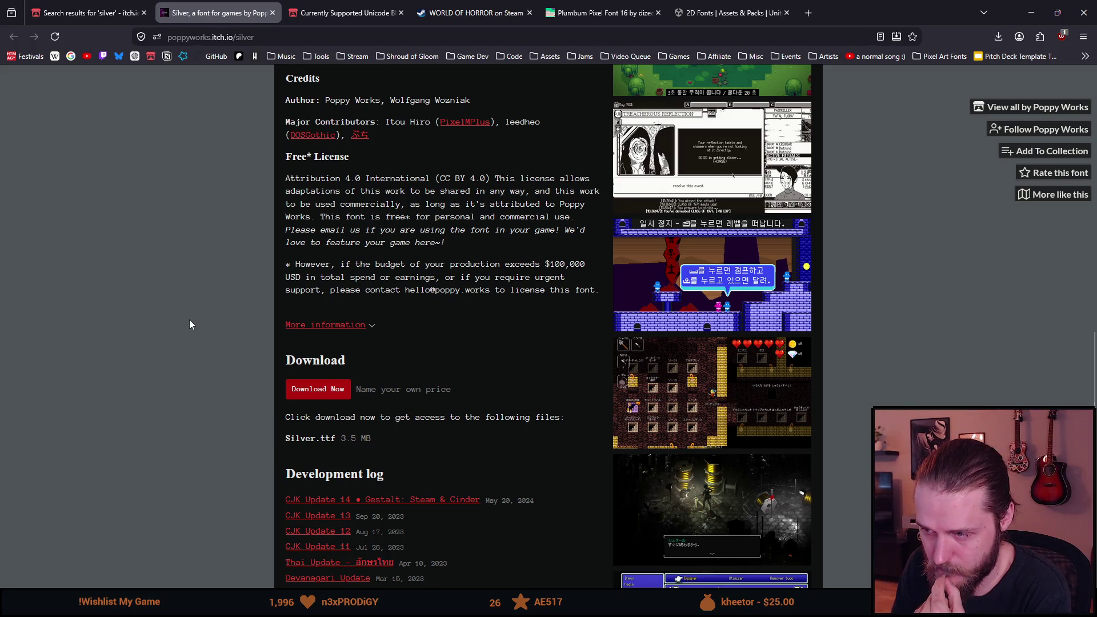
scroll(191, 324, "down", 1)
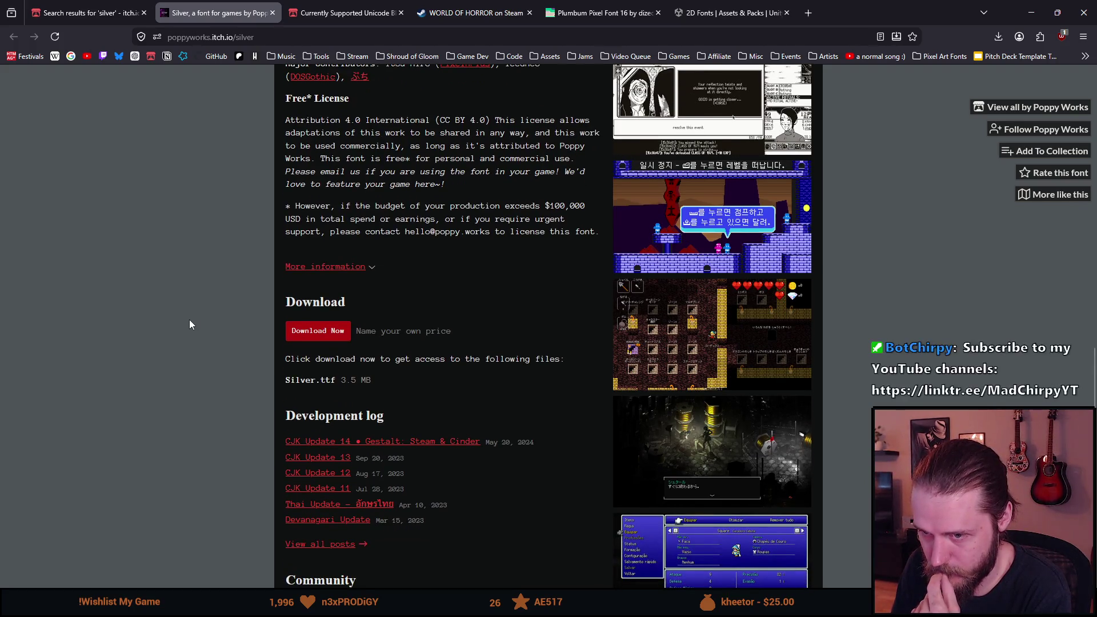
scroll(190, 324, "down", 1)
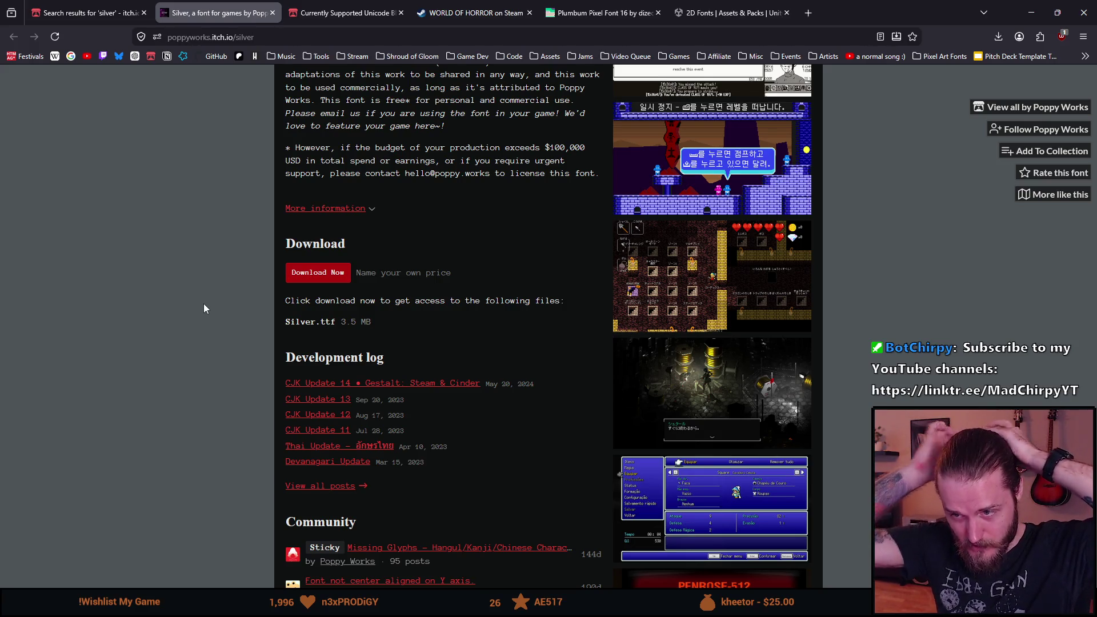
- Search 'google font noto' and open Noto Sans and Noto Sans Japanese from Noto Home in background tabs
left_click(815, 14)
type("google font noto")
key("Return")
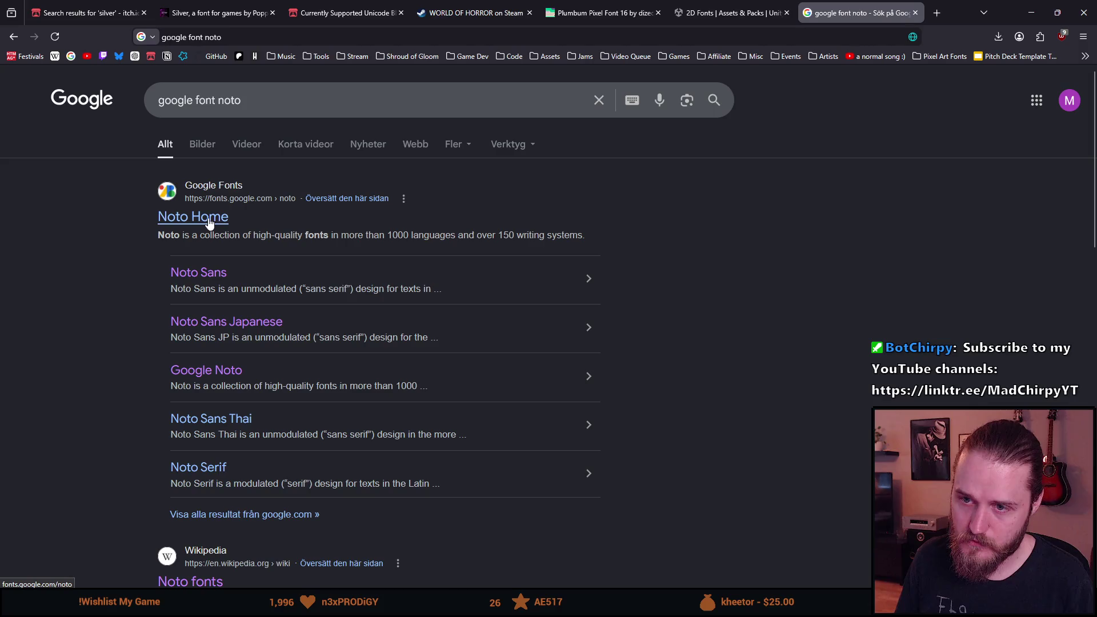
left_click(208, 218)
scroll(207, 239, "down", 4)
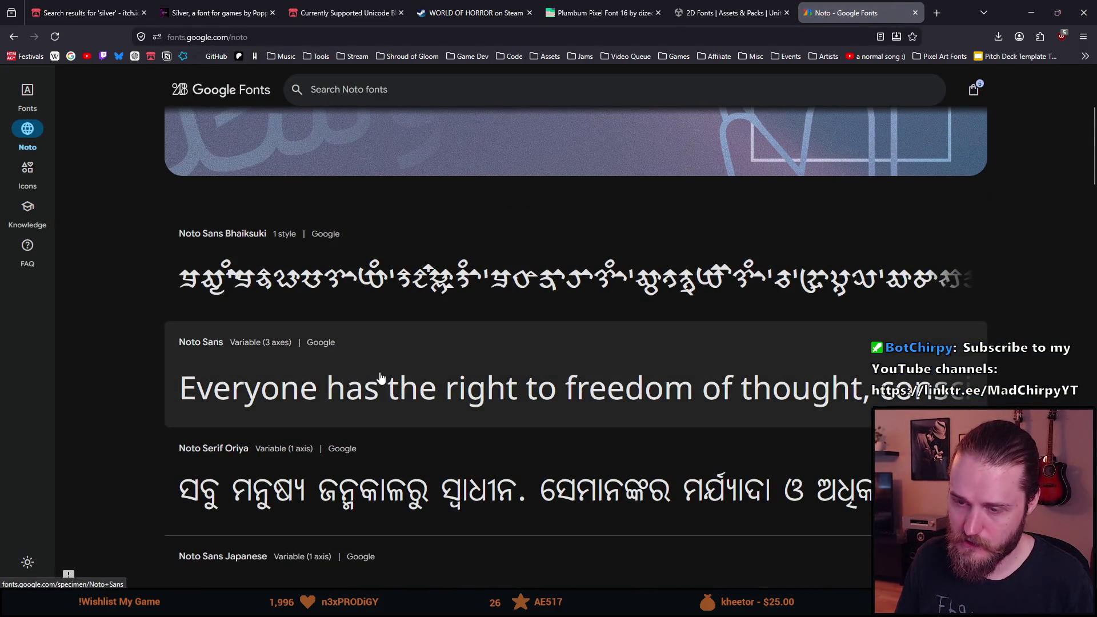
middle_click(309, 387)
scroll(289, 383, "down", 4)
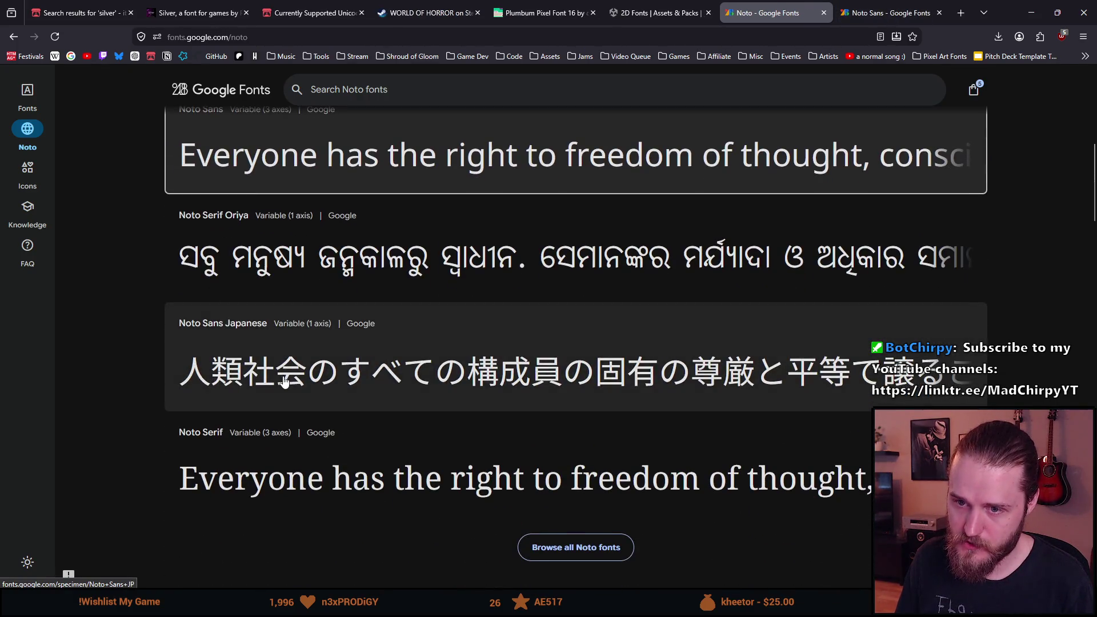
middle_click(279, 377)
- Enter 123 as the preview text in both the Noto Sans and Noto Sans Japanese specimens
key("ctrl+Tab")
scroll(464, 259, "down", 4)
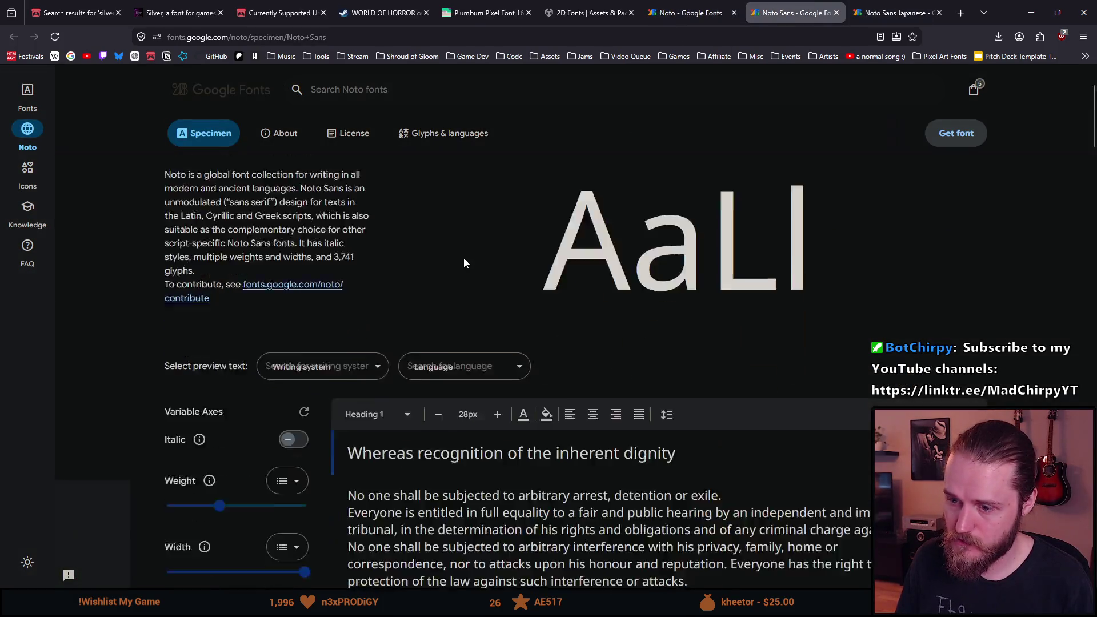
scroll(434, 314, "down", 12)
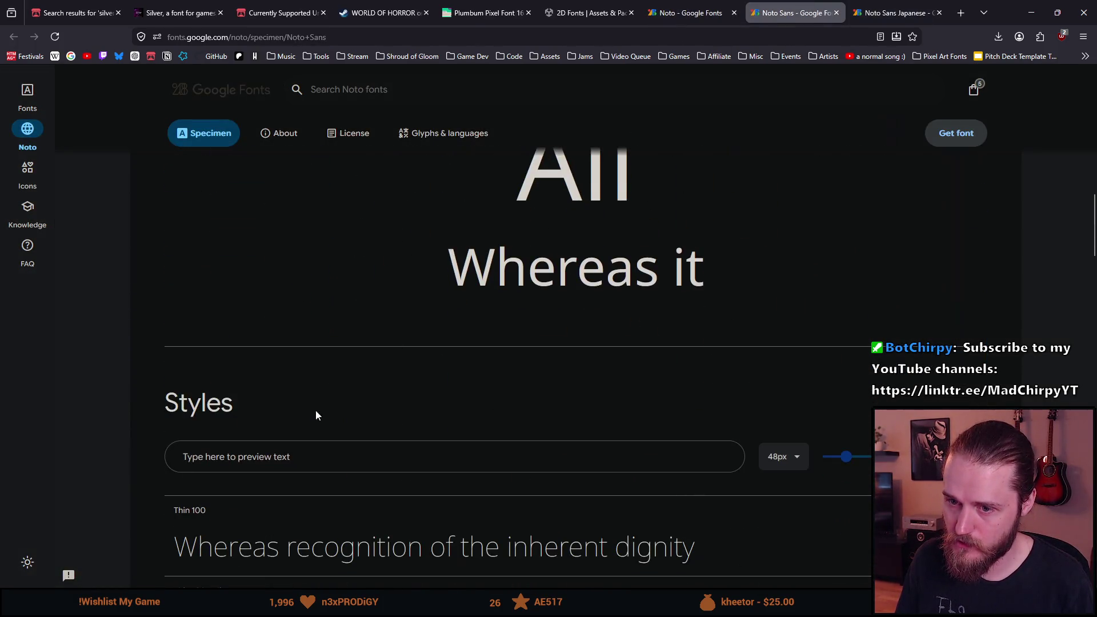
left_click(272, 458)
type("123")
scroll(274, 463, "down", 1)
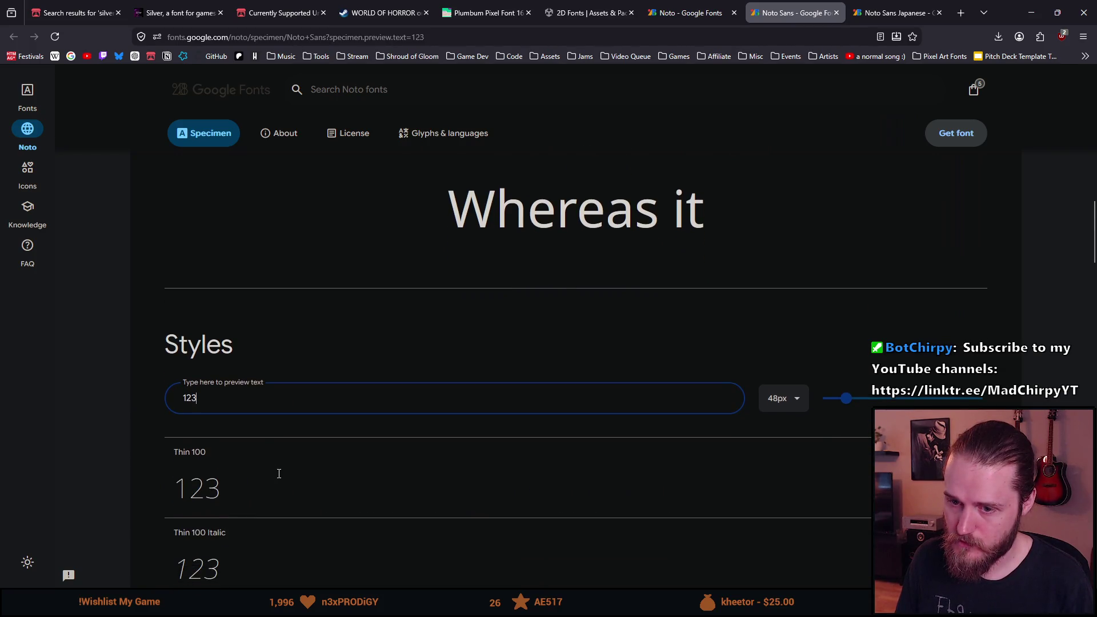
key("ctrl+Tab")
scroll(512, 239, "down", 15)
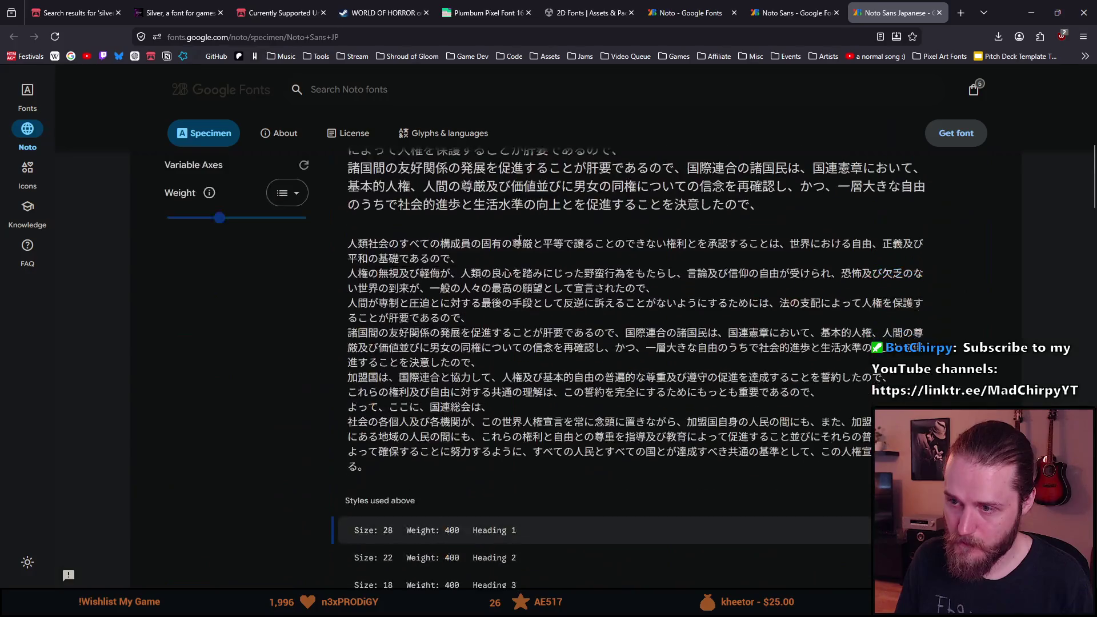
scroll(512, 239, "down", 10)
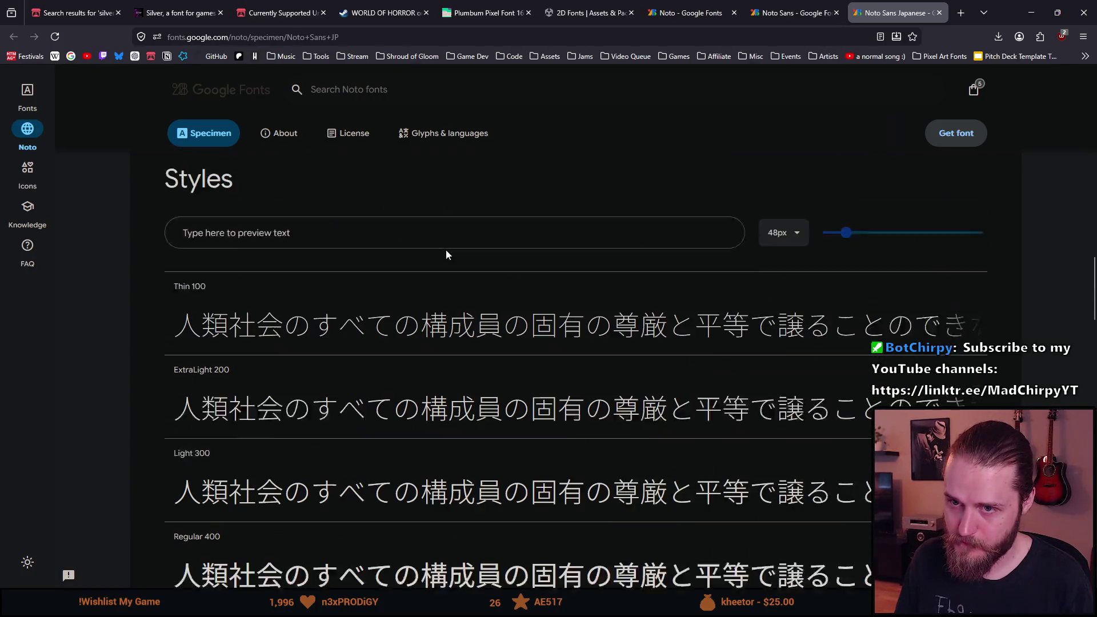
left_click(335, 245)
type("123")
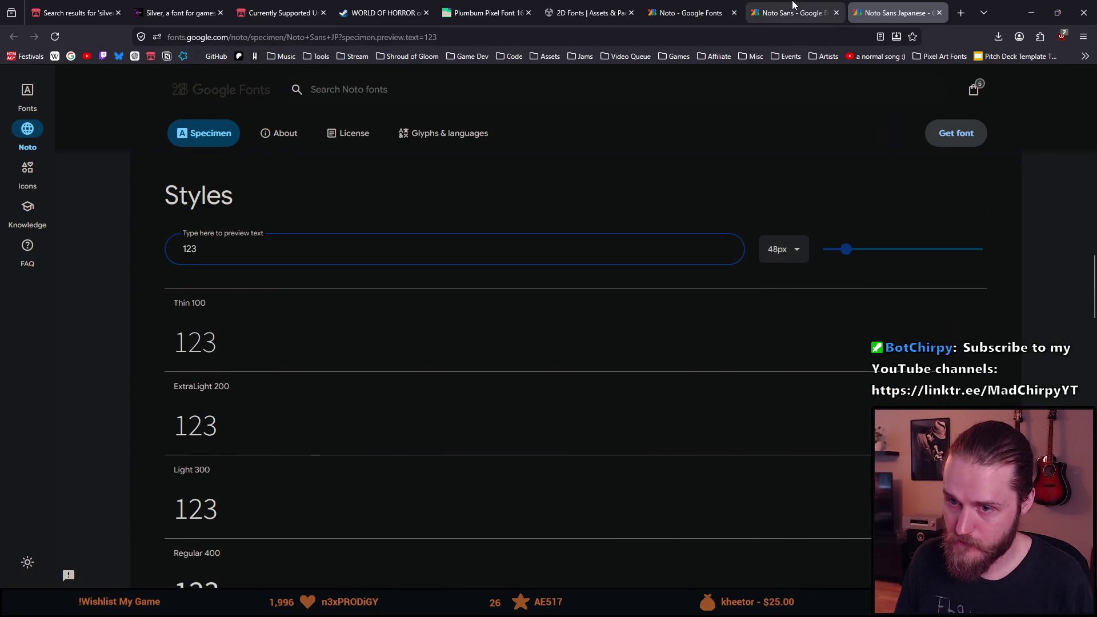
- Compare the 123 previews by flipping between the two Noto specimens
left_click(793, 4)
left_click(864, 11)
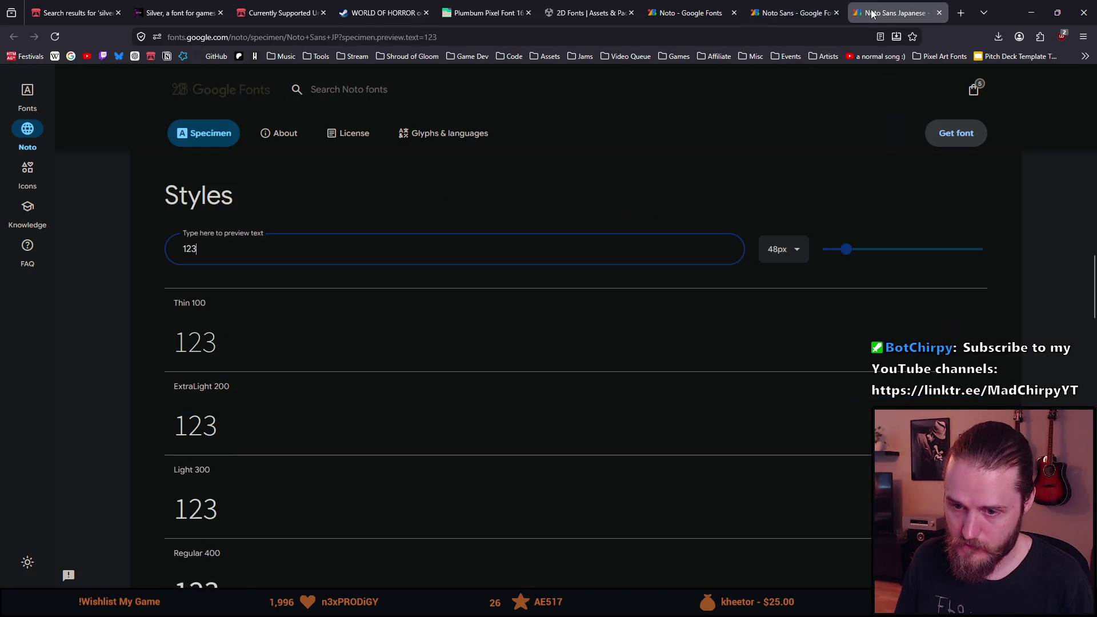
left_click(789, 6)
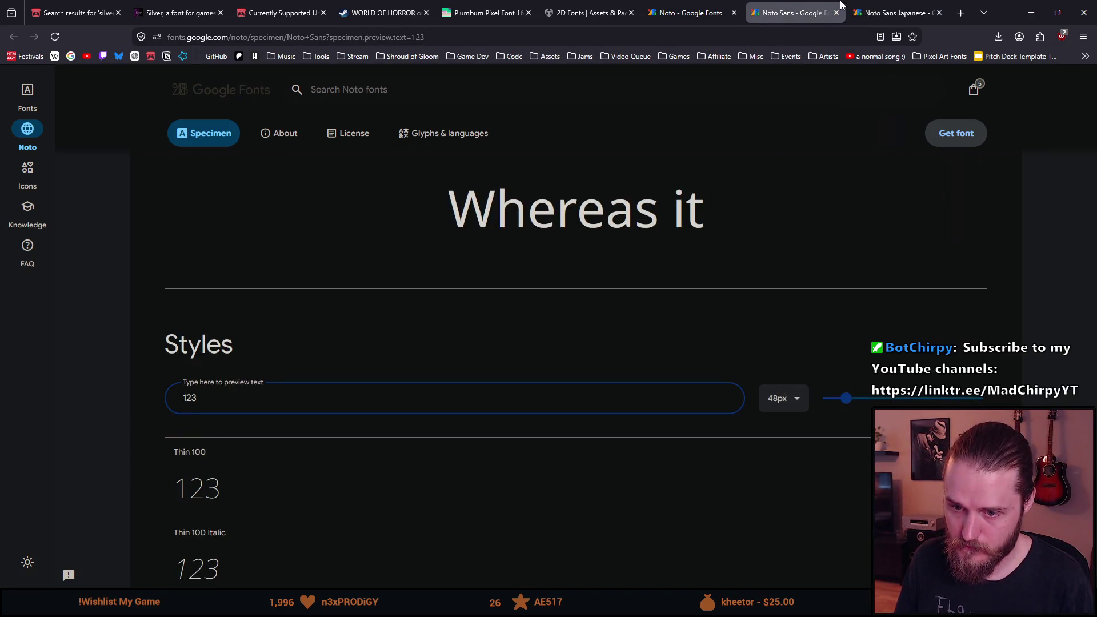
left_click(867, 5)
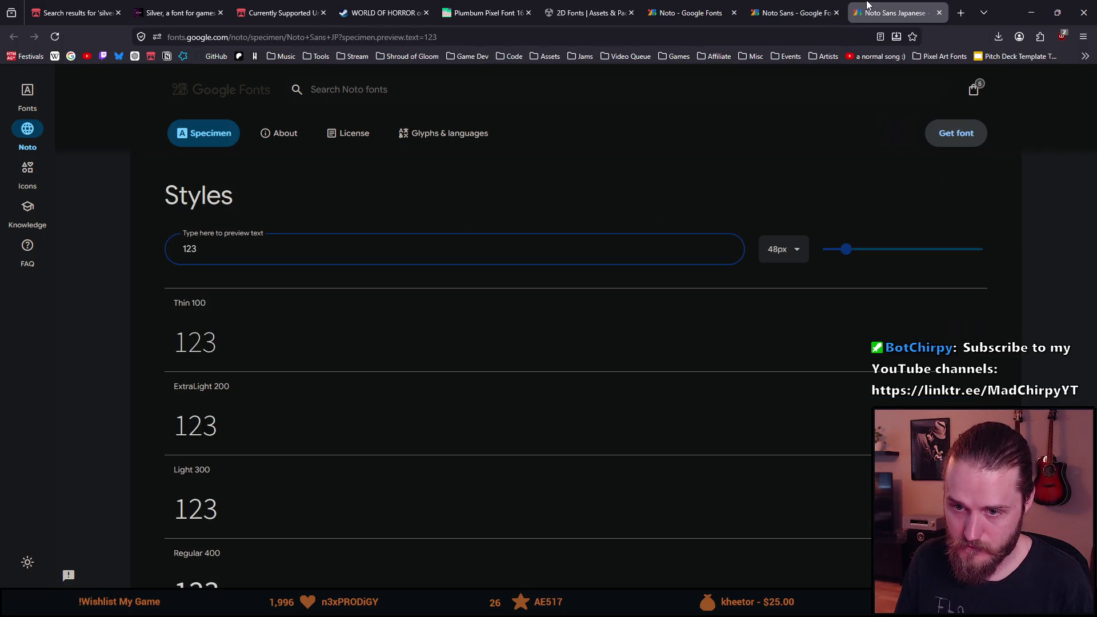
left_click(798, 4)
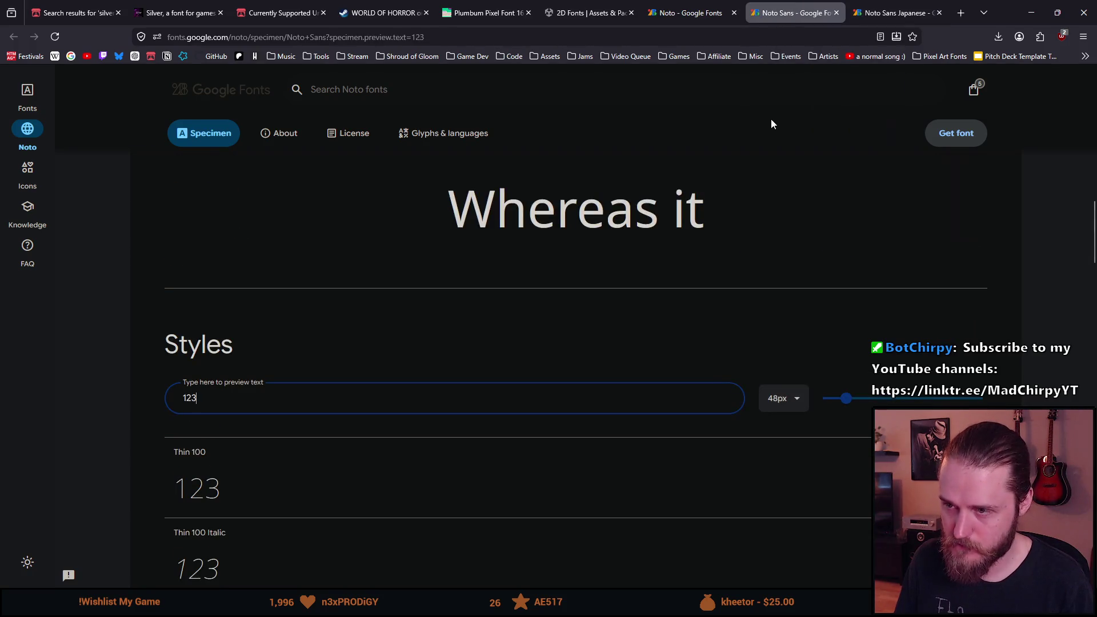
scroll(771, 118, "down", 1)
scroll(784, 108, "up", 5)
- Close both Noto specimen tabs and return to the World of Horror Steam page
left_click(837, 12)
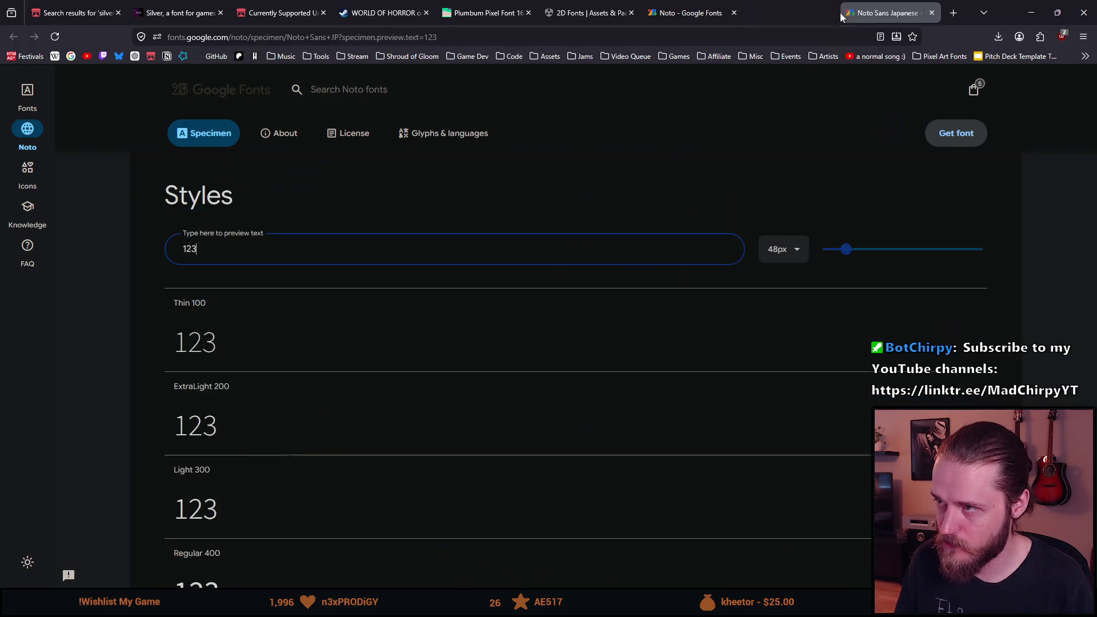
left_click(838, 14)
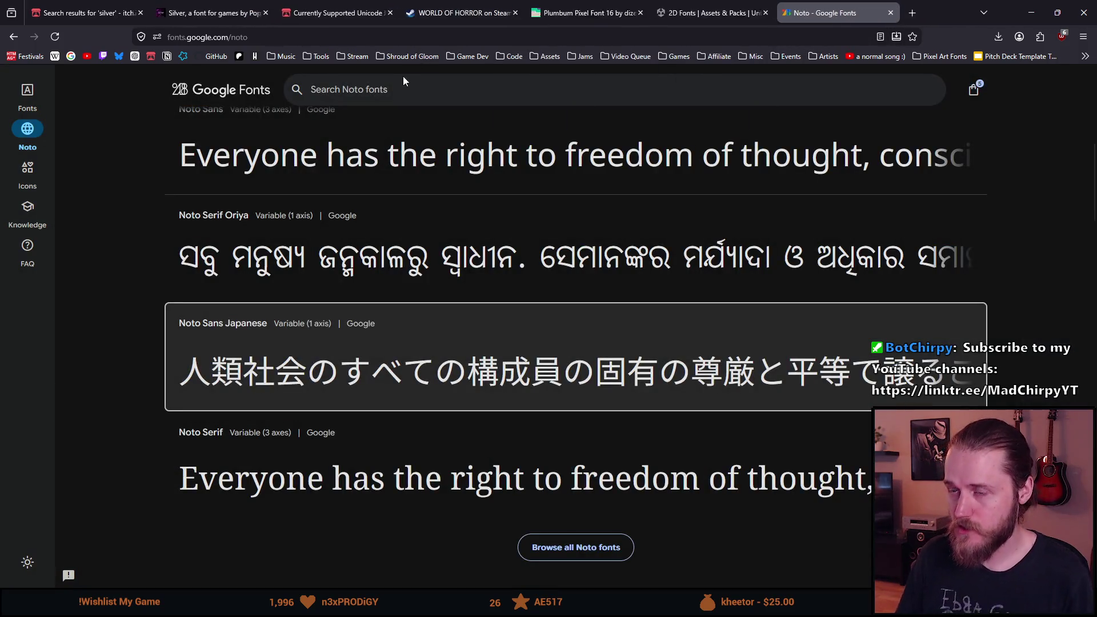
left_click(401, 8)
left_click(469, 12)
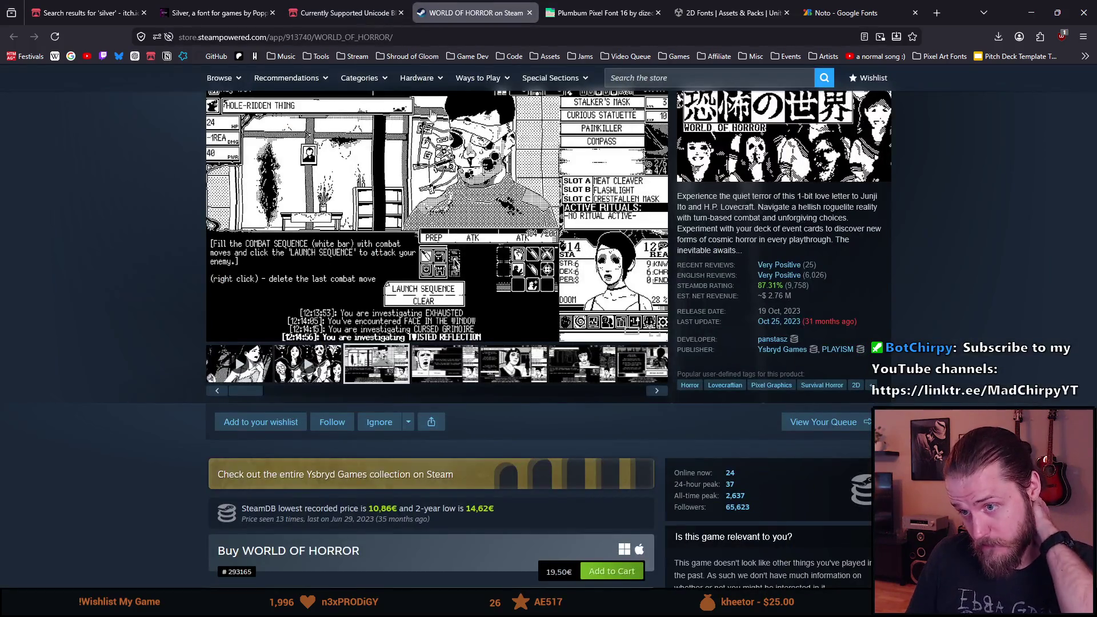
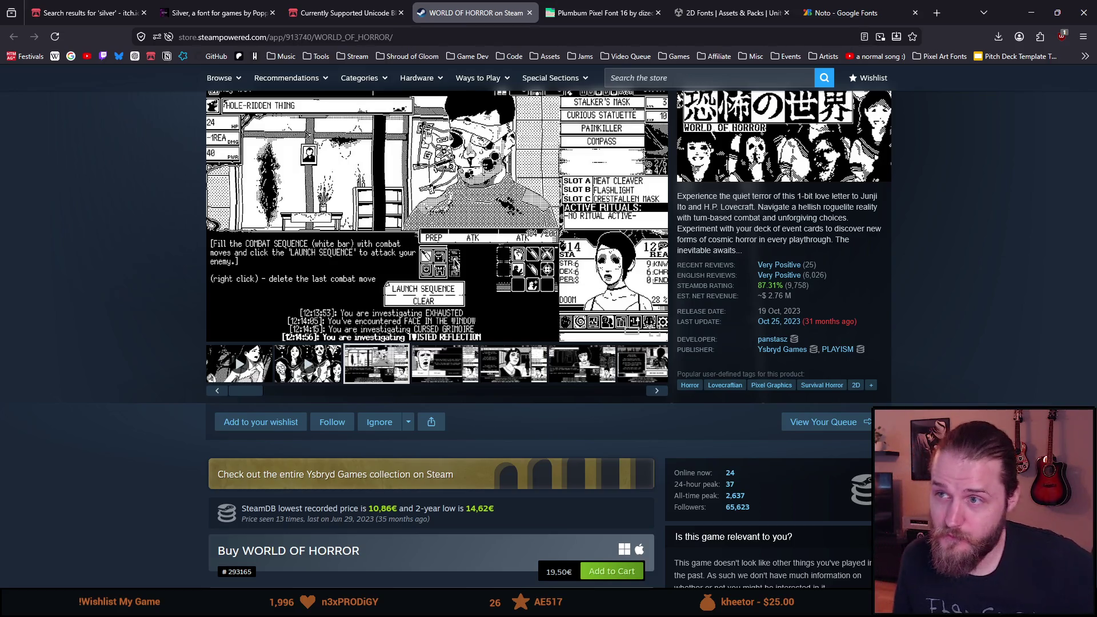
- Return to the Silver font page and open its 'Missing Glyphs - Hangul/Kanji/Chinese Characters' thread in a new tab
left_click(229, 5)
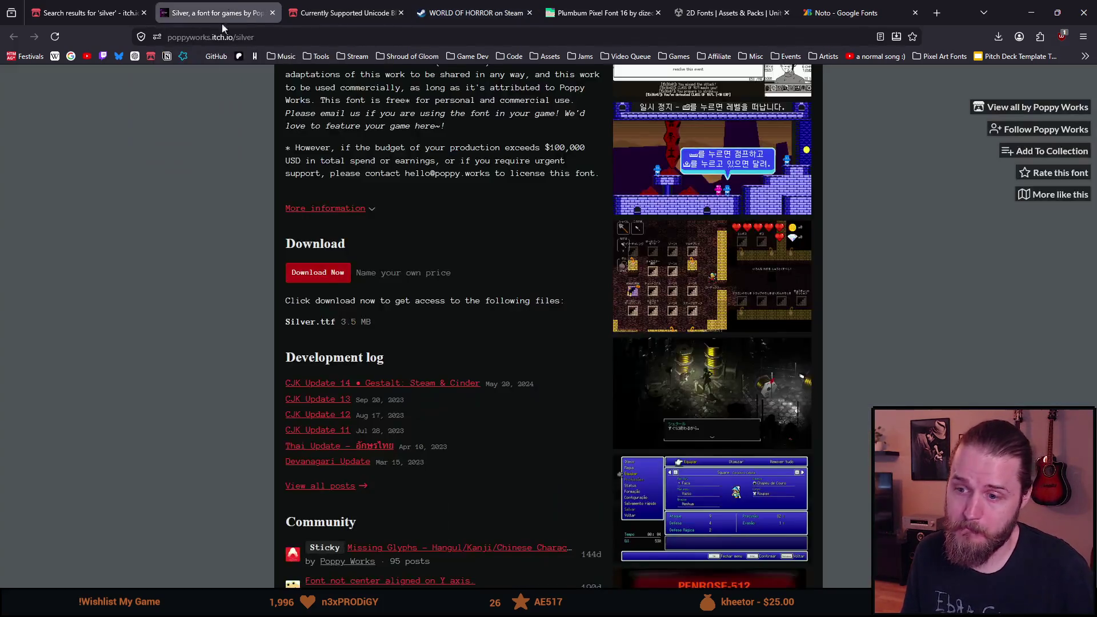
scroll(169, 280, "down", 4)
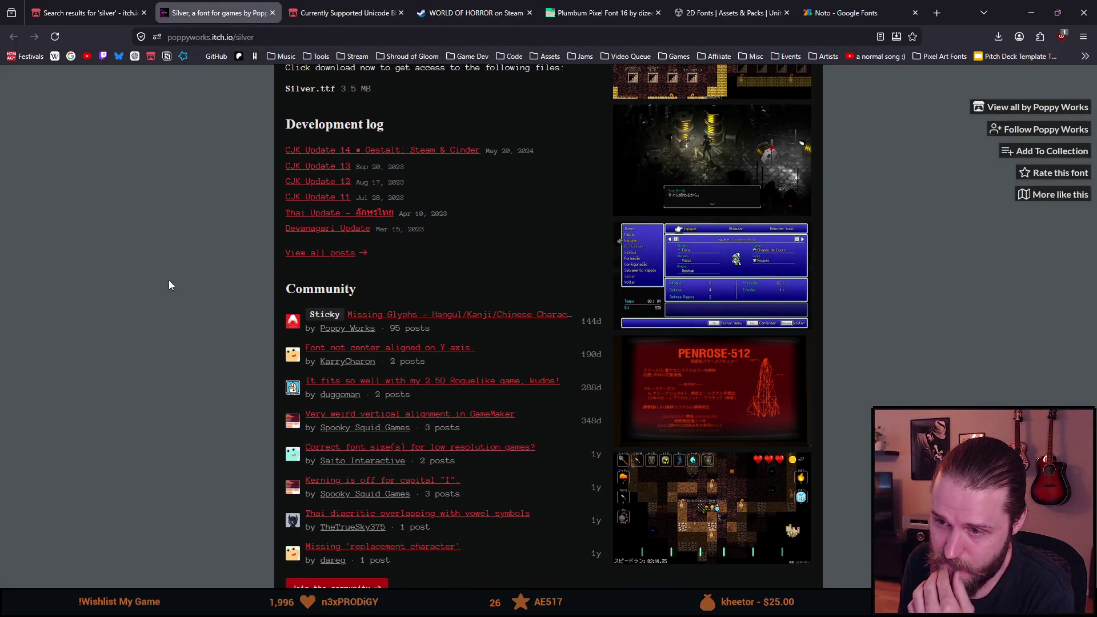
scroll(169, 281, "down", 2)
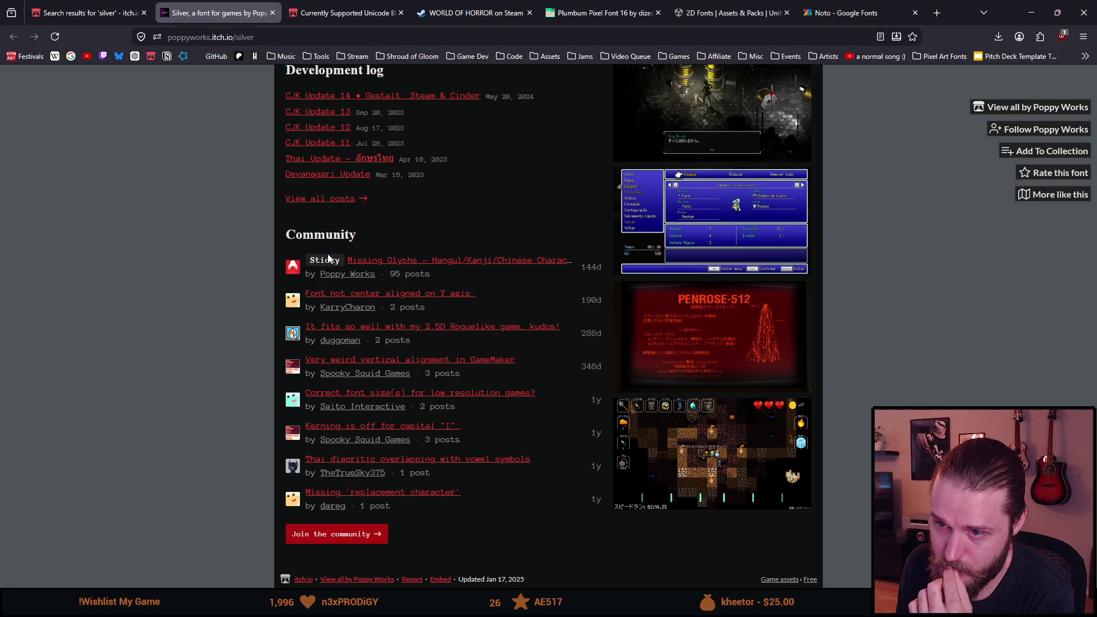
middle_click(360, 262)
left_click(319, 17)
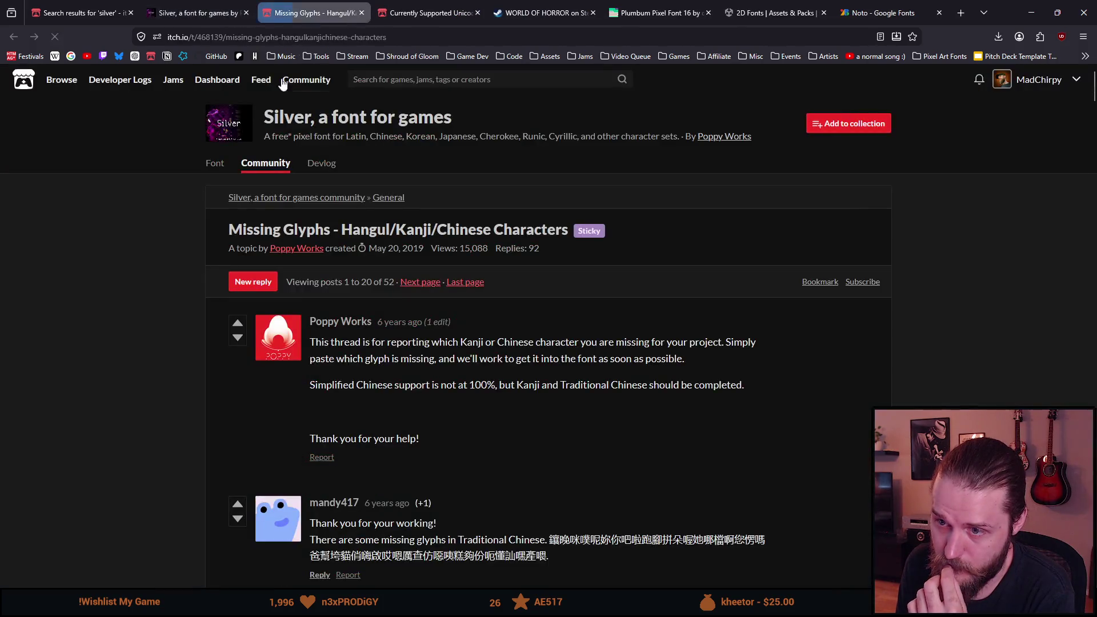
scroll(212, 279, "down", 1)
scroll(211, 283, "down", 1)
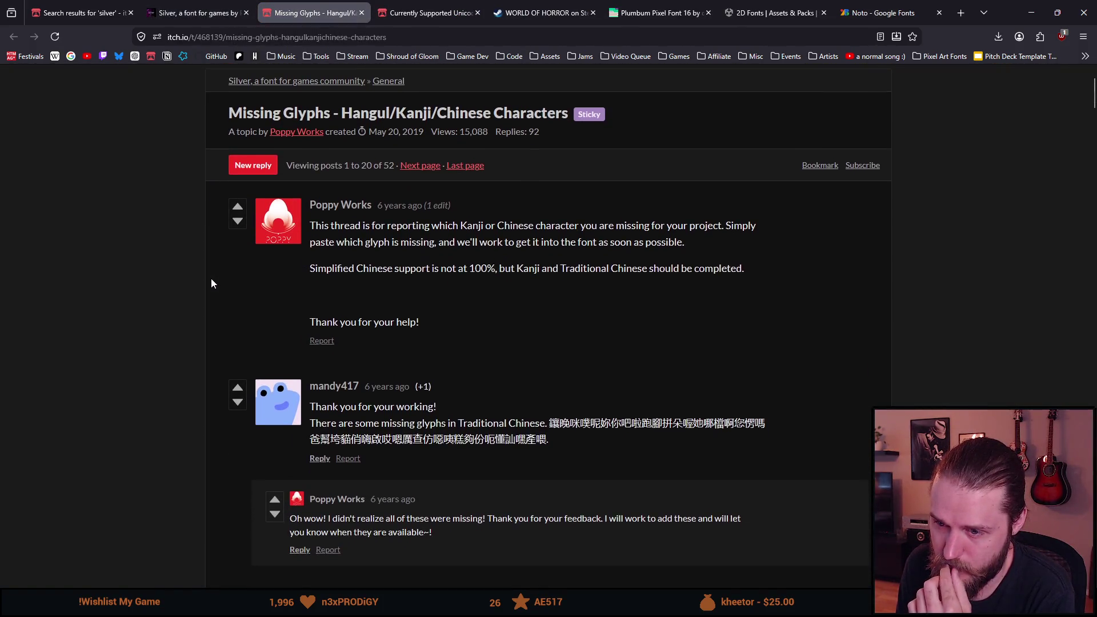
scroll(211, 283, "down", 1)
scroll(211, 280, "down", 1)
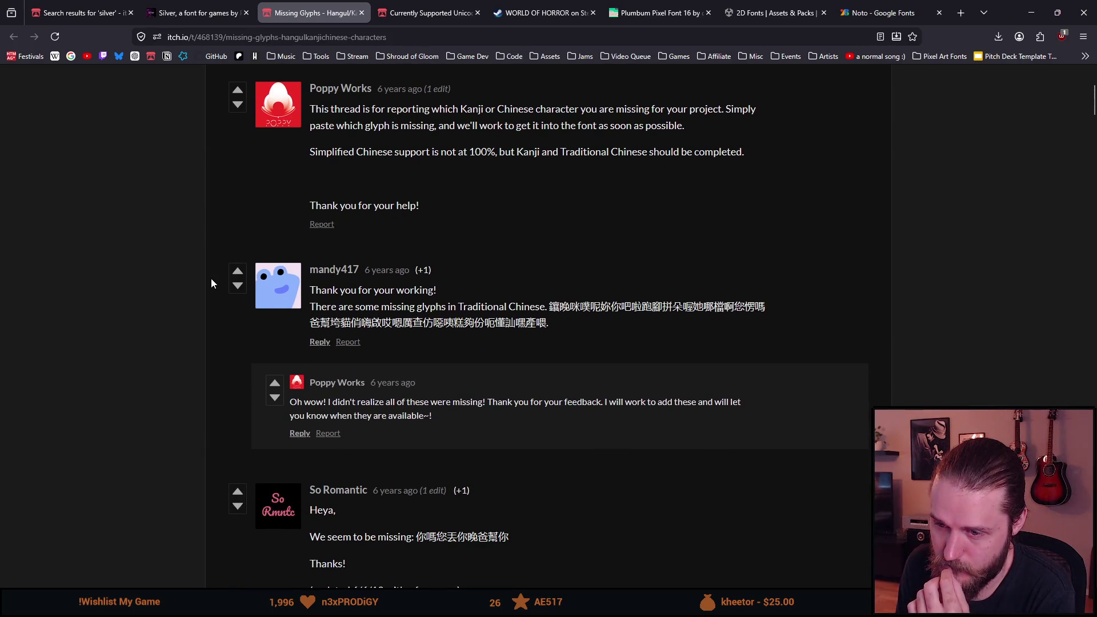
scroll(211, 279, "down", 1)
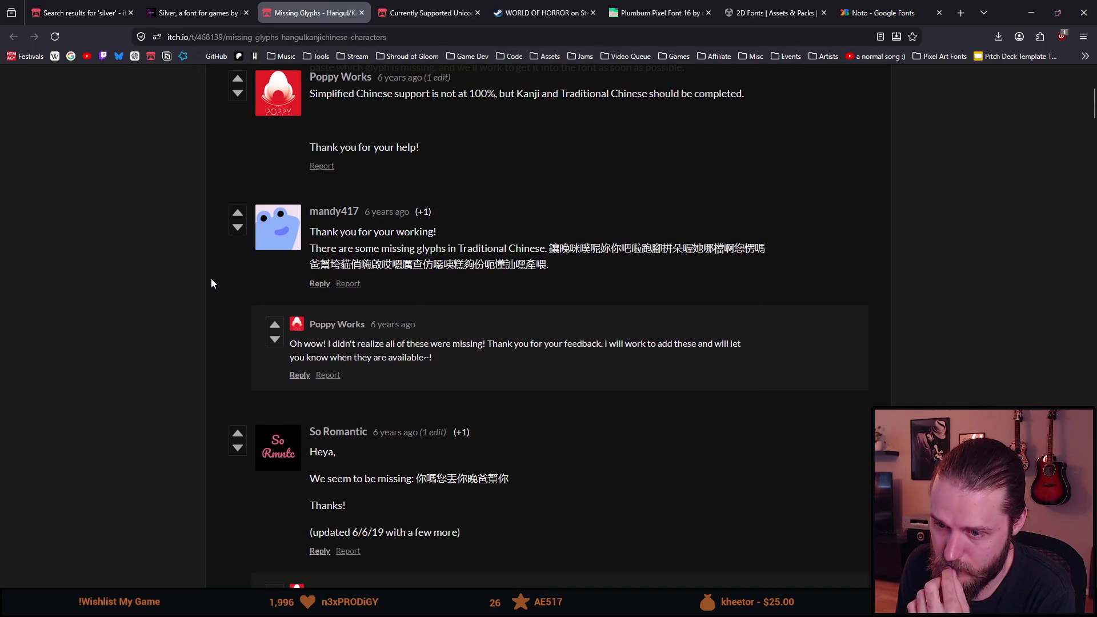
scroll(211, 283, "down", 3)
scroll(211, 280, "down", 2)
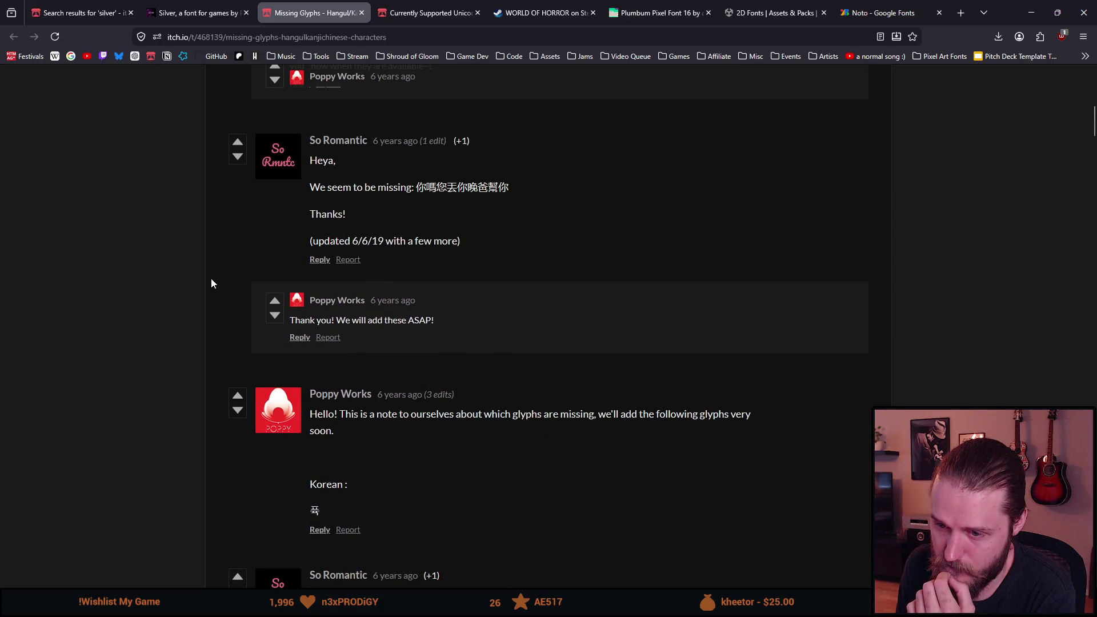
scroll(211, 284, "down", 4)
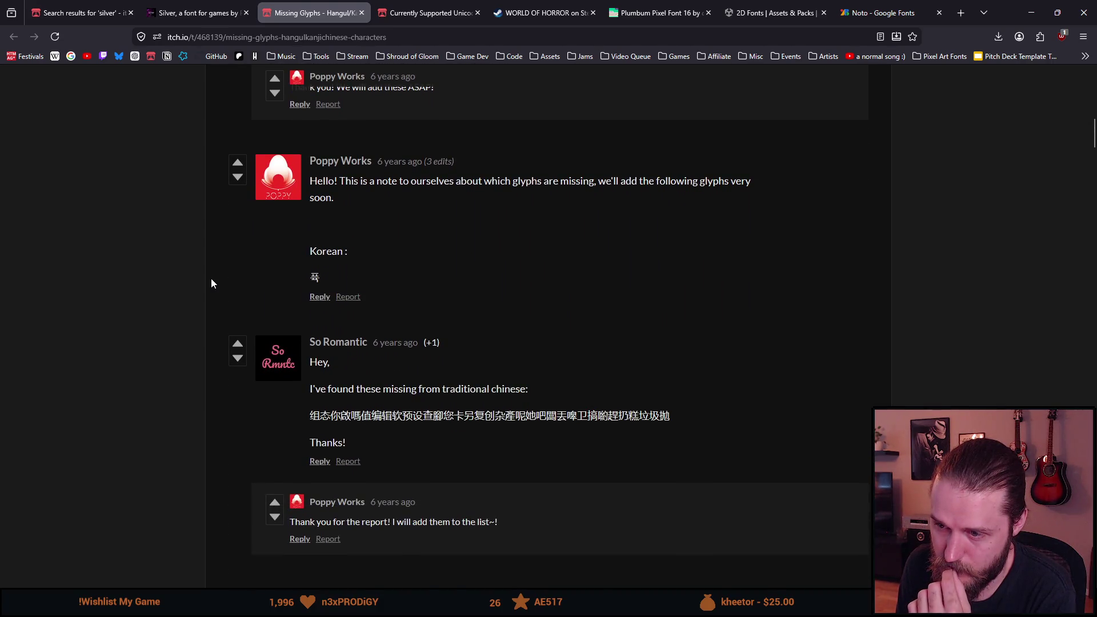
scroll(211, 284, "down", 1)
scroll(211, 283, "down", 1)
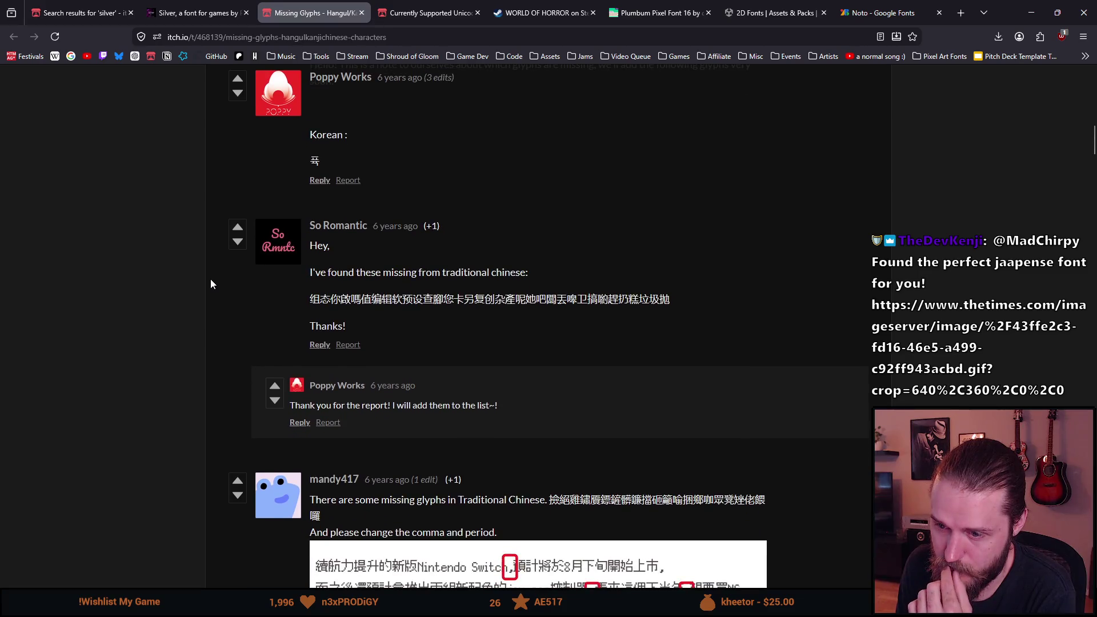
scroll(210, 284, "down", 2)
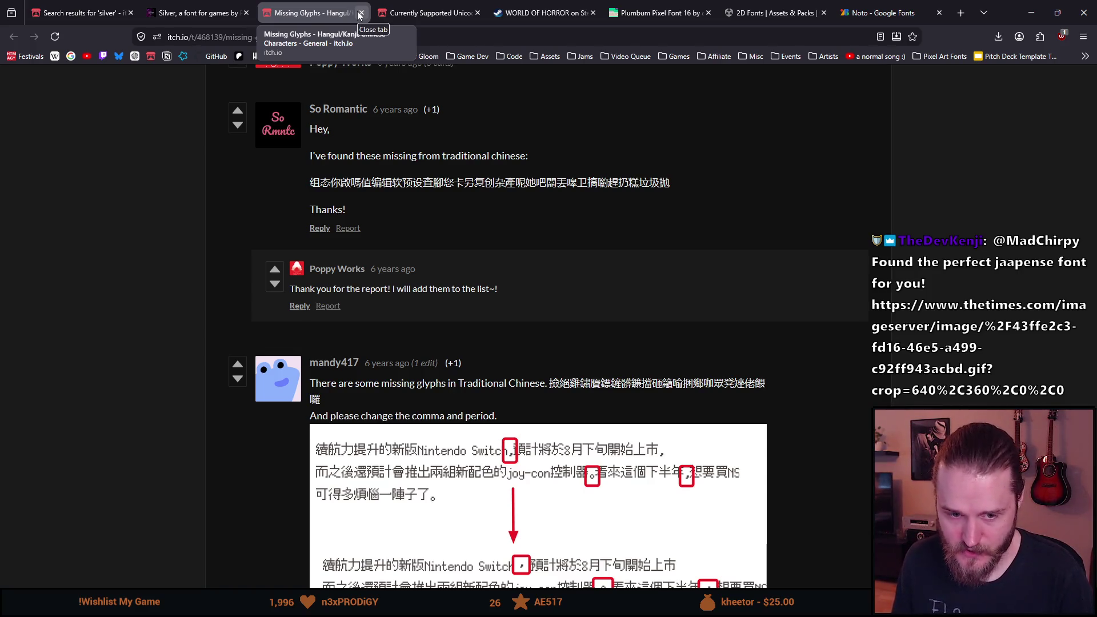
scroll(301, 408, "down", 2)
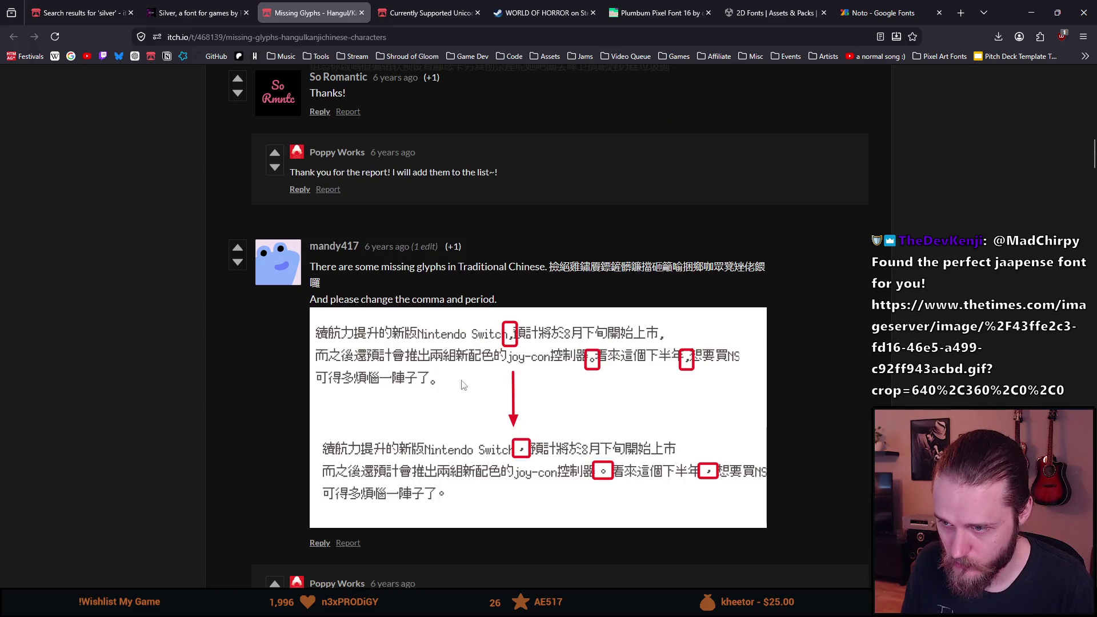
scroll(284, 346, "down", 2)
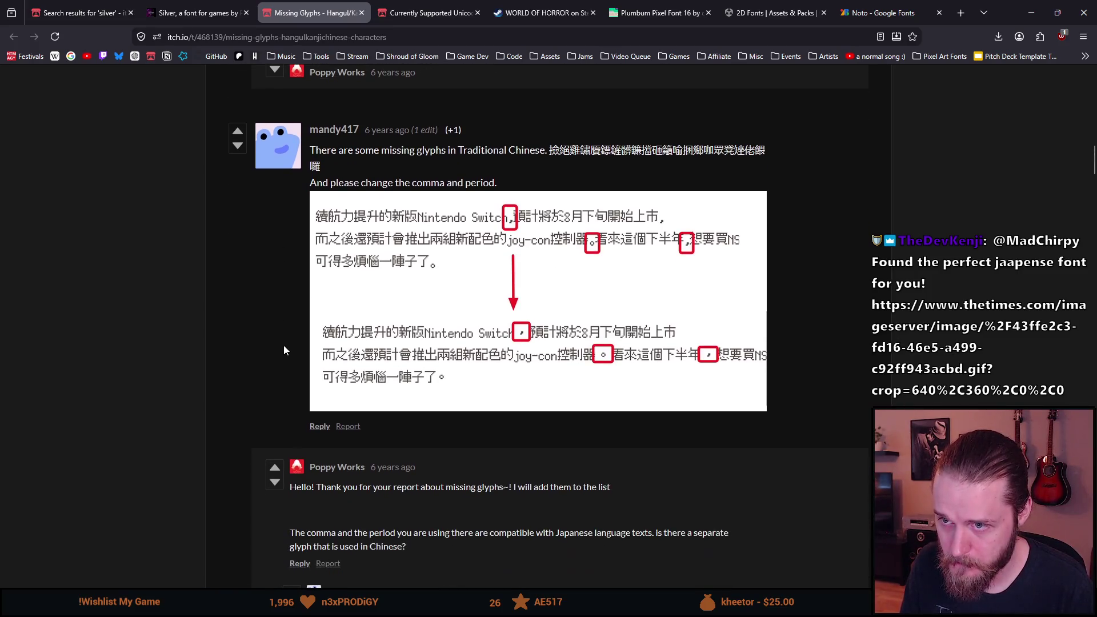
scroll(284, 349, "down", 2)
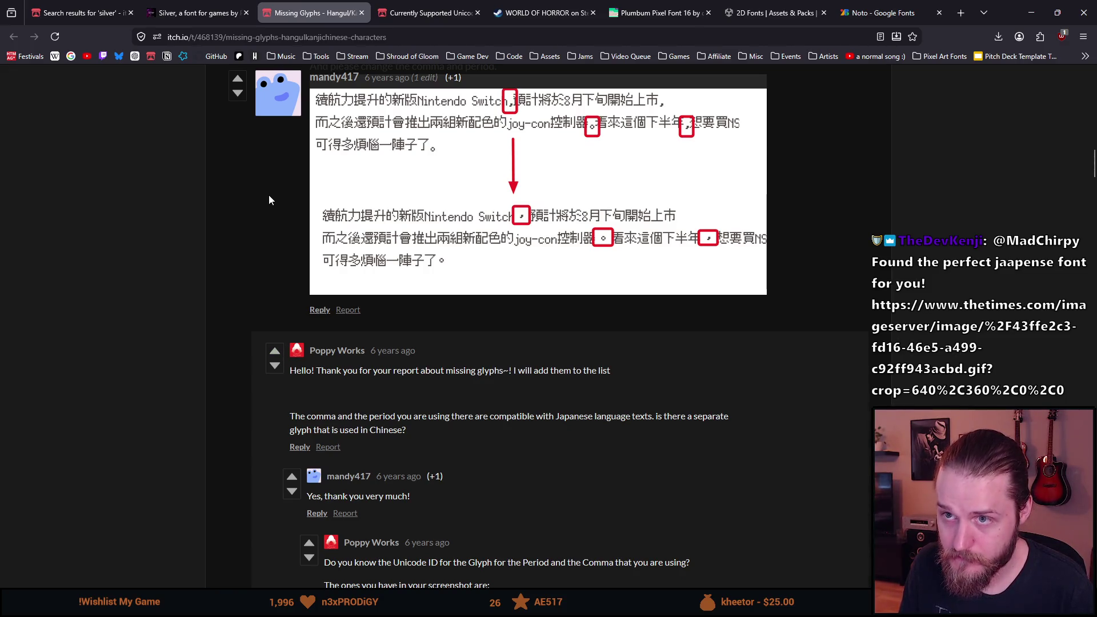
middle_click(285, 13)
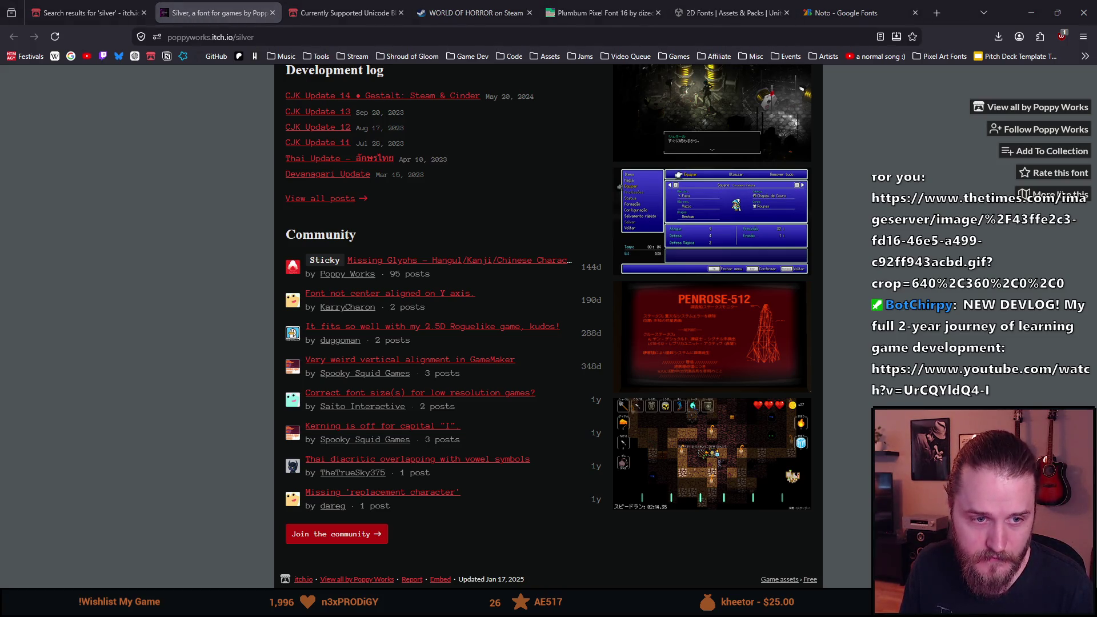
- Close the stray handwriting image window and scroll back up the Silver page
mouse_move(0, 73)
left_mouse_down()
mouse_move(406, 74)
mouse_move(387, 78)
left_mouse_up()
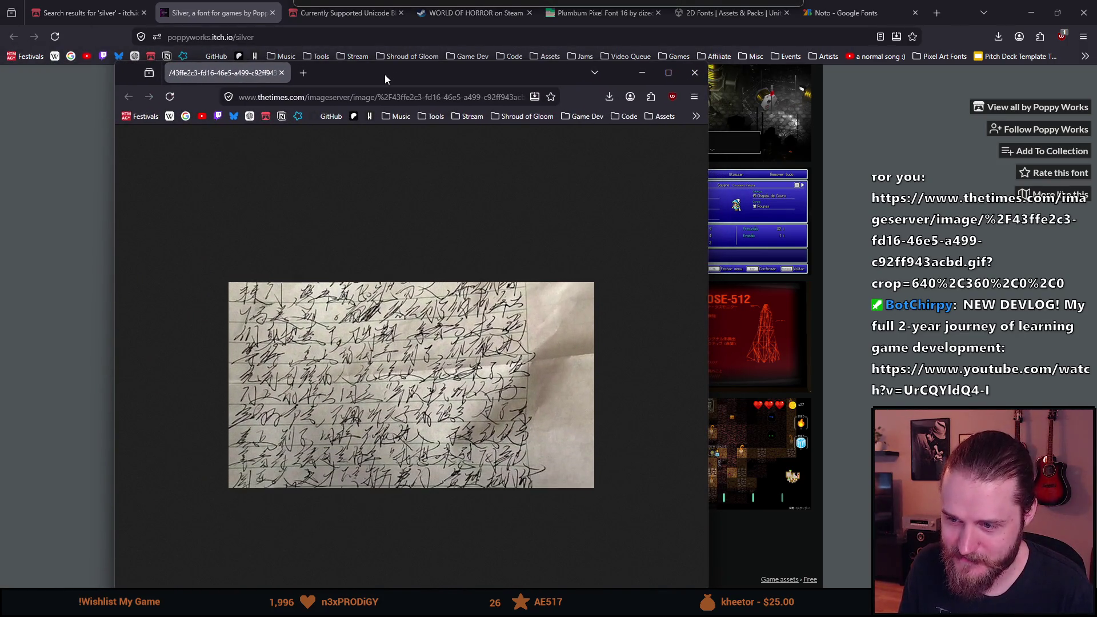
left_click(281, 73)
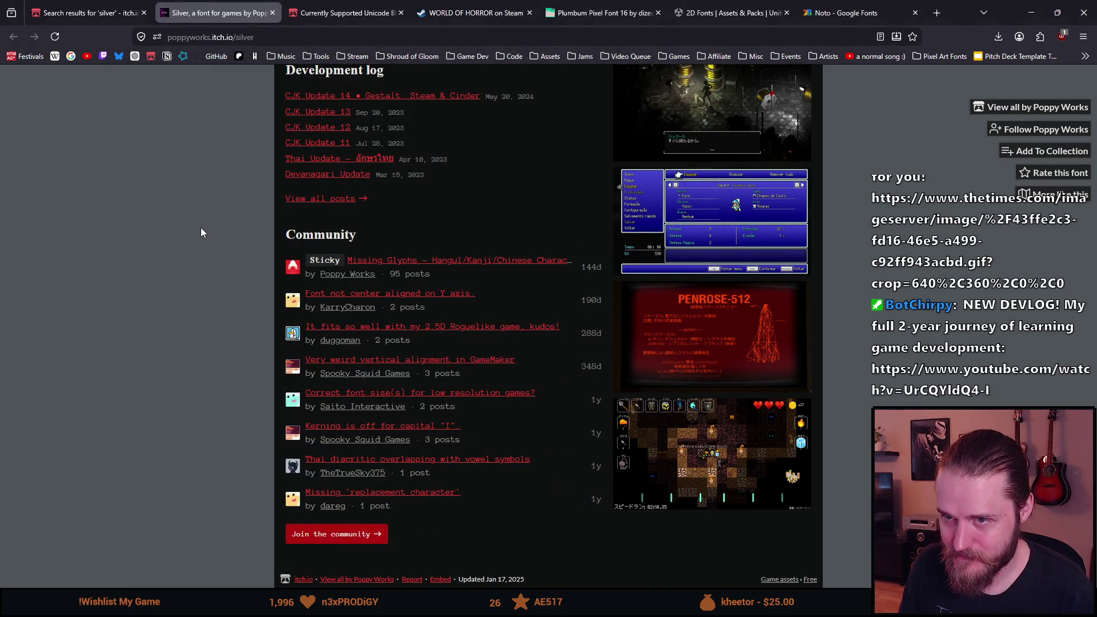
scroll(200, 227, "up", 2)
scroll(274, 227, "up", 8)
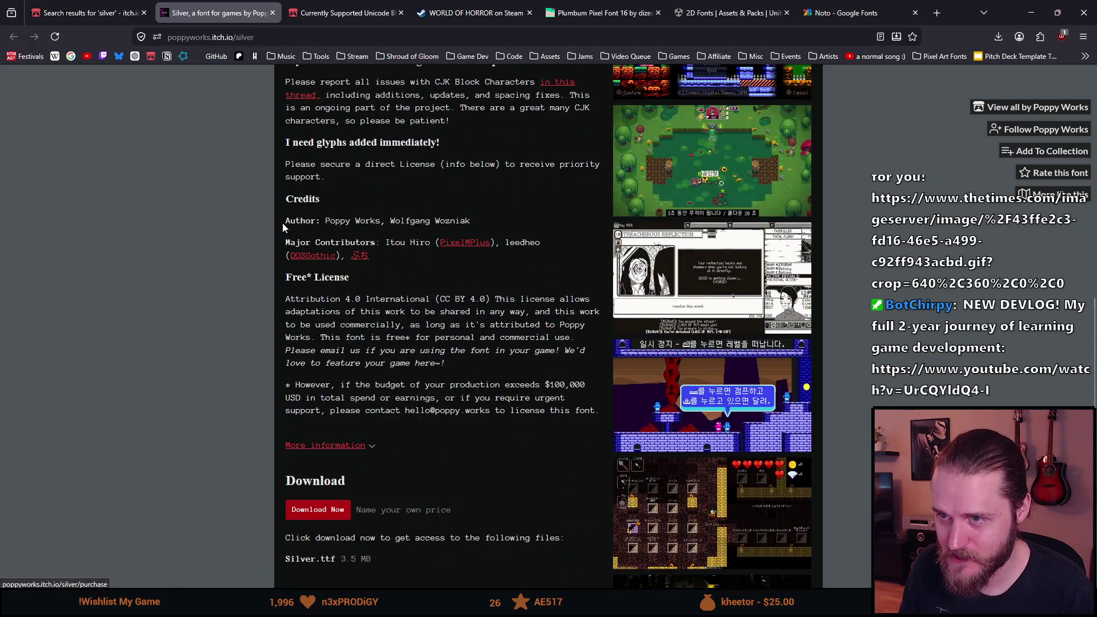
scroll(282, 227, "up", 4)
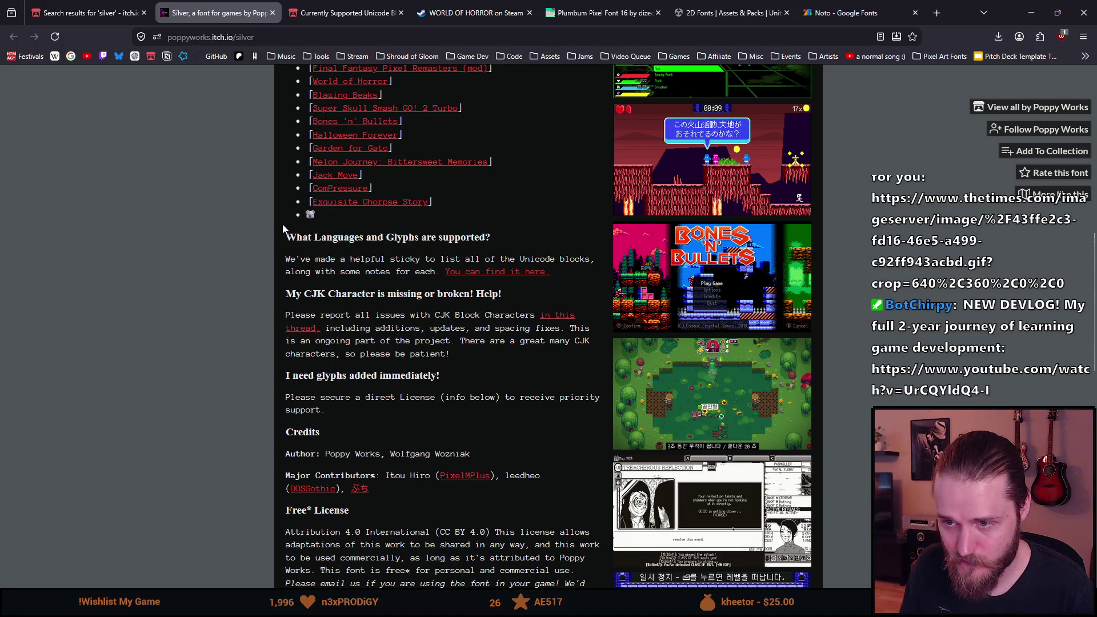
- Open the Development log's 'Thai Update' post in a background tab
scroll(261, 376, "down", 3)
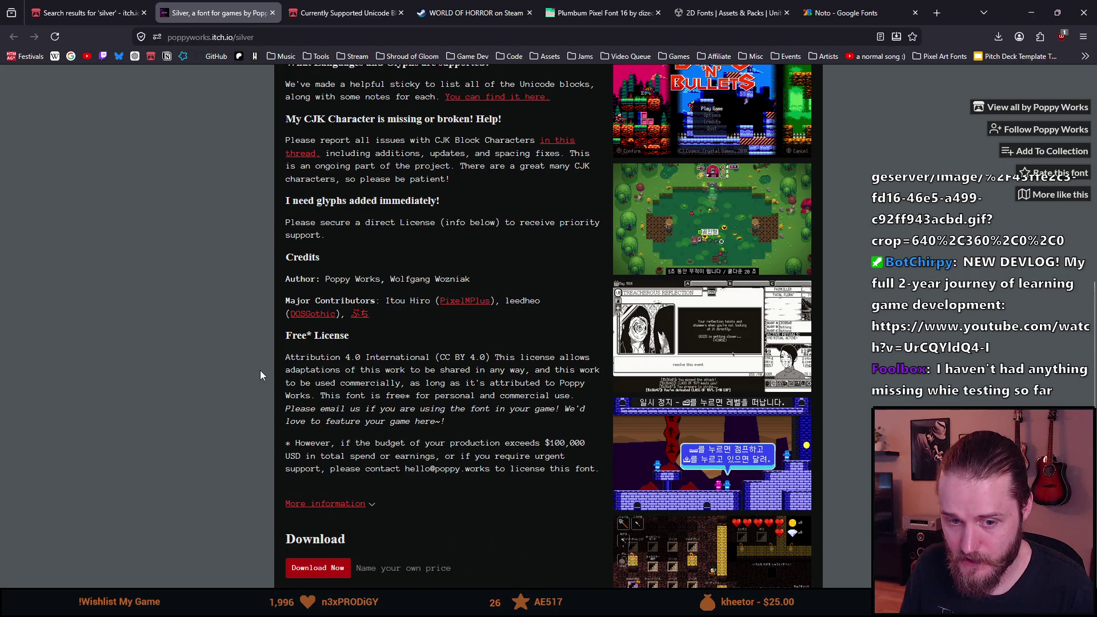
scroll(261, 375, "down", 1)
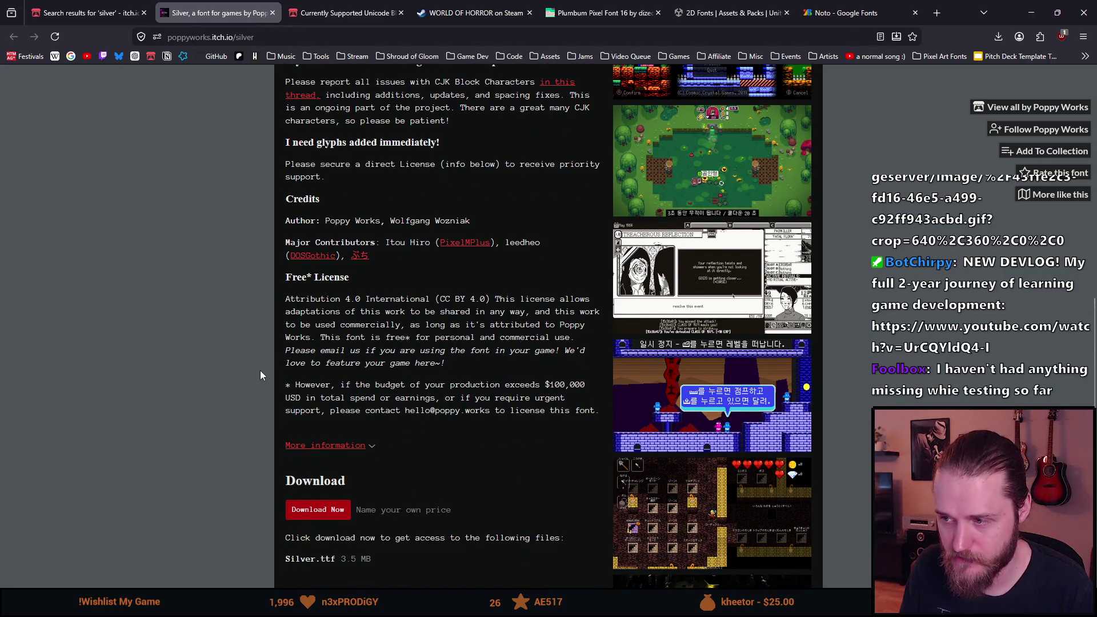
scroll(260, 372, "down", 1)
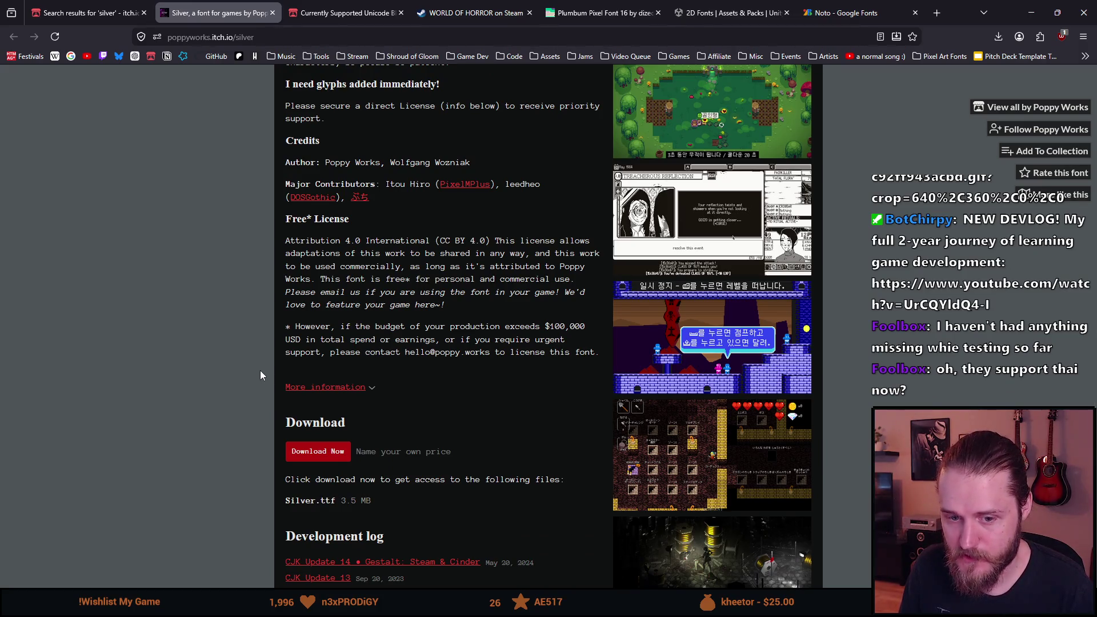
scroll(261, 375, "up", 1)
scroll(262, 375, "down", 3)
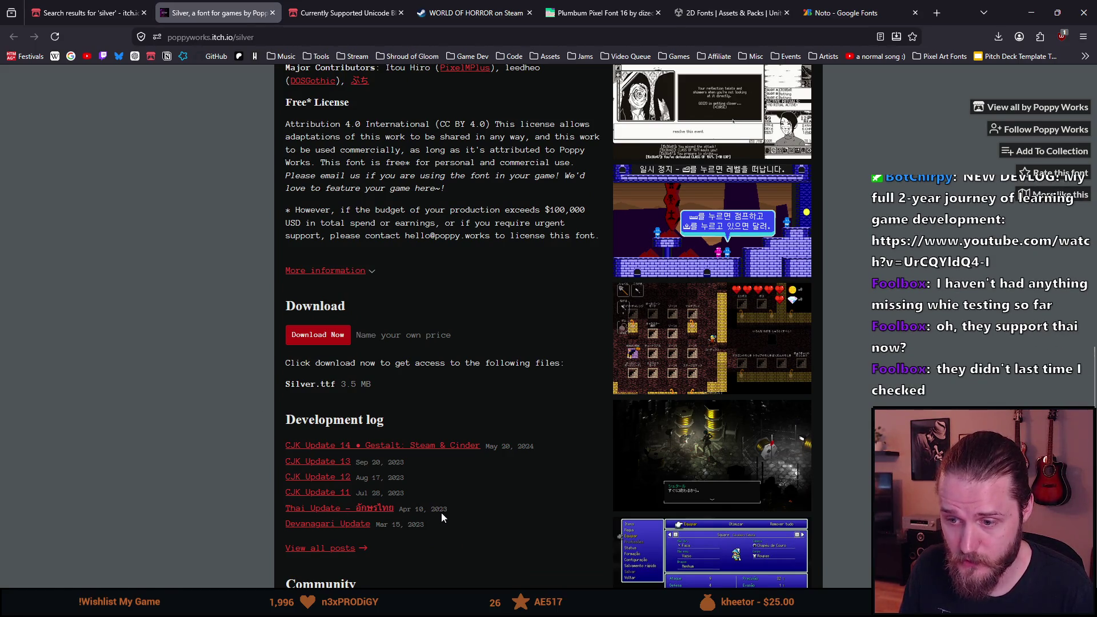
middle_click(325, 509)
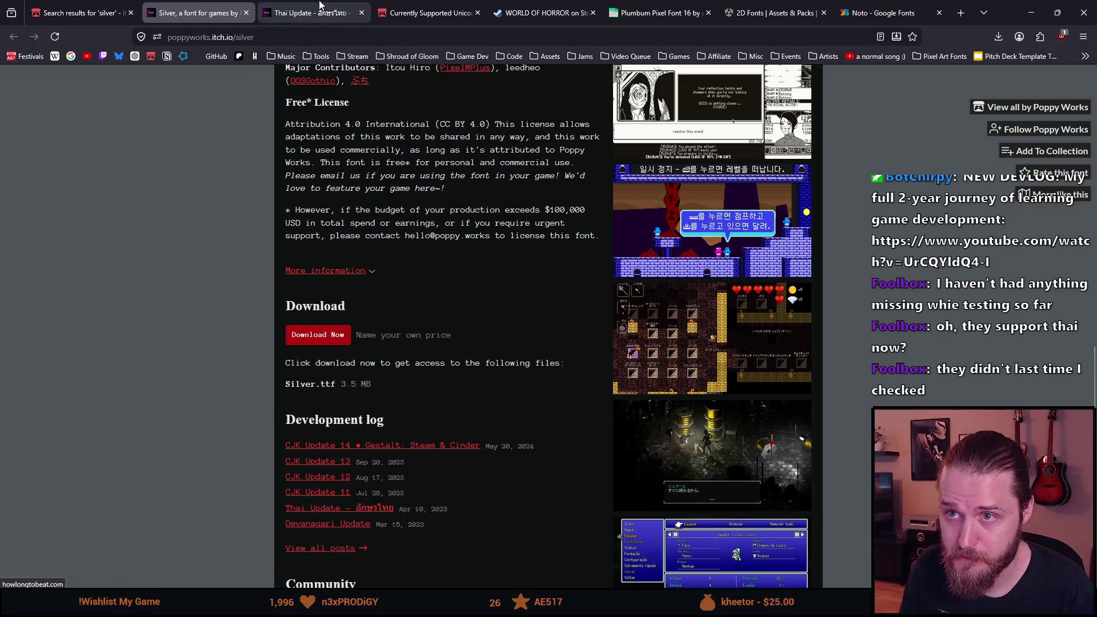
left_click(311, 13)
scroll(235, 316, "down", 2)
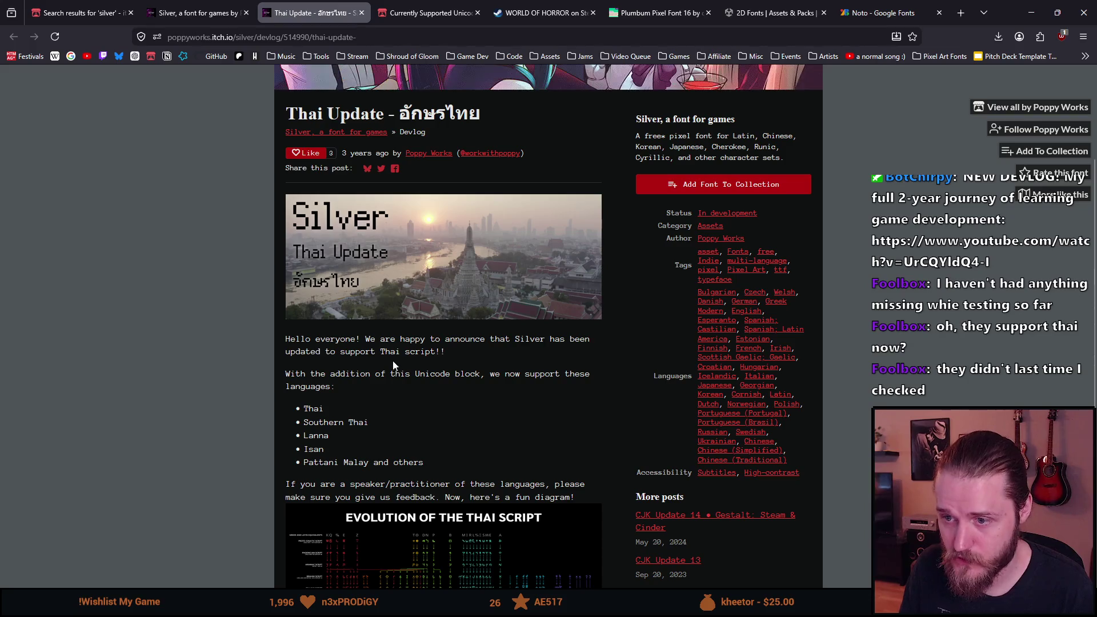
left_click(361, 12)
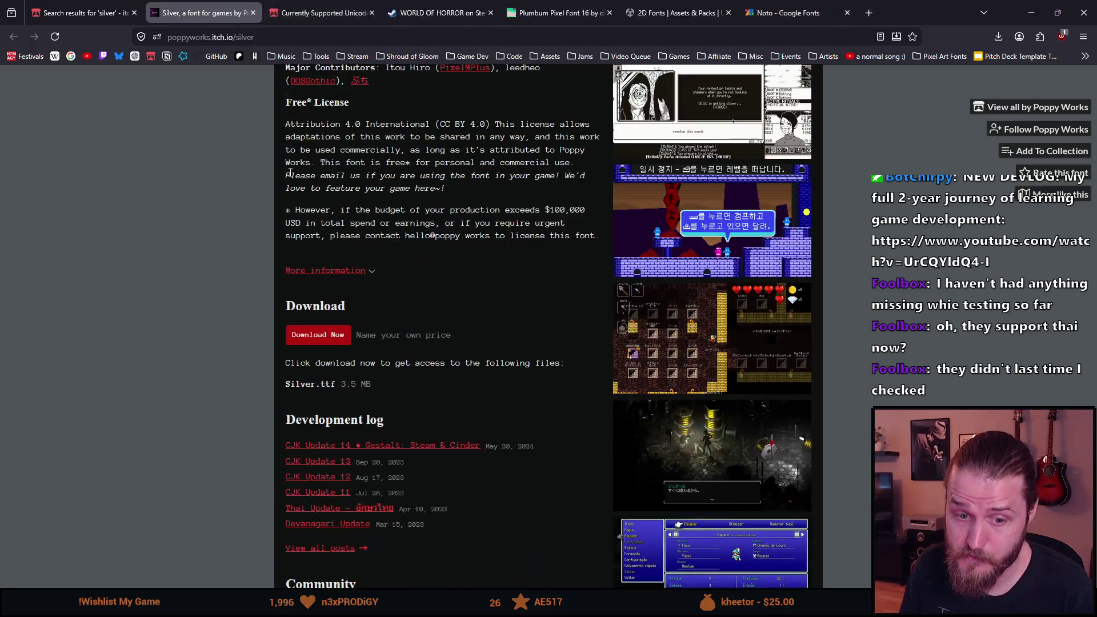
scroll(226, 313, "down", 3)
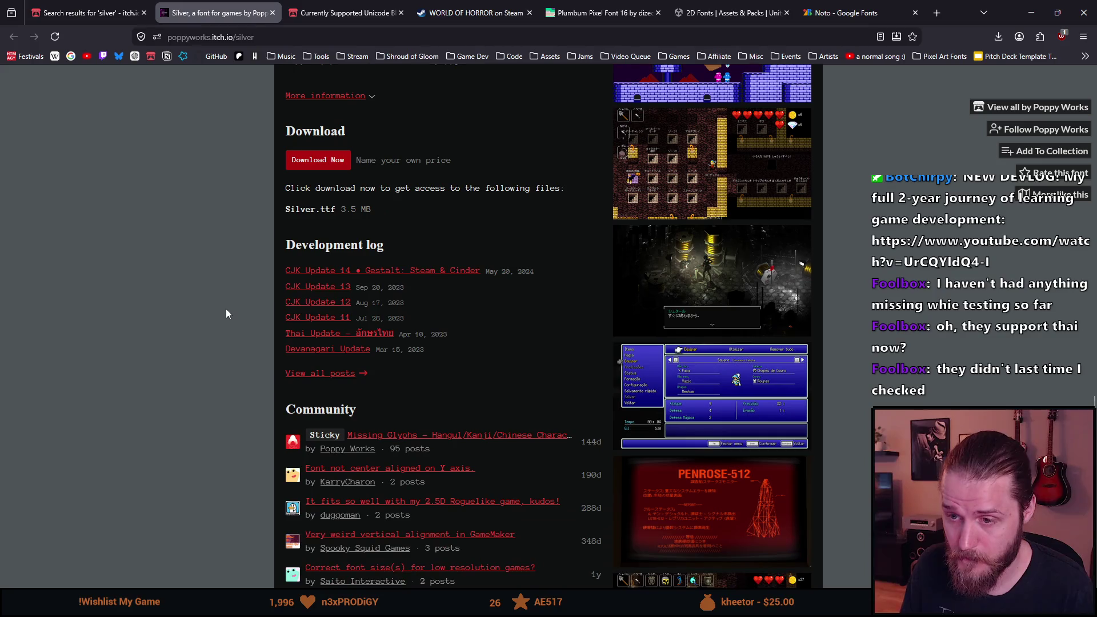
scroll(226, 313, "up", 2)
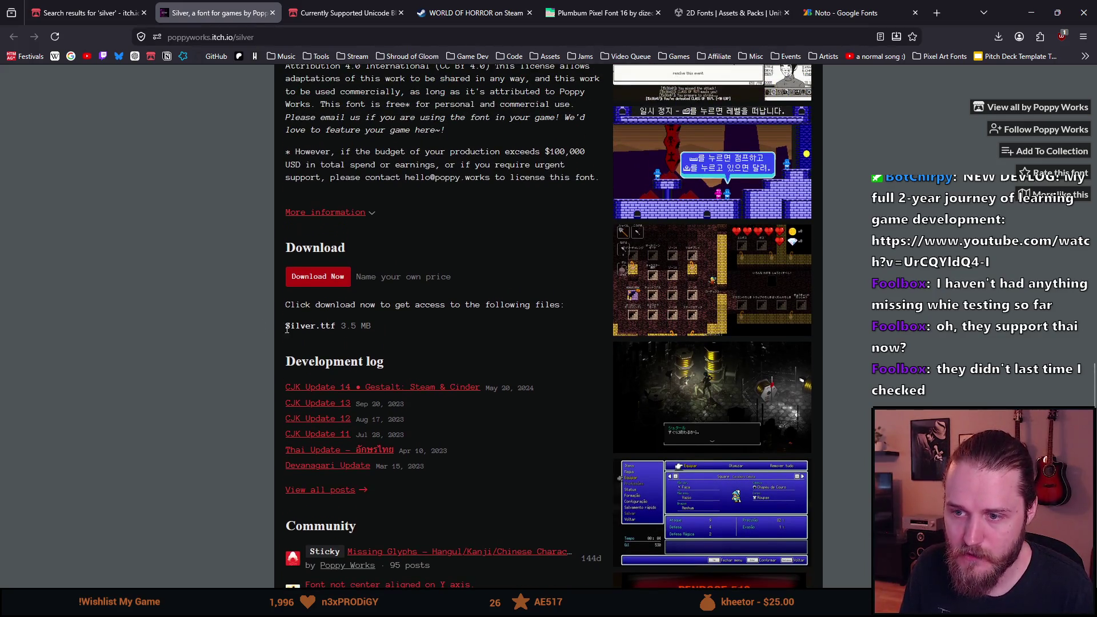
scroll(185, 365, "down", 5)
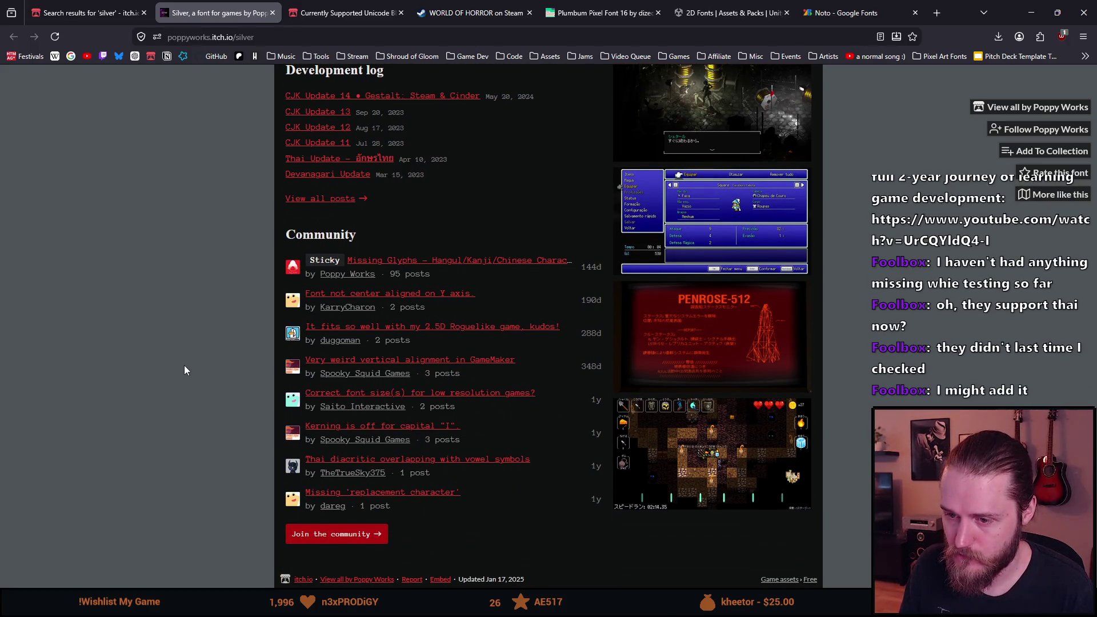
scroll(184, 366, "up", 5)
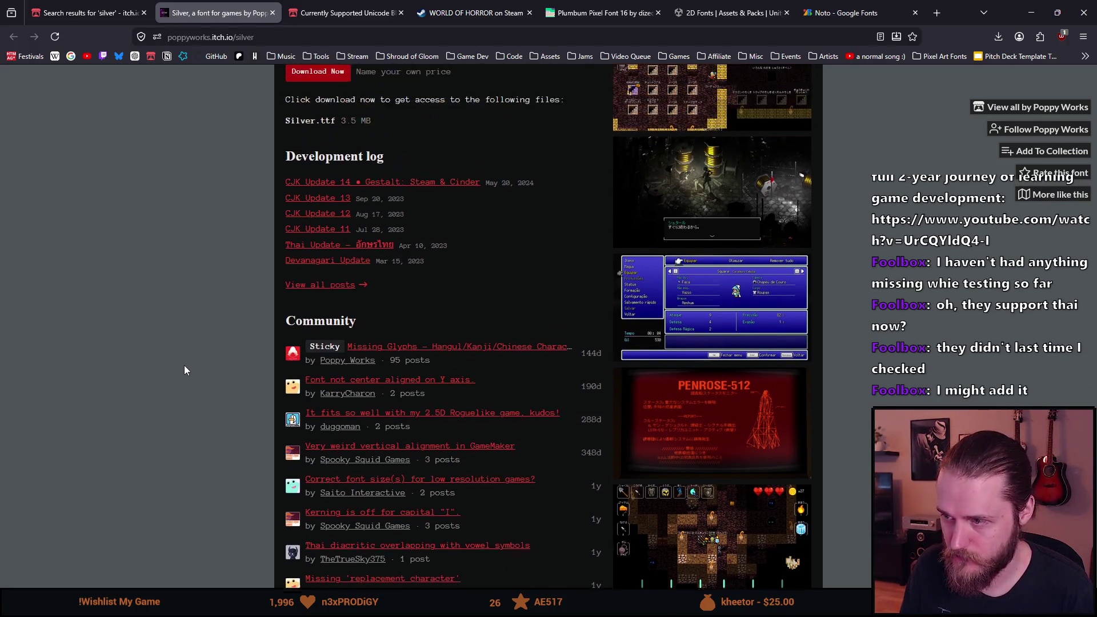
scroll(183, 366, "up", 5)
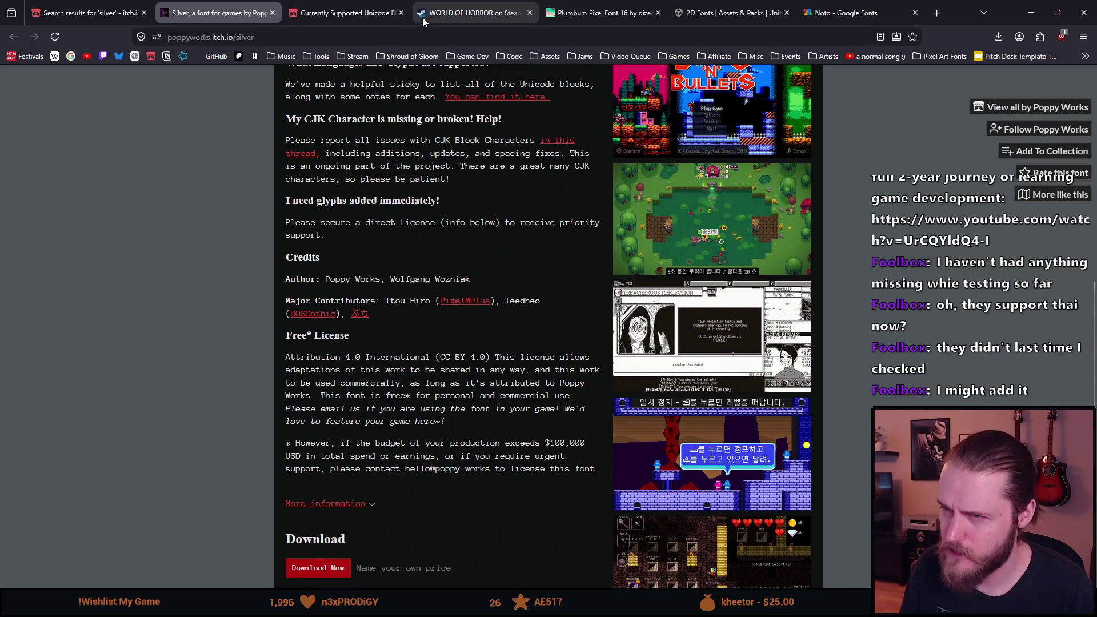
left_click(418, 21)
scroll(776, 86, "up", 2)
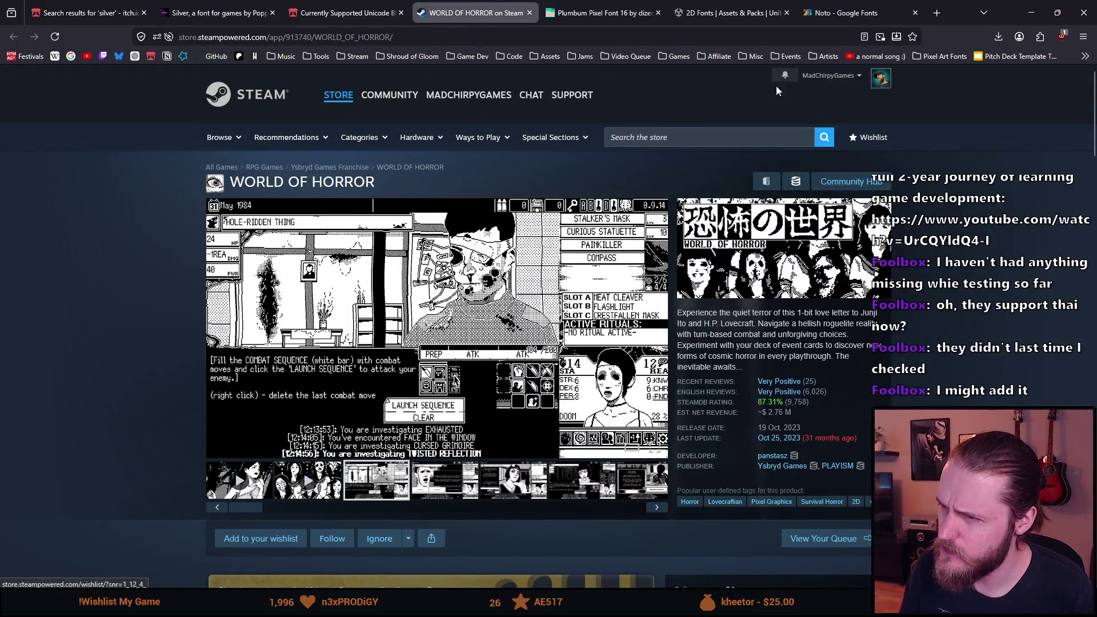
left_click(827, 76)
mouse_move(777, 156)
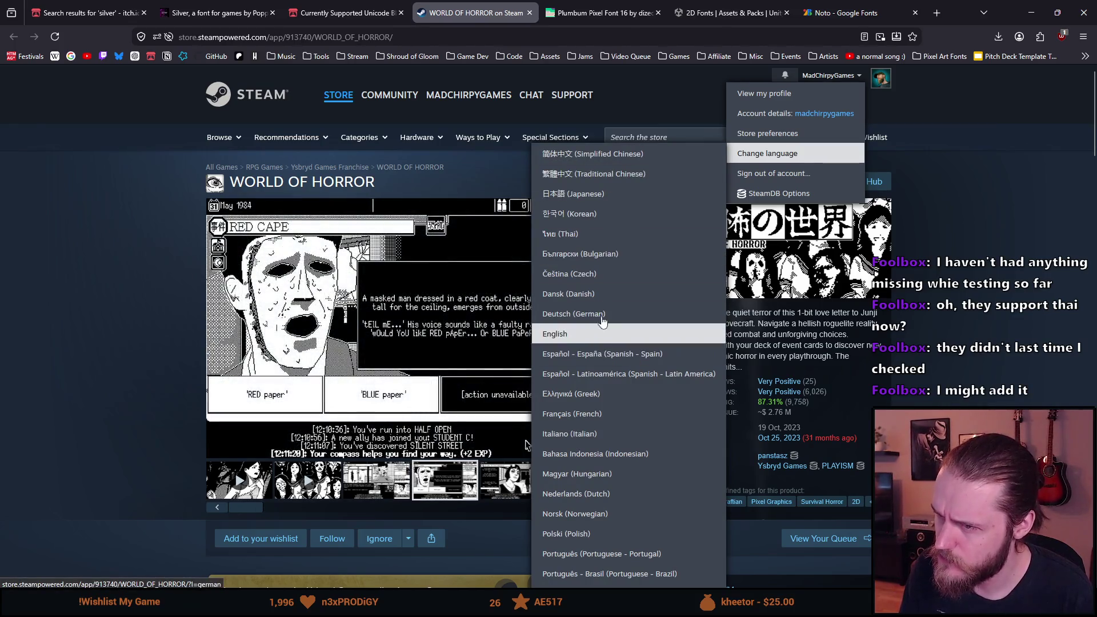
left_click(163, 208)
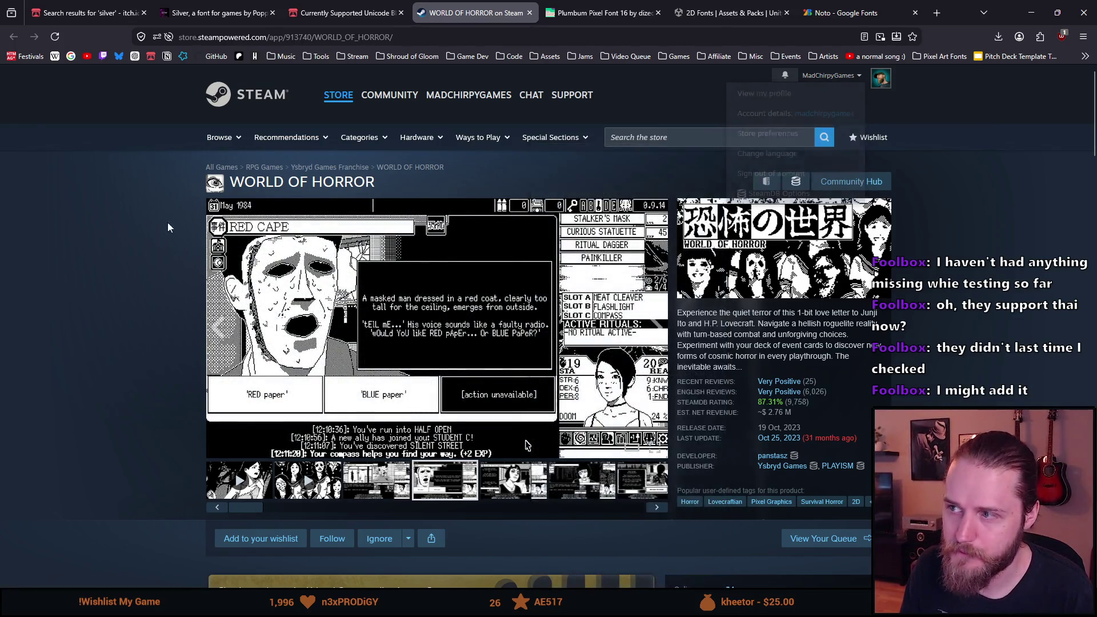
left_click(215, 8)
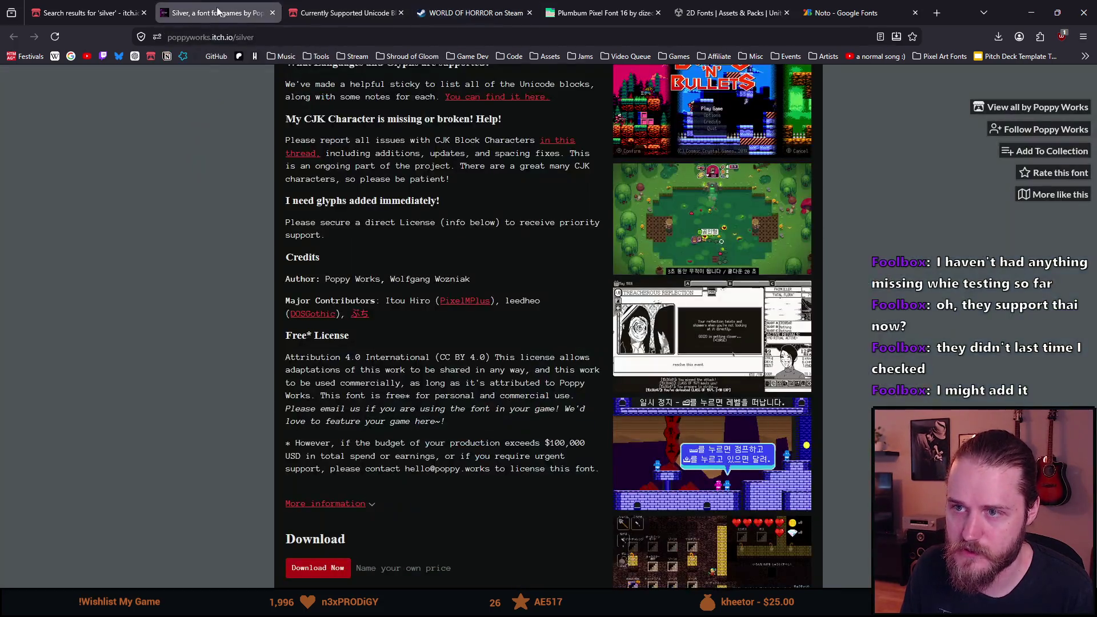
scroll(217, 255, "down", 3)
scroll(216, 255, "down", 5)
scroll(216, 254, "down", 3)
scroll(216, 258, "up", 10)
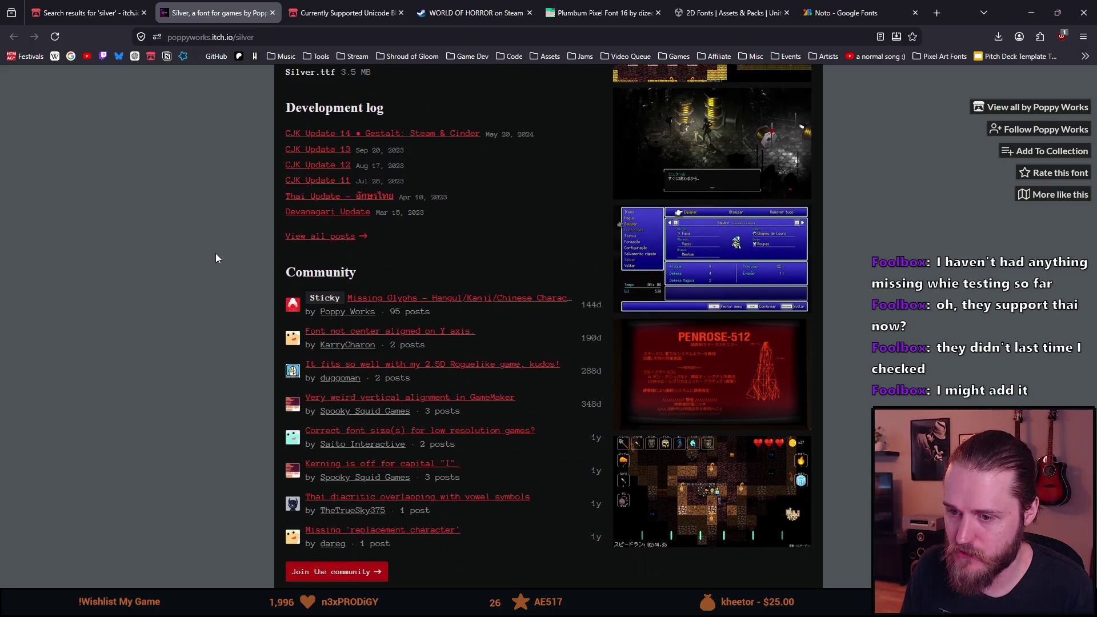
scroll(216, 259, "up", 5)
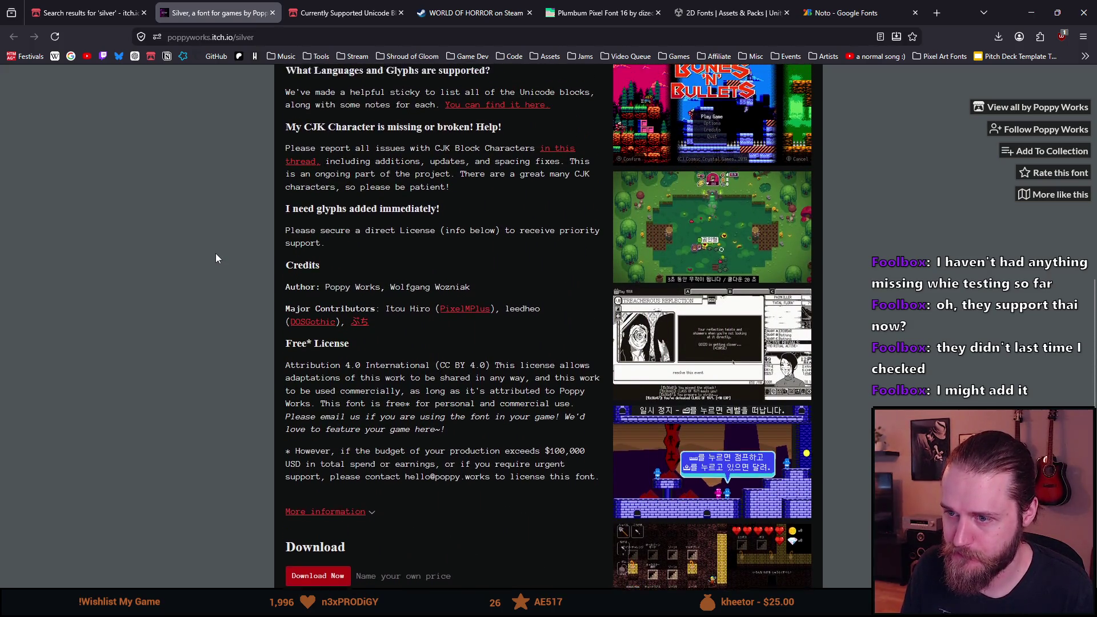
scroll(216, 250, "up", 8)
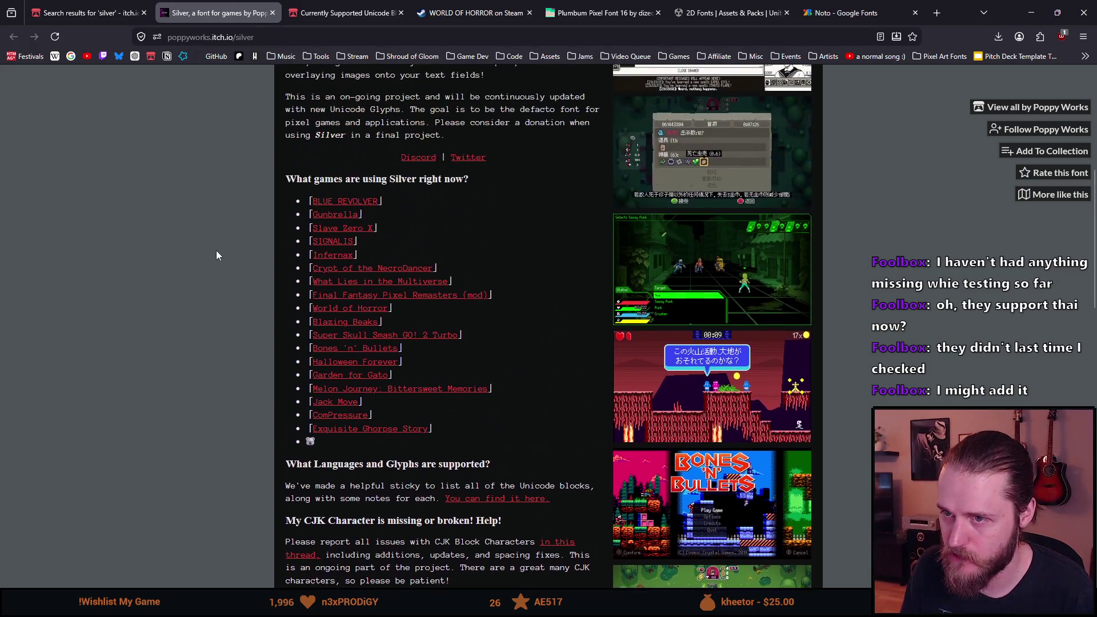
scroll(216, 249, "up", 3)
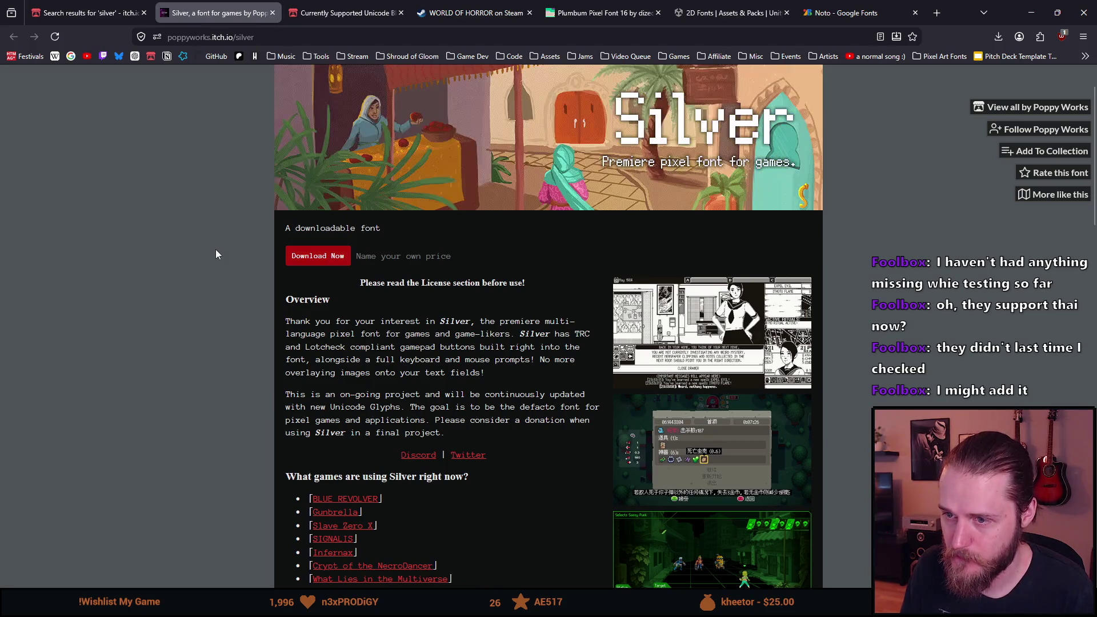
scroll(216, 254, "down", 1)
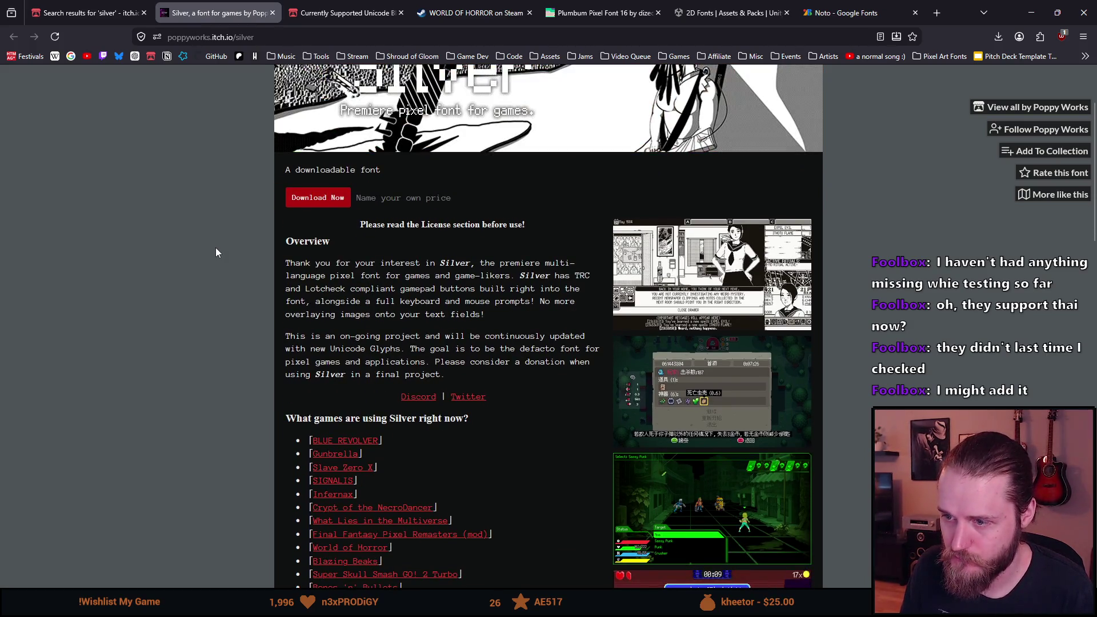
scroll(217, 251, "down", 7)
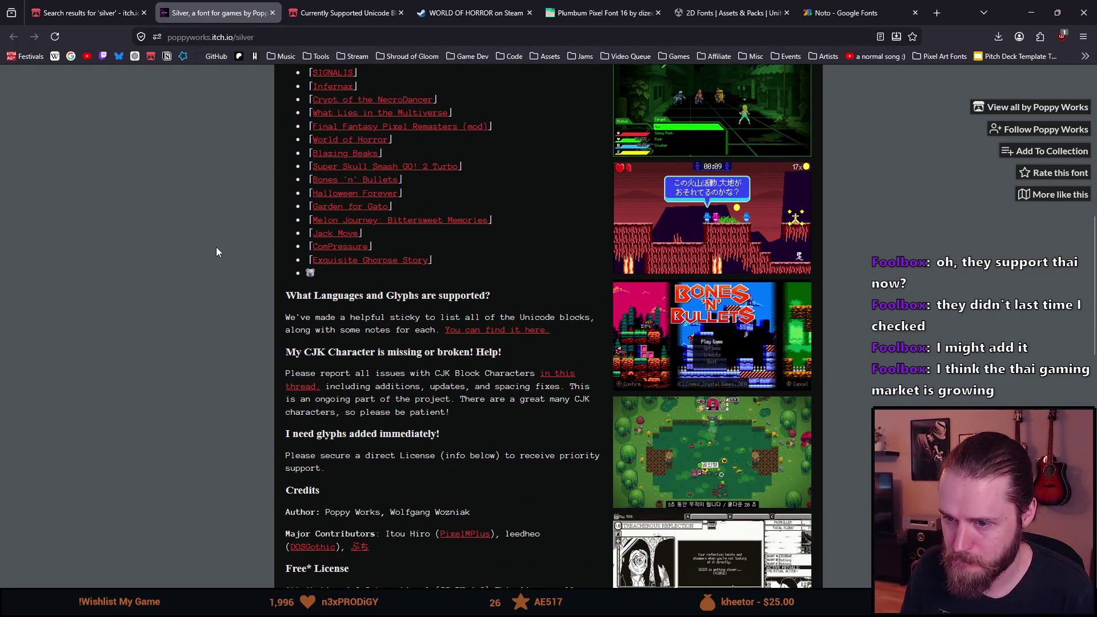
scroll(216, 251, "down", 1)
scroll(216, 252, "down", 1)
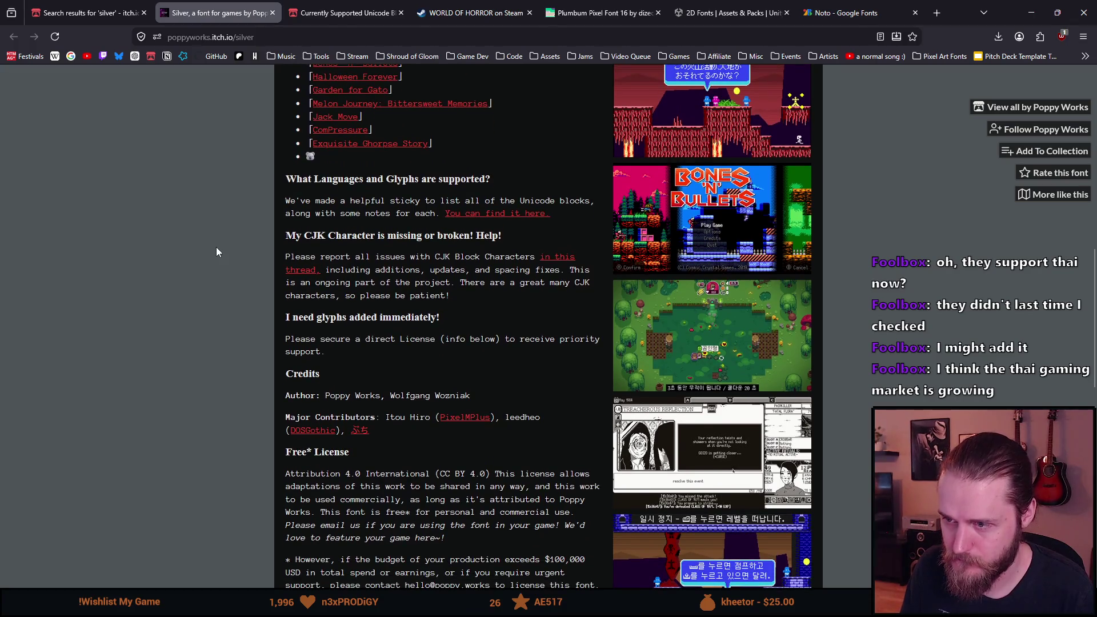
scroll(216, 252, "down", 1)
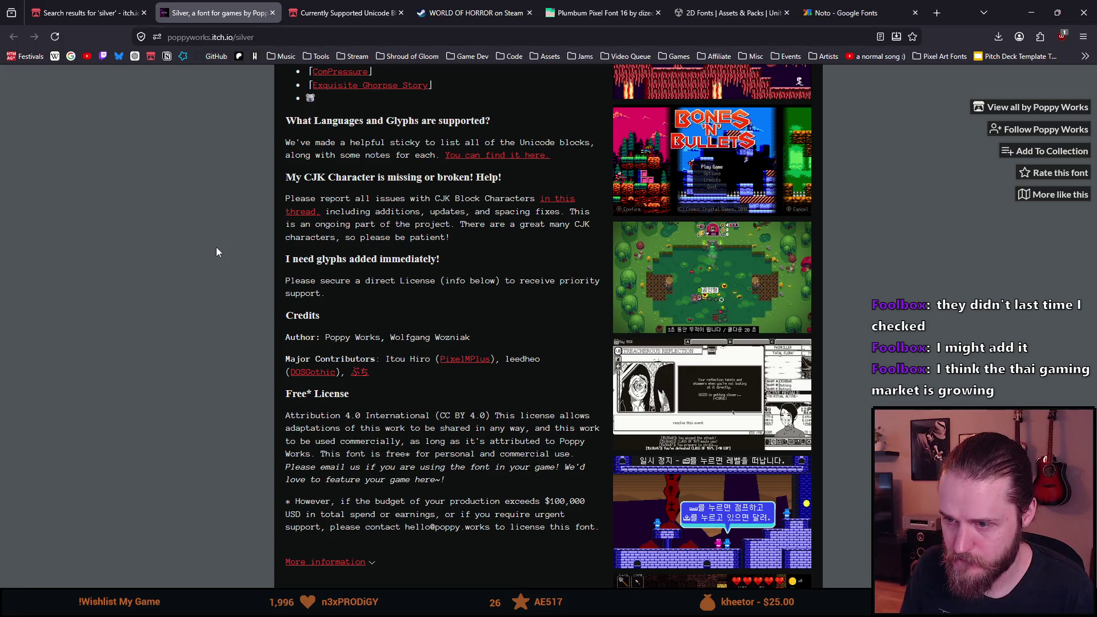
scroll(216, 251, "down", 1)
scroll(216, 252, "down", 1)
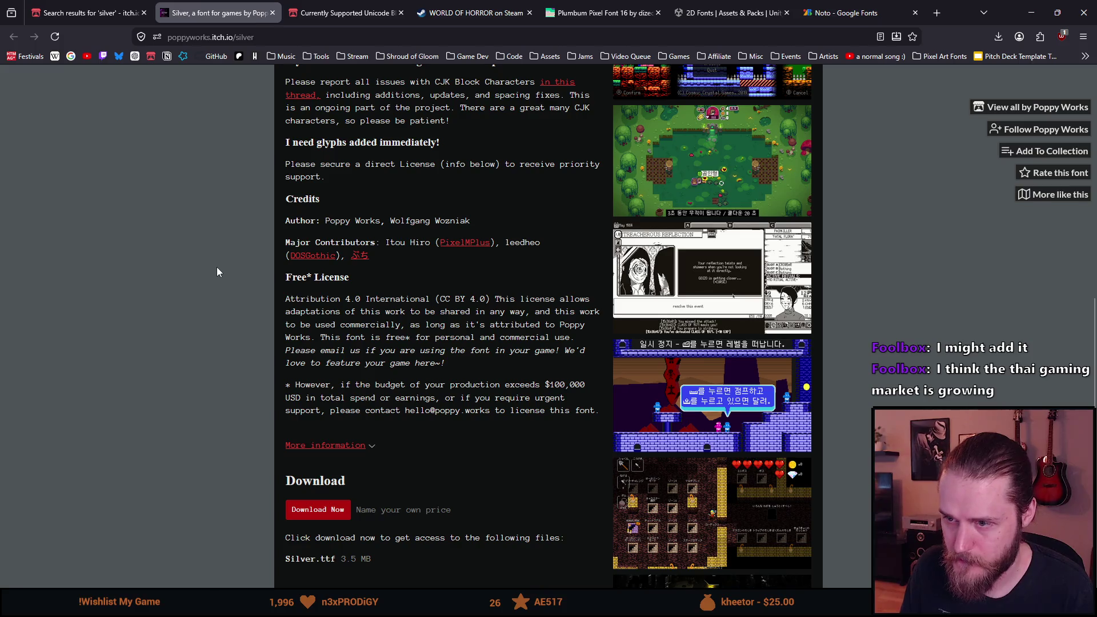
left_click_drag(554, 325, 312, 336)
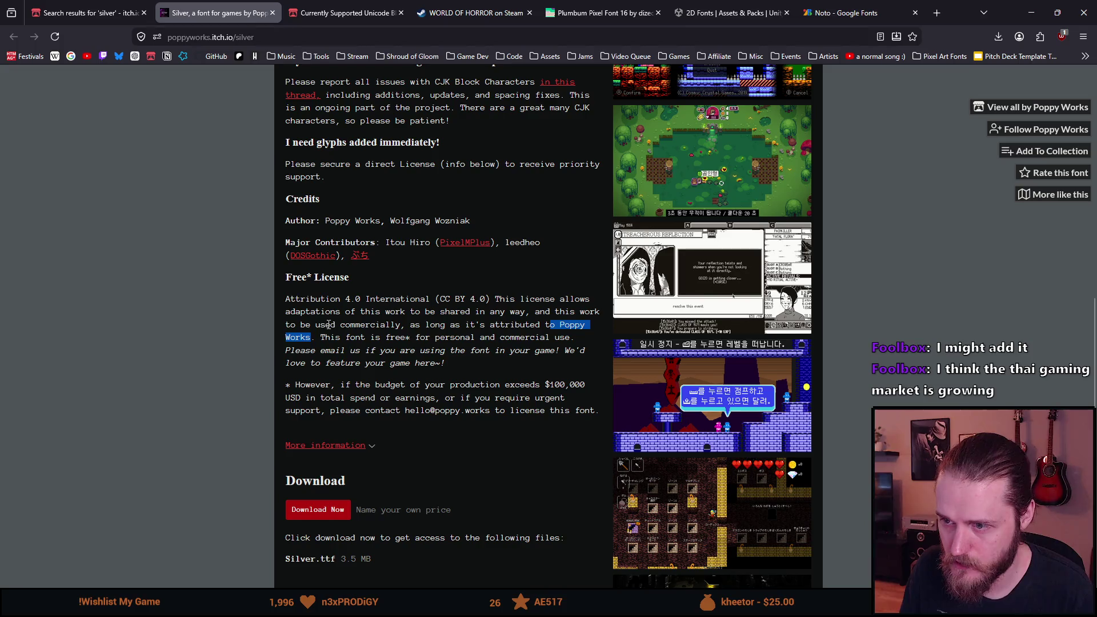
left_click(427, 312)
scroll(429, 303, "down", 1)
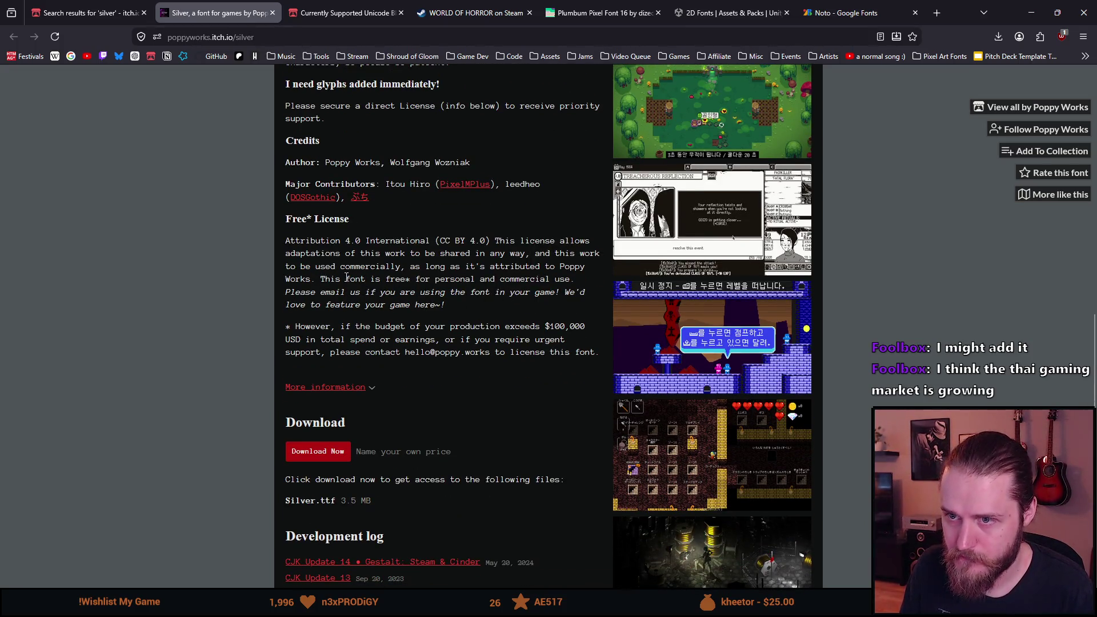
scroll(337, 263, "up", 1)
double_click(293, 198)
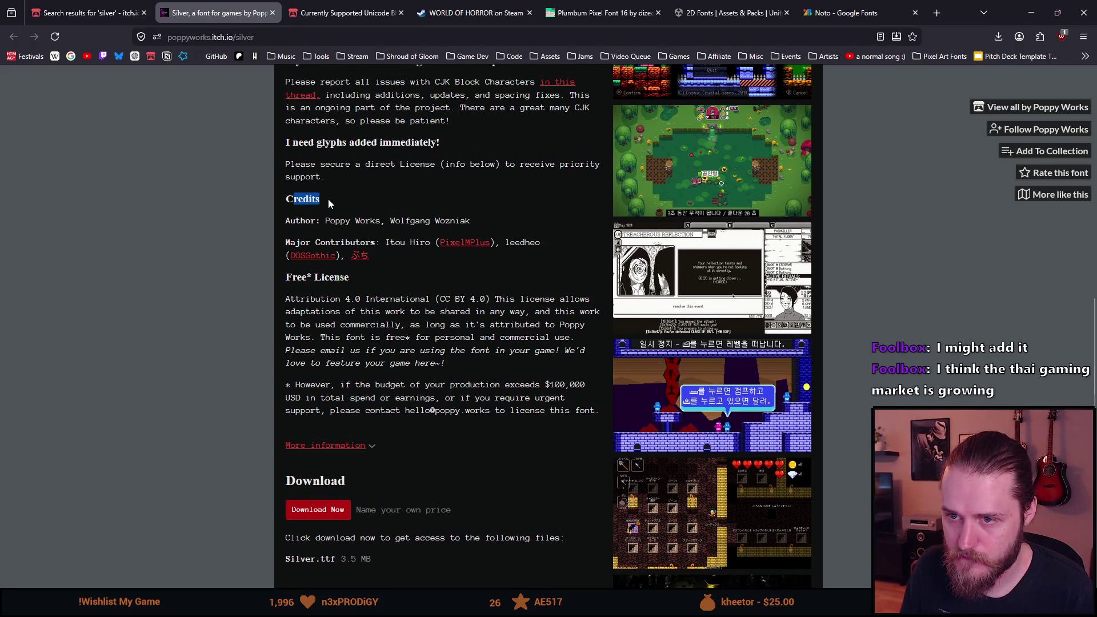
left_click(341, 220)
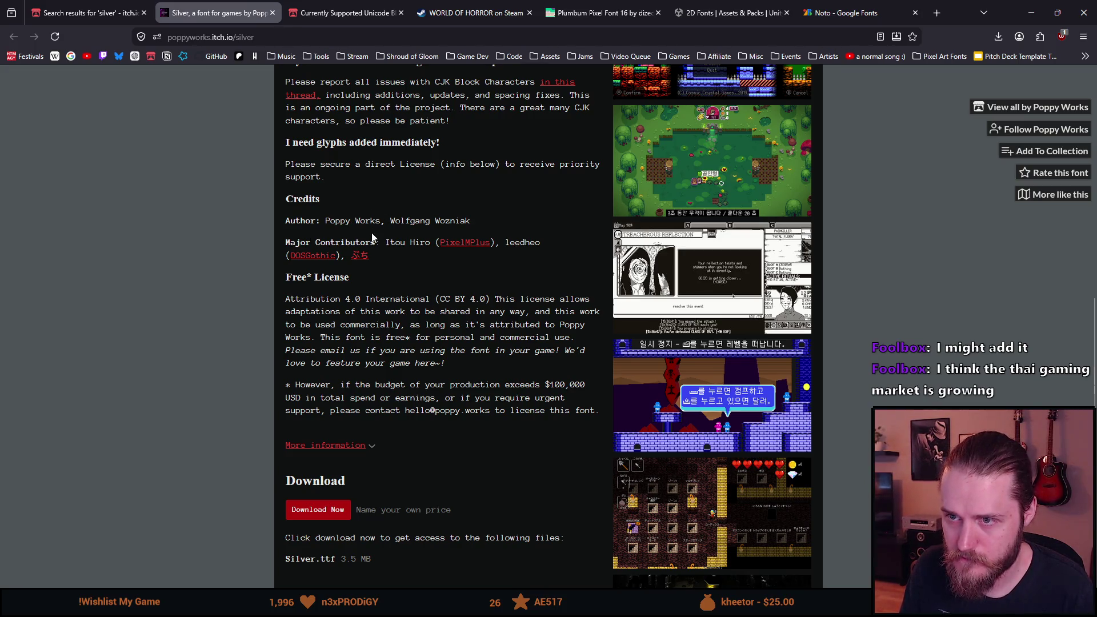
mouse_move(391, 259)
left_mouse_down()
mouse_move(277, 191)
mouse_move(353, 214)
mouse_move(286, 199)
left_mouse_up()
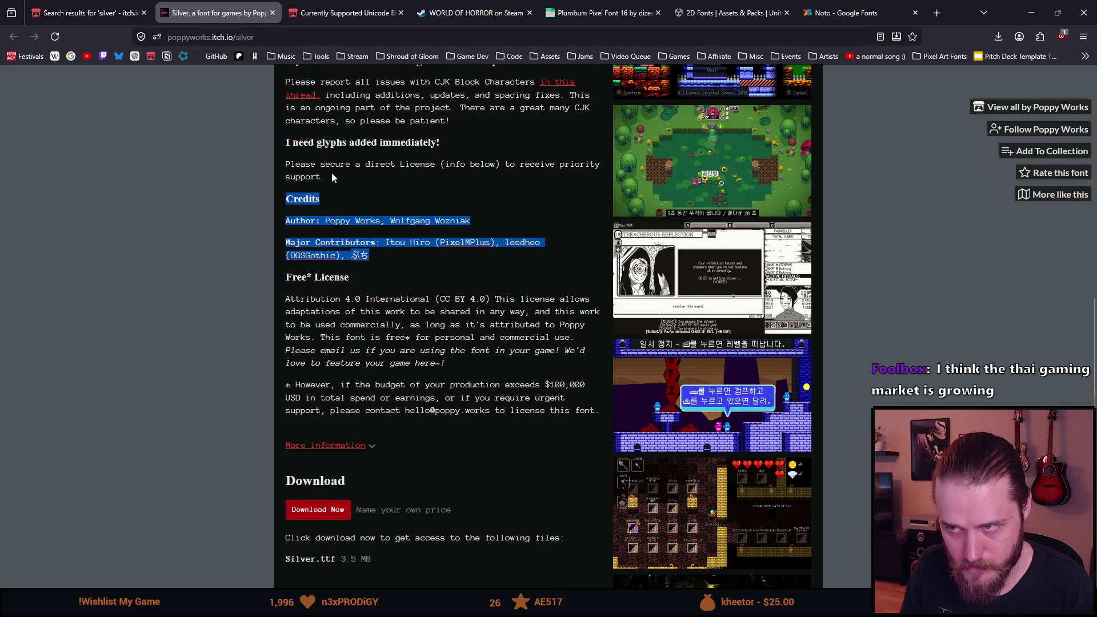
left_click(377, 172)
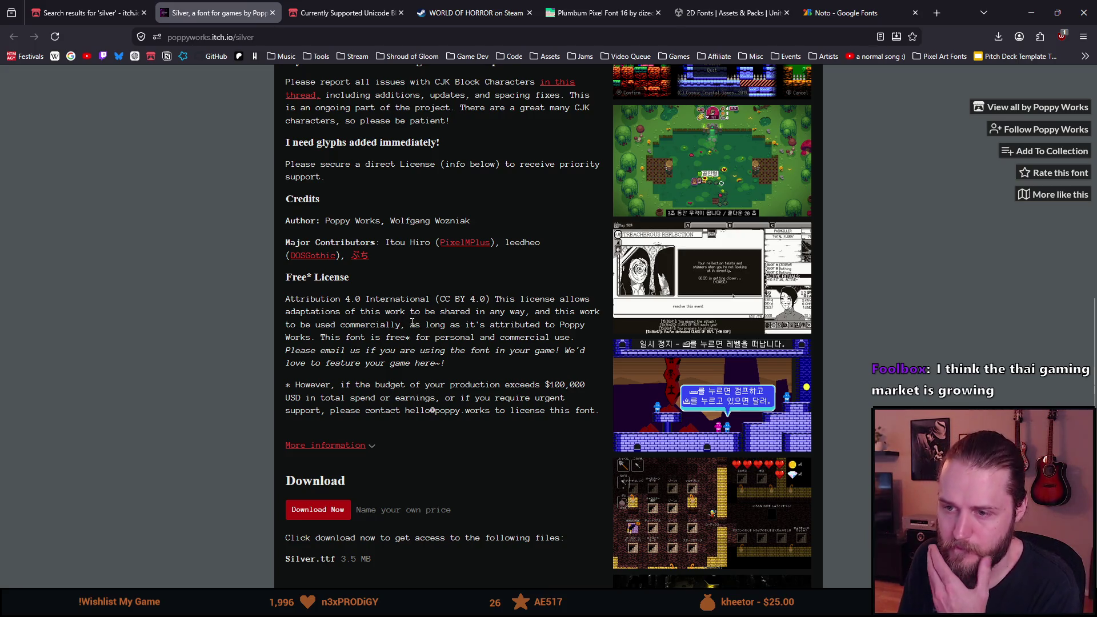
scroll(413, 320, "down", 2)
scroll(412, 325, "down", 2)
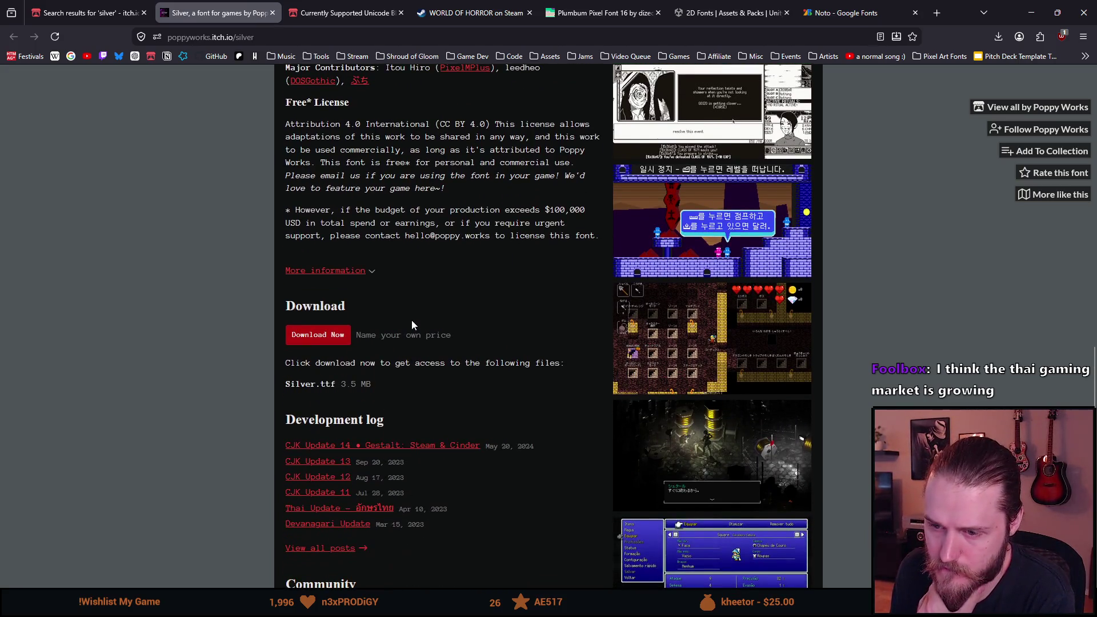
scroll(412, 321, "down", 3)
scroll(412, 323, "up", 6)
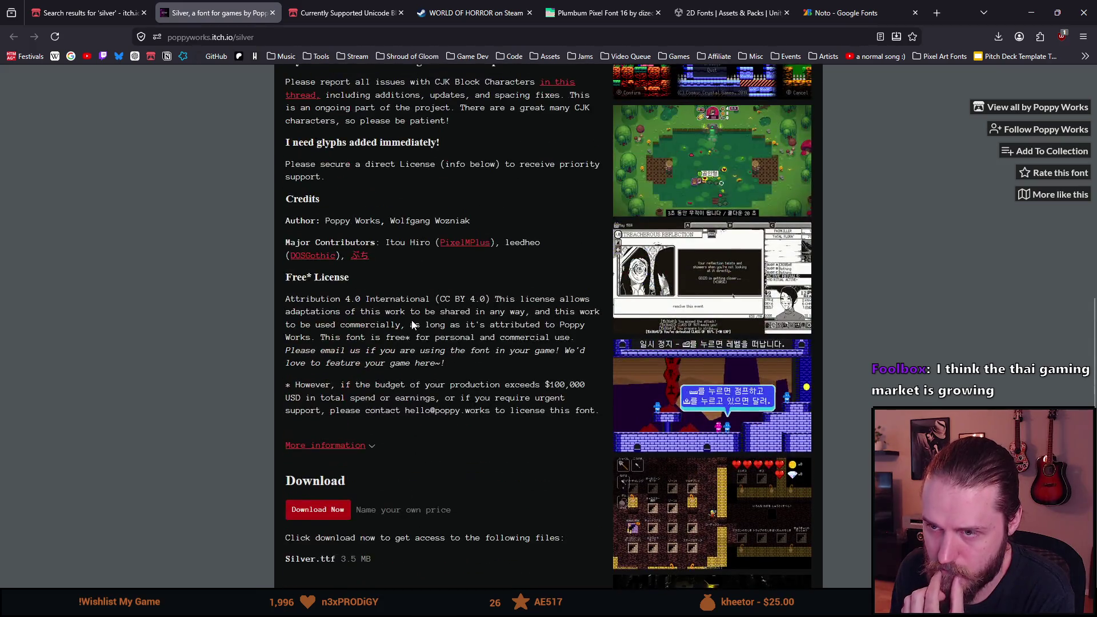
scroll(387, 304, "up", 2)
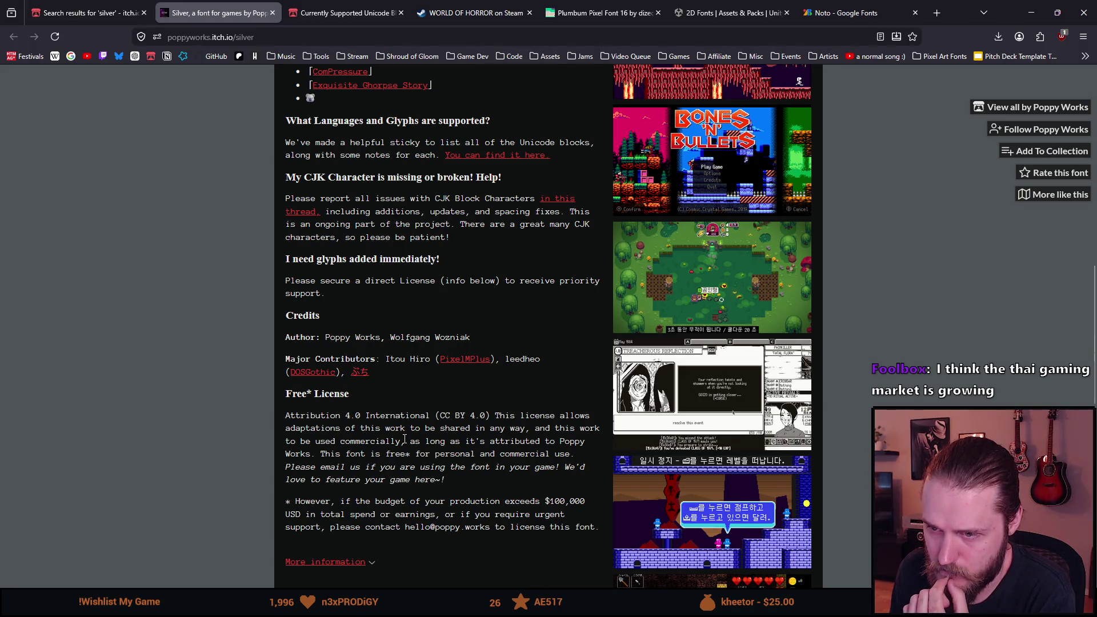
scroll(405, 439, "up", 7)
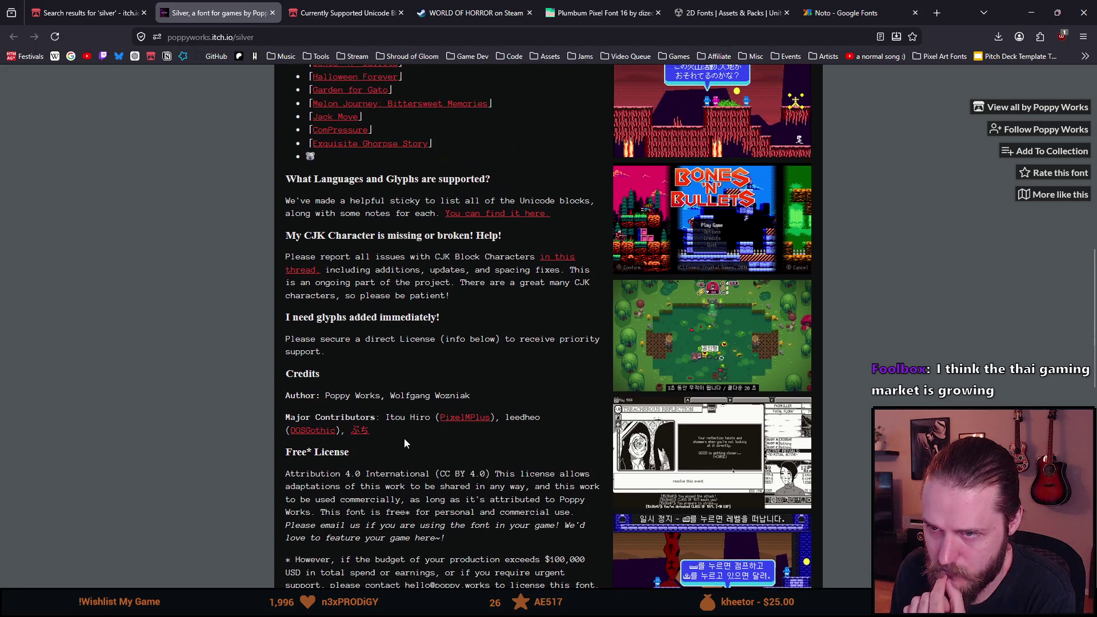
scroll(404, 438, "up", 2)
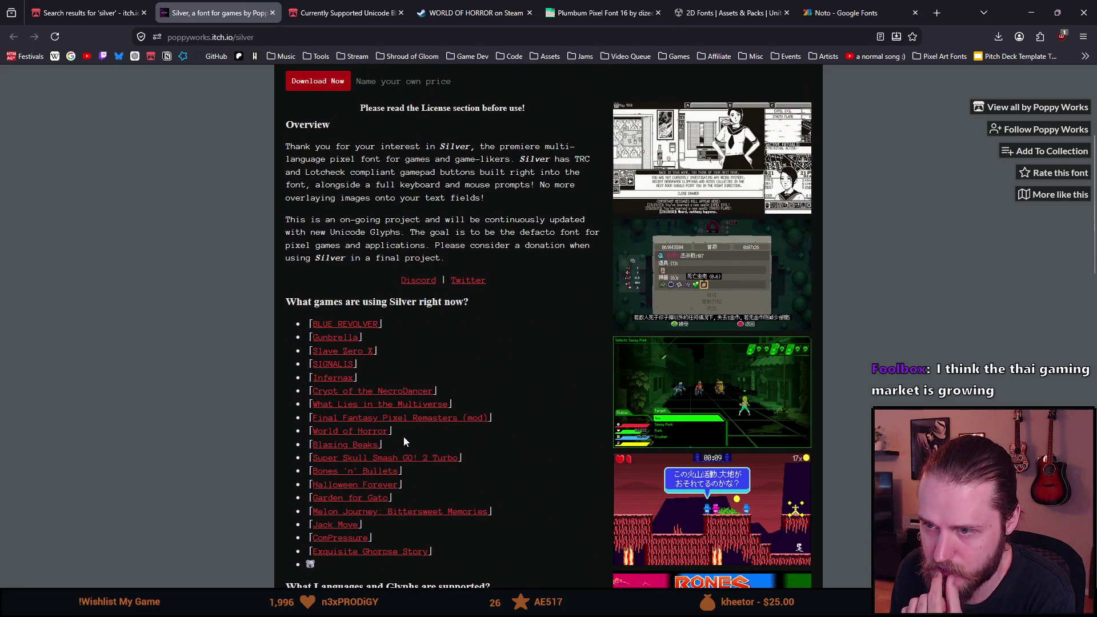
scroll(405, 435, "down", 6)
scroll(405, 436, "down", 5)
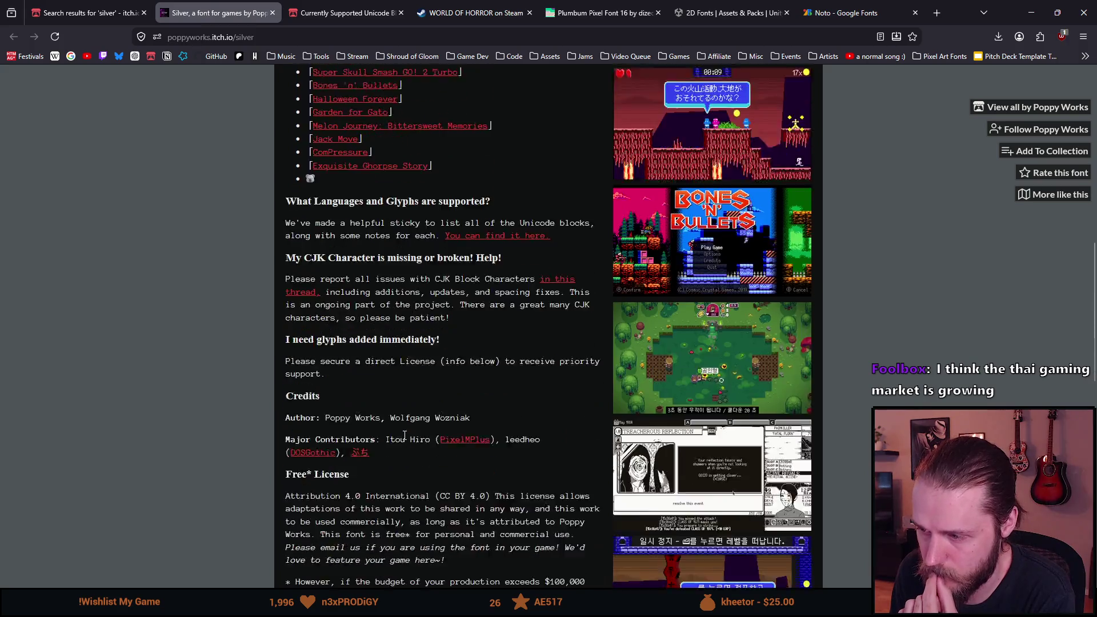
scroll(404, 440, "down", 2)
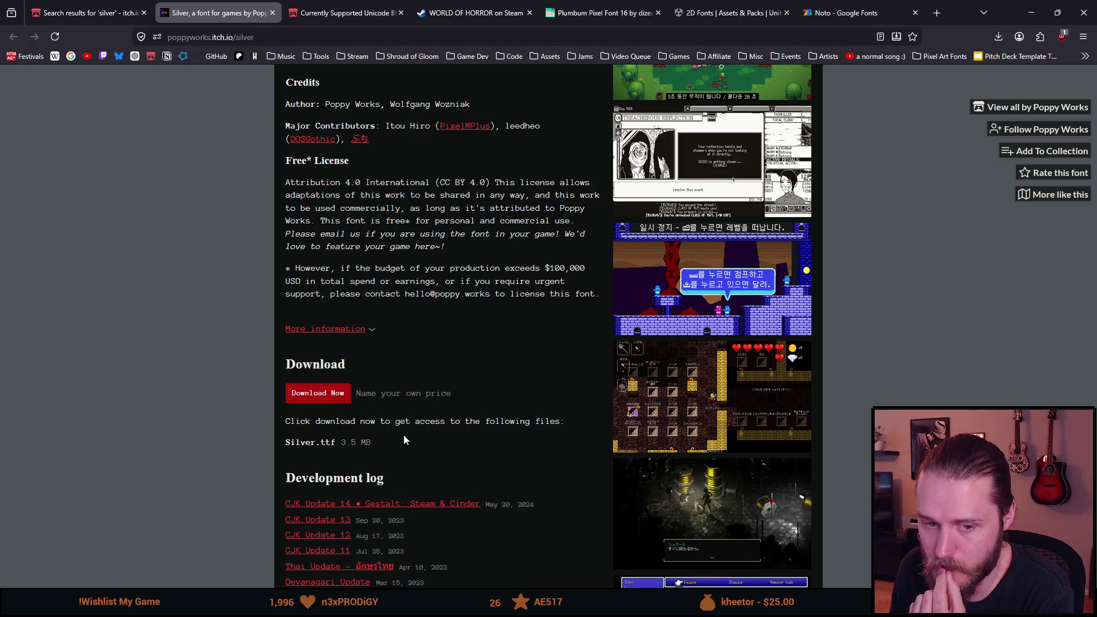
scroll(404, 440, "down", 4)
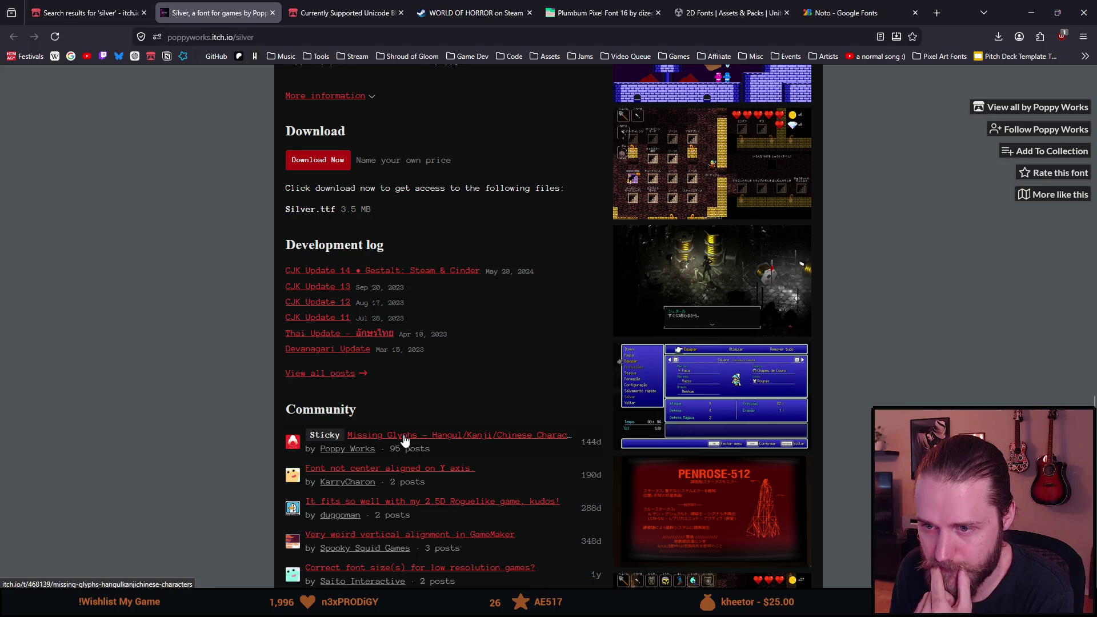
scroll(404, 440, "down", 3)
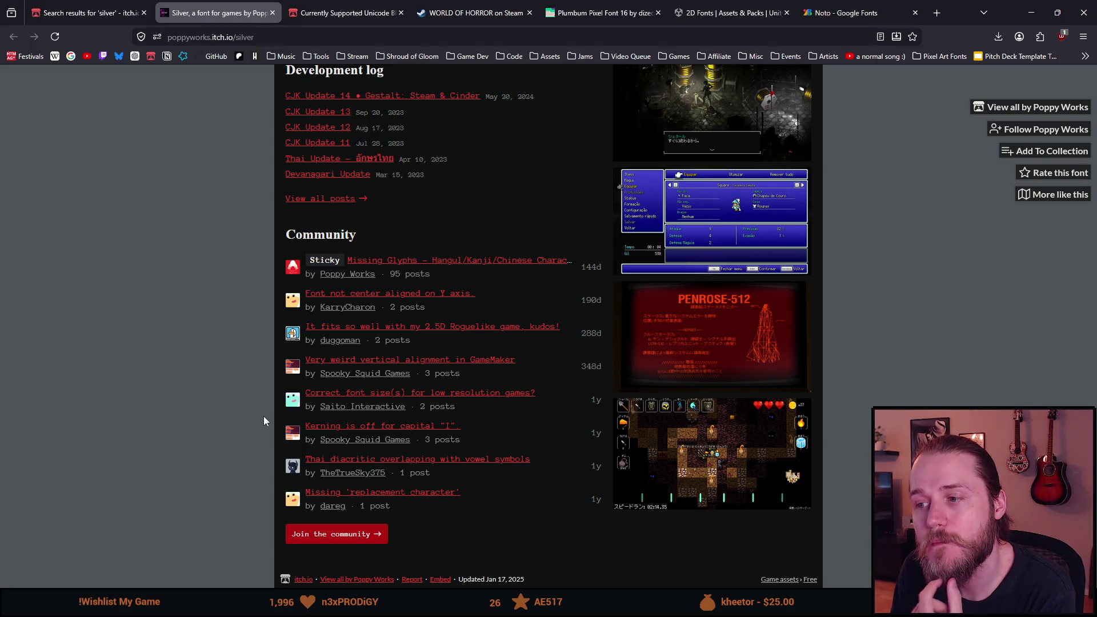
scroll(263, 421, "up", 3)
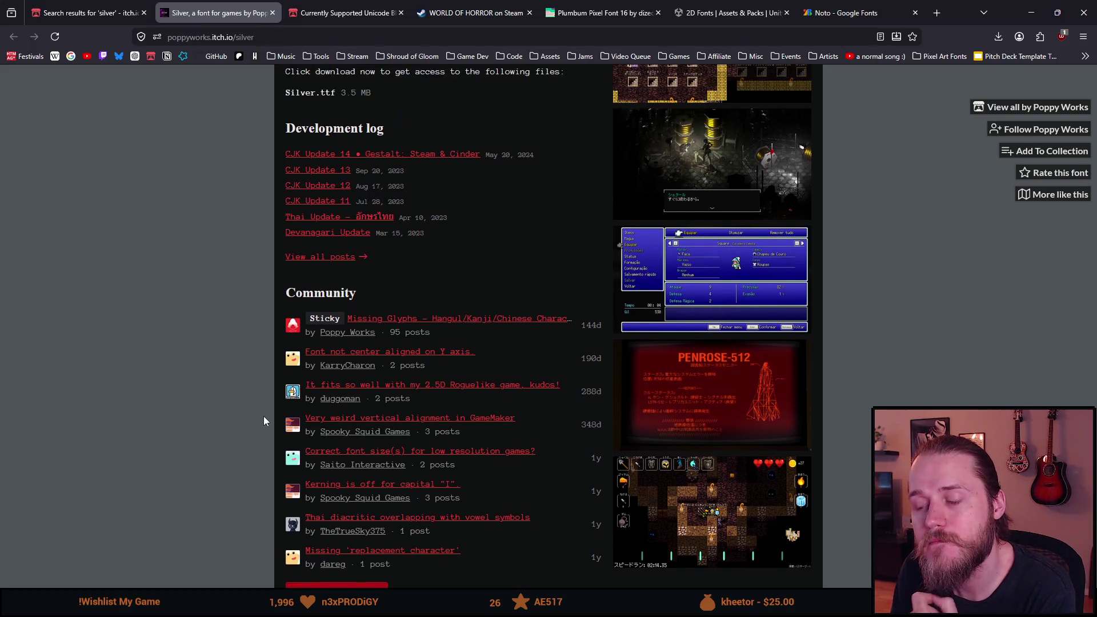
scroll(264, 421, "up", 1)
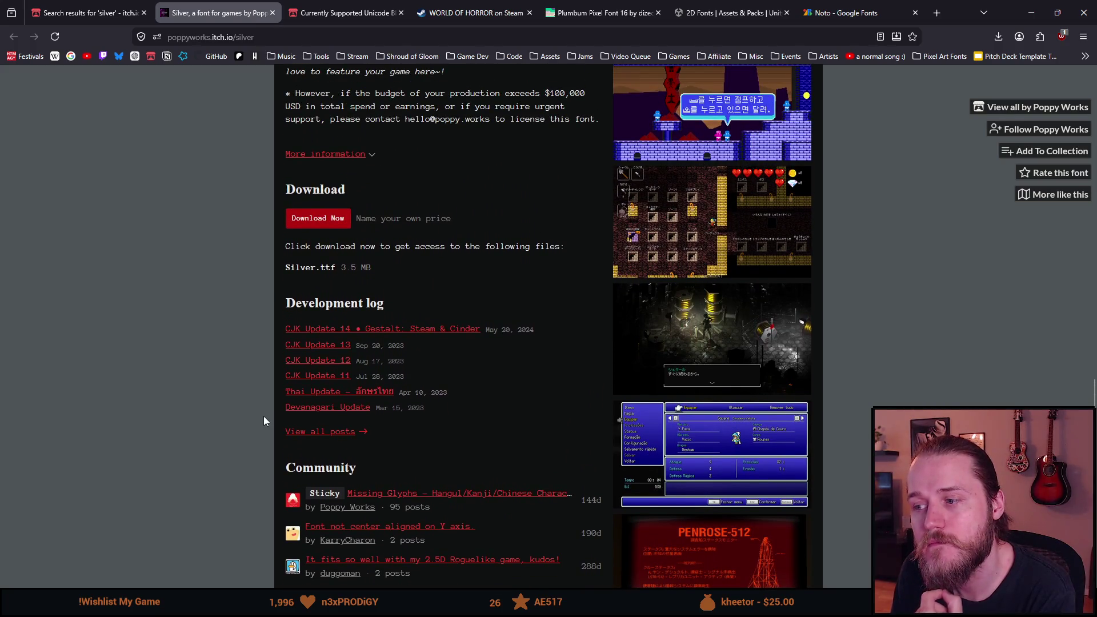
scroll(264, 422, "up", 1)
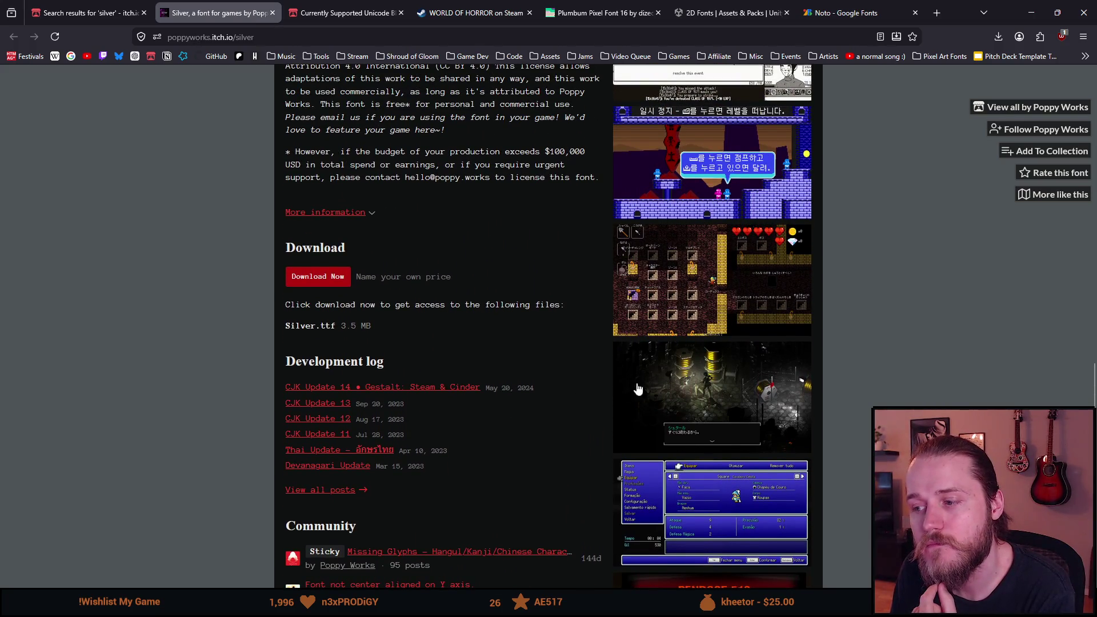
left_click(645, 381)
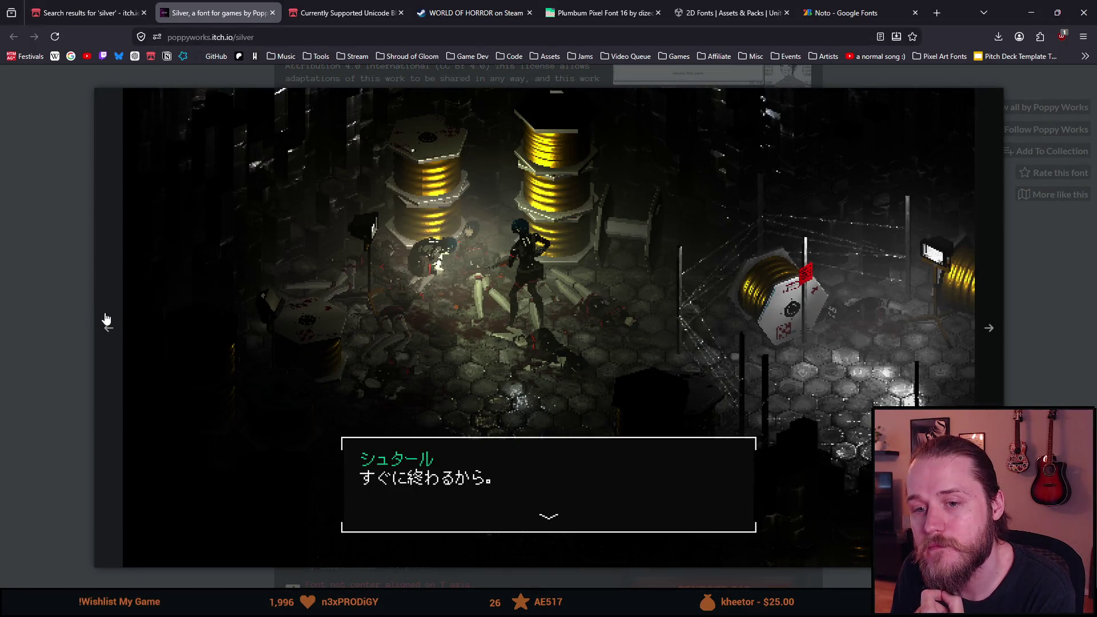
left_click(106, 318)
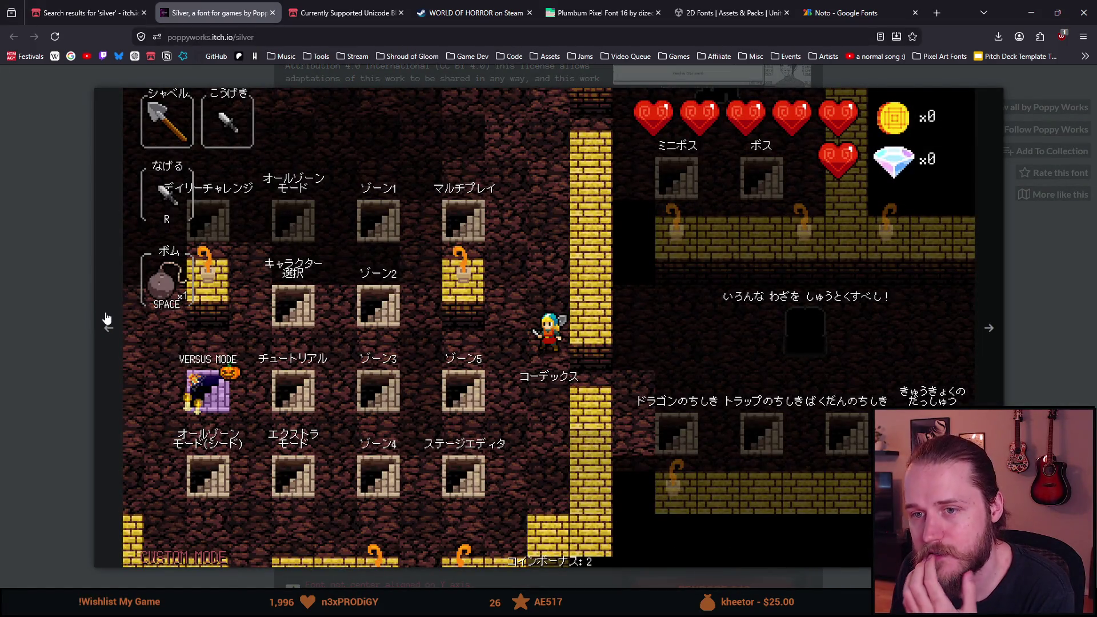
left_click(106, 318)
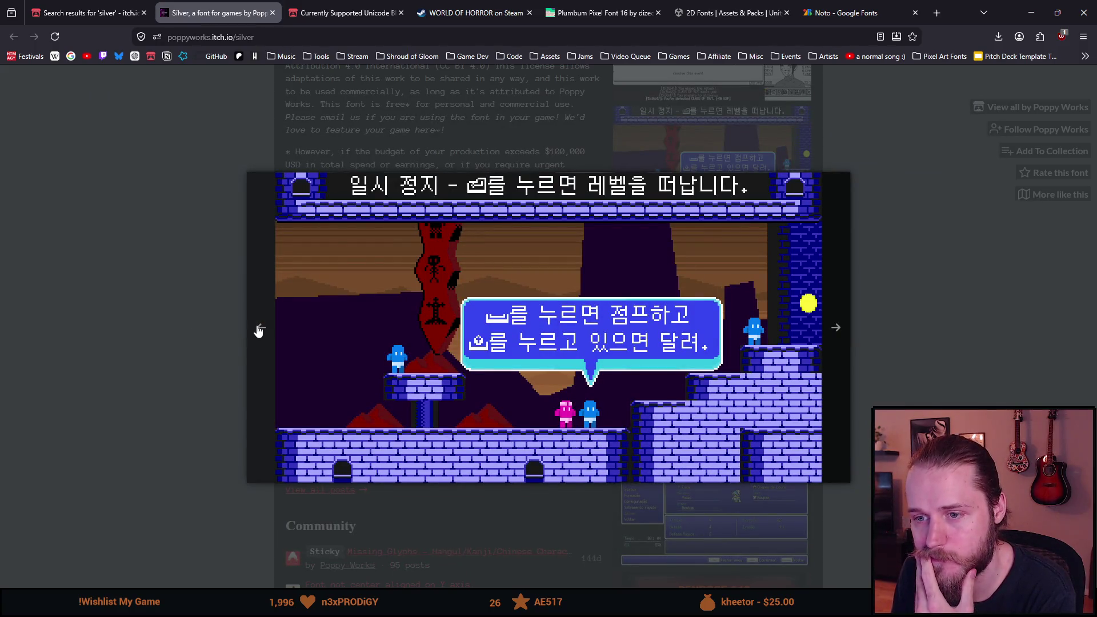
left_click(258, 327)
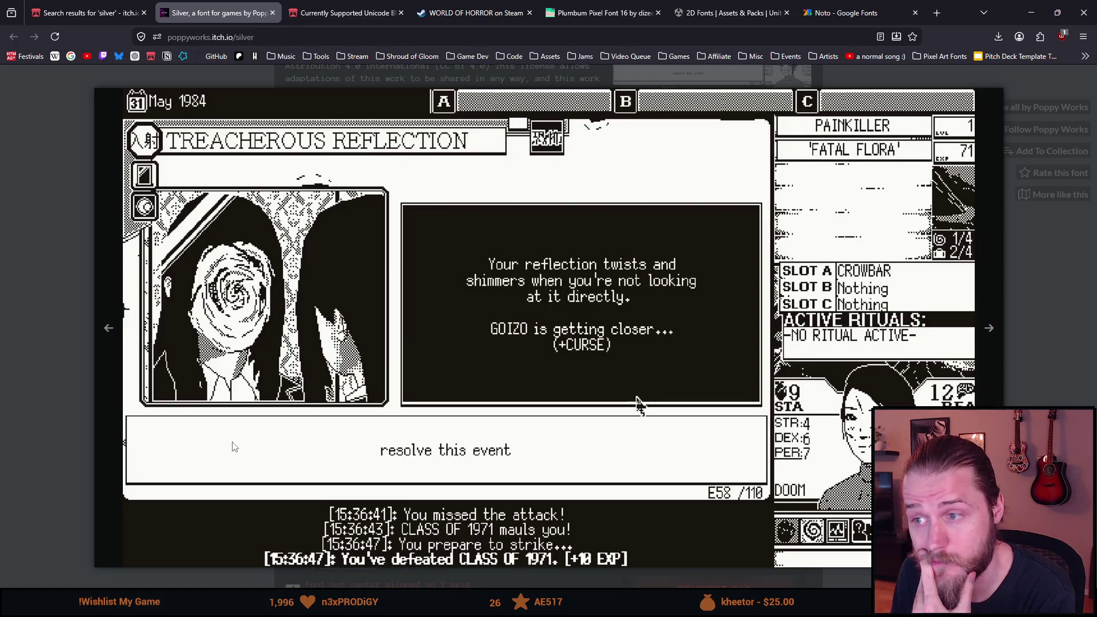
left_click(37, 194)
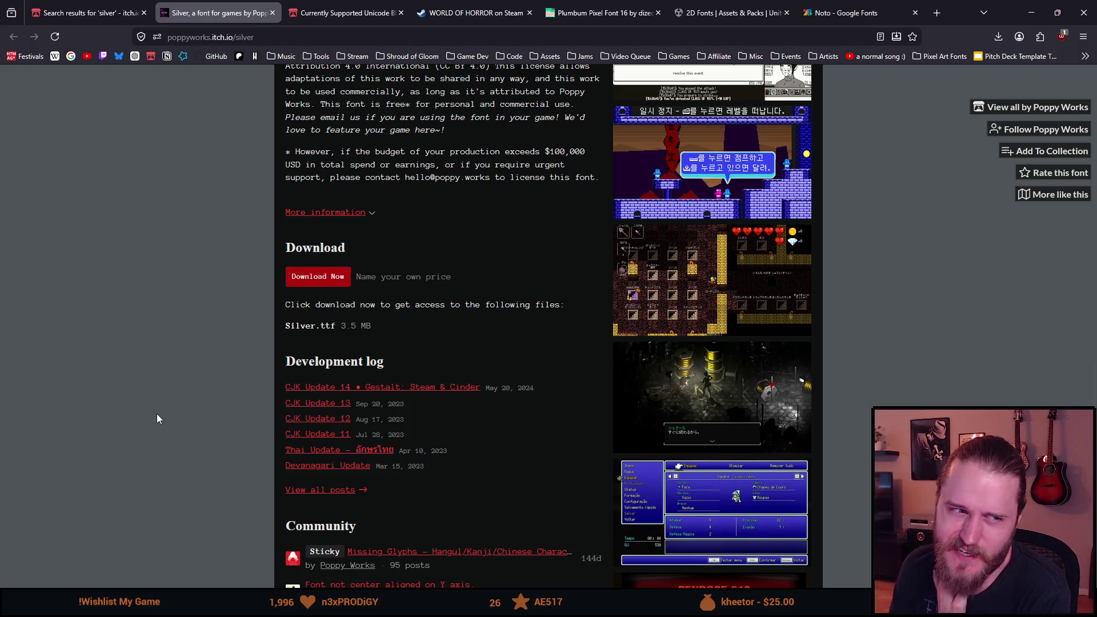
scroll(157, 417, "up", 2)
- Read through the Silver page's languages, credits and license sections, then close that page
scroll(157, 416, "up", 2)
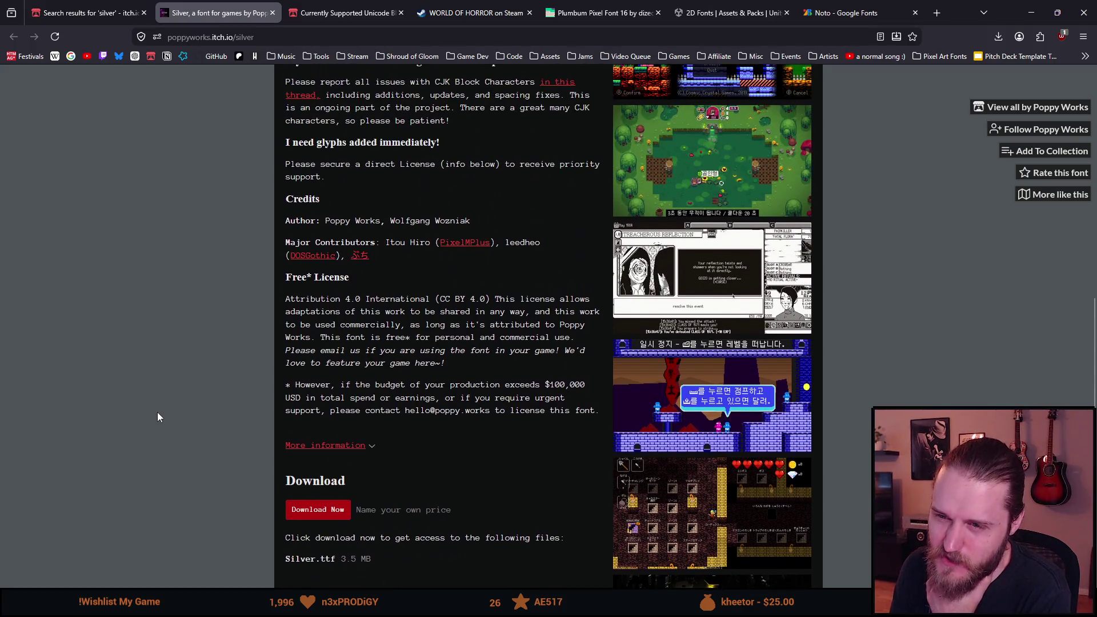
scroll(158, 417, "up", 1)
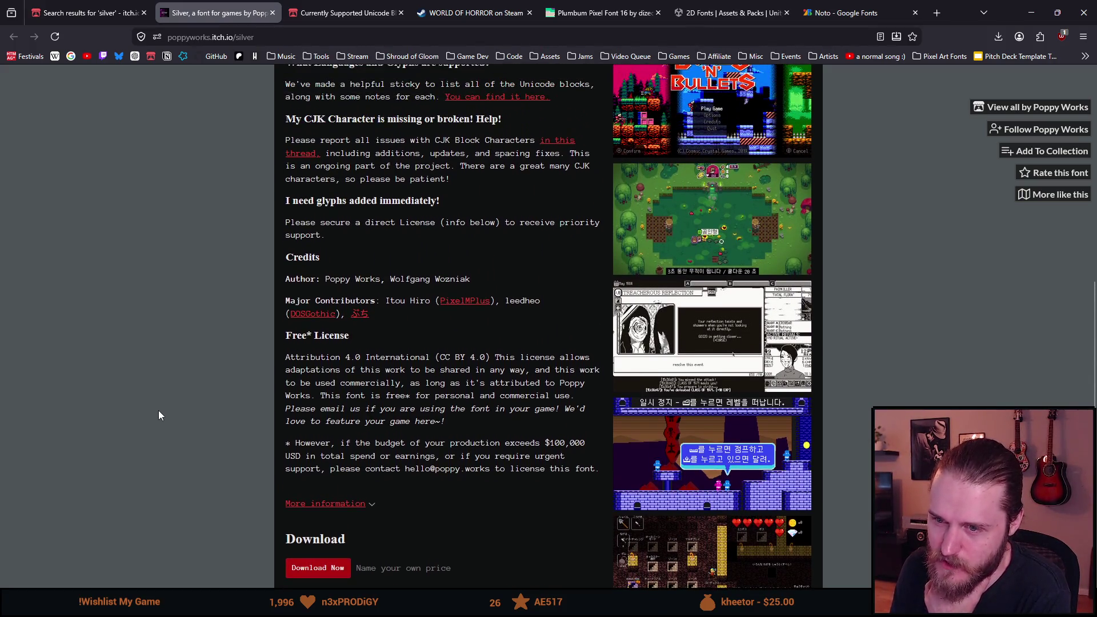
scroll(159, 416, "up", 2)
scroll(159, 415, "up", 1)
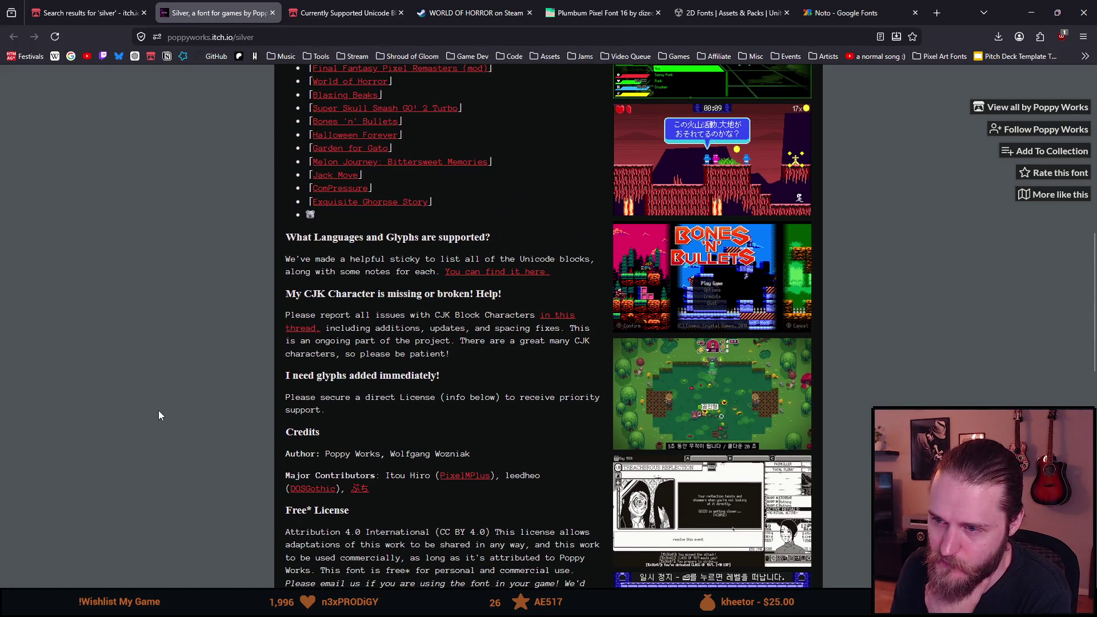
scroll(159, 412, "up", 1)
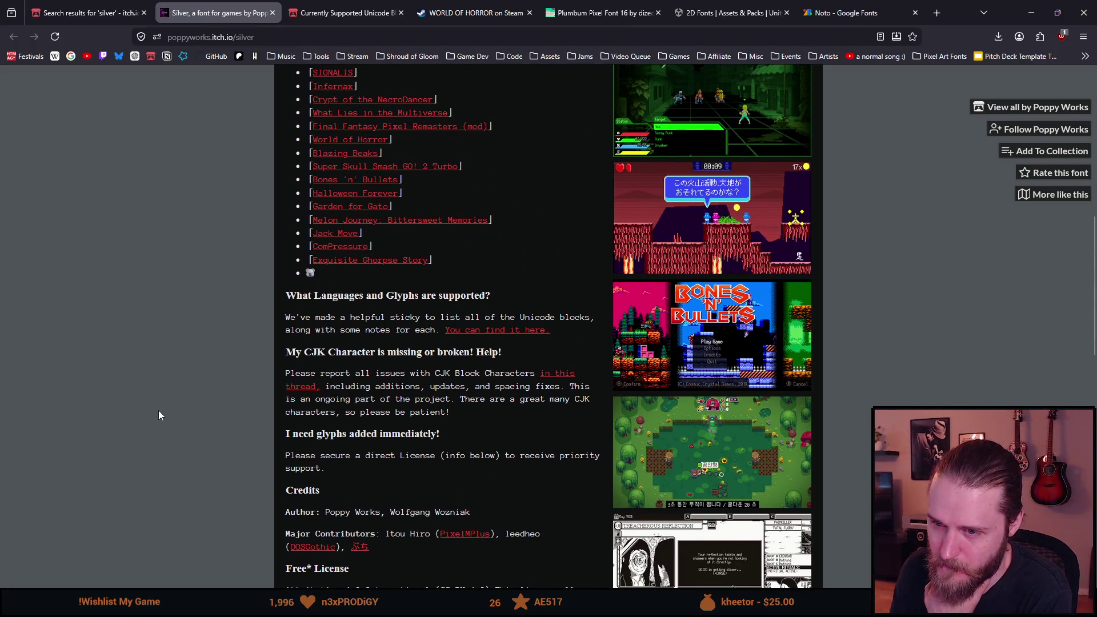
scroll(159, 415, "up", 6)
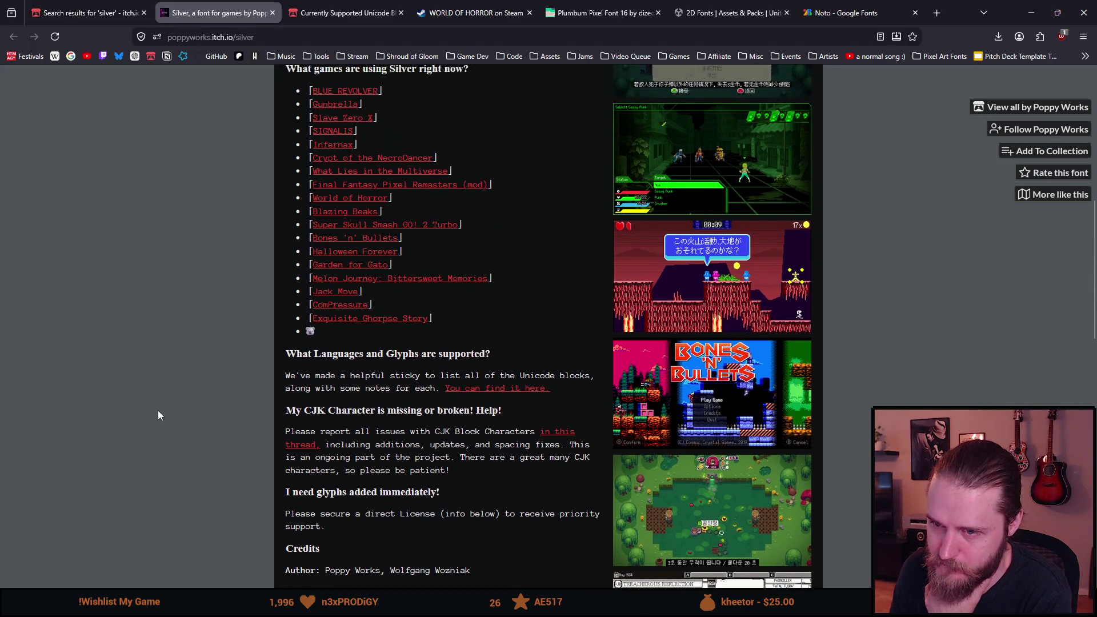
scroll(158, 410, "down", 10)
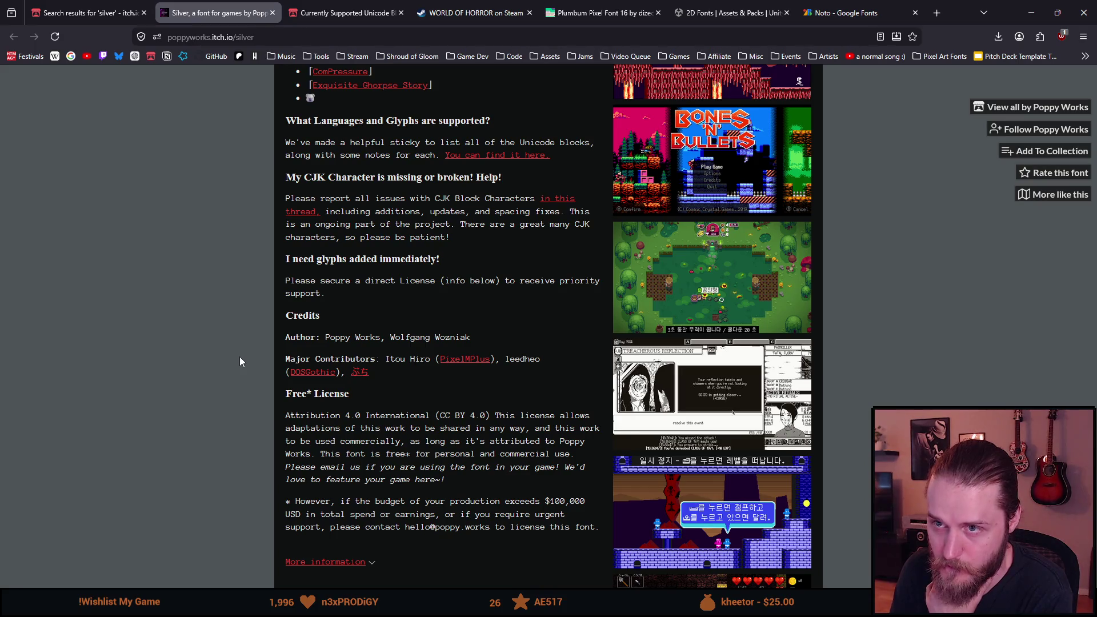
scroll(239, 356, "up", 12)
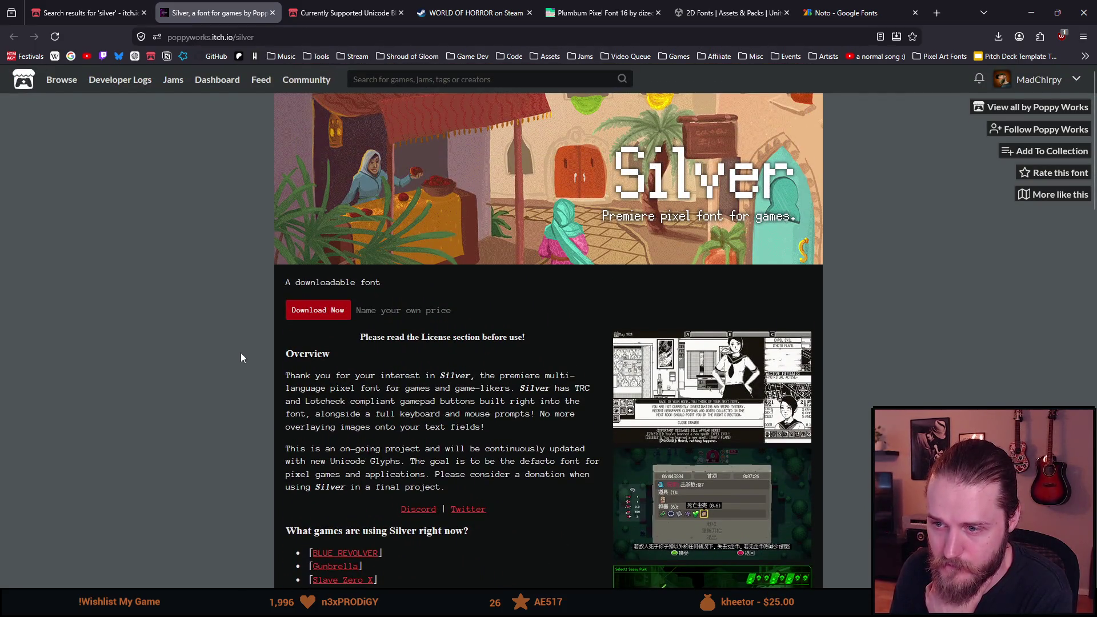
scroll(241, 358, "down", 12)
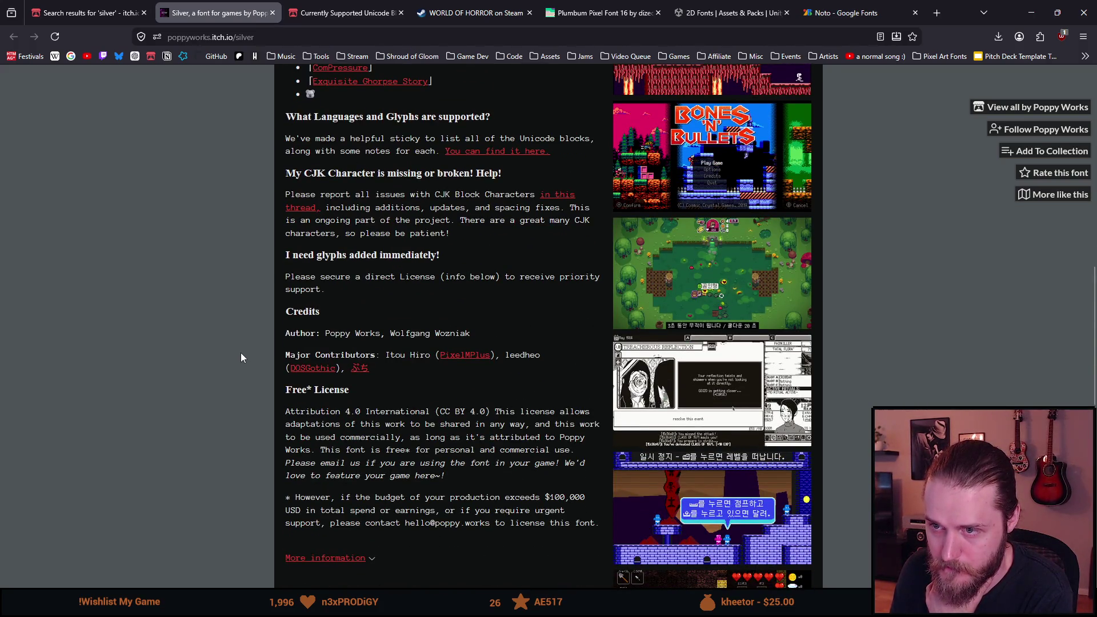
scroll(241, 338, "down", 2)
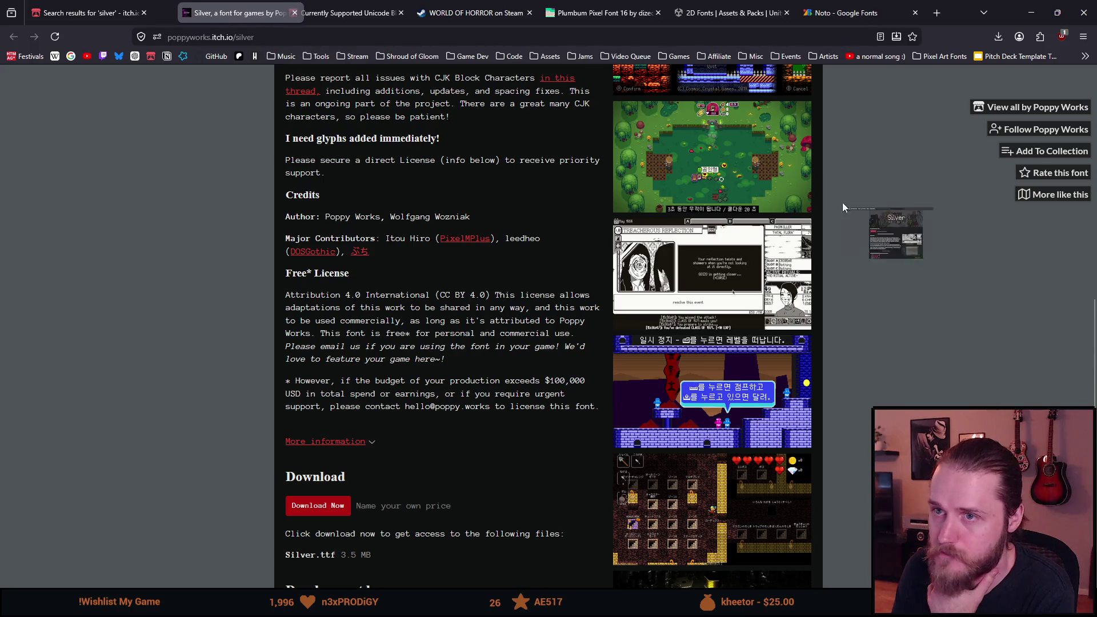
left_click(294, 12)
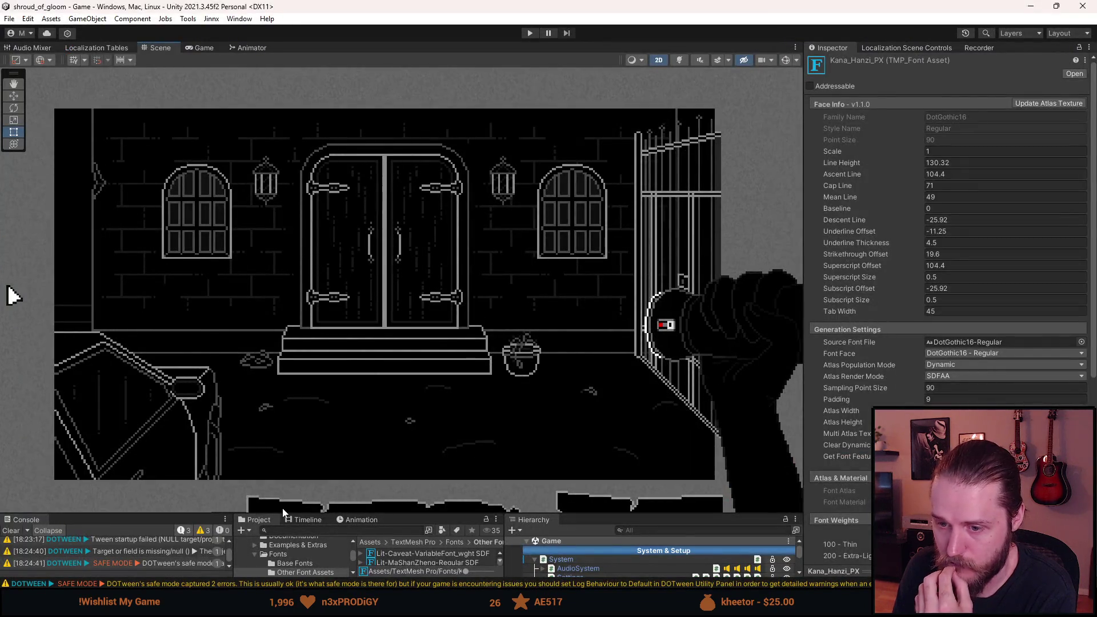
- Enlarge the Project and Hierarchy panels, open TextMesh Pro > Fonts > Base Fonts and select Silver
left_click_drag(391, 514, 397, 352)
left_click(456, 388)
double_click(403, 399)
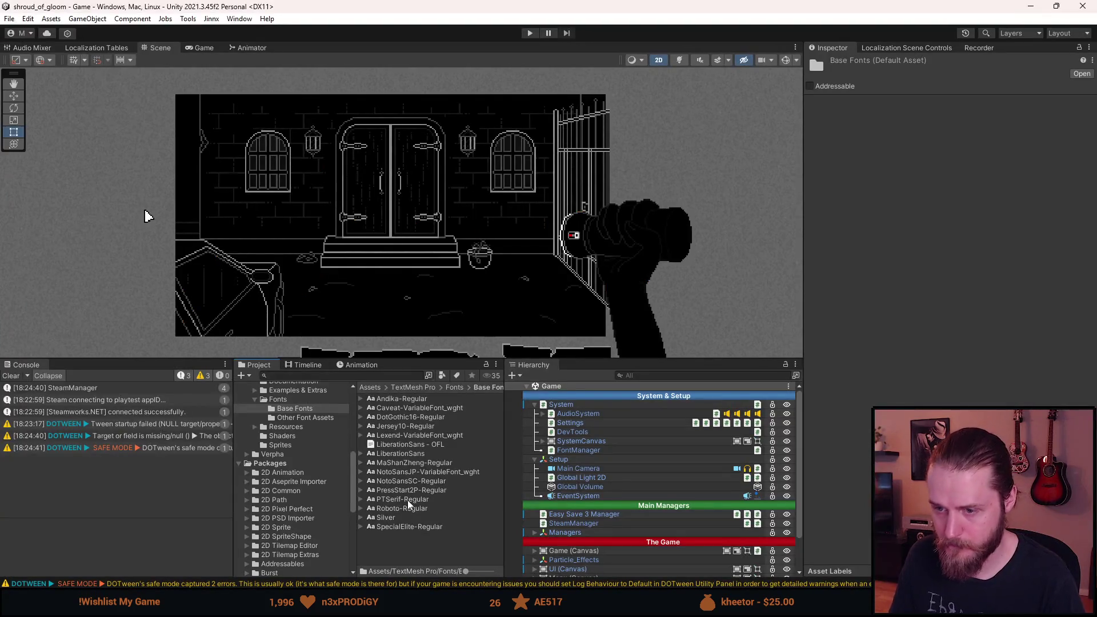
left_click(396, 516)
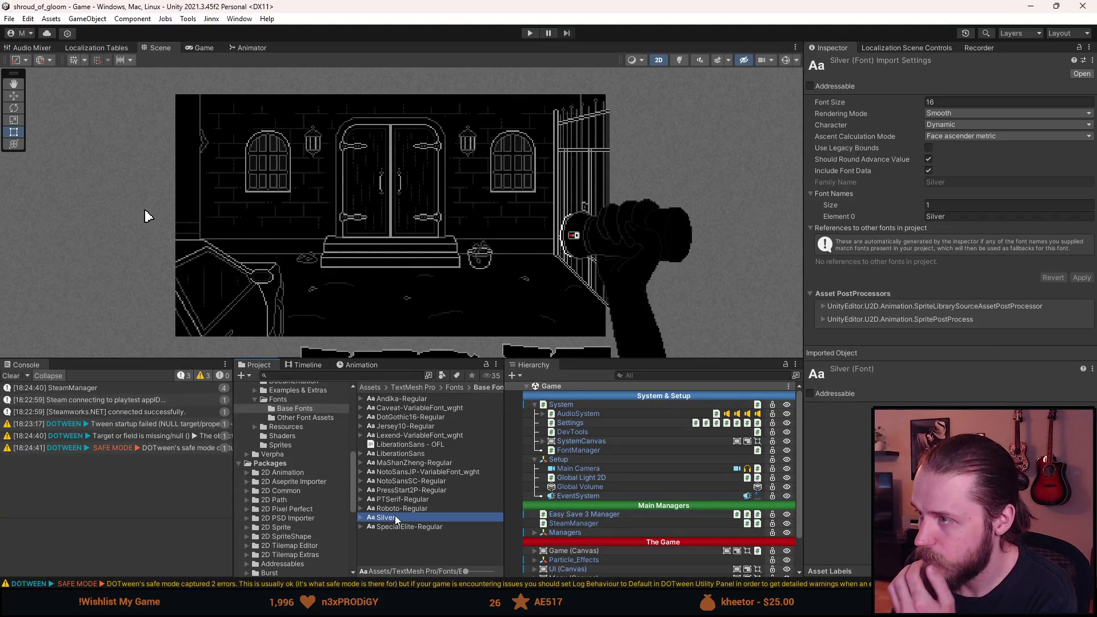
- Create a Silver SDF font asset from the Silver font and move it into the Fonts folder
right_click(395, 517)
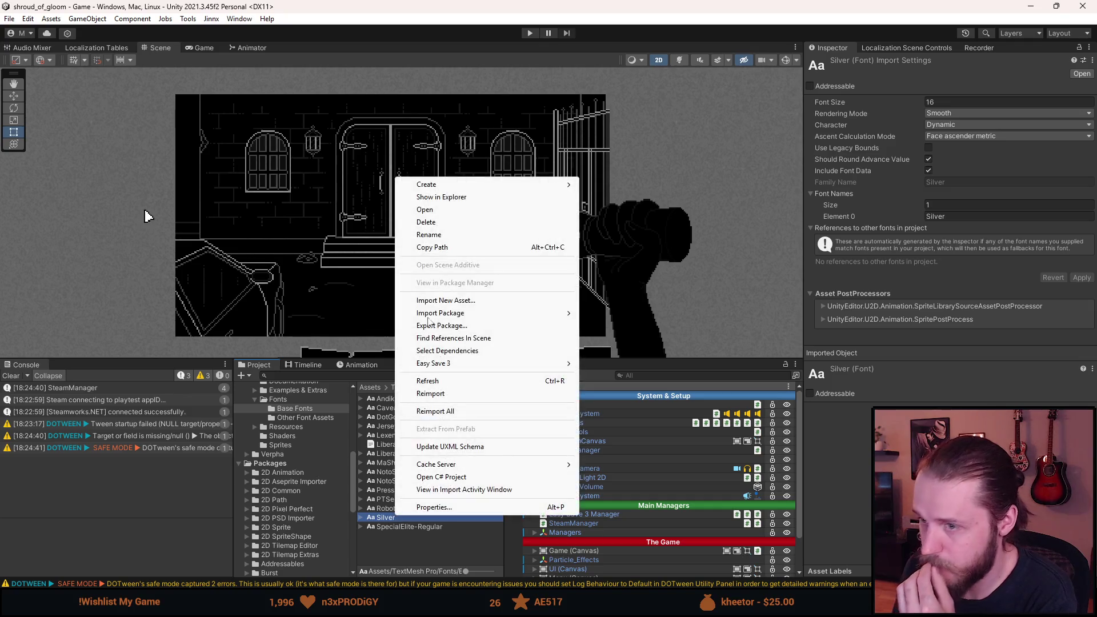
mouse_move(441, 190)
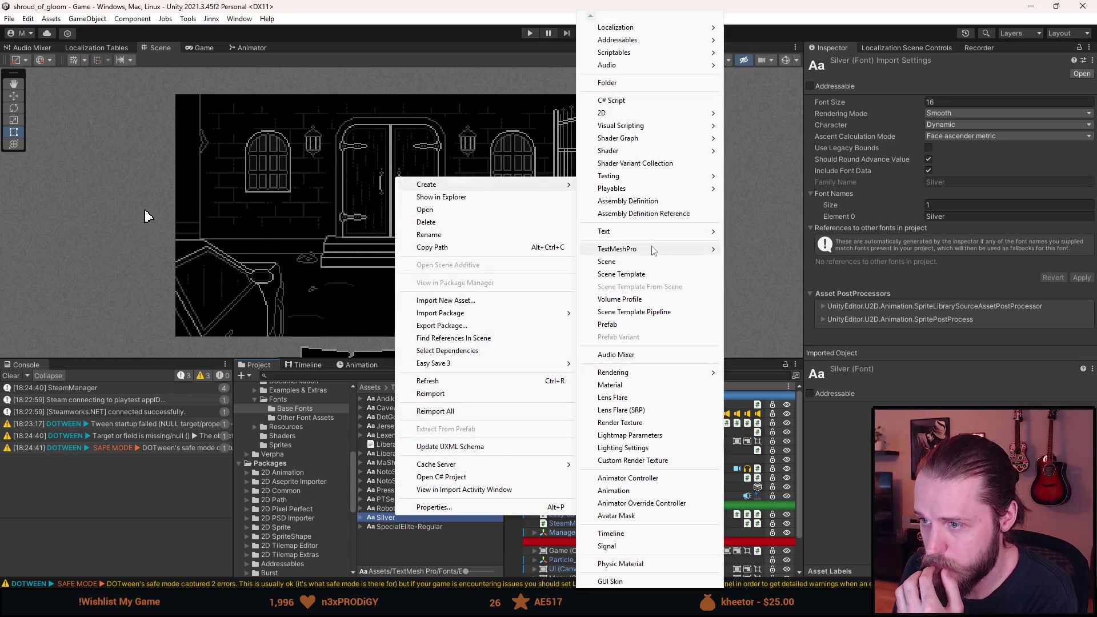
mouse_move(652, 249)
mouse_move(749, 250)
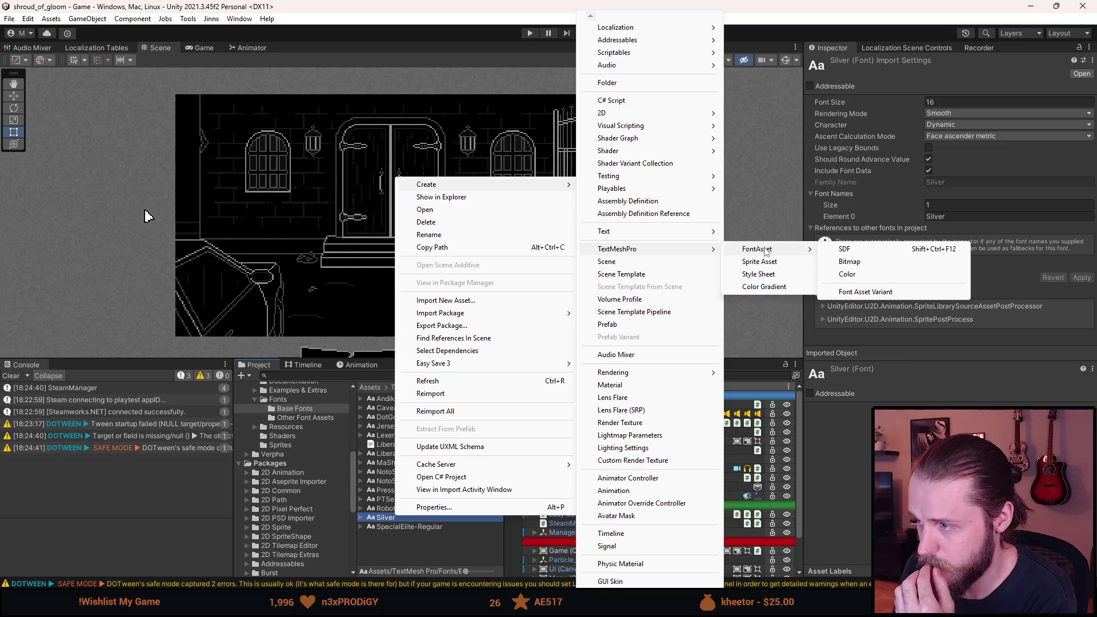
left_click(869, 252)
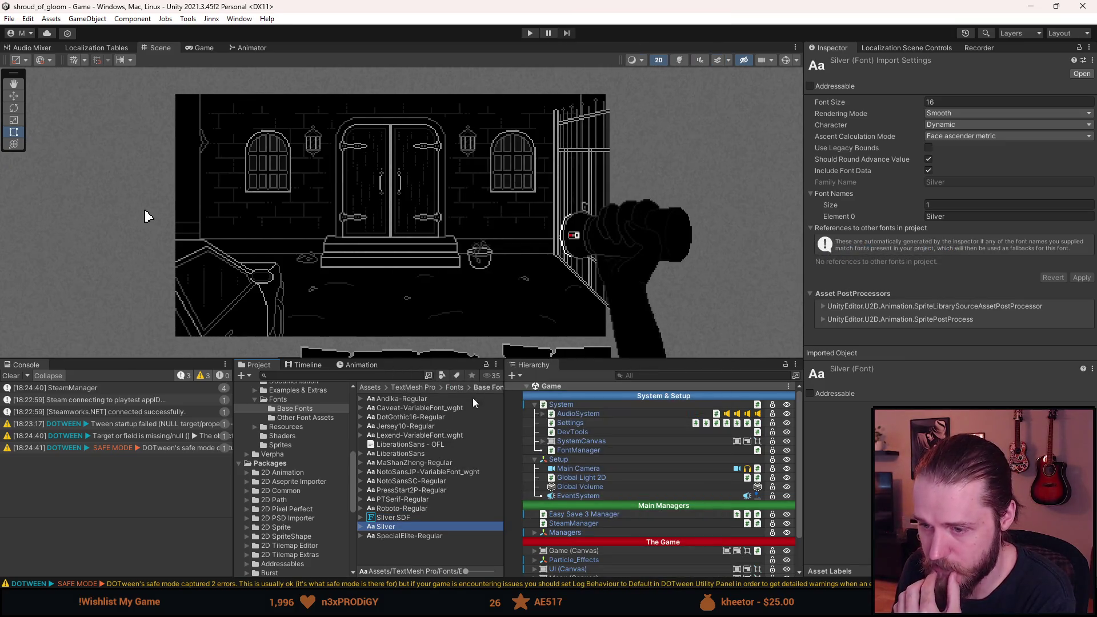
mouse_move(393, 516)
left_mouse_down()
mouse_move(455, 387)
mouse_move(334, 417)
mouse_move(289, 400)
left_mouse_up()
left_click(395, 507)
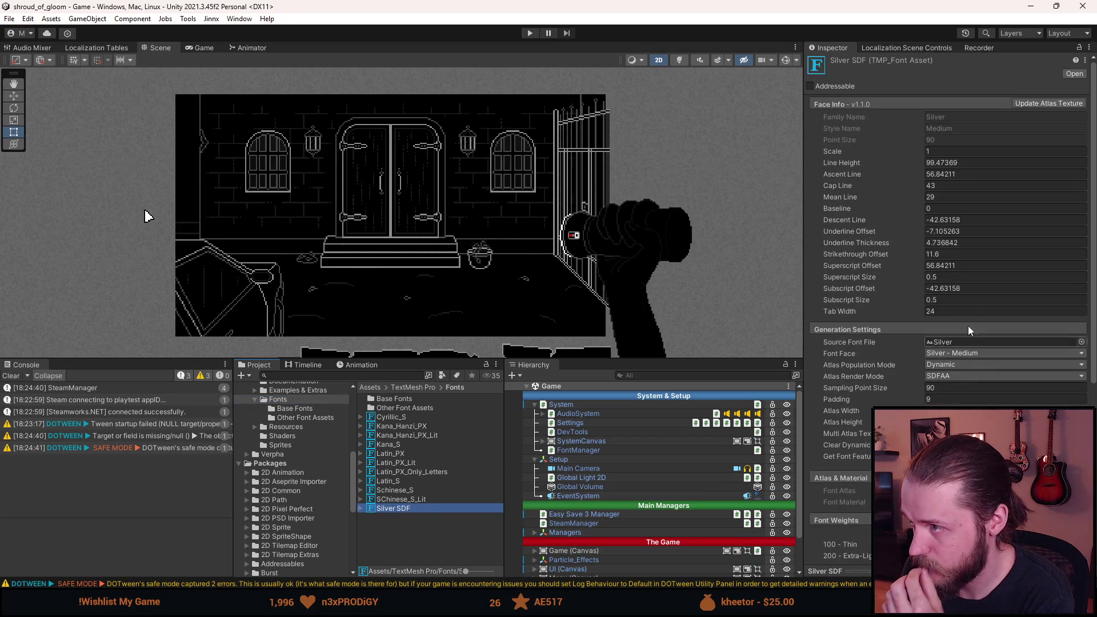
- Glance at the FontManager, then reselect Silver SDF and clear the console log
scroll(566, 519, "down", 3)
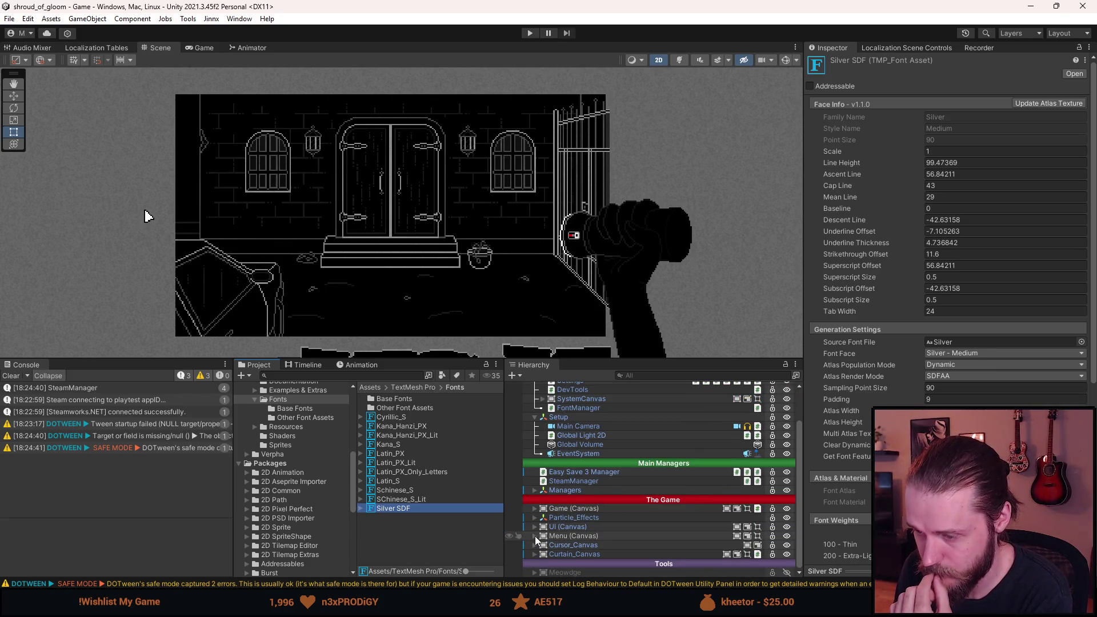
scroll(535, 536, "up", 3)
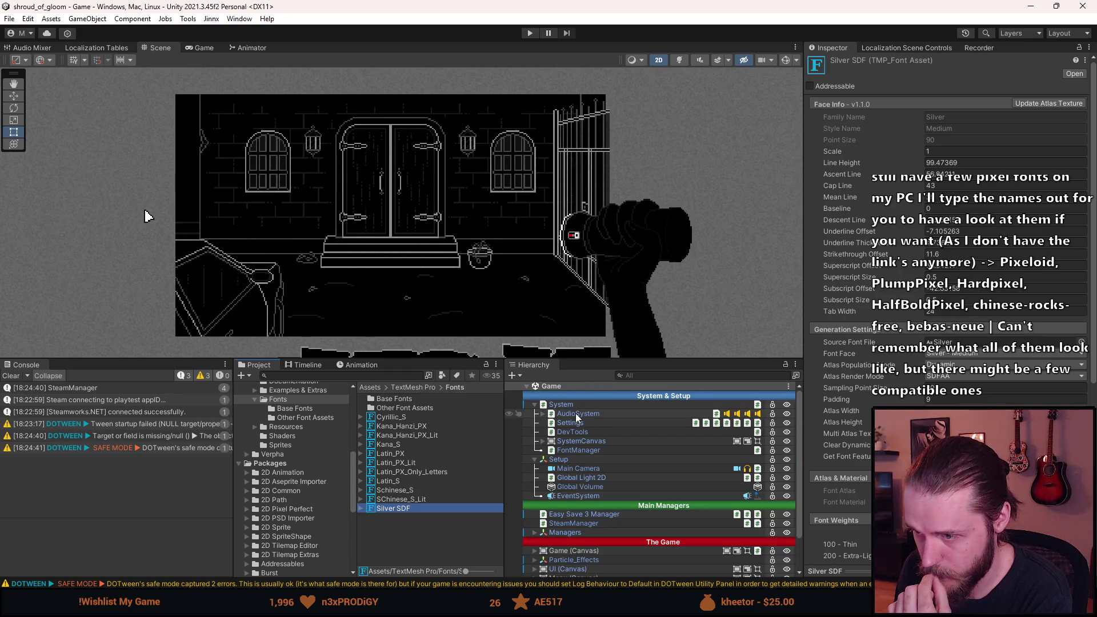
left_click(576, 449)
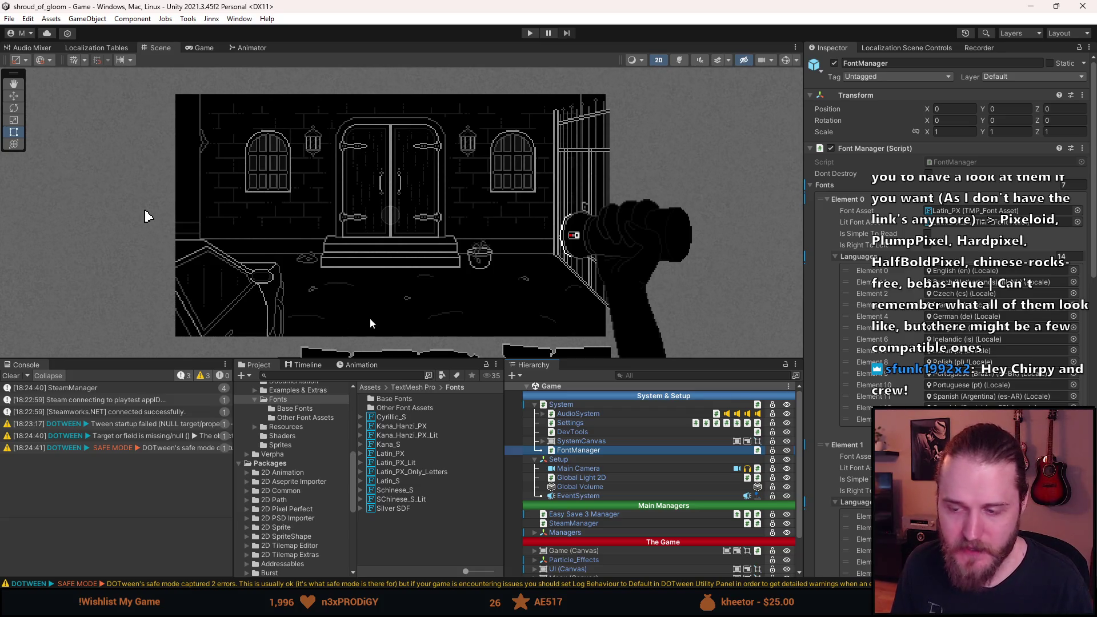
left_click(392, 509)
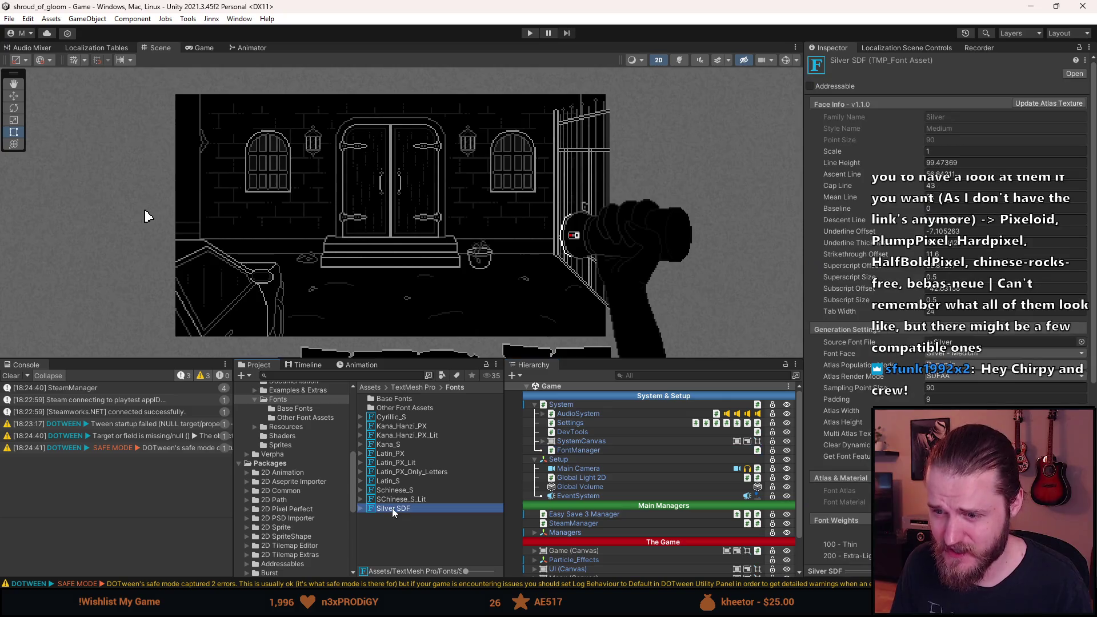
left_click(11, 376)
left_click(399, 510)
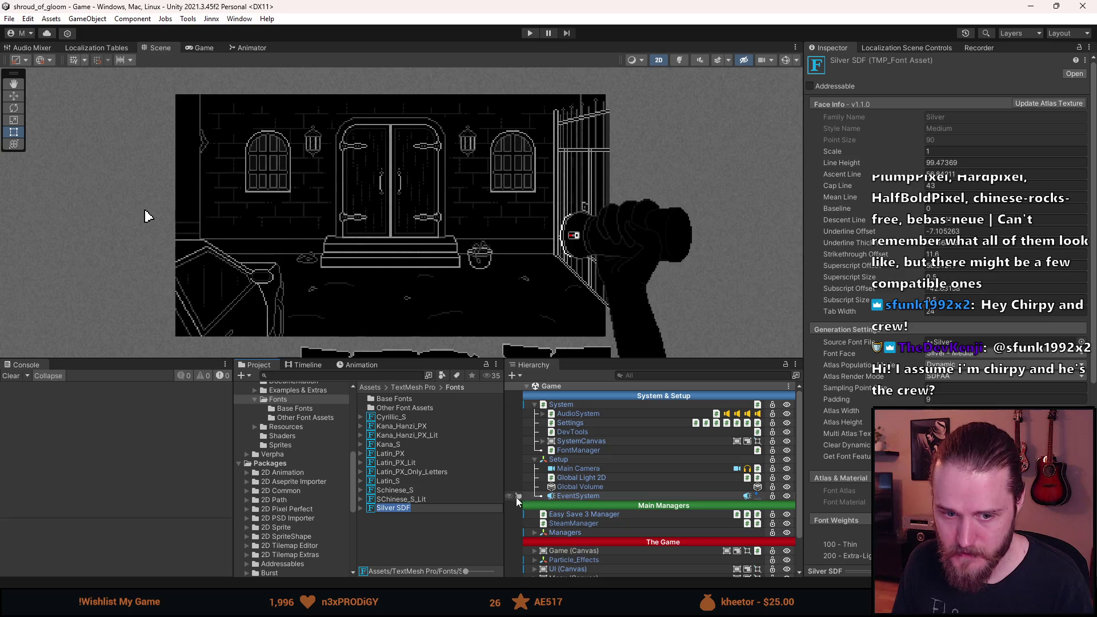
left_click(431, 528)
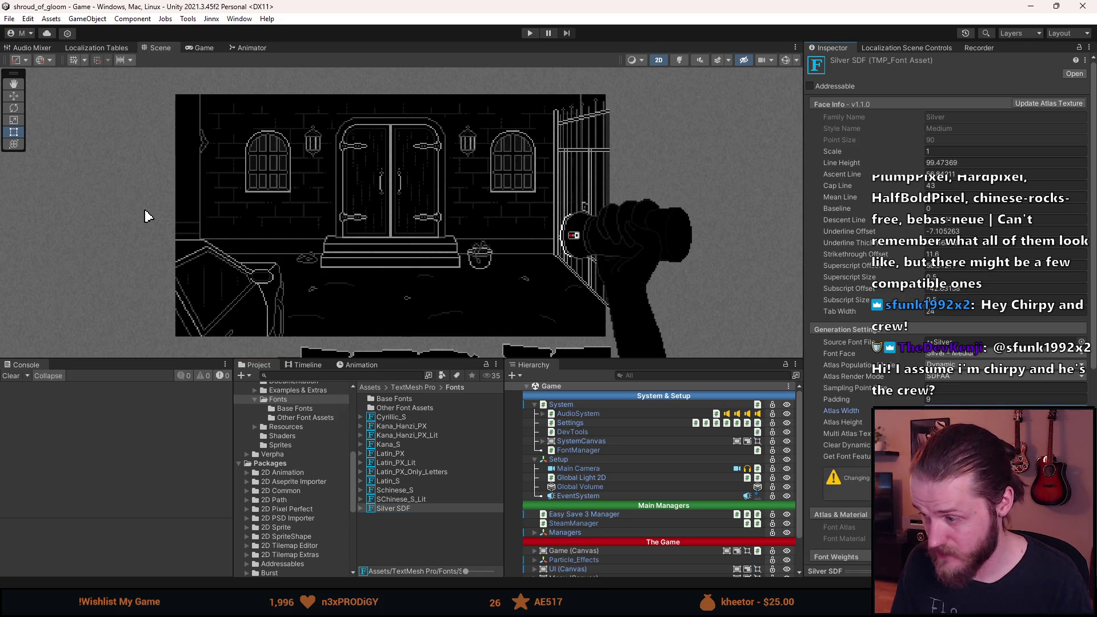
- Review Silver SDF's atlas settings, including point size 90 and line height 99.47369
key("Tab")
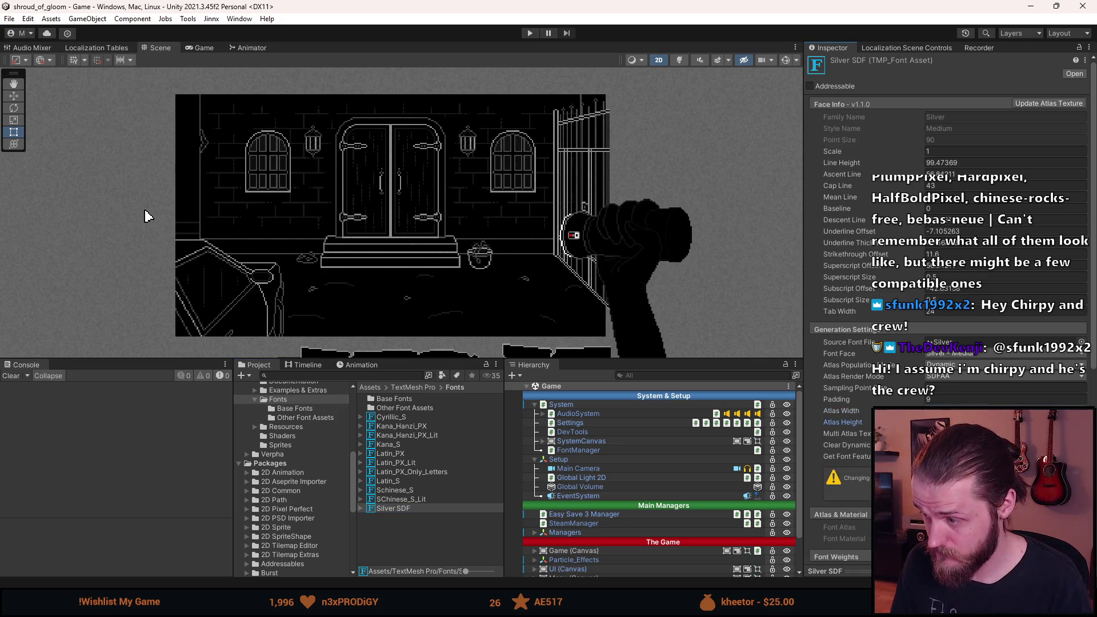
key("Escape")
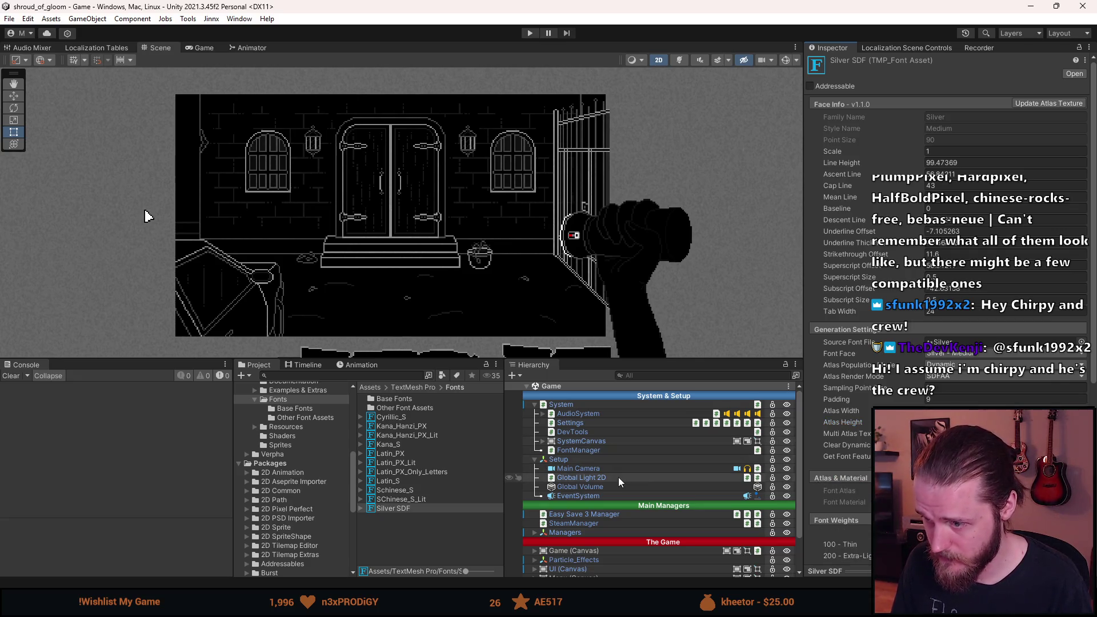
scroll(619, 482, "down", 3)
scroll(620, 482, "up", 3)
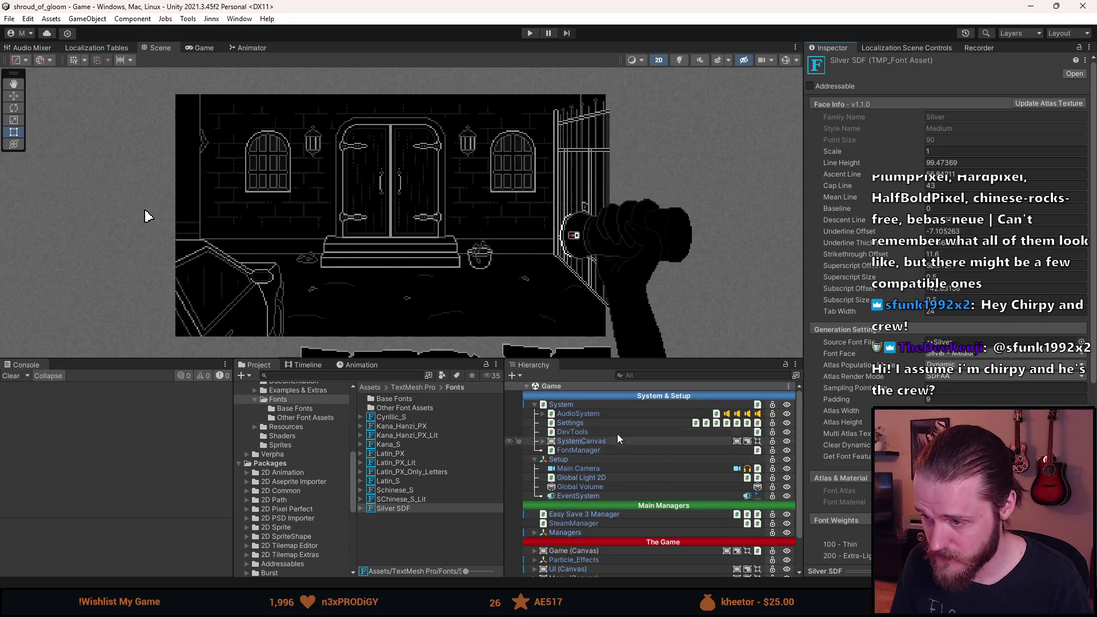
scroll(572, 509, "down", 3)
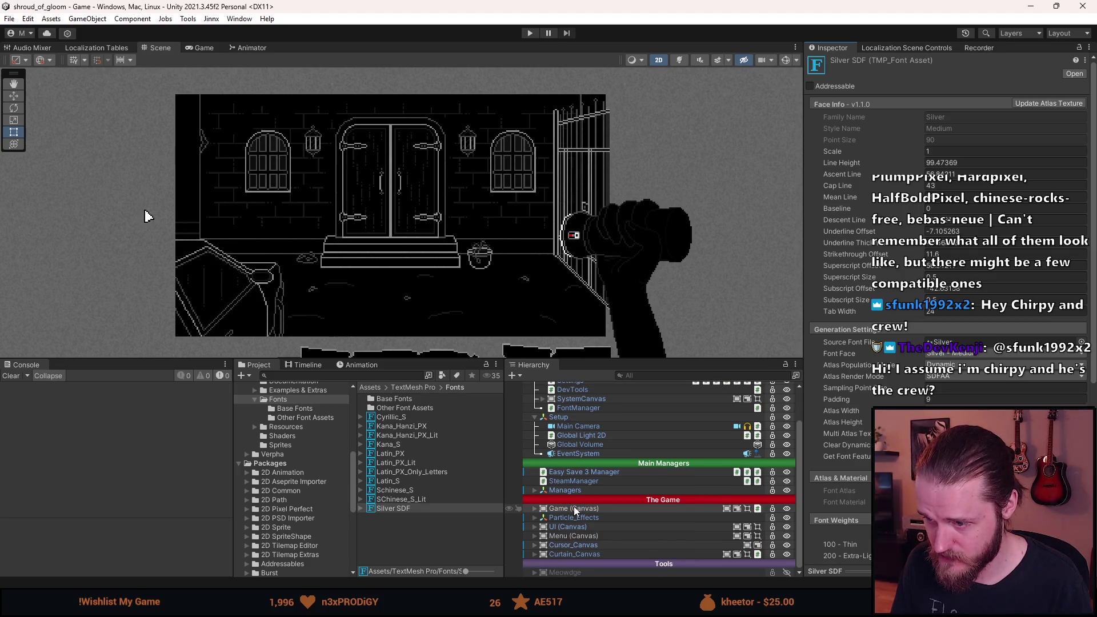
- Expand the UI canvas in the Hierarchy after briefly checking the Menu canvas
scroll(574, 508, "up", 3)
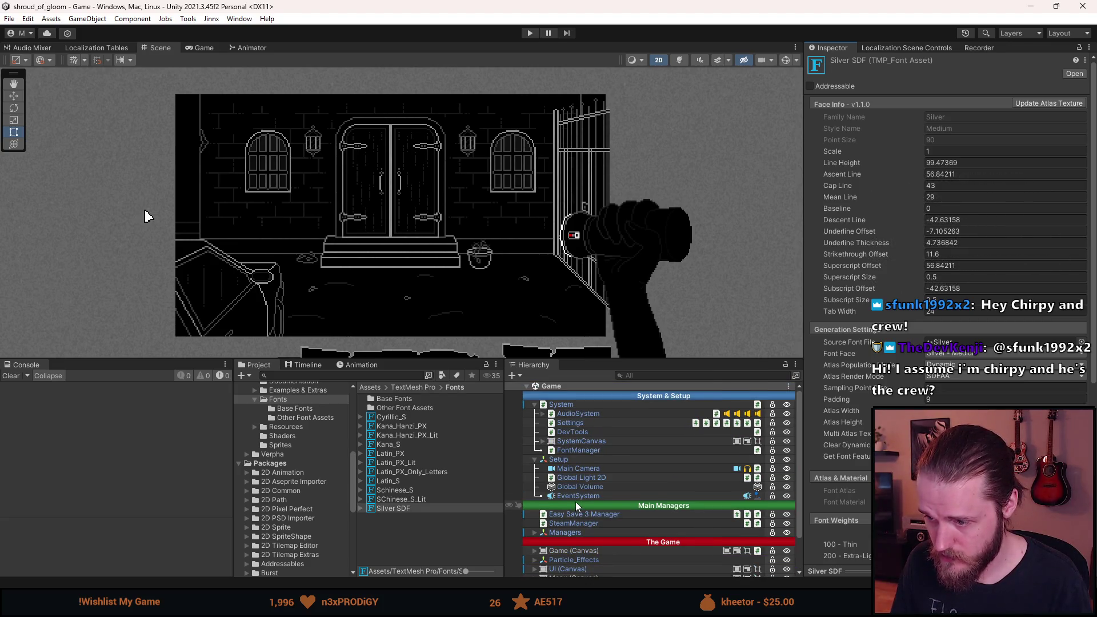
scroll(575, 503, "down", 3)
scroll(548, 521, "down", 1)
left_click(533, 536)
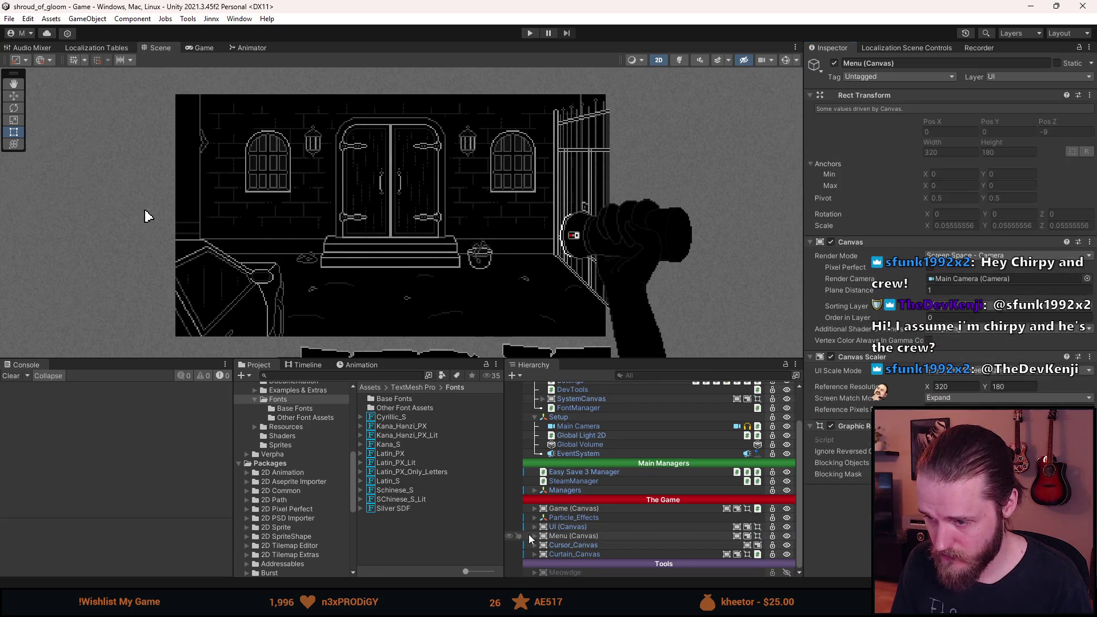
left_click(533, 536)
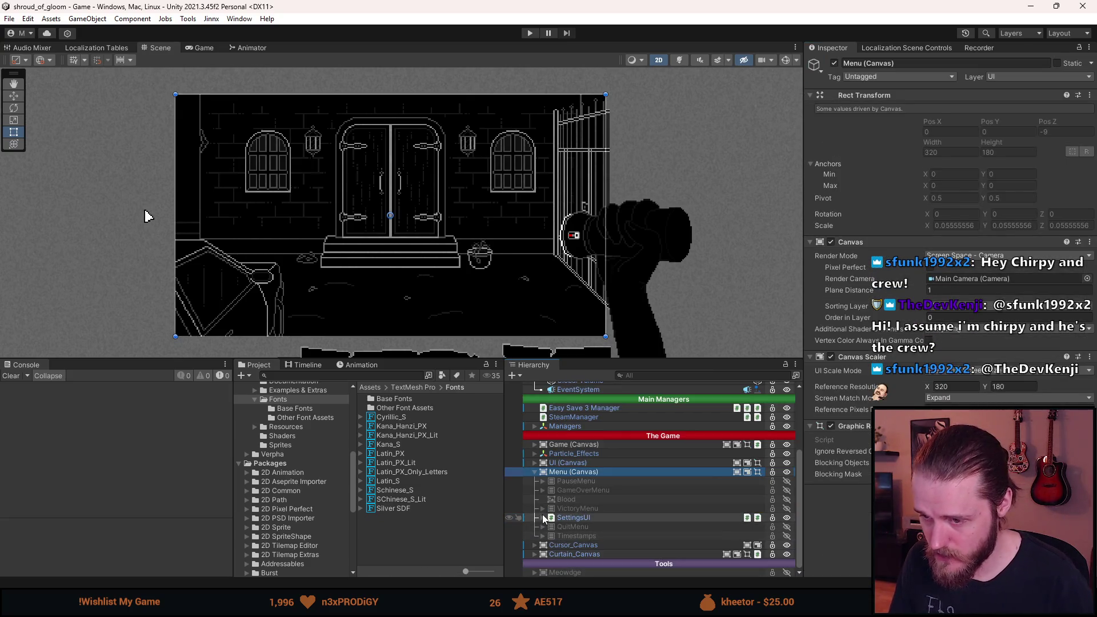
left_click(535, 473)
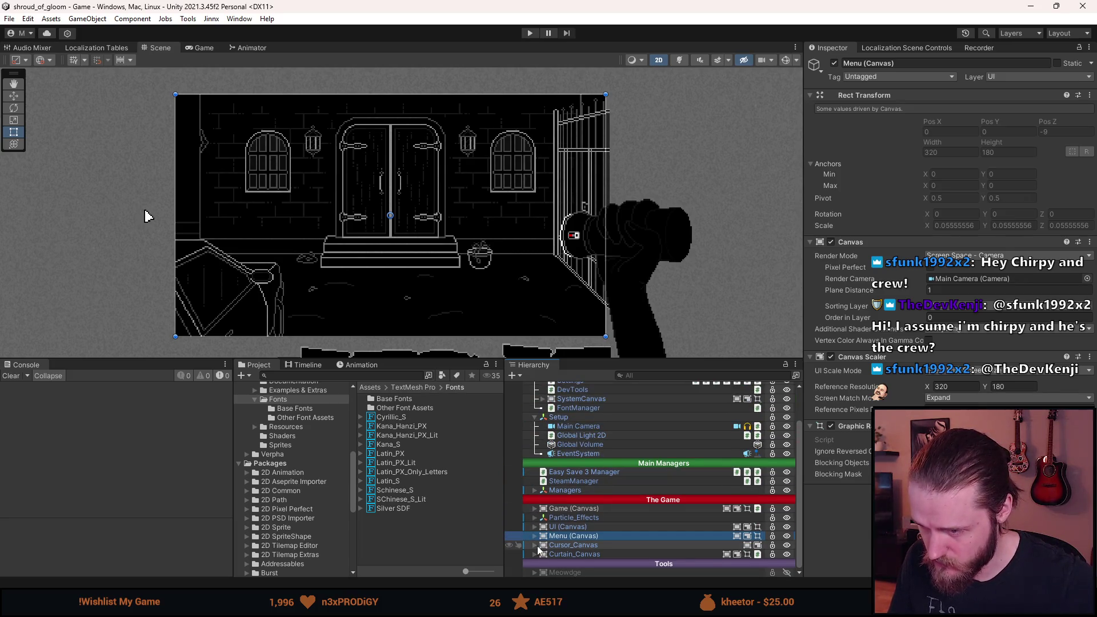
left_click(535, 527)
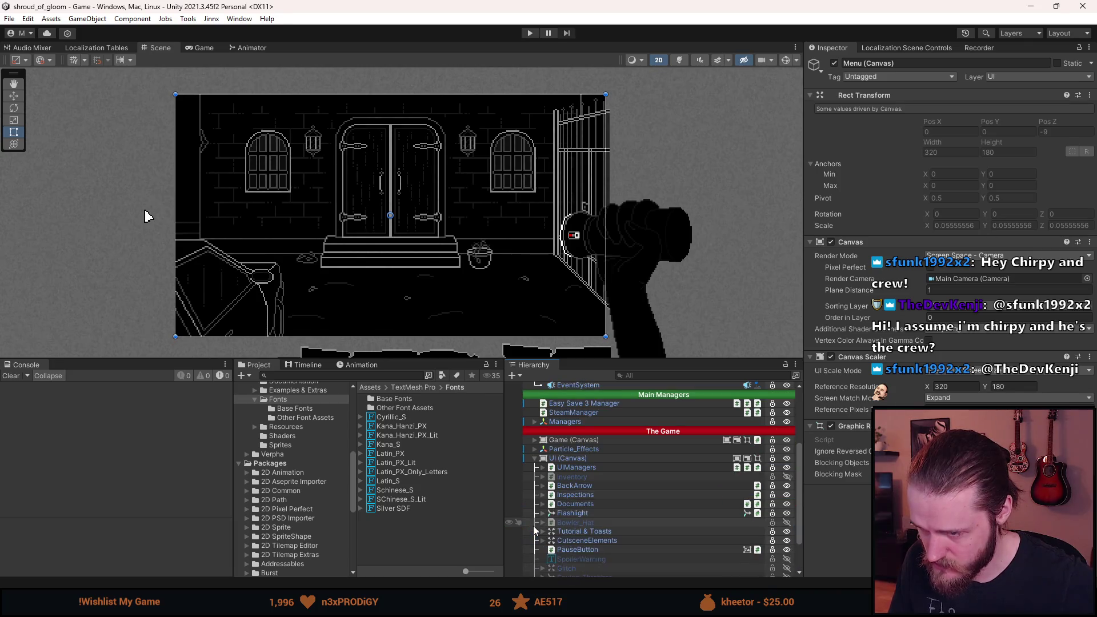
- Activate Toast under Tutorial & Toasts and select its Text (TMP) child
scroll(588, 525, "down", 3)
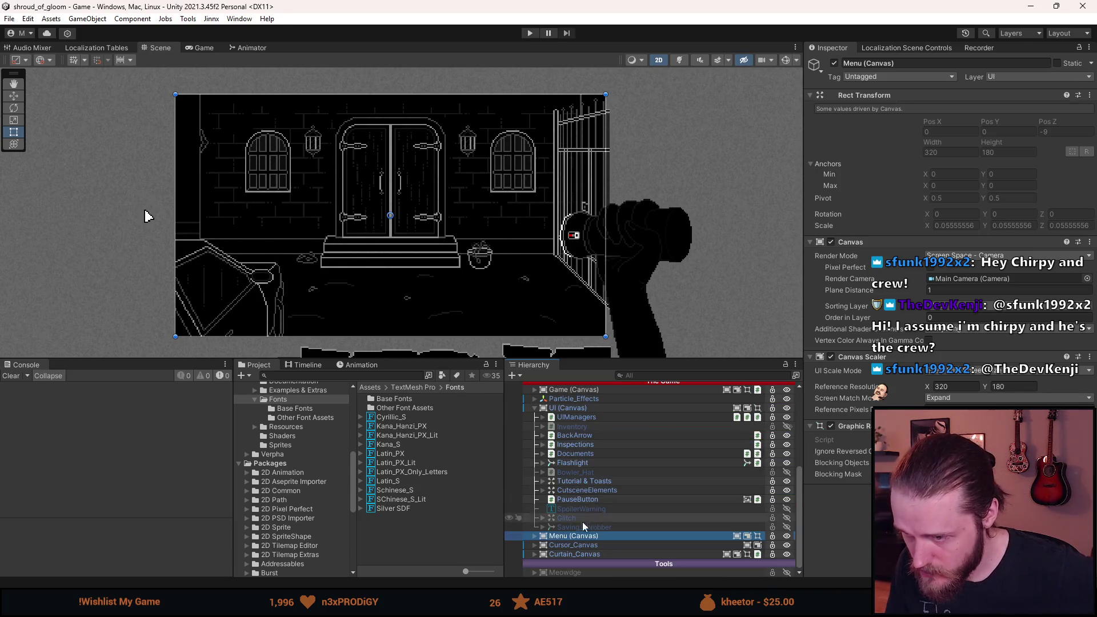
left_click(543, 482)
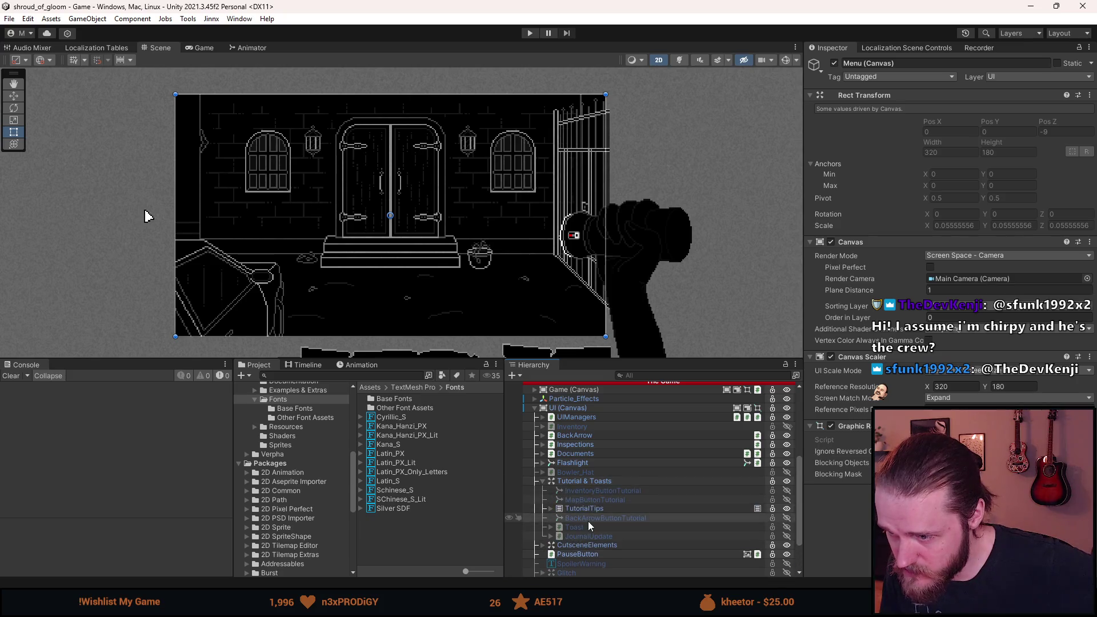
key("shift+a")
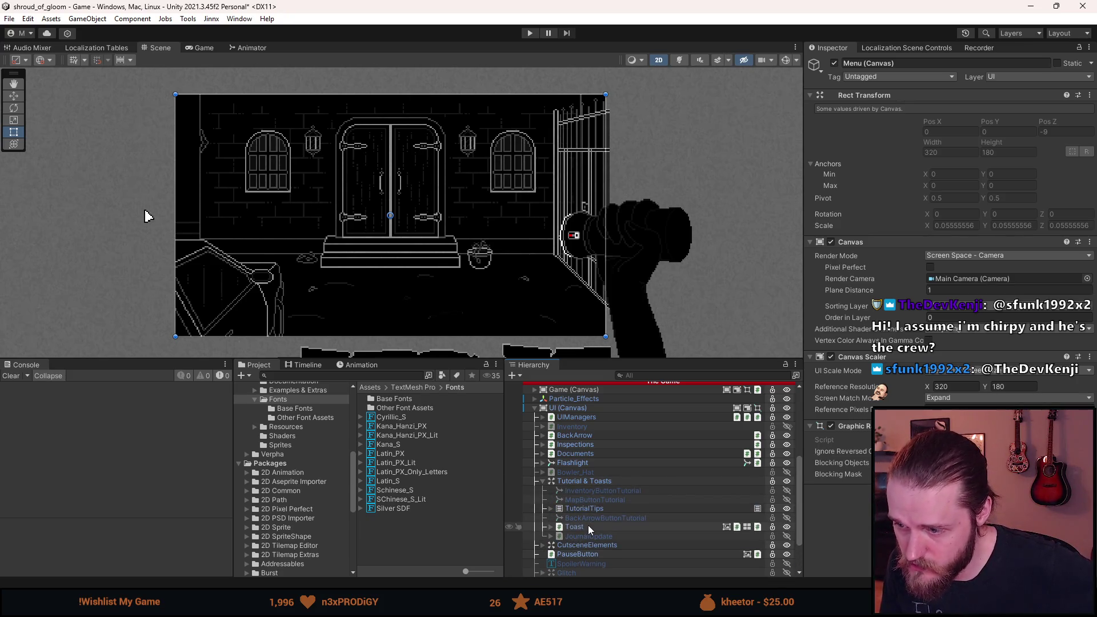
left_click(550, 527)
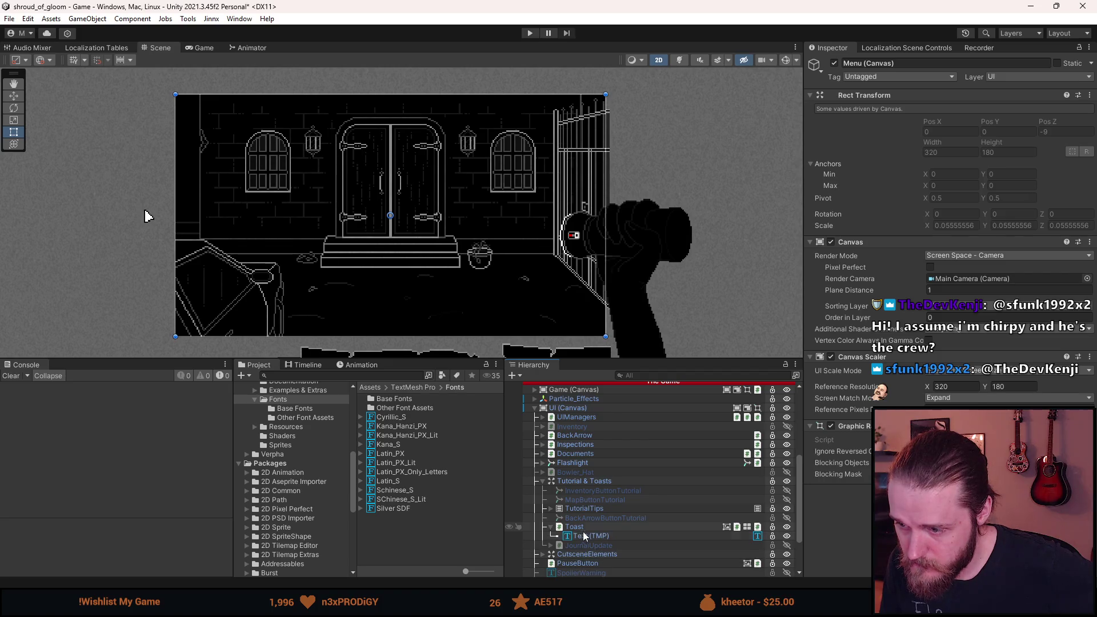
left_click(583, 535)
left_click(872, 318)
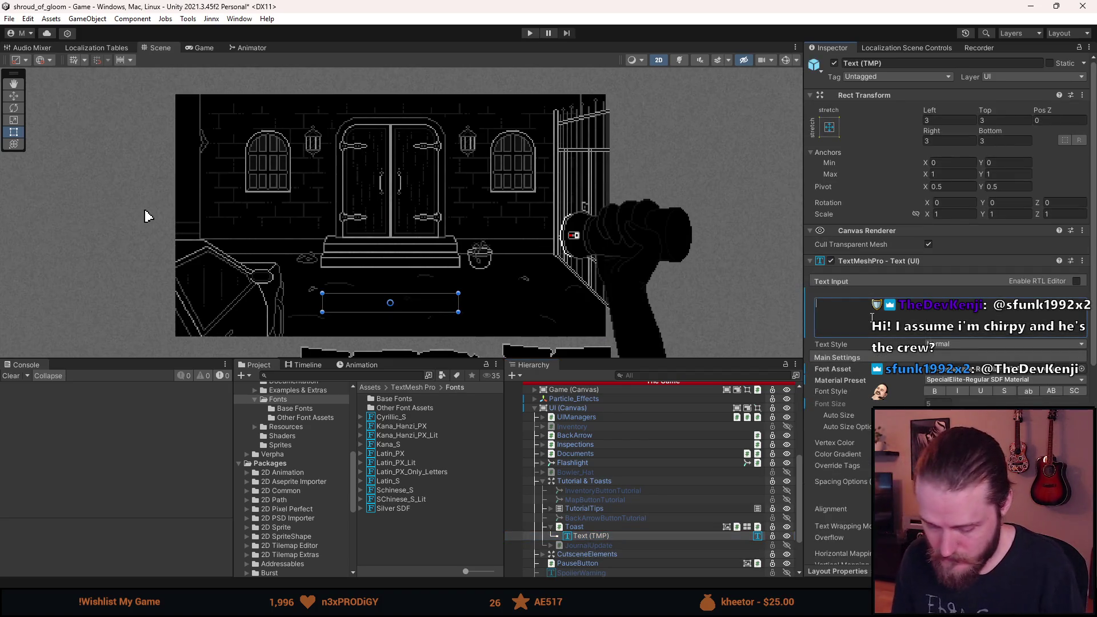
- Set the toast text to 'This is an example toast' and apply the Silver SDF font
type("This is an example toastf")
scroll(380, 217, "down", 1)
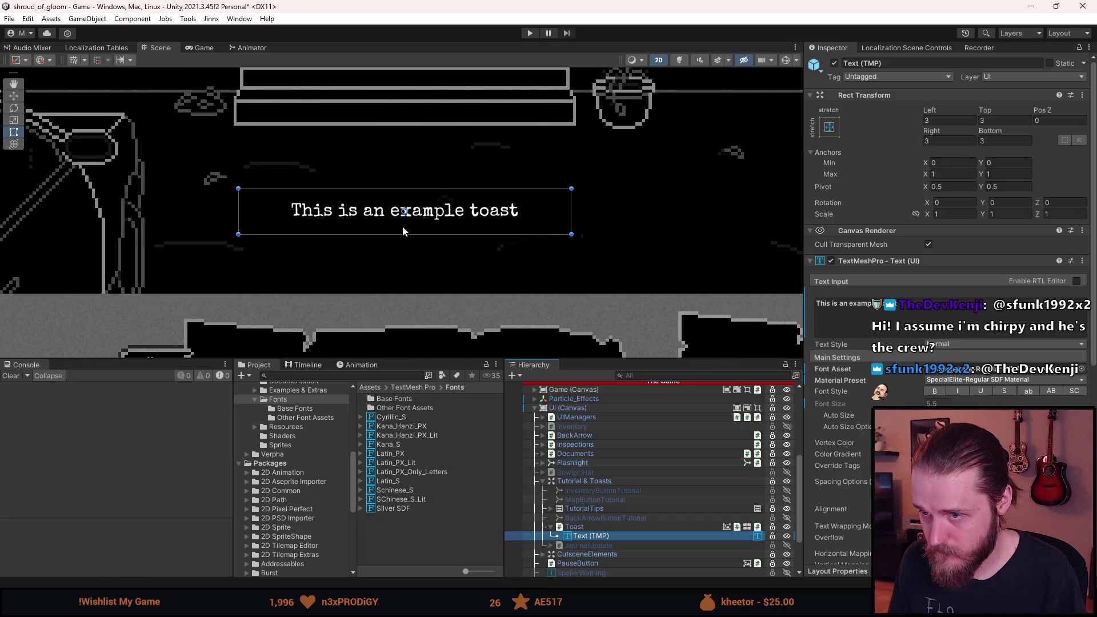
left_click(1080, 371)
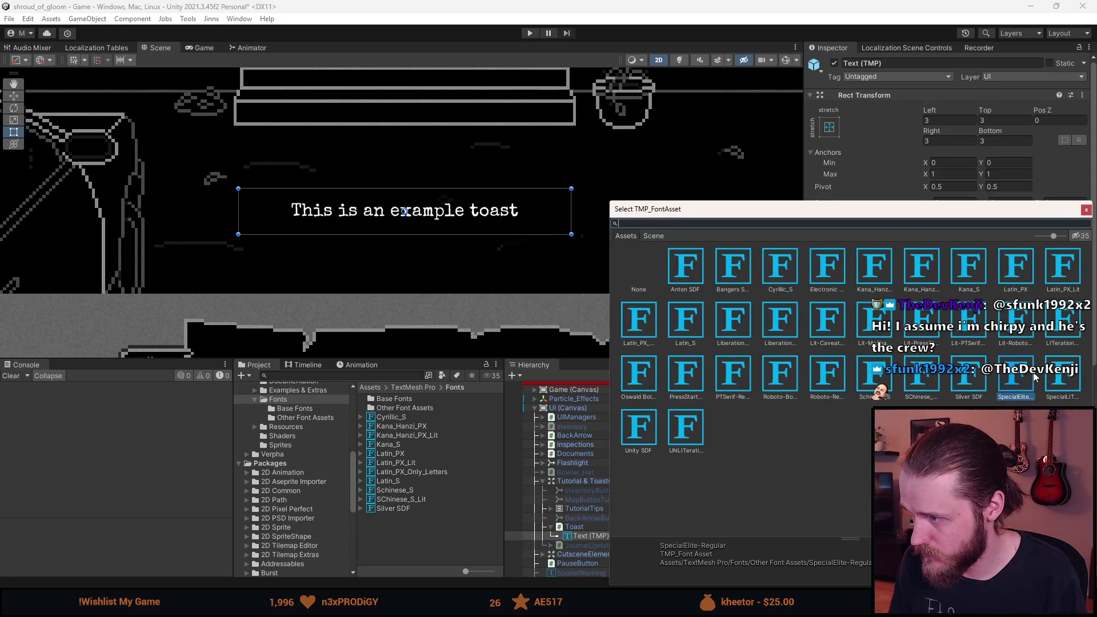
double_click(970, 374)
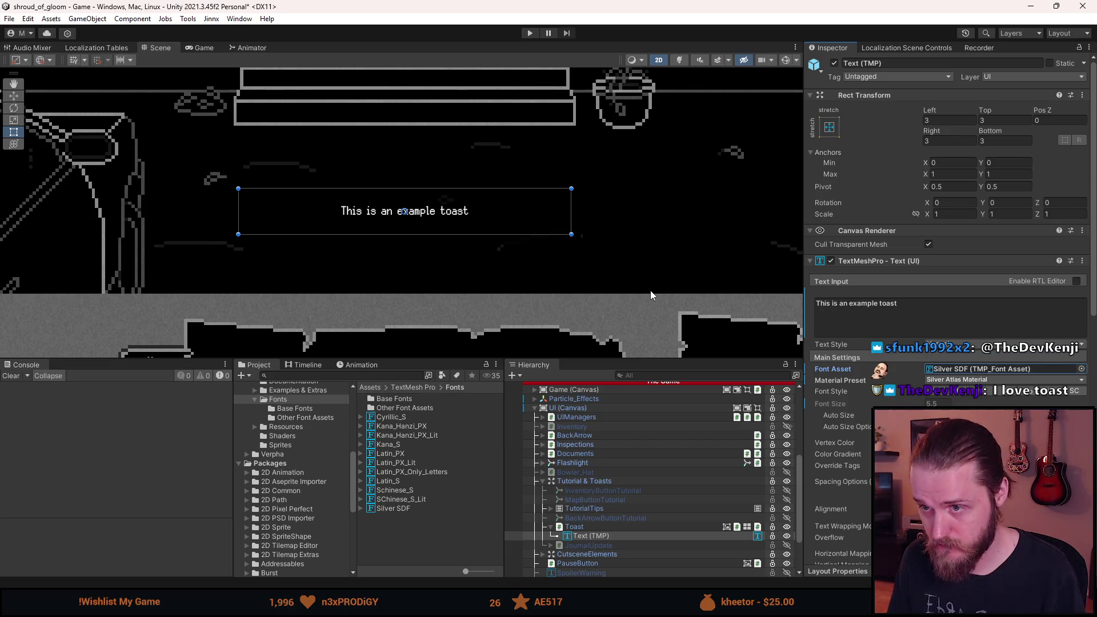
- Toggle the toast between Silver SDF and SpecialElite, leaving SpecialElite, then select Silver SDF
key("ctrl+z")
key("ctrl+y")
key("ctrl+z")
key("ctrl+y")
key("ctrl+z")
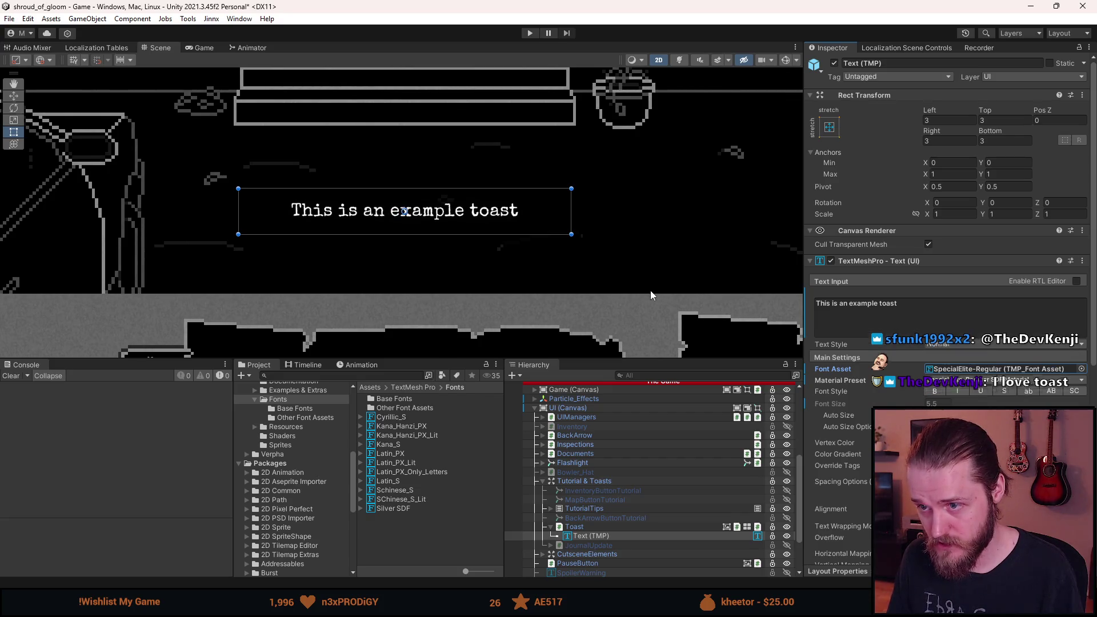
key("ctrl+y")
key("ctrl+z")
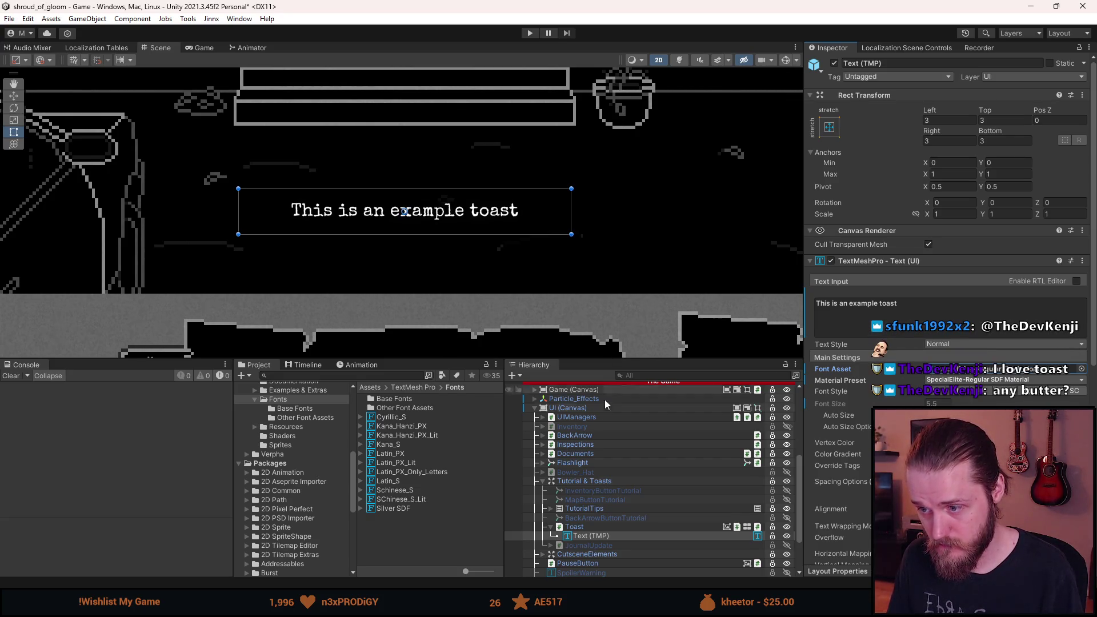
left_click(399, 511)
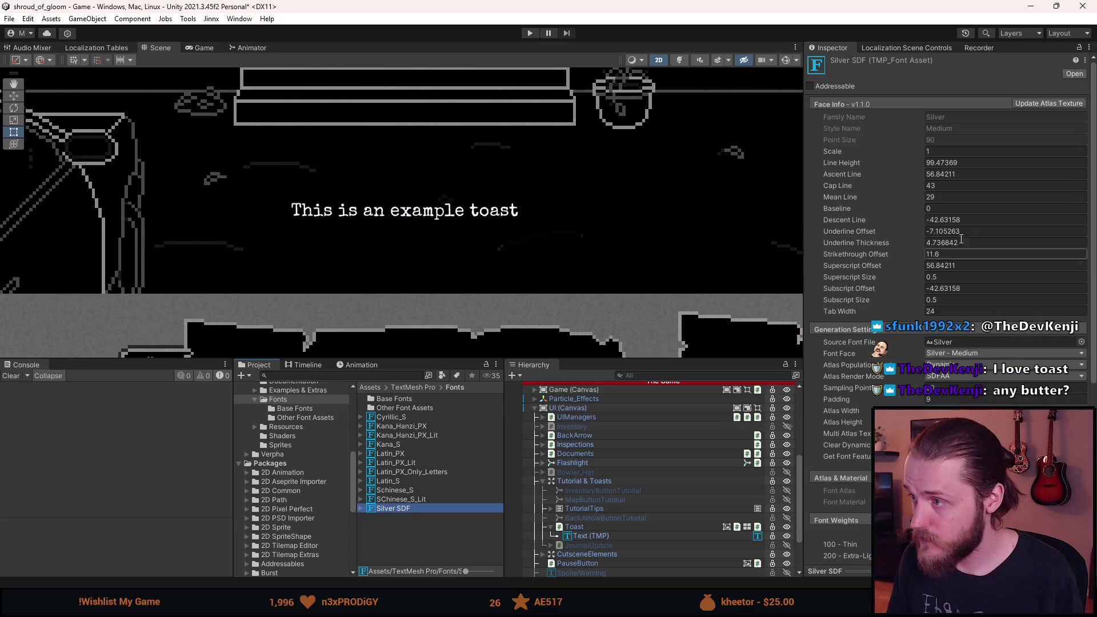
- Reselect the toast text and preview it in Silver SDF and SpecialElite from the font picker
left_click(972, 152)
type("2")
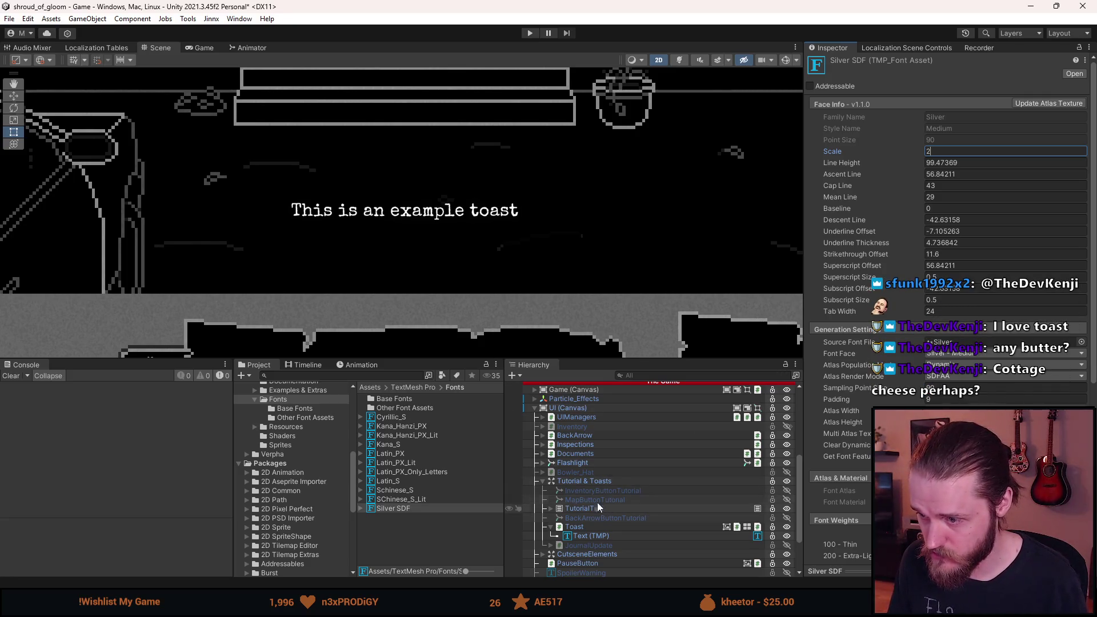
left_click(588, 535)
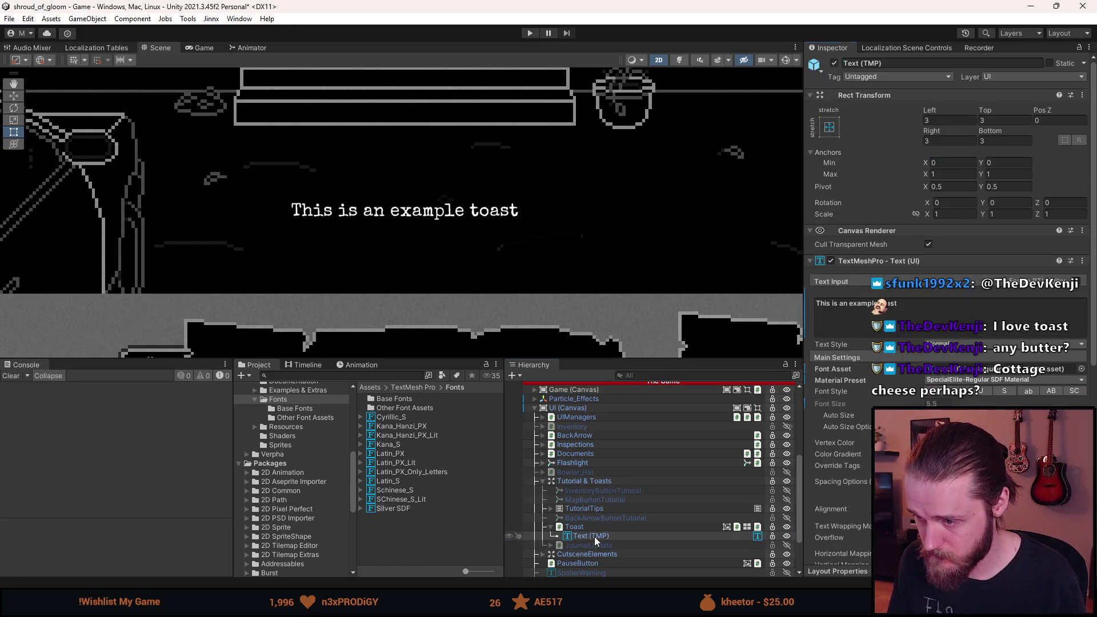
left_click(1082, 370)
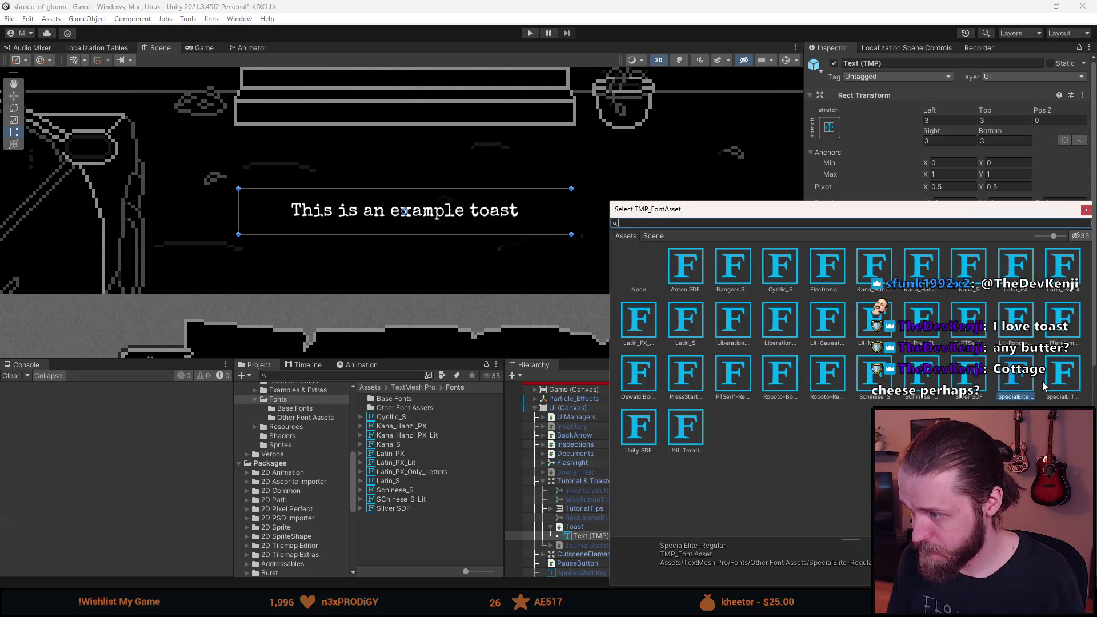
left_click(970, 381)
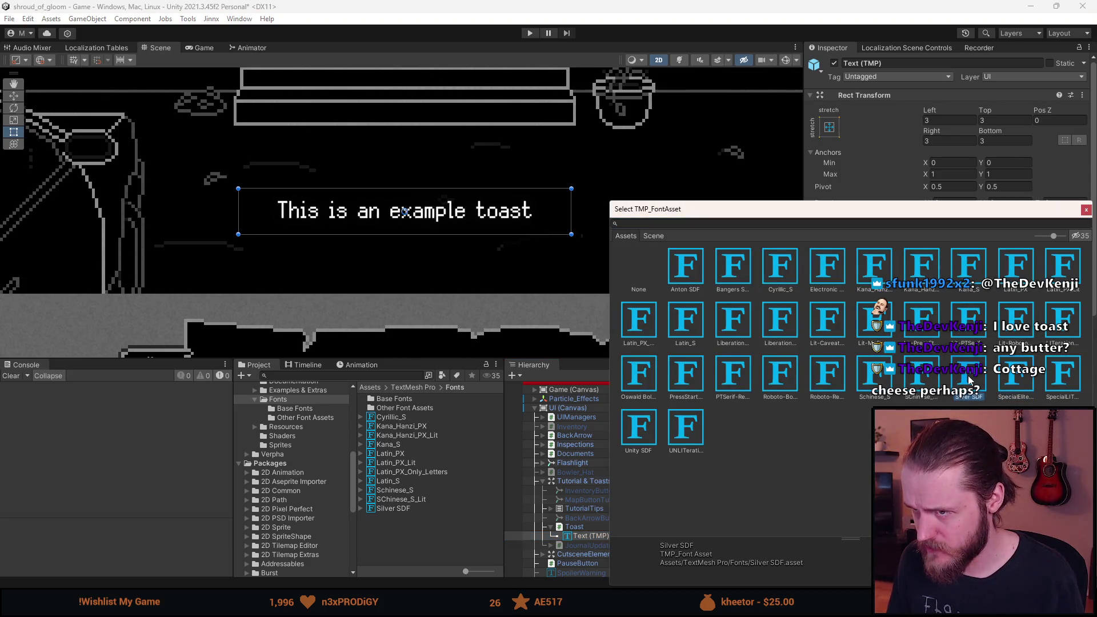
left_click(1008, 380)
left_click(972, 380)
left_click(1021, 380)
left_click(982, 372)
- Compare old and new fonts with undo/redo, leaving the toast in Silver SDF
scroll(328, 202, "up", 2)
scroll(328, 201, "up", 1)
scroll(329, 202, "down", 3)
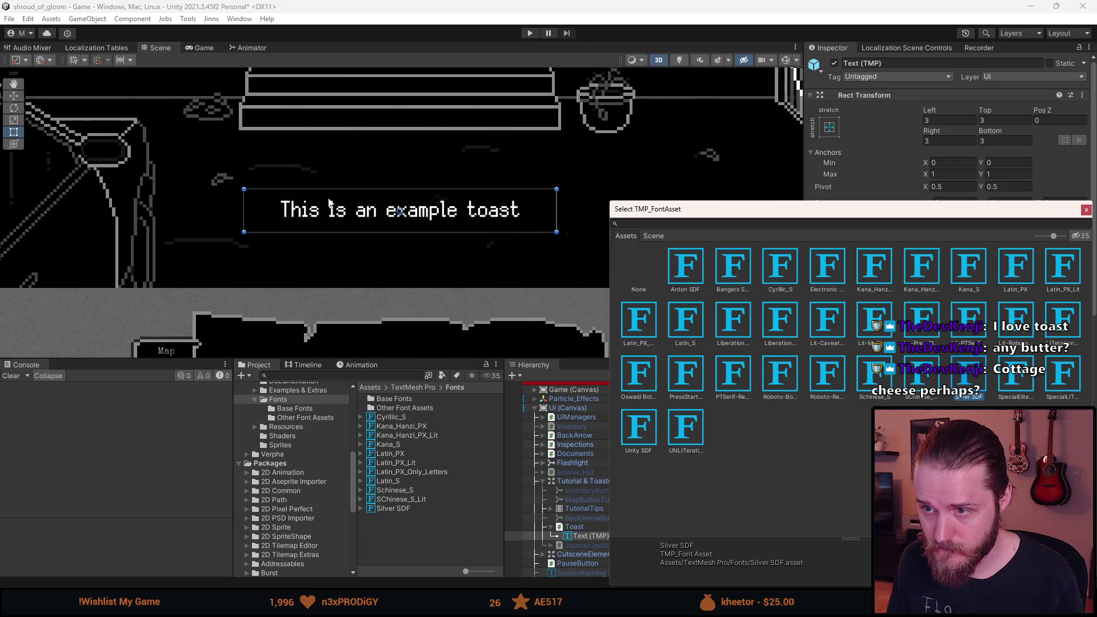
key("Return")
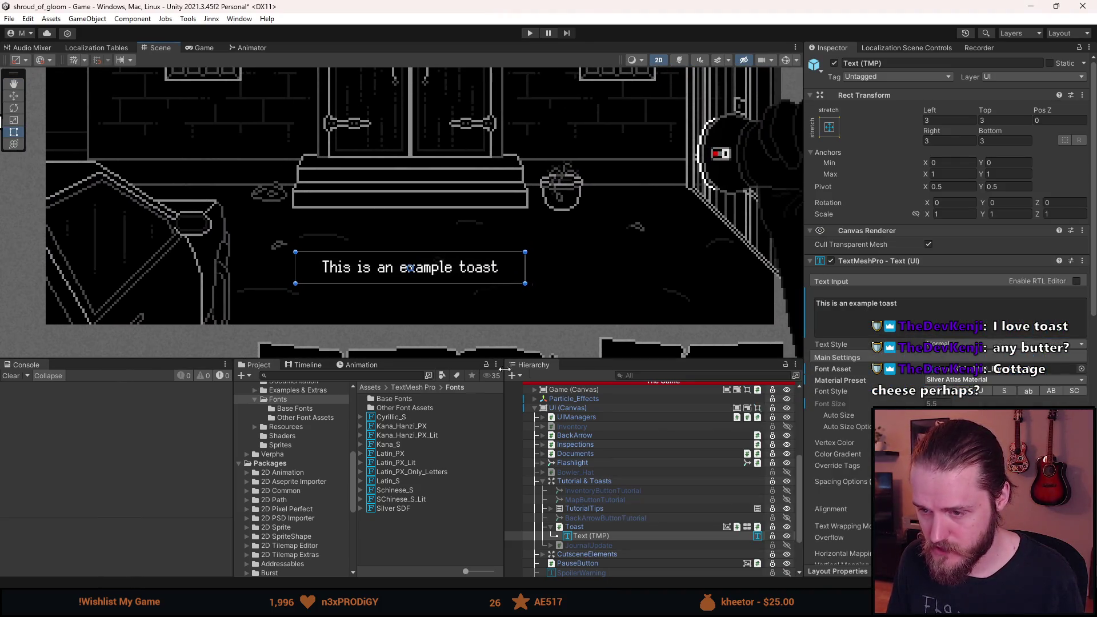
key("ctrl+z")
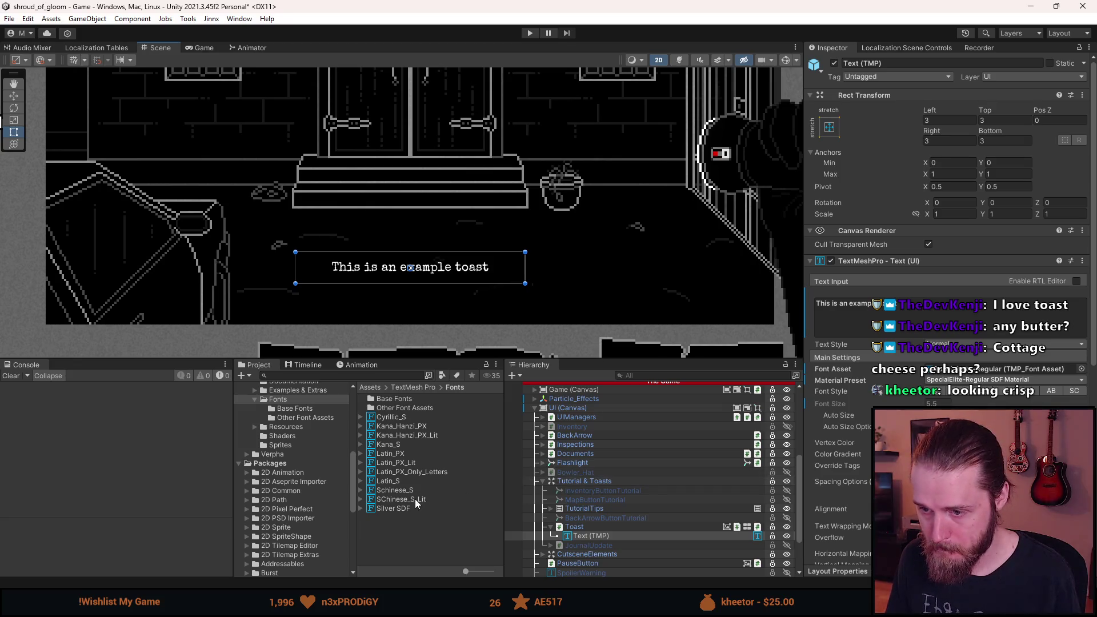
key("ctrl+y")
scroll(421, 280, "up", 2)
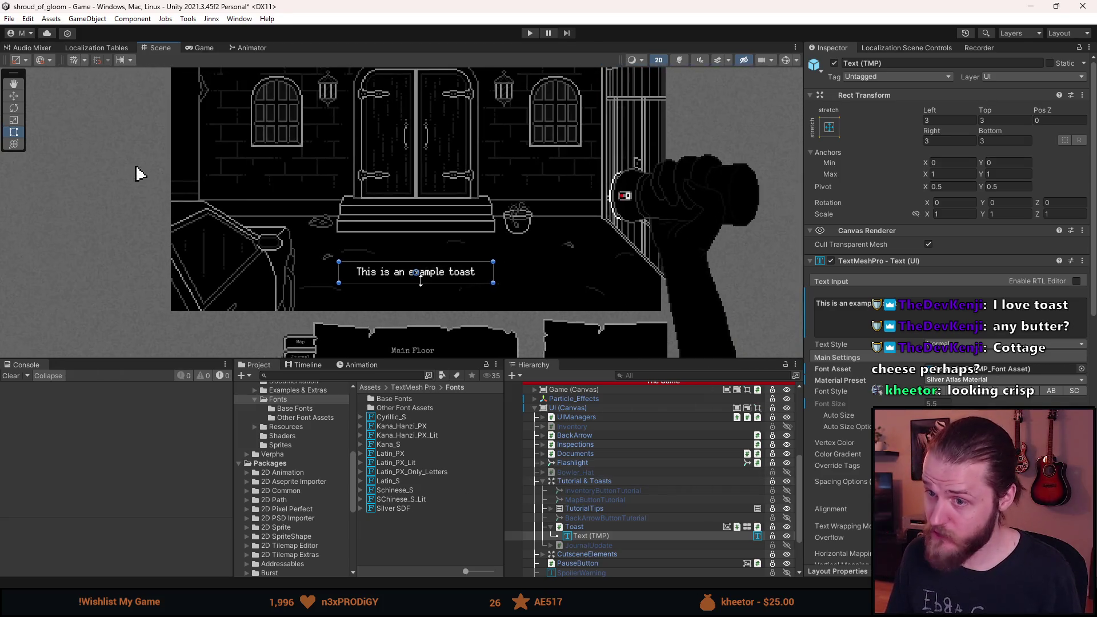
- Set the Silver SDF font asset's Scale to 1.5
key("ctrl+z")
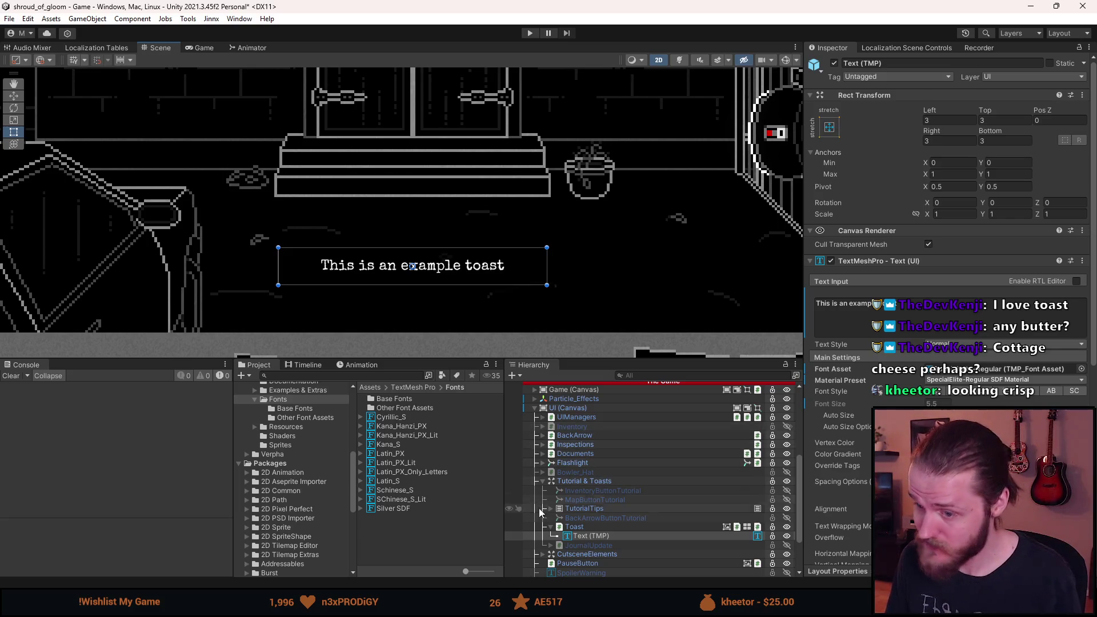
left_click(450, 509)
left_click(970, 151)
type("1,5")
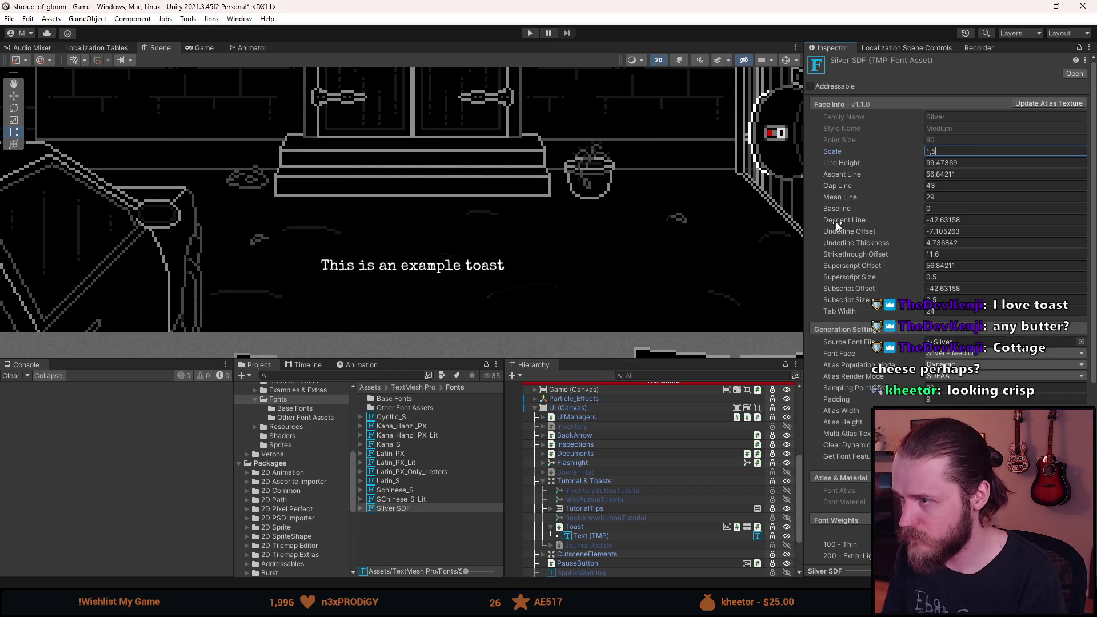
- Apply Silver SDF to the toast text and toggle it against the previous font with undo/redo
left_click(590, 538)
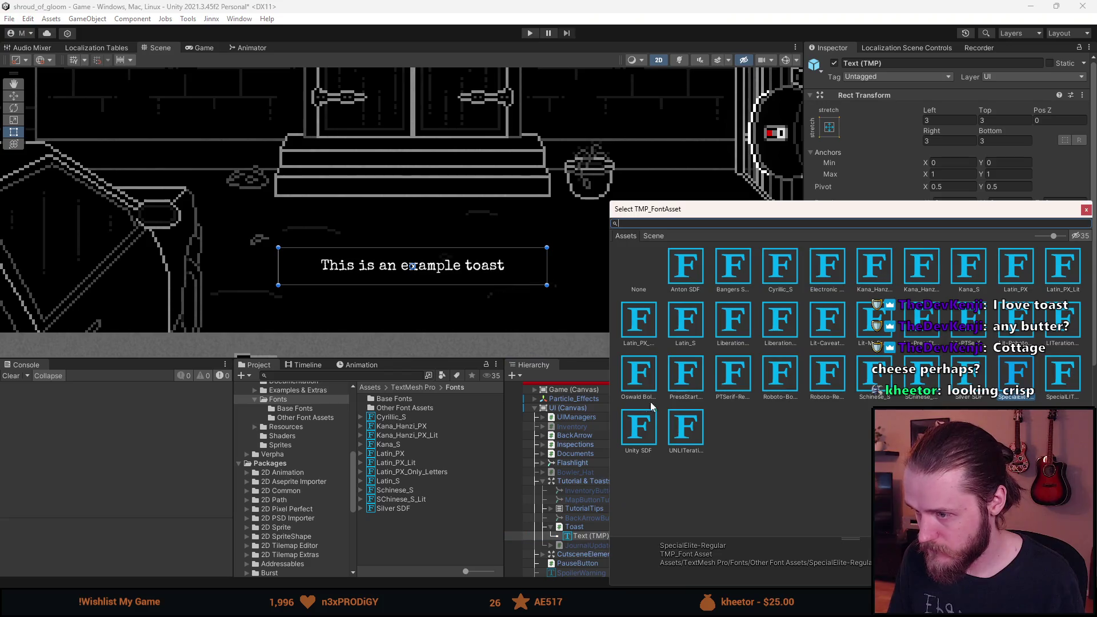
left_click(970, 382)
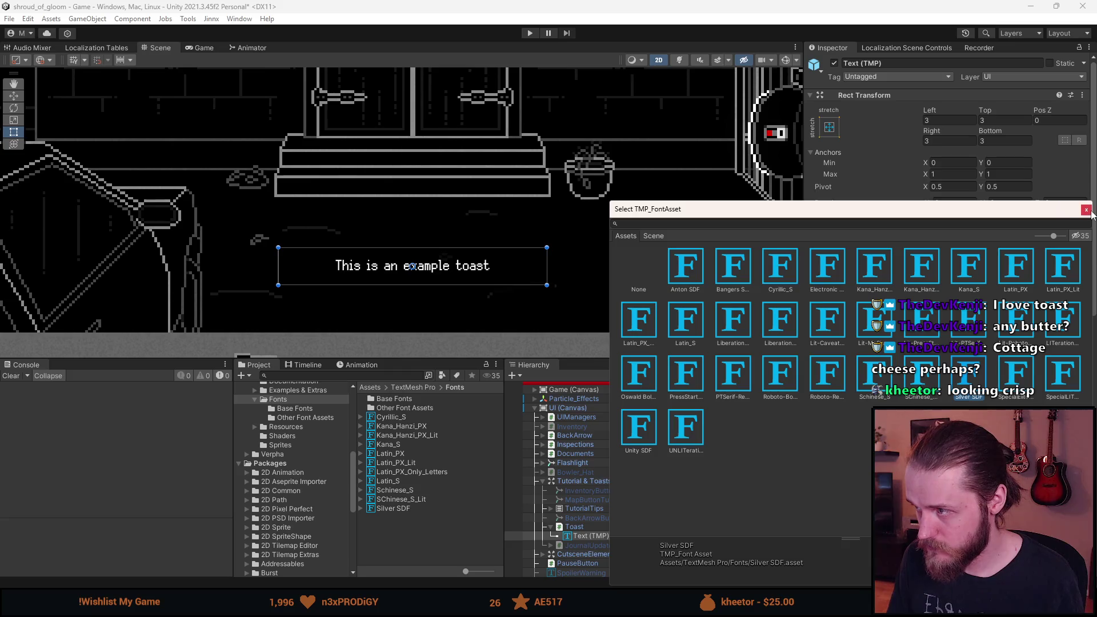
left_click(1087, 209)
key("ctrl+z")
key("ctrl+y")
key("ctrl+z")
key("ctrl+y")
key("ctrl+z")
key("ctrl+y")
key("ctrl+z")
key("ctrl+y")
key("ctrl+z")
key("ctrl+y")
key("ctrl+z")
key("ctrl+y")
key("ctrl+z")
key("ctrl+y")
key("ctrl+z")
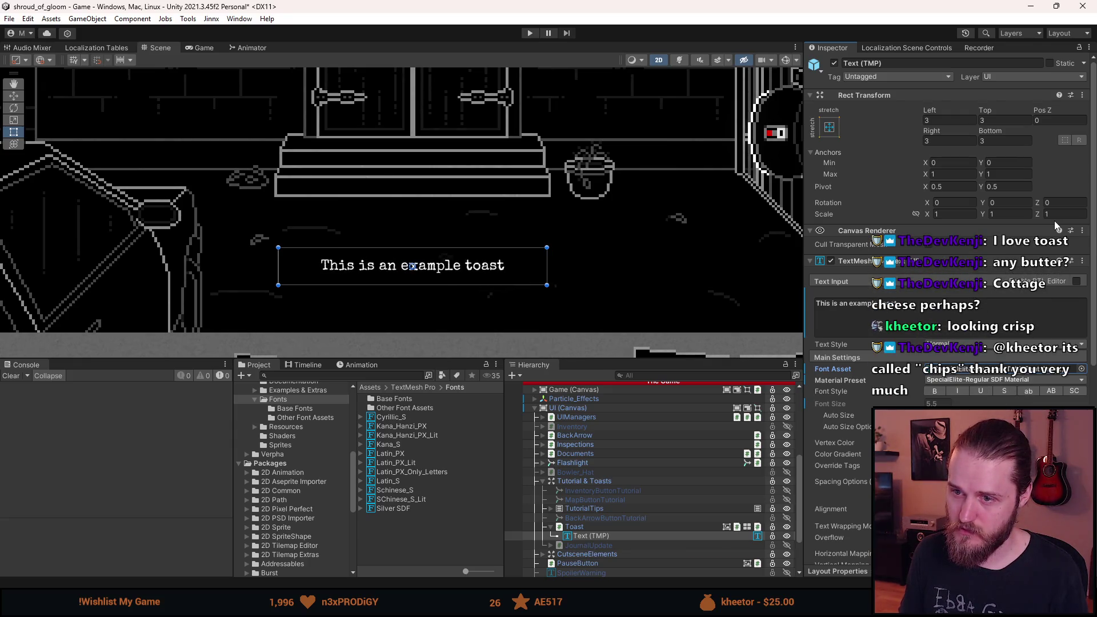
- Recheck Silver SDF's scale and preview the toast in Silver SDF again
left_click(390, 510)
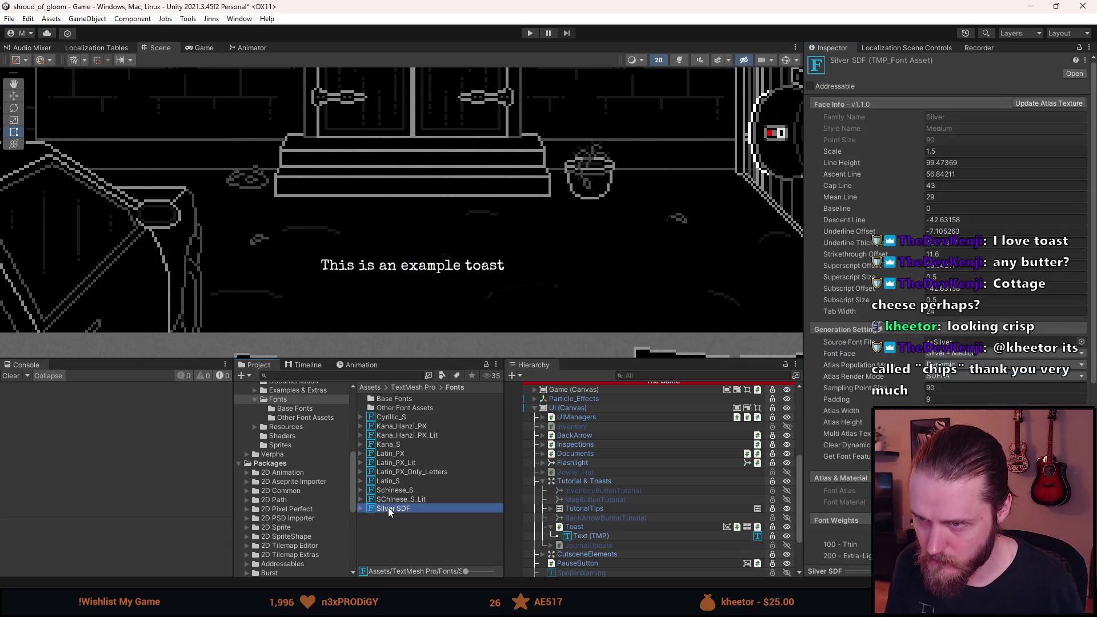
left_click(931, 151)
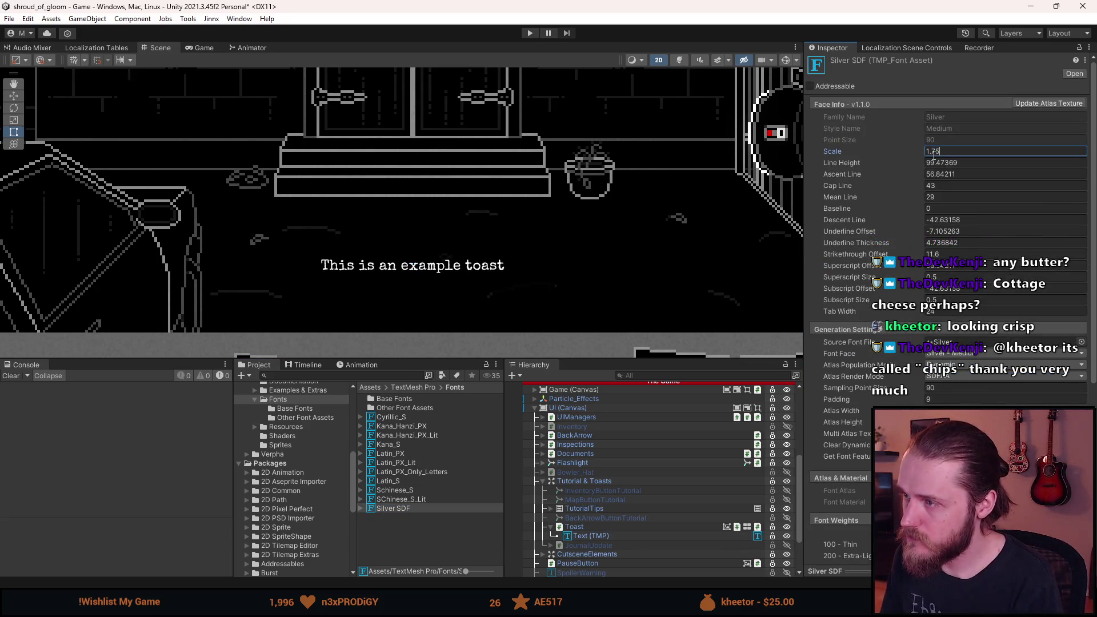
left_click(599, 537)
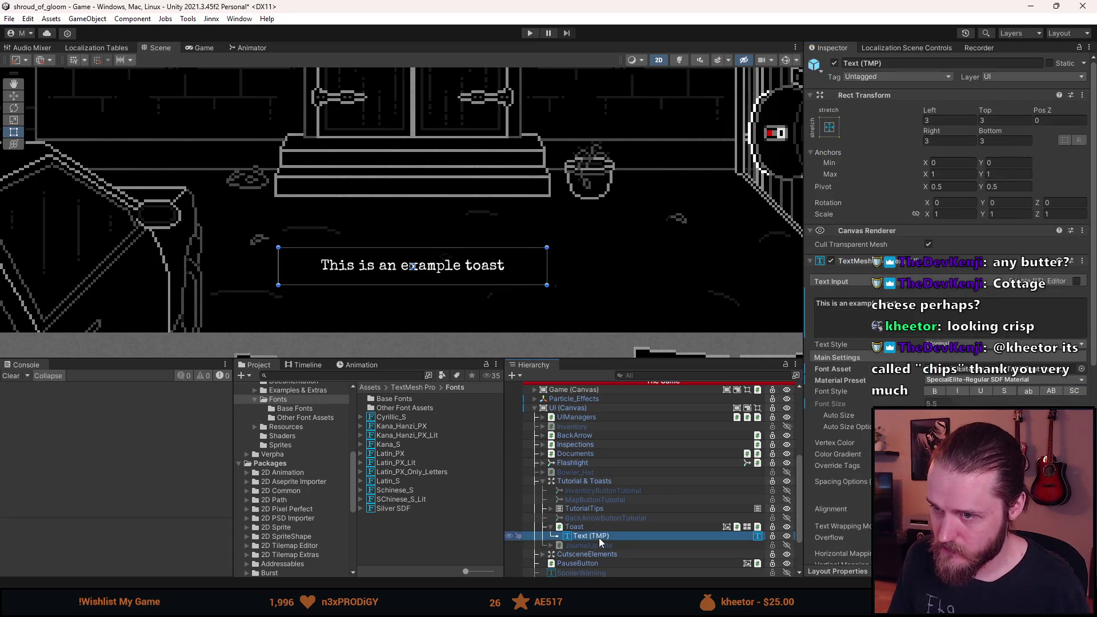
left_click(1083, 369)
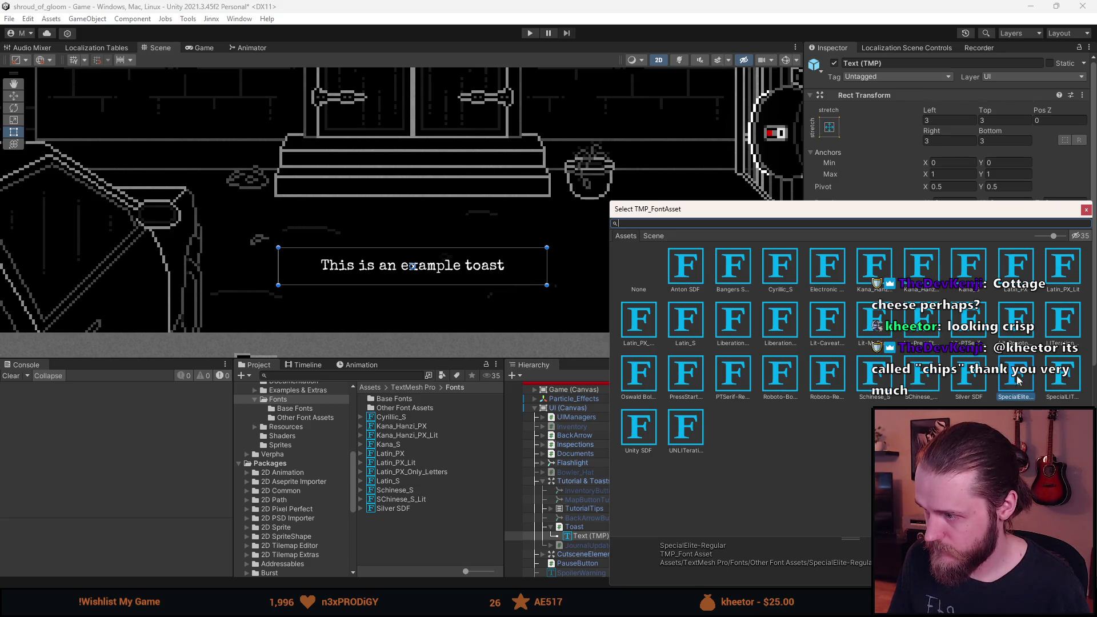
left_click(978, 383)
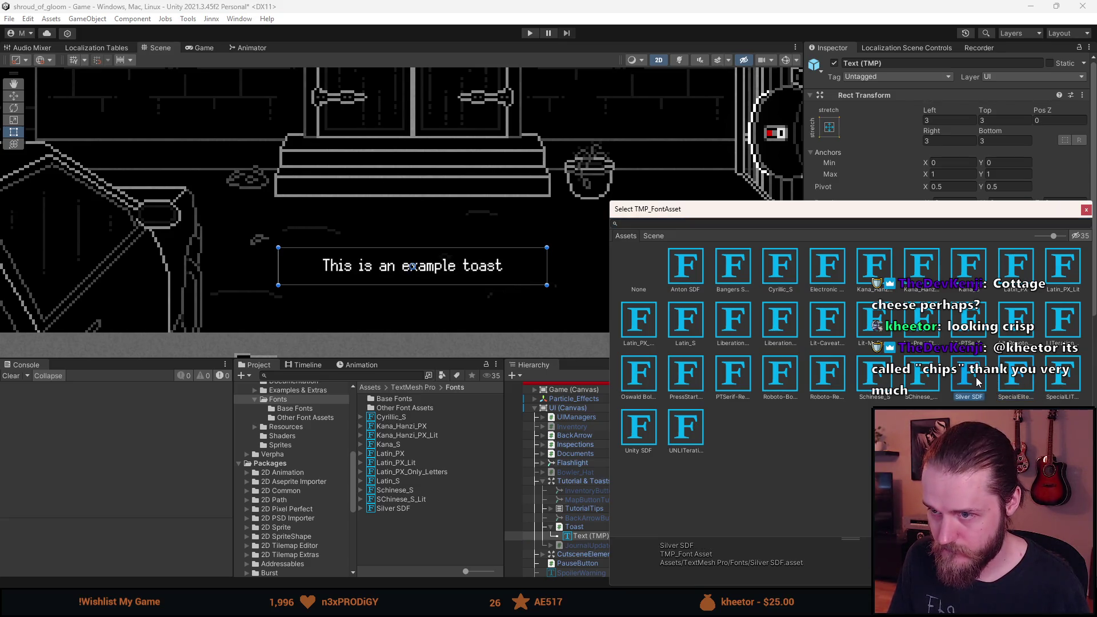
left_click(1085, 211)
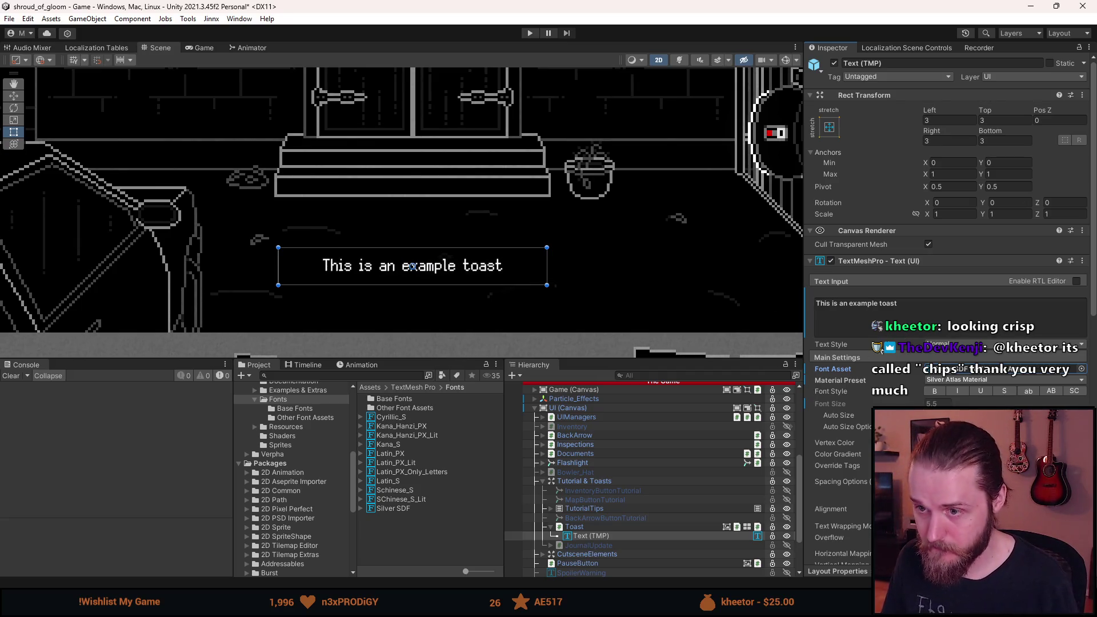
- Deactivate the Toast object and collapse its children
left_click(582, 529)
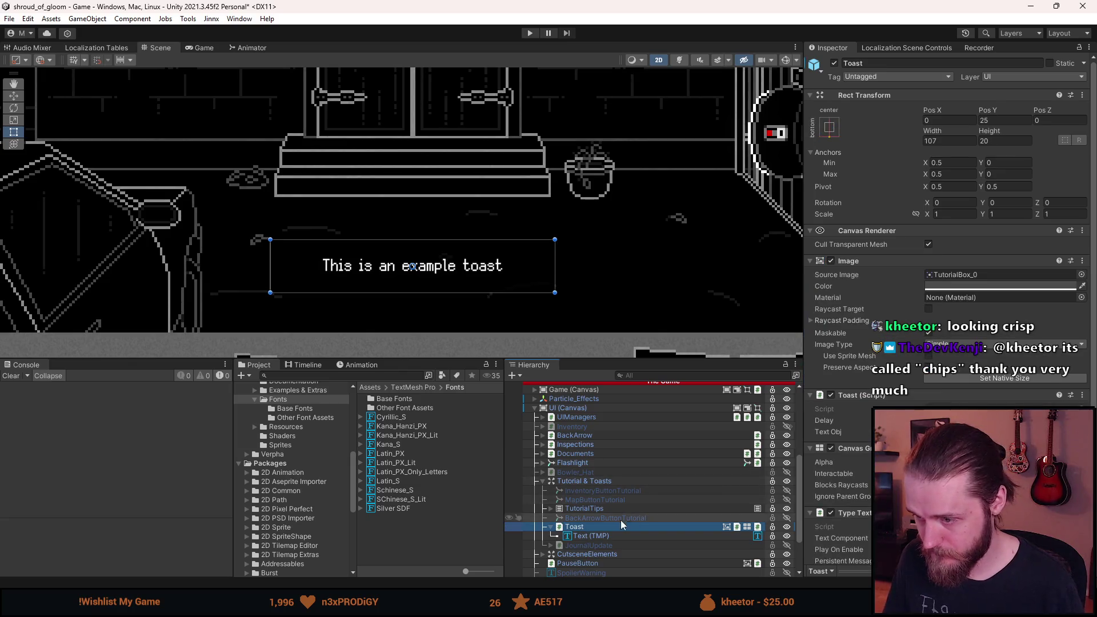
key("alt+shift+a")
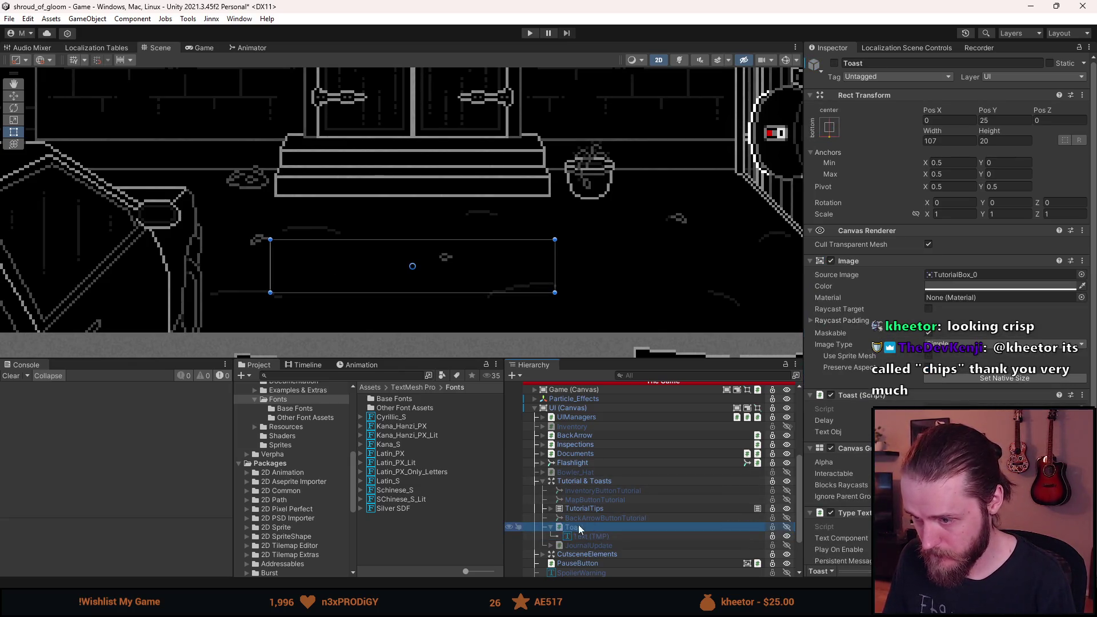
left_click(553, 527)
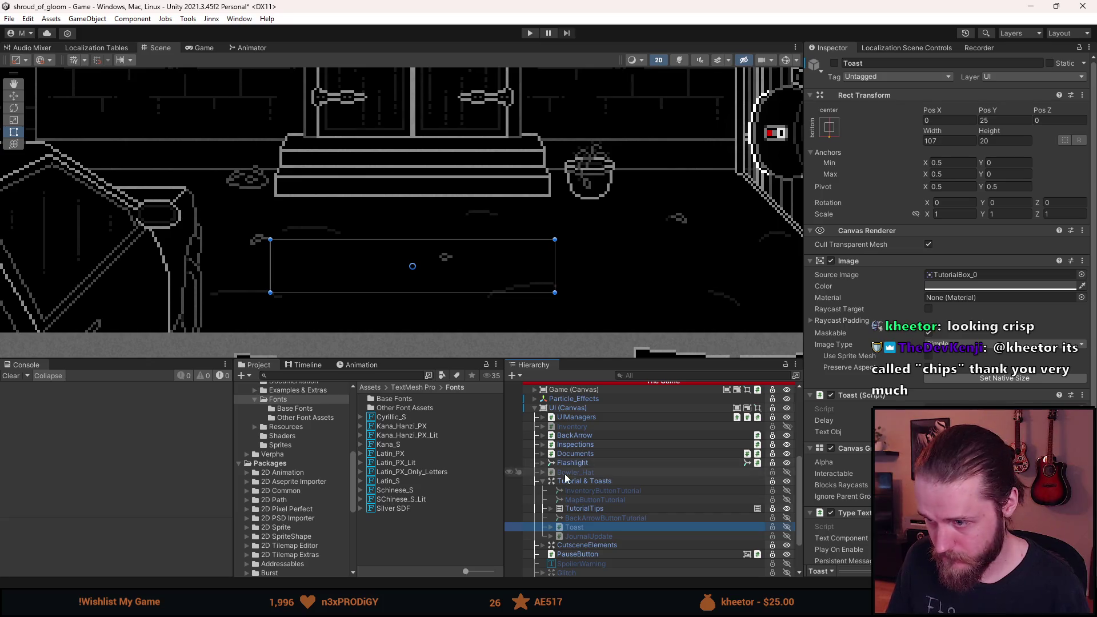
scroll(589, 403, "up", 5)
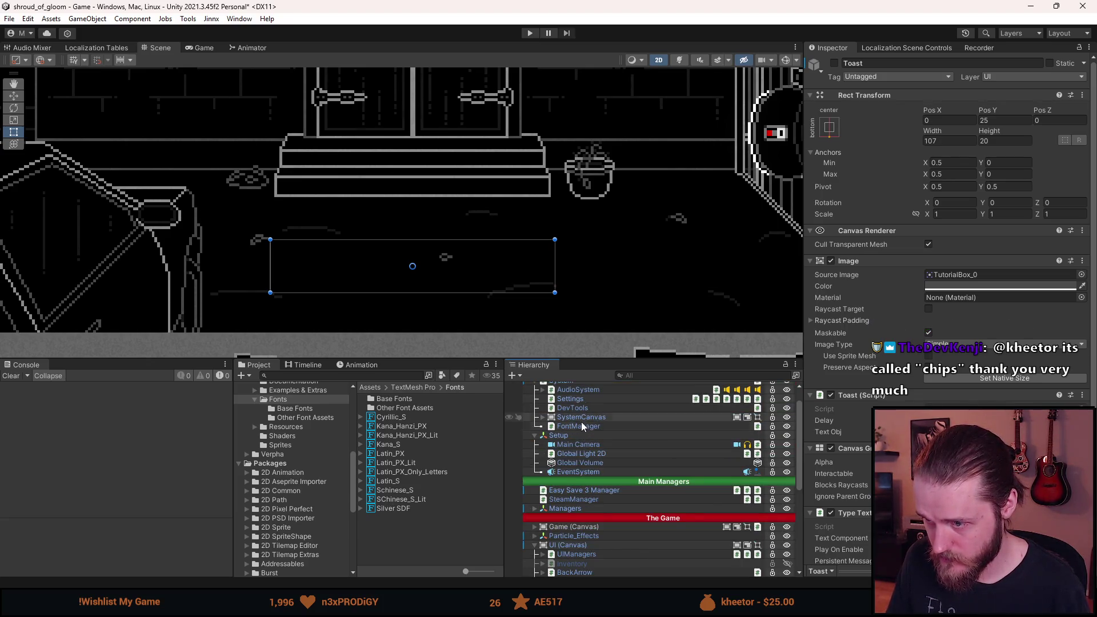
- Set Silver SDF as the FontManager's Element 0 font asset
left_click(581, 426)
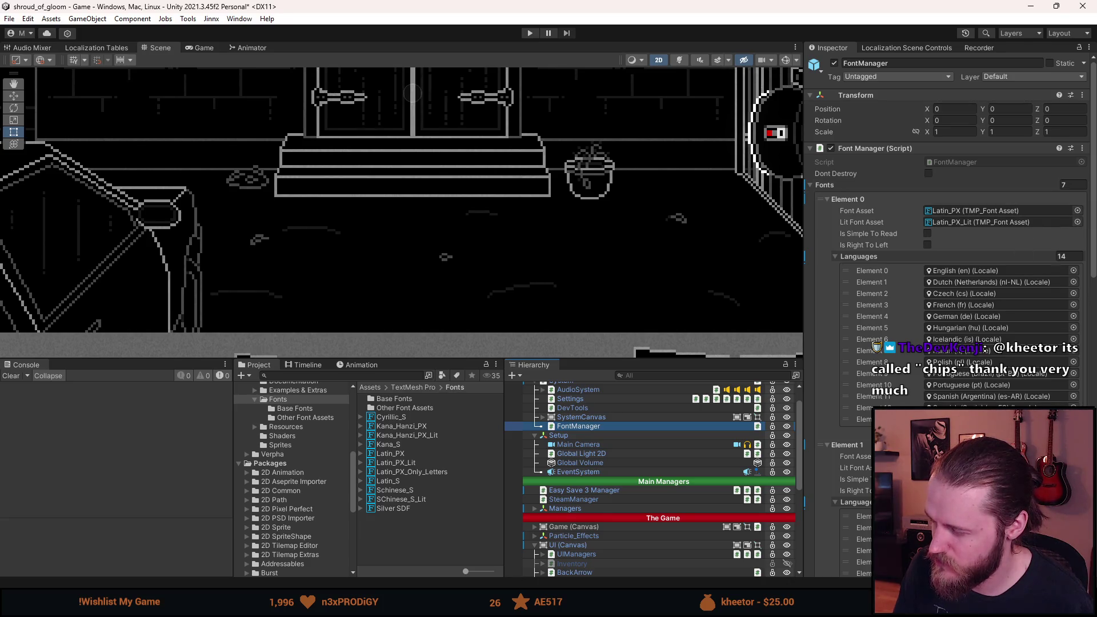
scroll(949, 229, "down", 10)
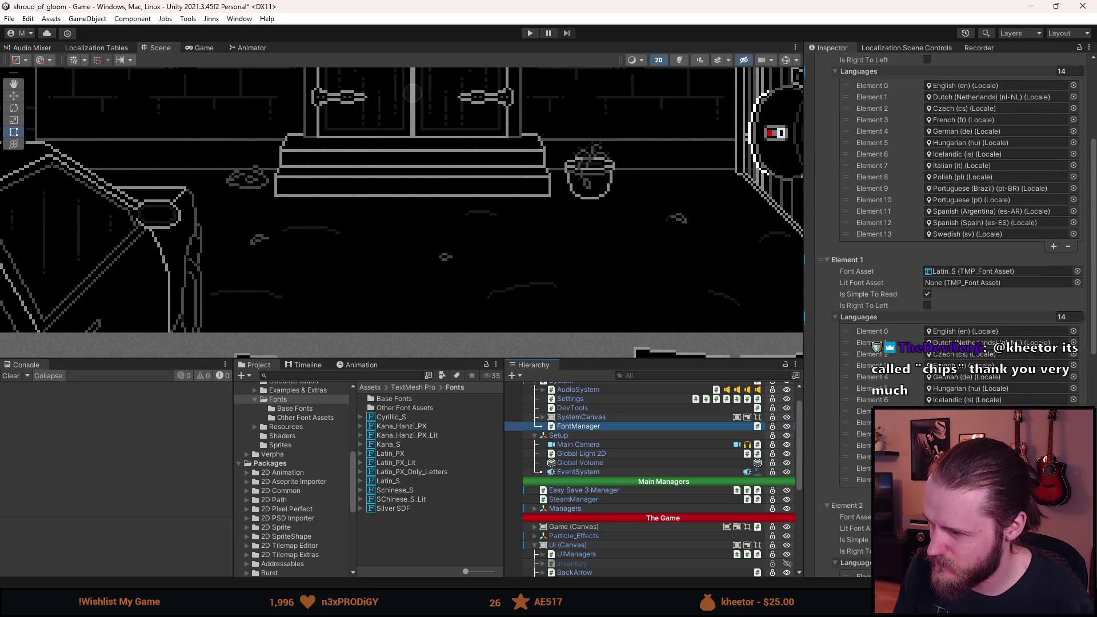
scroll(949, 229, "up", 10)
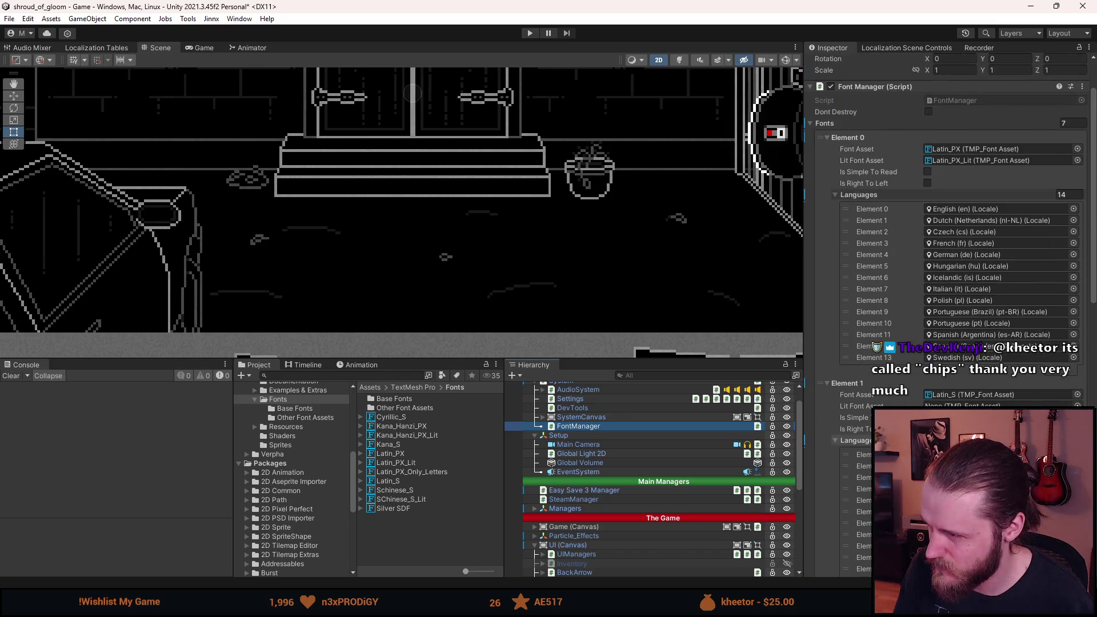
left_click(1078, 210)
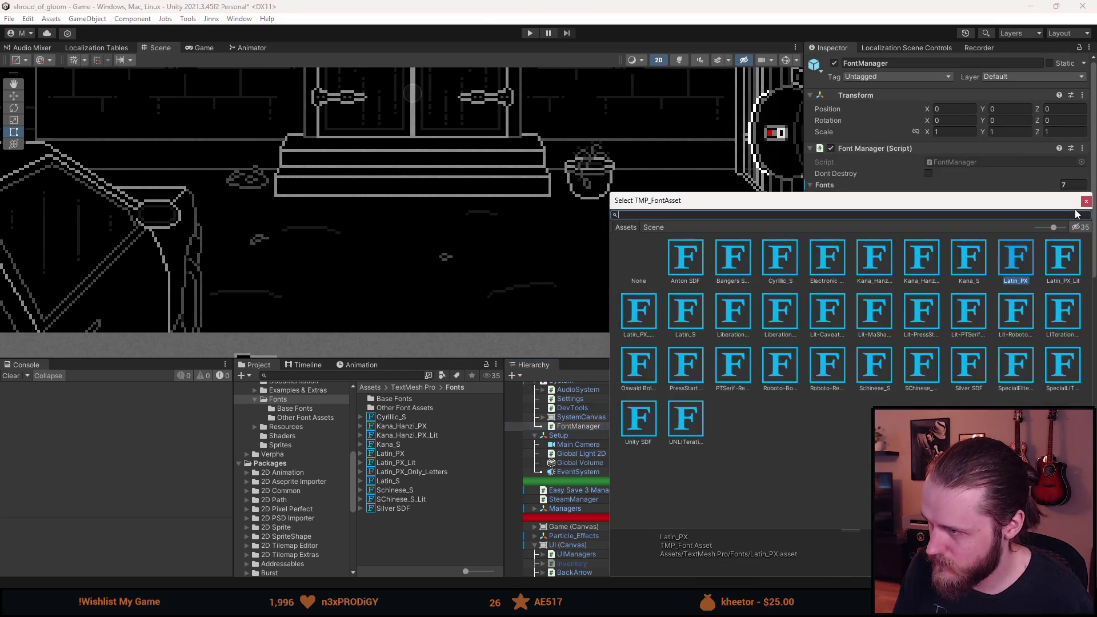
double_click(969, 366)
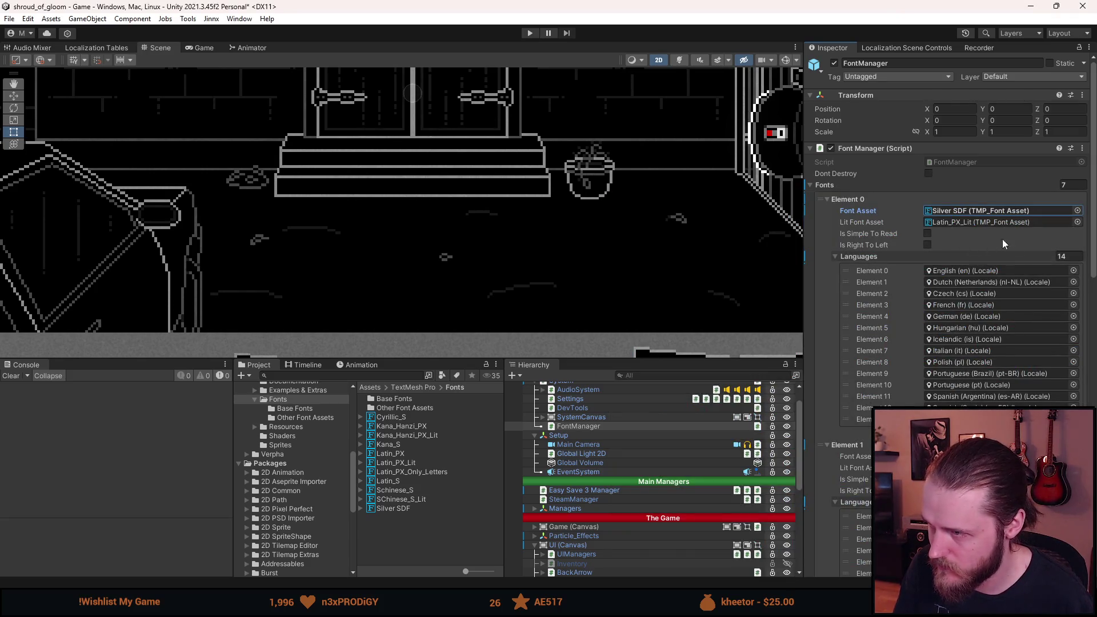
- Clear Element 0's Lit Font Asset to None and add a 15th language entry
left_click(966, 223)
key("Delete")
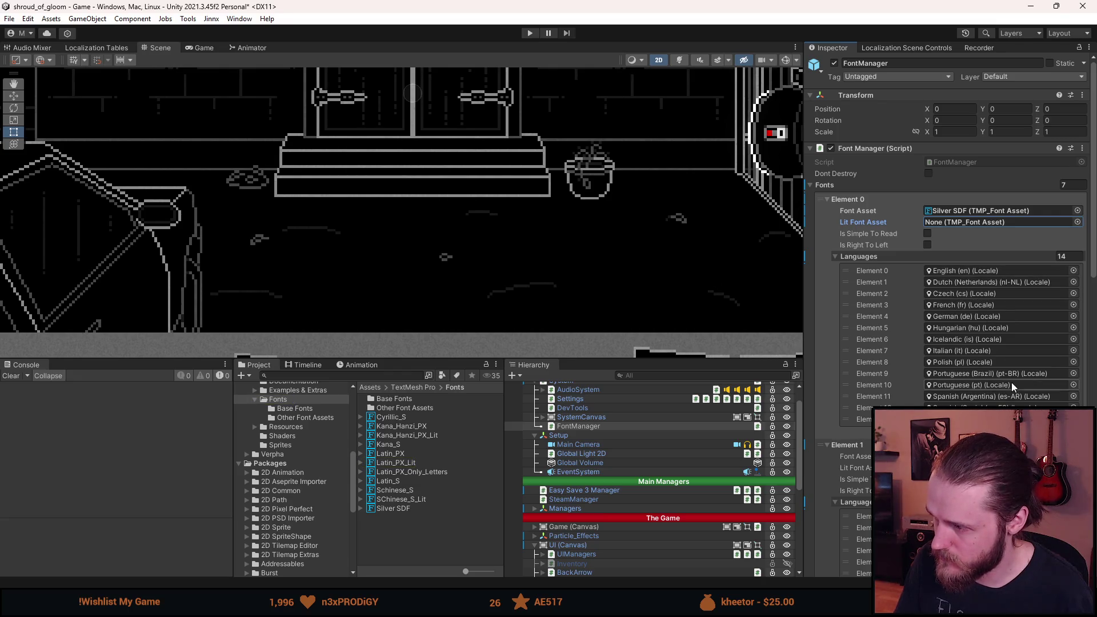
left_click(1061, 430)
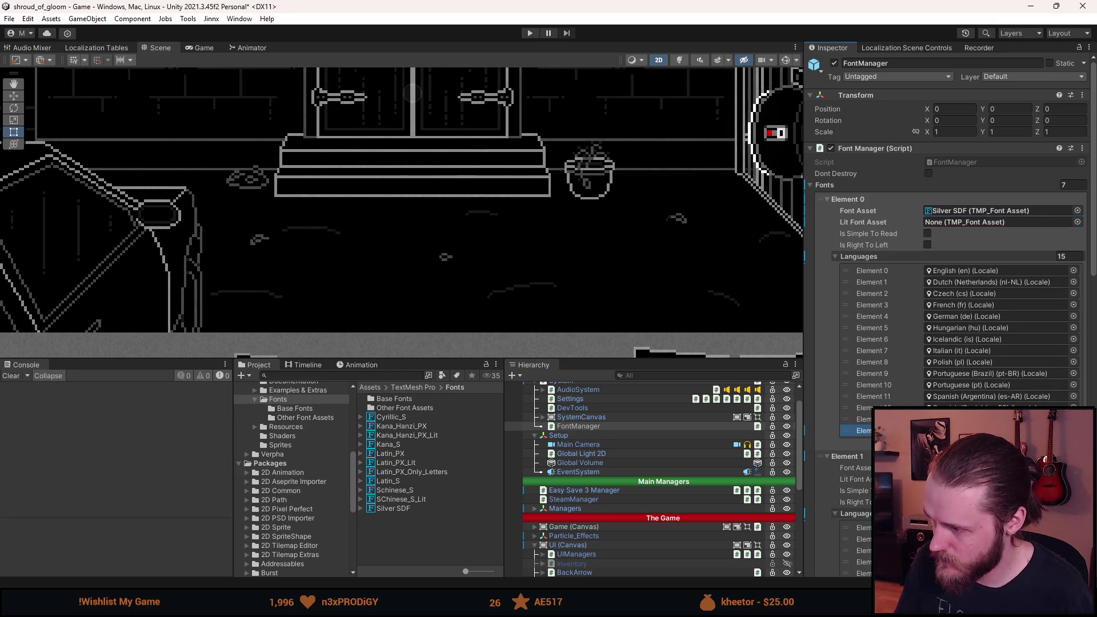
- Assign locales to the new Silver SDF language entries, setting one to Chinese (Simplified)
left_click(1074, 431)
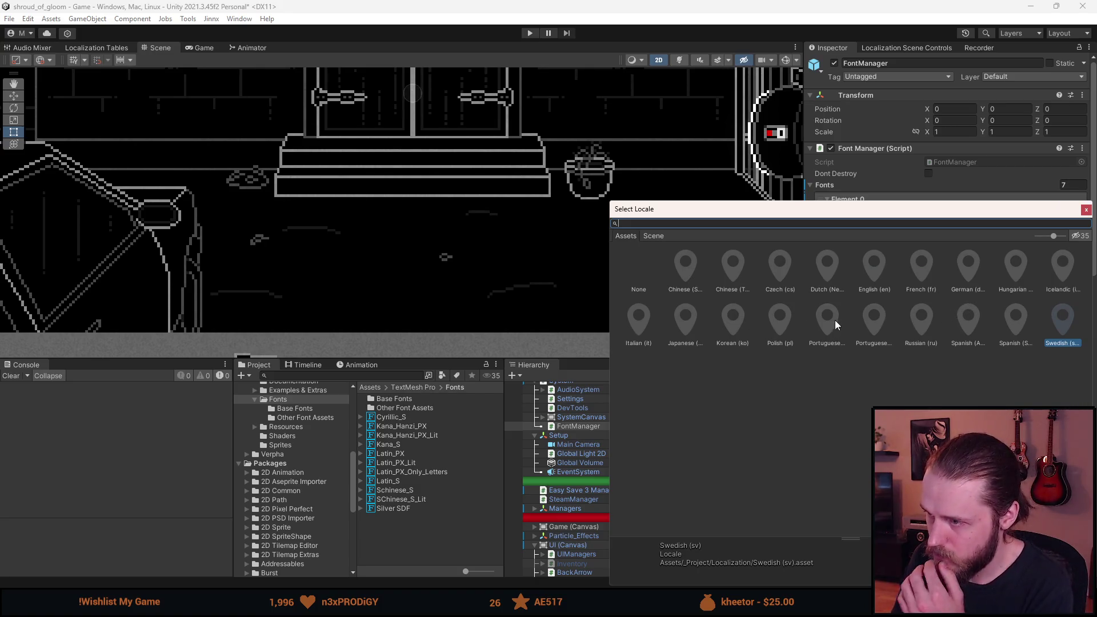
double_click(688, 326)
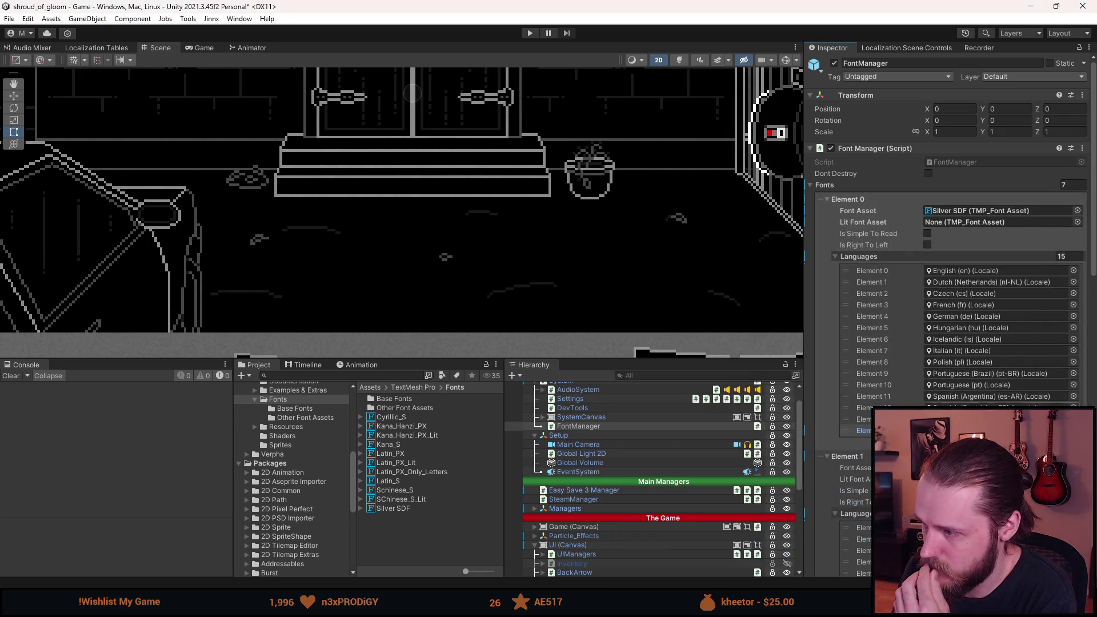
left_click(1064, 442)
left_click(1074, 443)
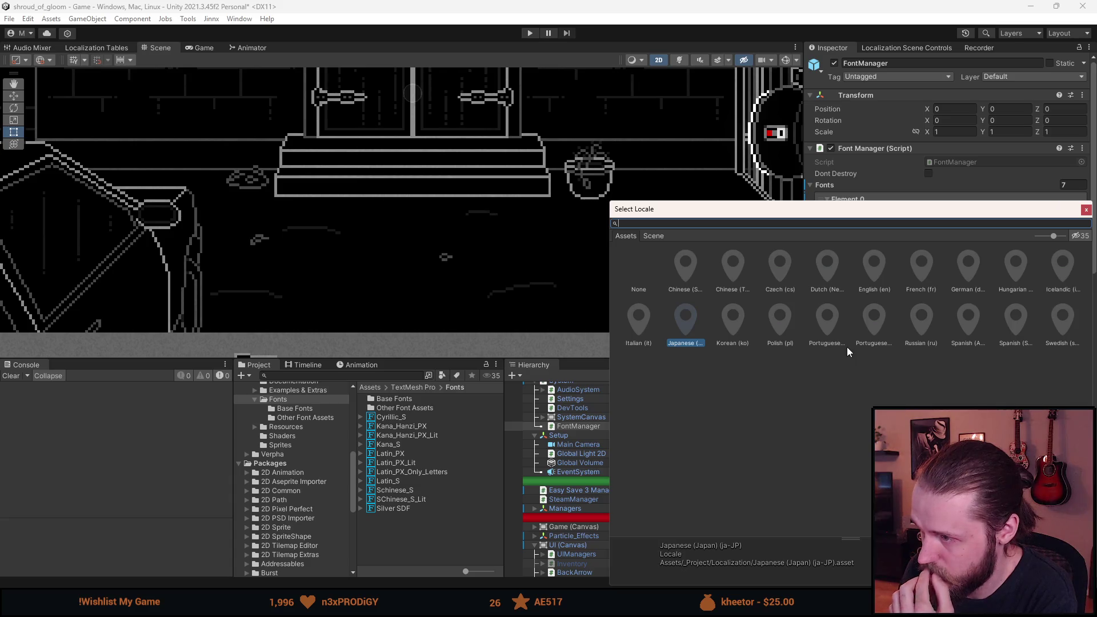
double_click(733, 267)
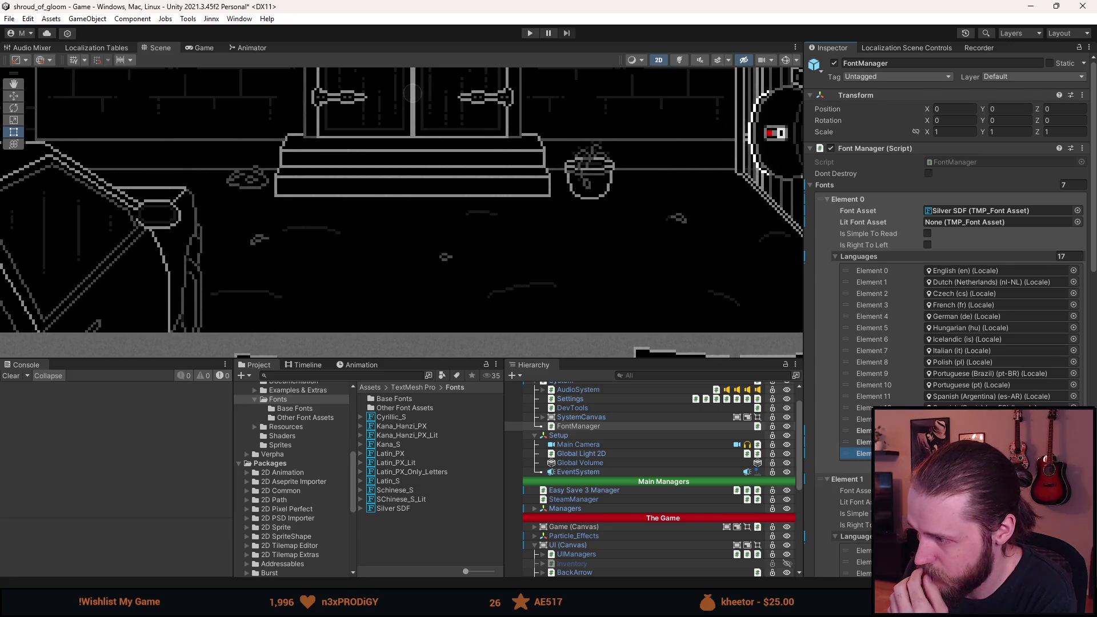
left_click(1074, 442)
double_click(681, 268)
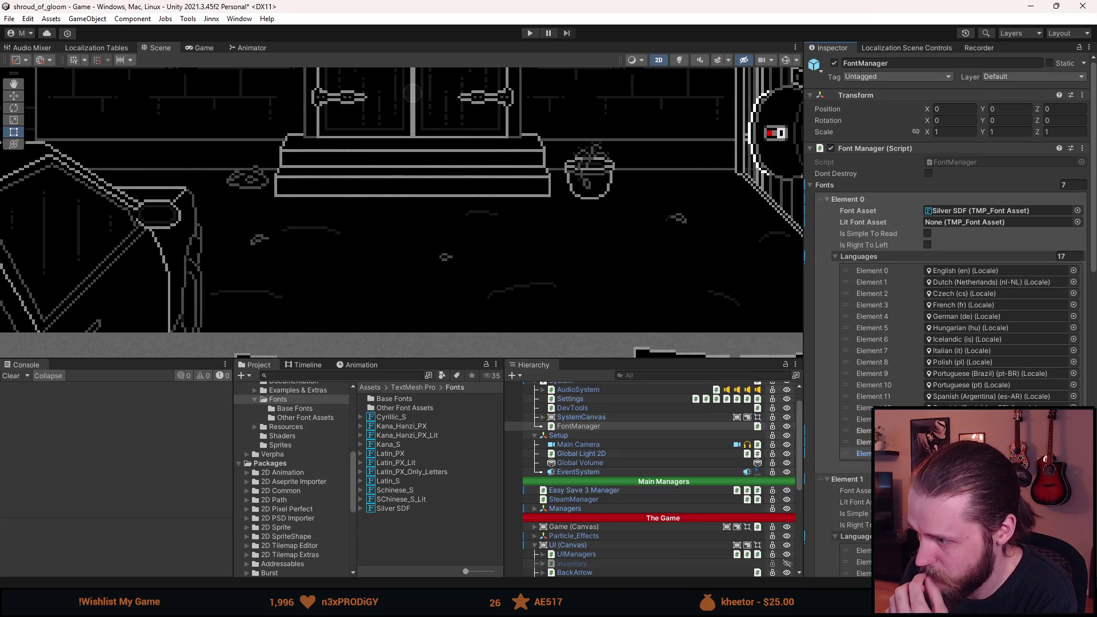
- Add a Russian (ru) language entry to the Silver SDF font
left_click(1064, 465)
left_click(1074, 466)
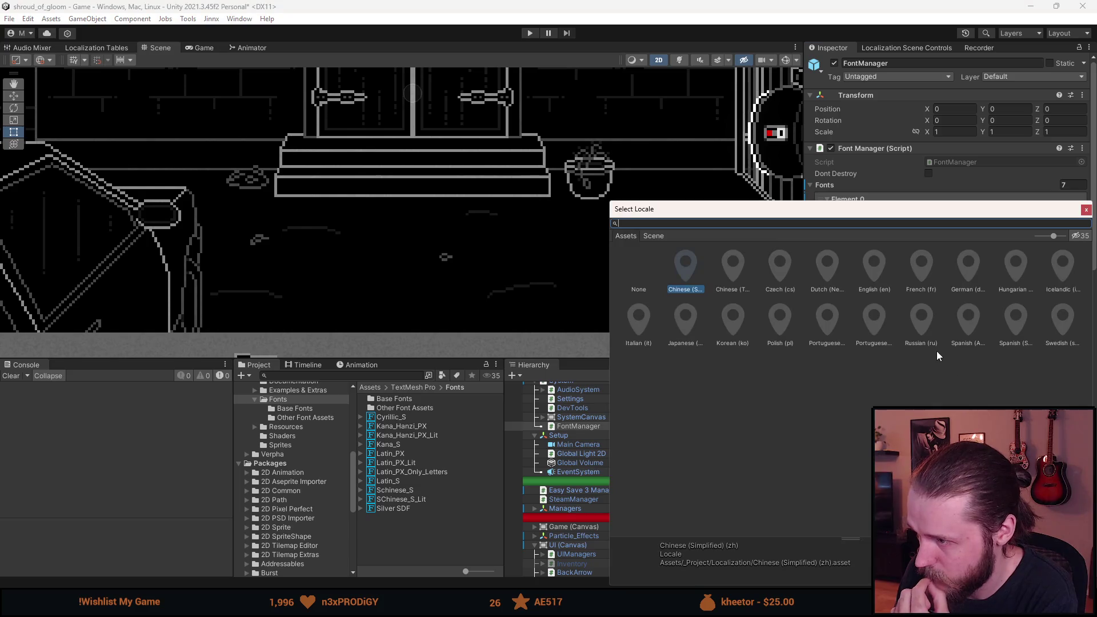
double_click(921, 318)
scroll(949, 309, "down", 10)
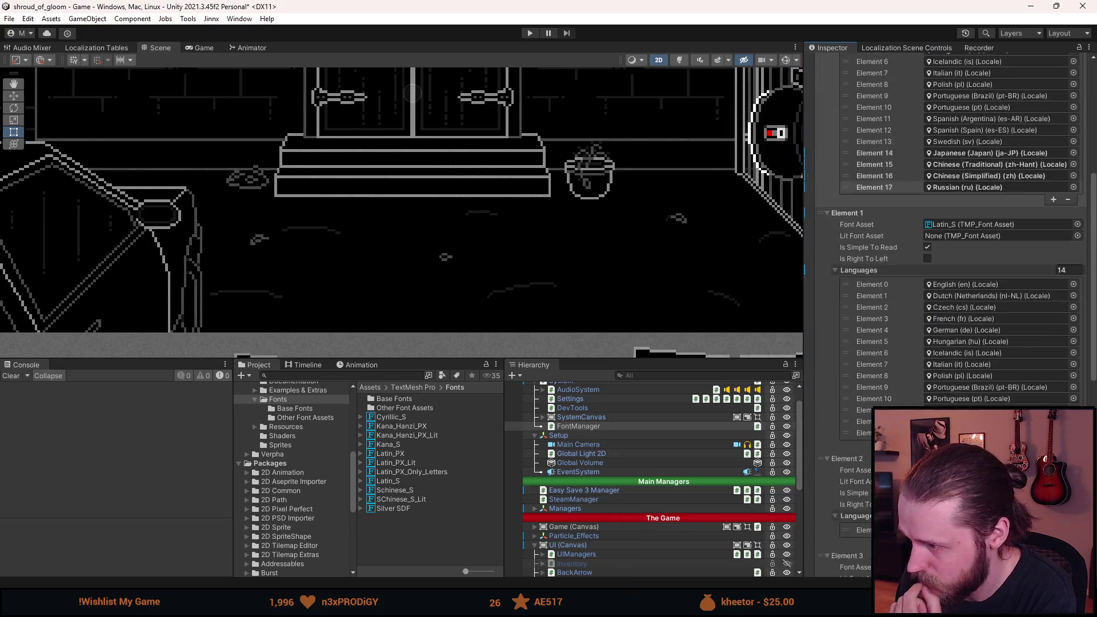
scroll(949, 228, "down", 3)
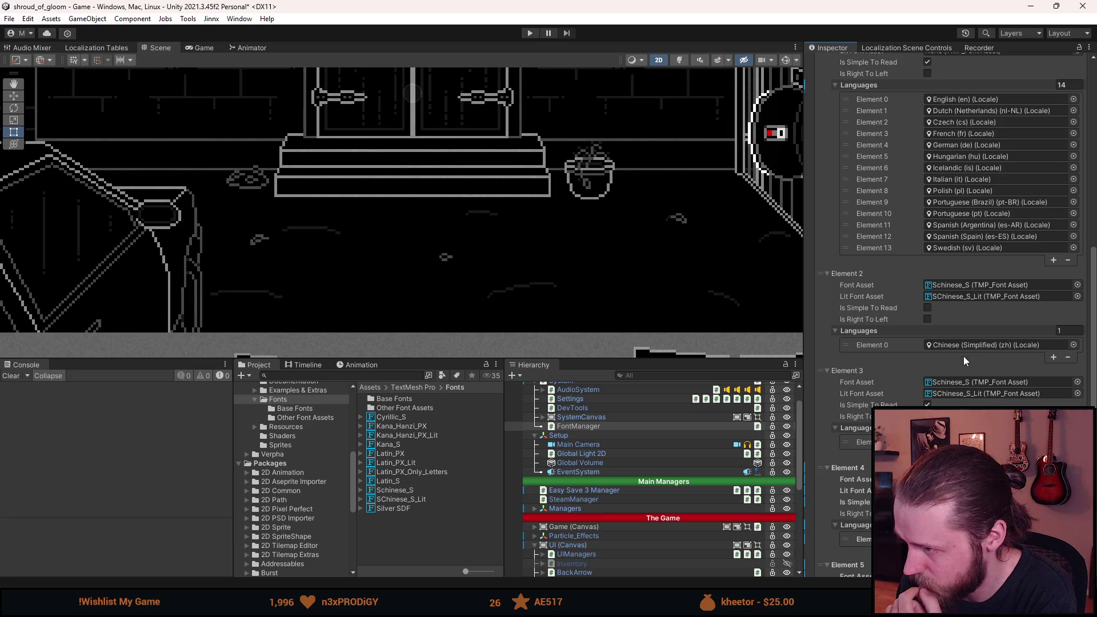
scroll(965, 389, "down", 10)
scroll(965, 389, "down", 5)
scroll(965, 389, "up", 15)
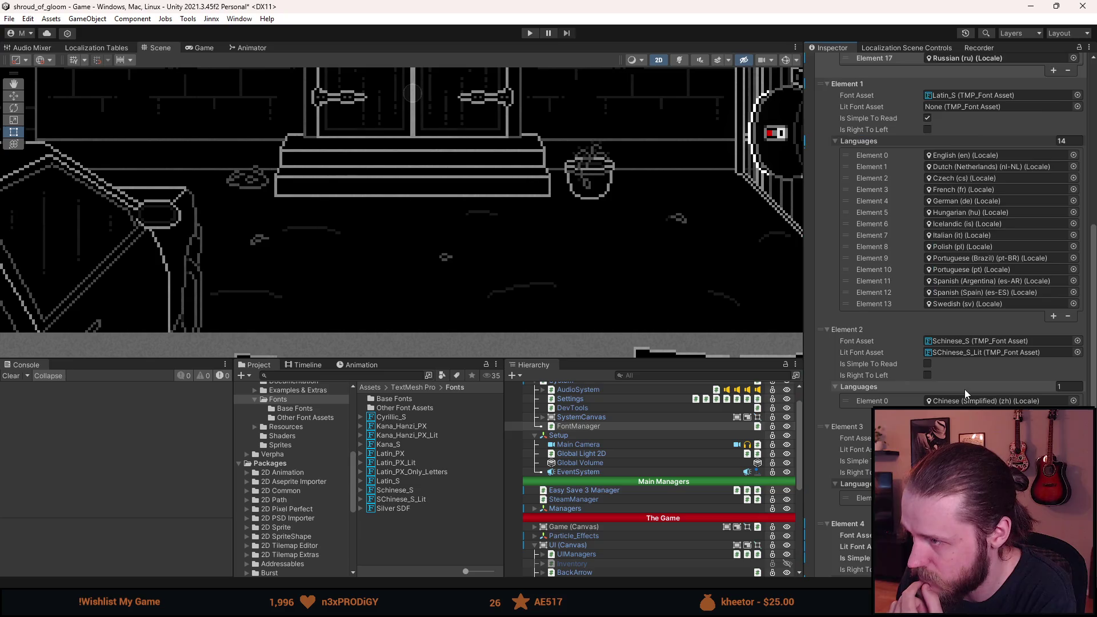
scroll(964, 389, "up", 13)
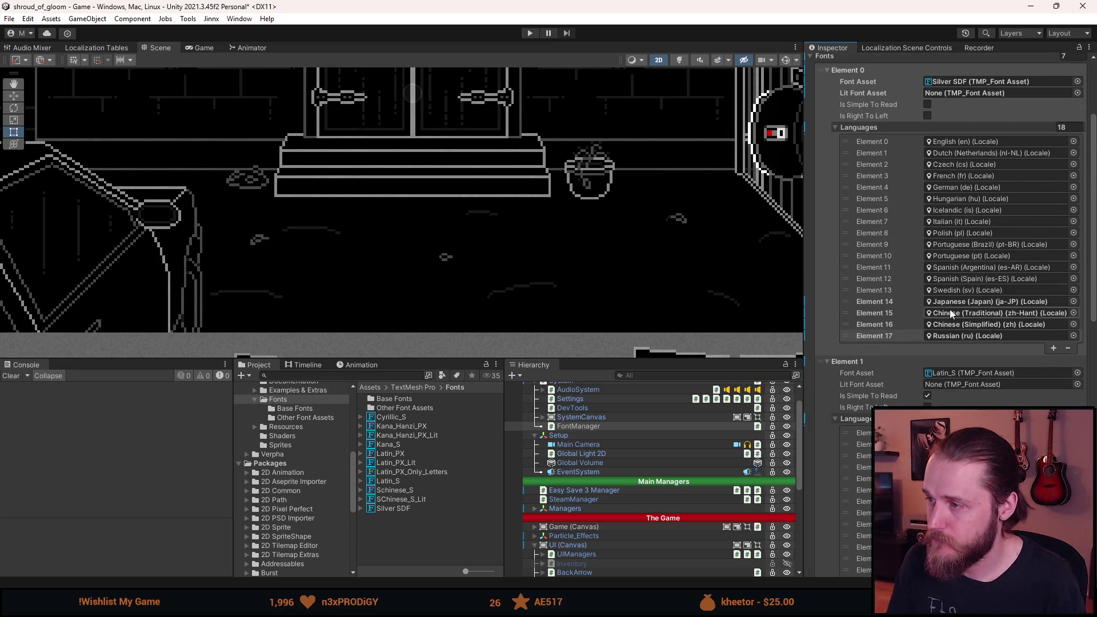
scroll(956, 303, "up", 6)
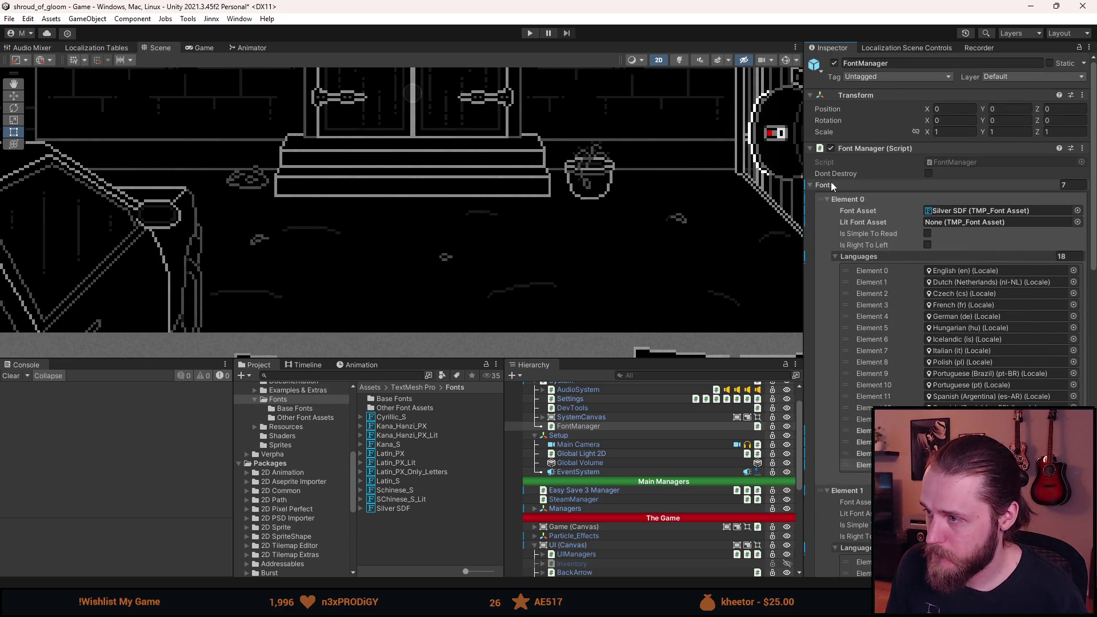
- Save the scene with Ctrl+S and start play mode
right_click(832, 187)
key("Escape")
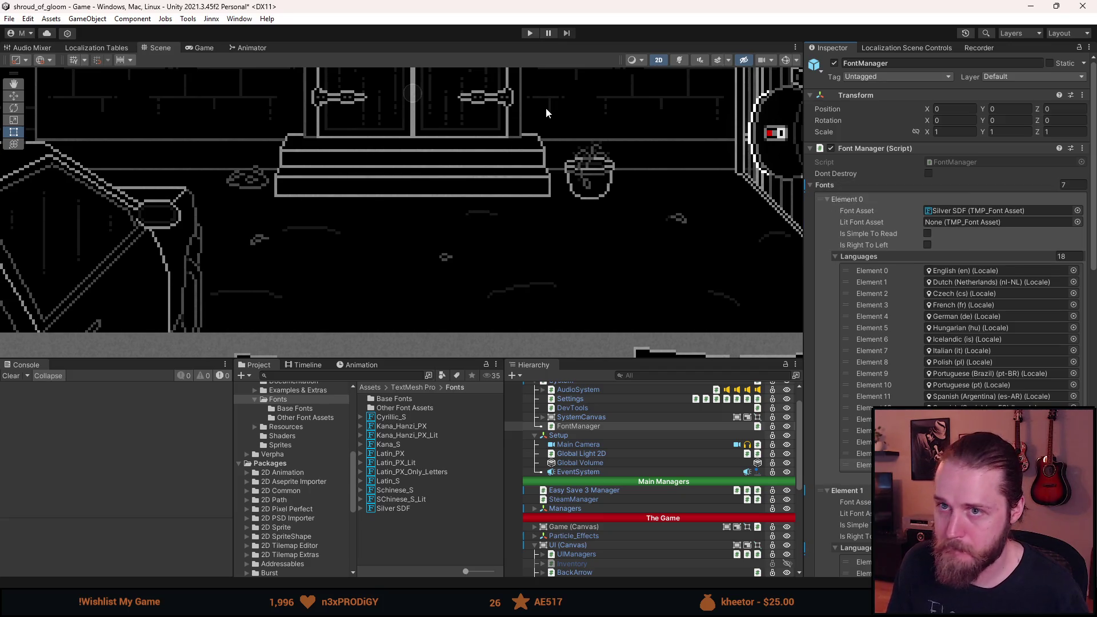
key("ctrl+s")
left_click(530, 34)
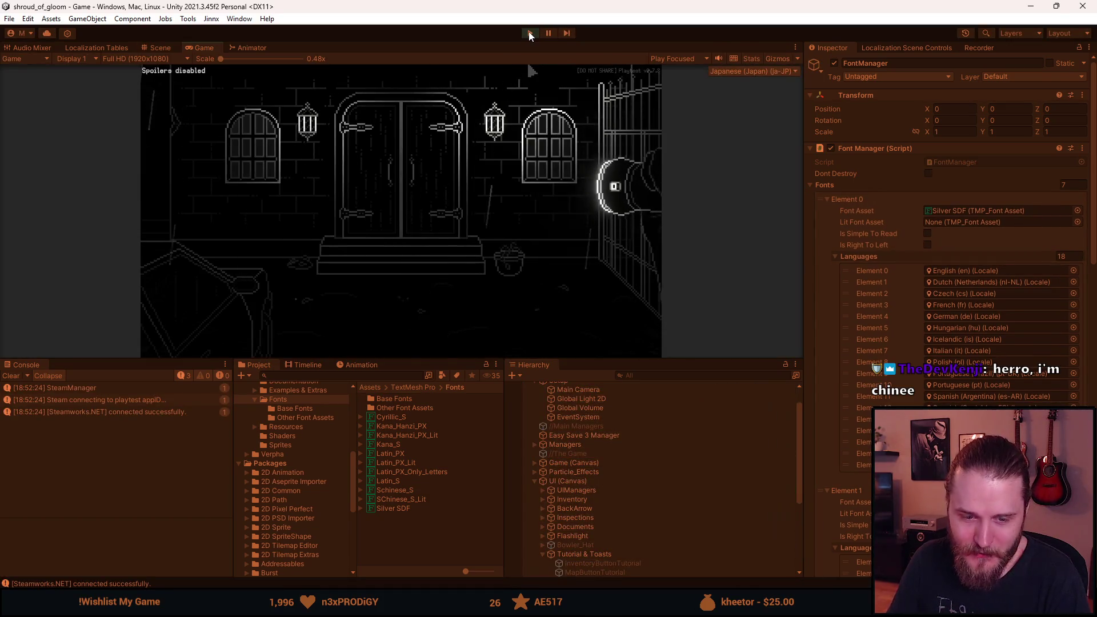
- Enlarge the Game view, pause to the Japanese pause menu, and maximize the Game view
left_click_drag(417, 360, 394, 447)
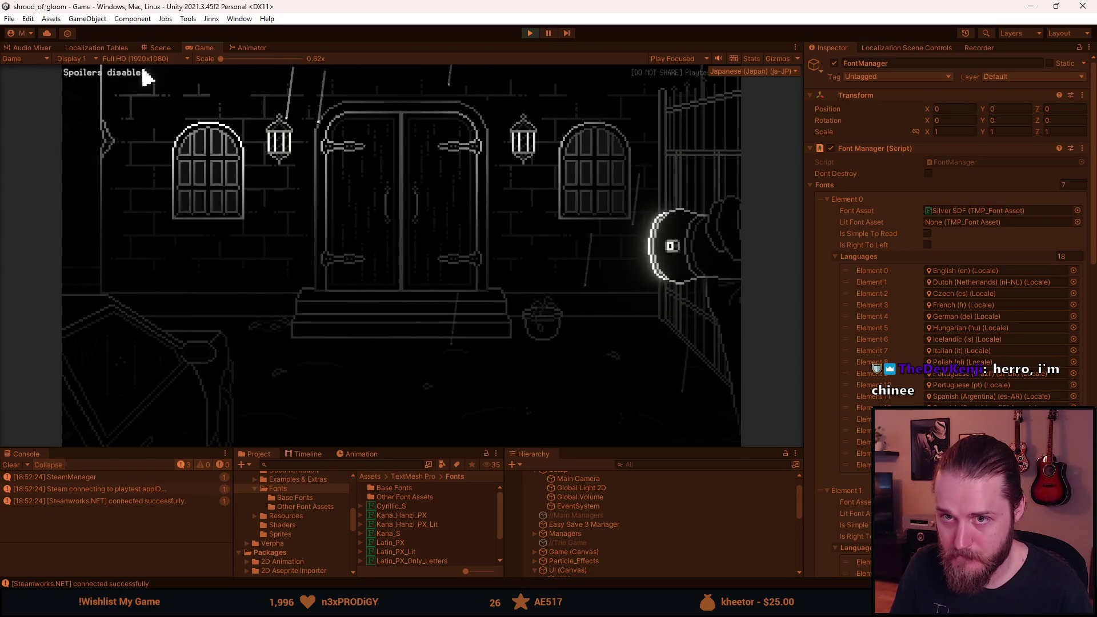
key("Escape")
double_click(204, 47)
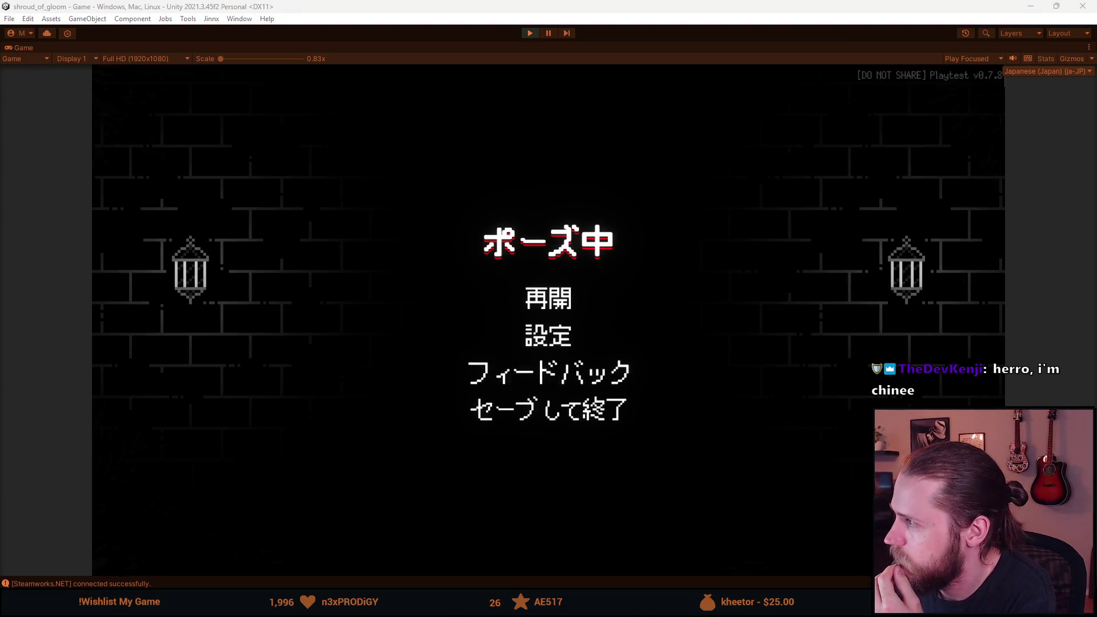
- From 設定, check the 言語 language screen twice, ending on the settings menu
left_click(552, 342)
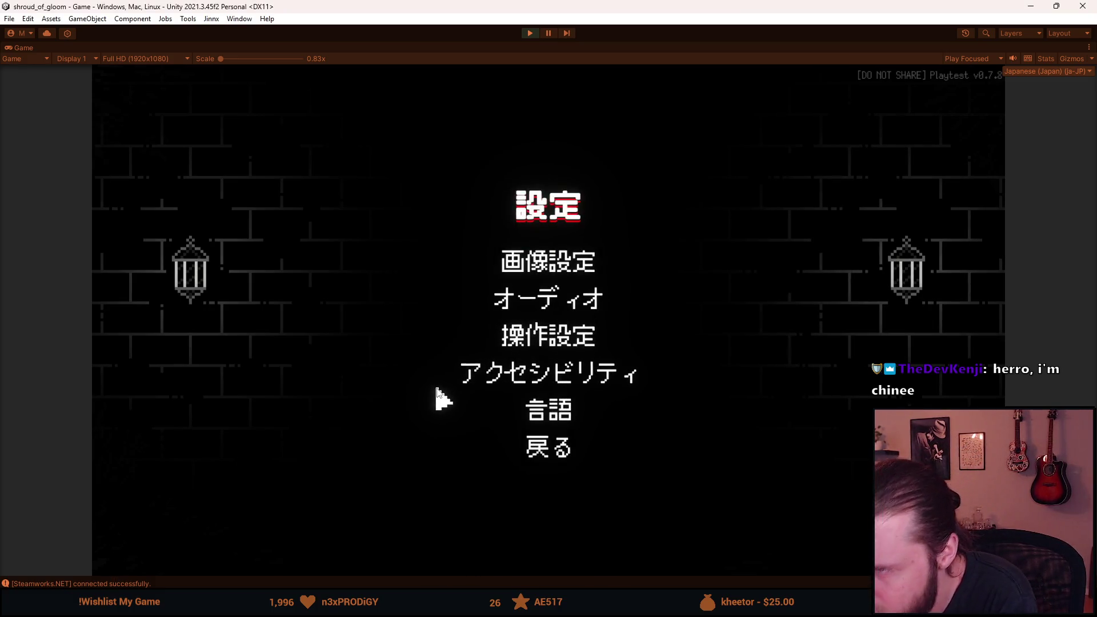
mouse_move(238, 59)
left_mouse_down()
mouse_move(324, 66)
mouse_move(220, 67)
left_mouse_up()
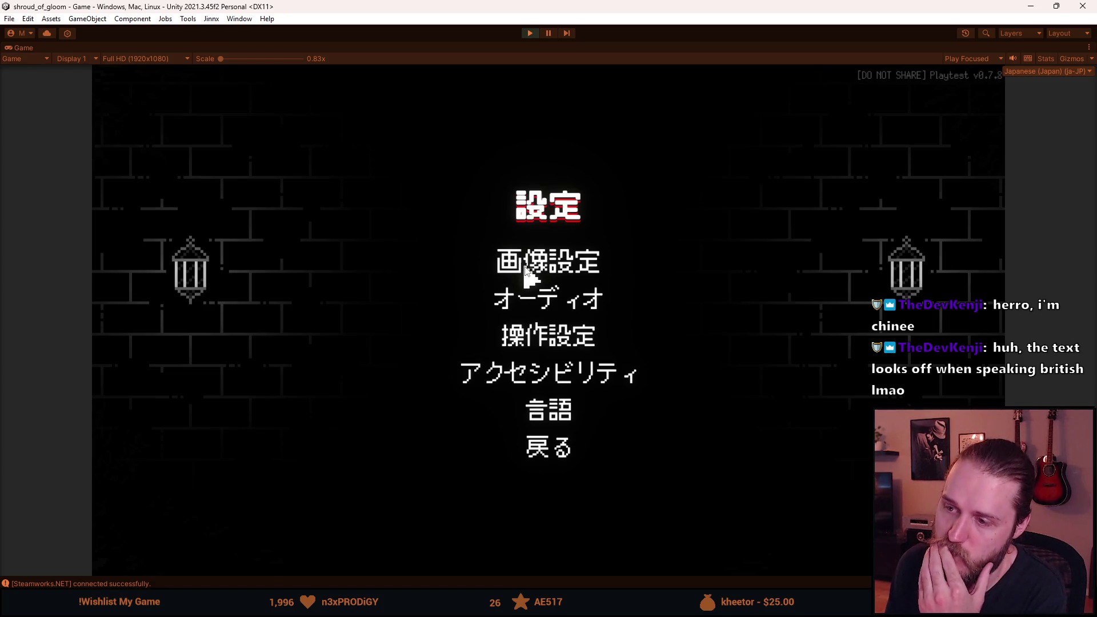
left_click(549, 405)
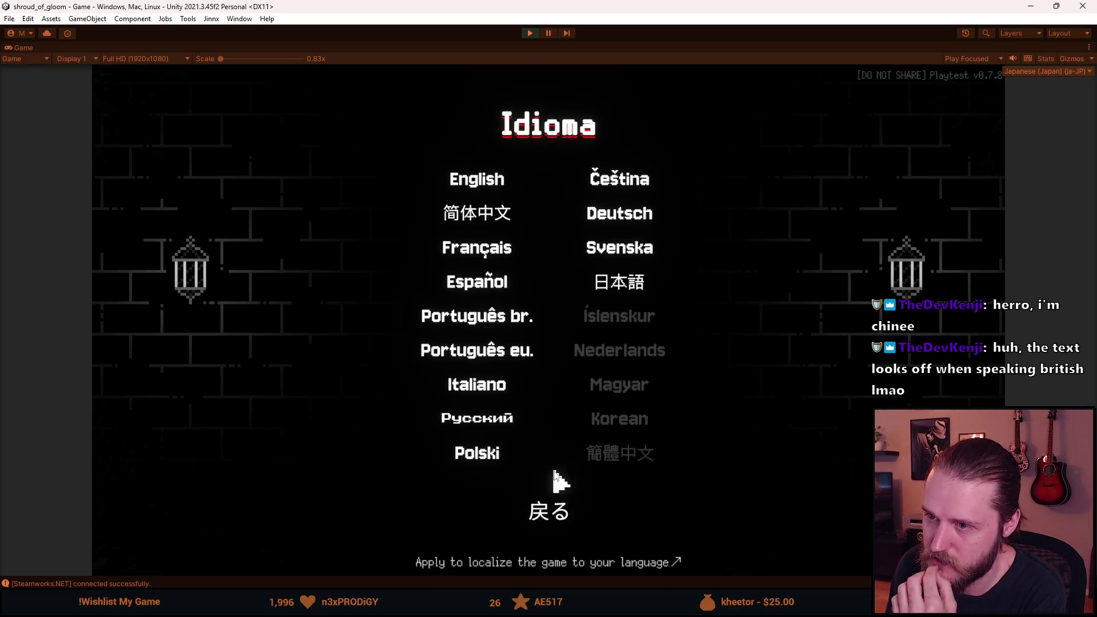
left_click(552, 515)
left_click(550, 410)
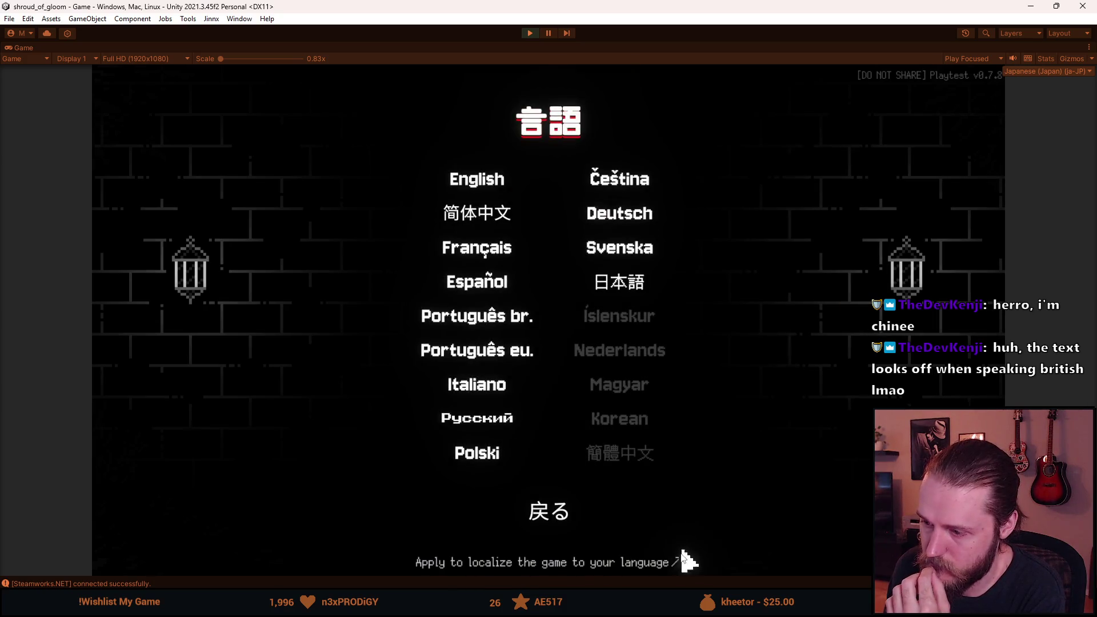
left_click(571, 517)
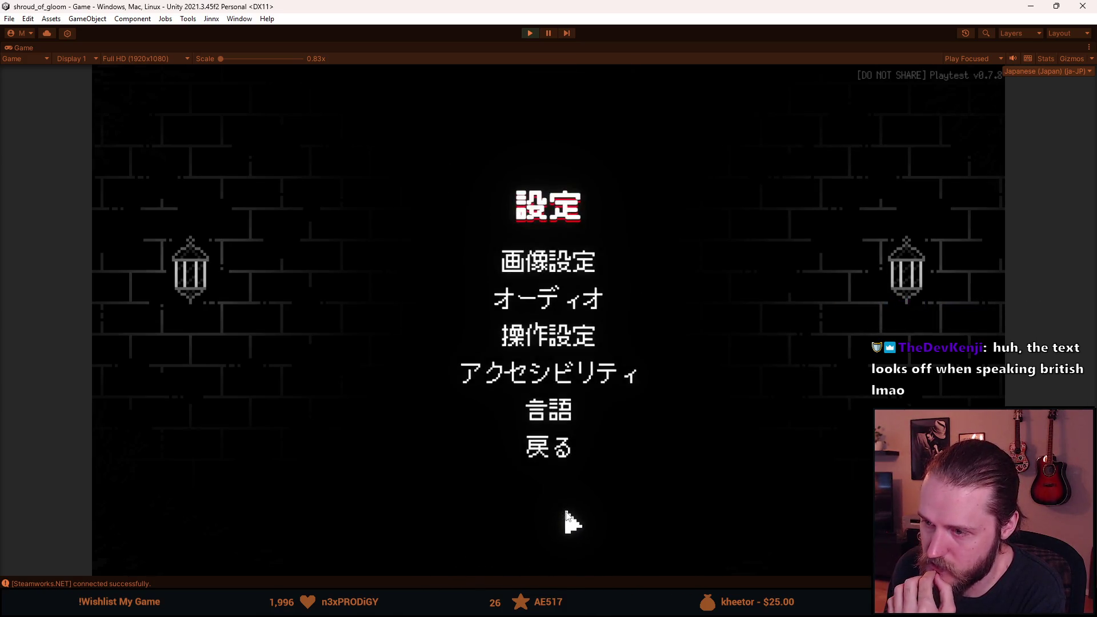
- Check the Japanese 操作設定 controls and オーディオ audio settings screens
left_click(553, 342)
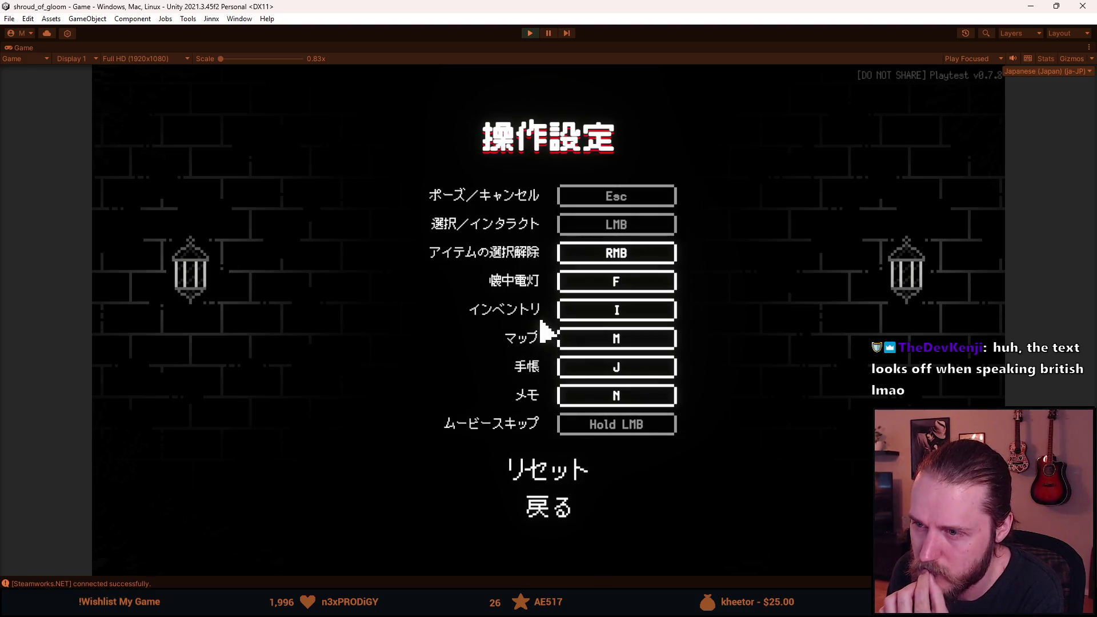
left_click(558, 507)
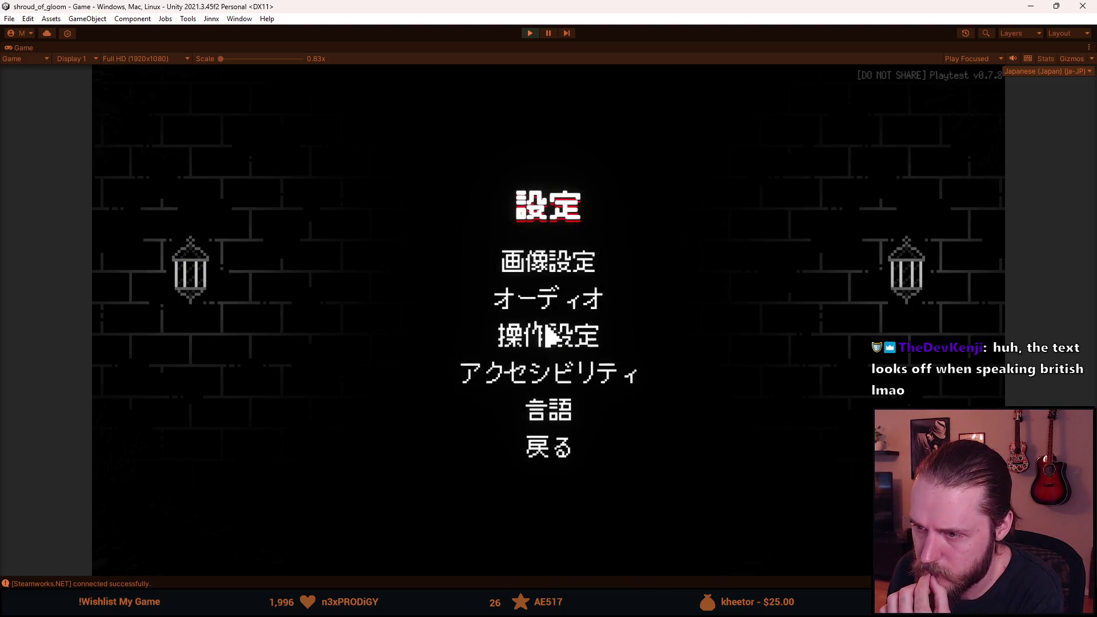
left_click(542, 299)
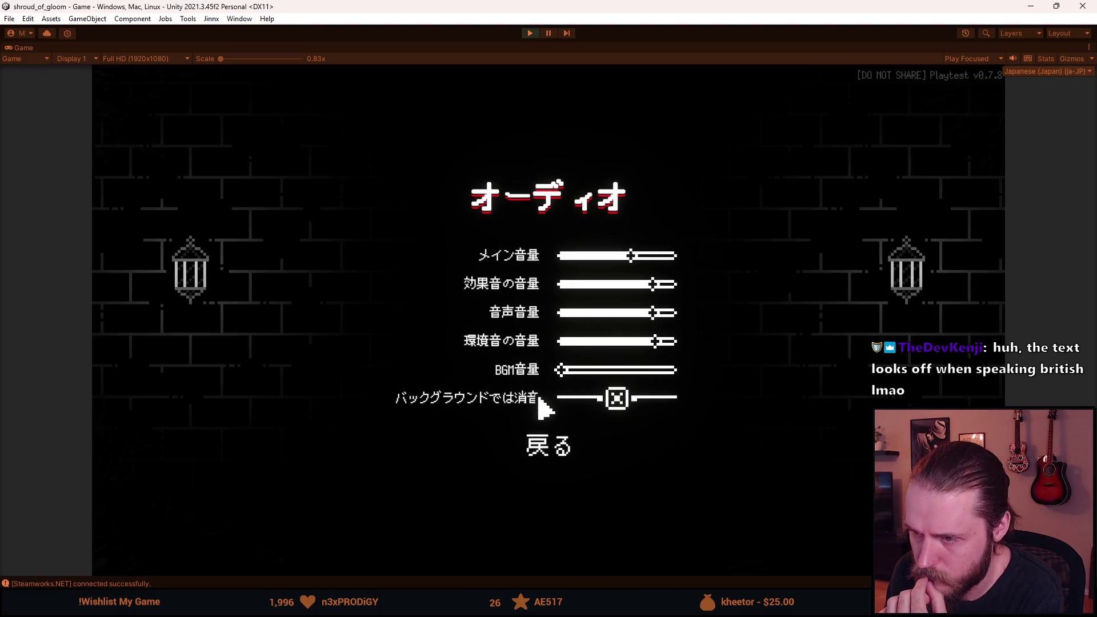
left_click(549, 443)
left_click(553, 301)
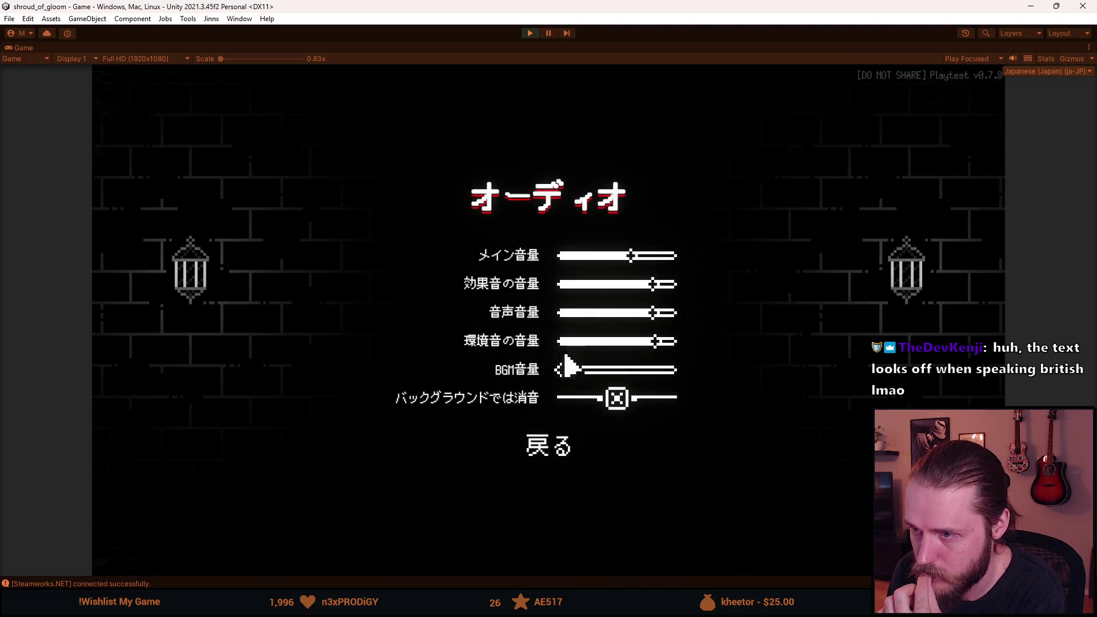
left_click(557, 449)
- View the 画像設定 resolution list, then back out and resume the game
left_click(548, 265)
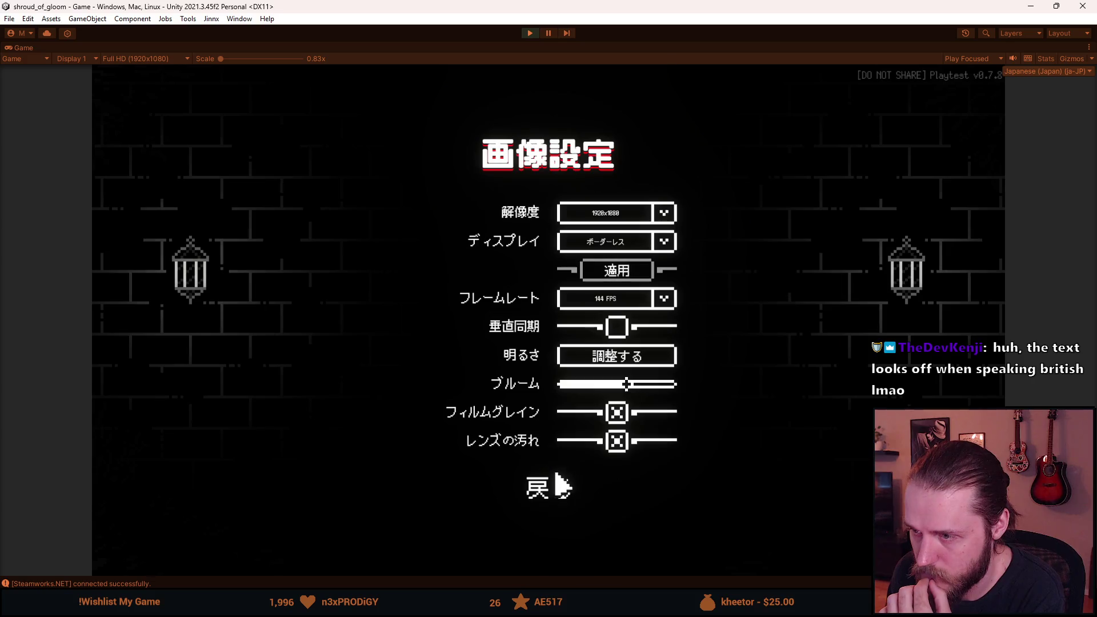
left_click(664, 213)
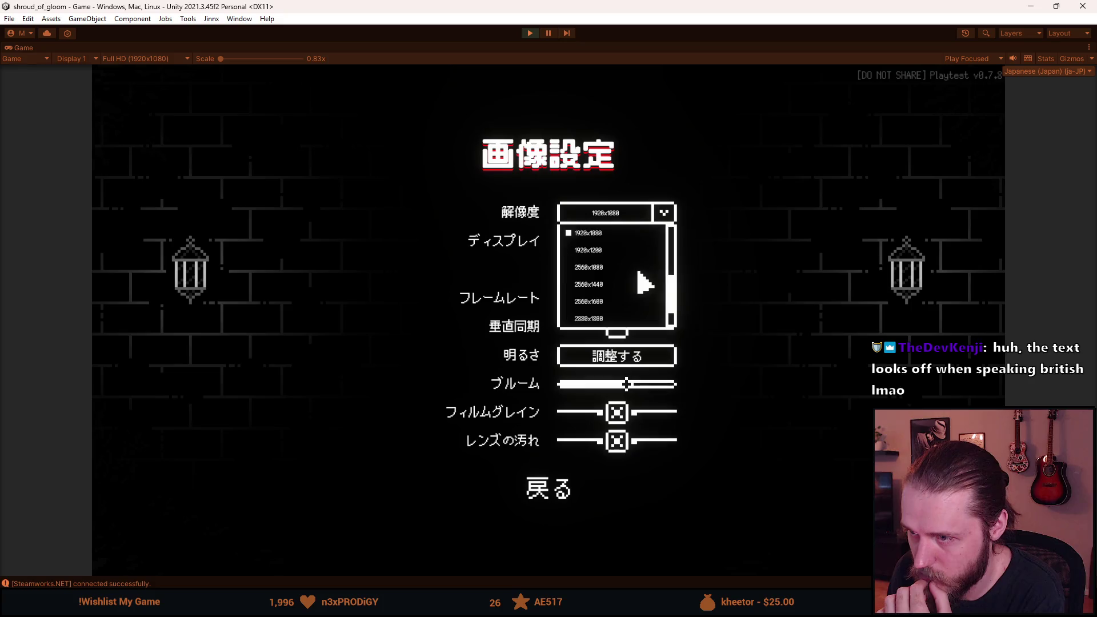
scroll(640, 281, "up", 3)
left_click(665, 216)
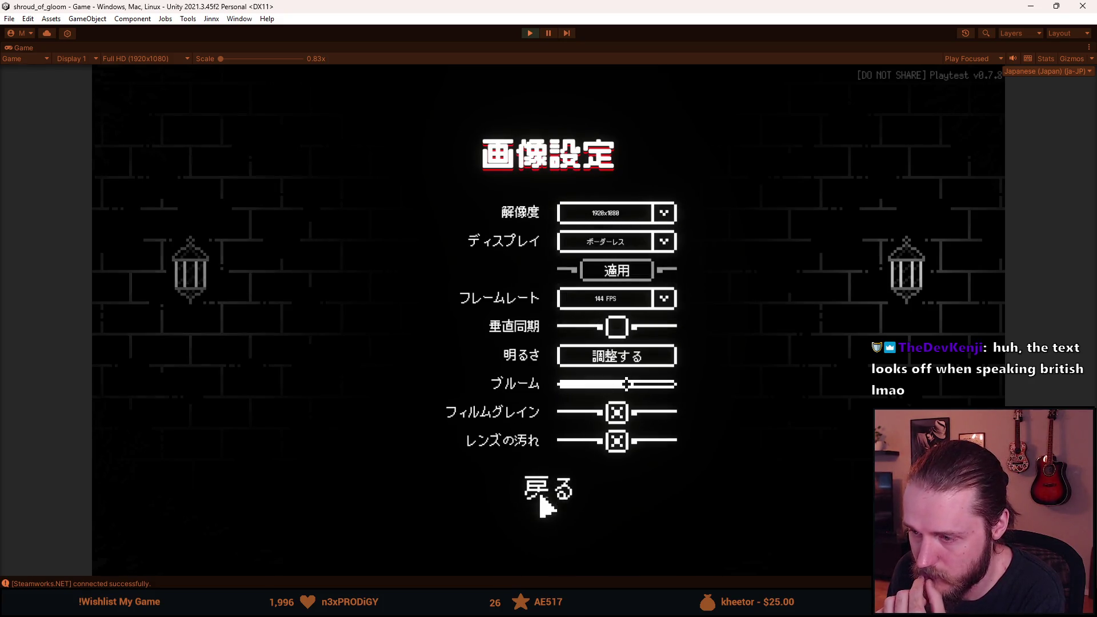
left_click(546, 493)
left_click(549, 450)
left_click(548, 298)
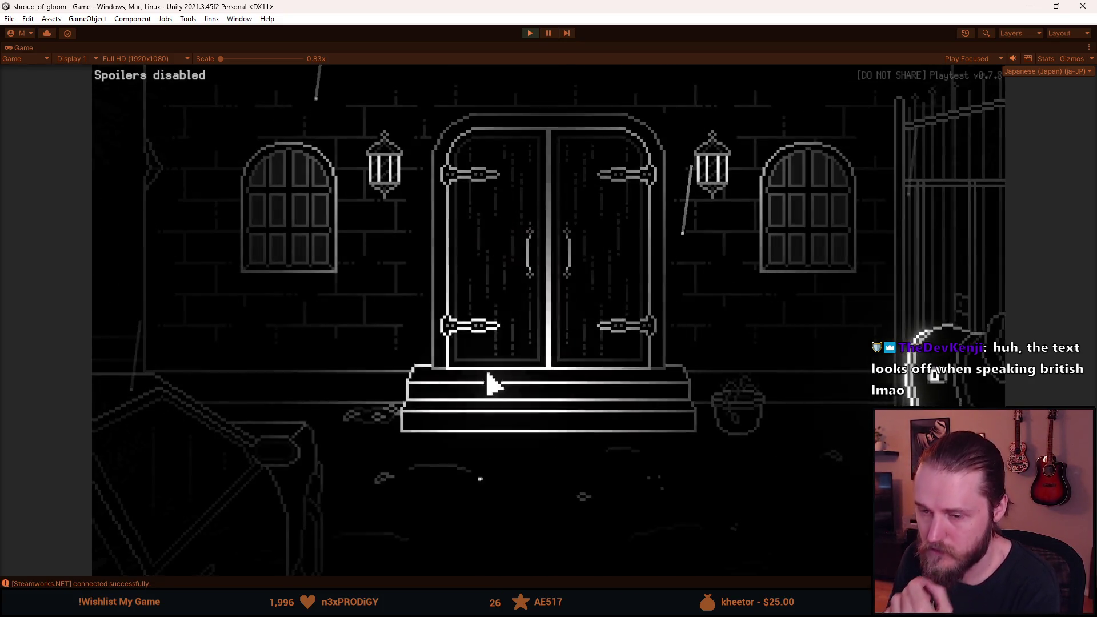
- Read the 弟の心配 letter from the inventory, then pause the game
left_click(189, 543)
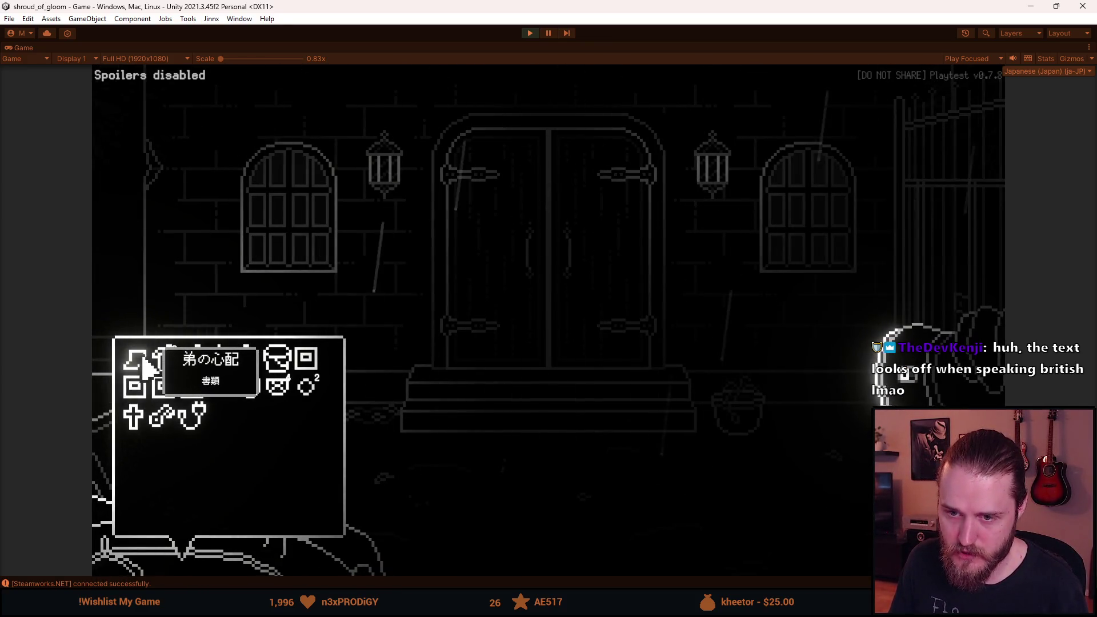
left_click(148, 369)
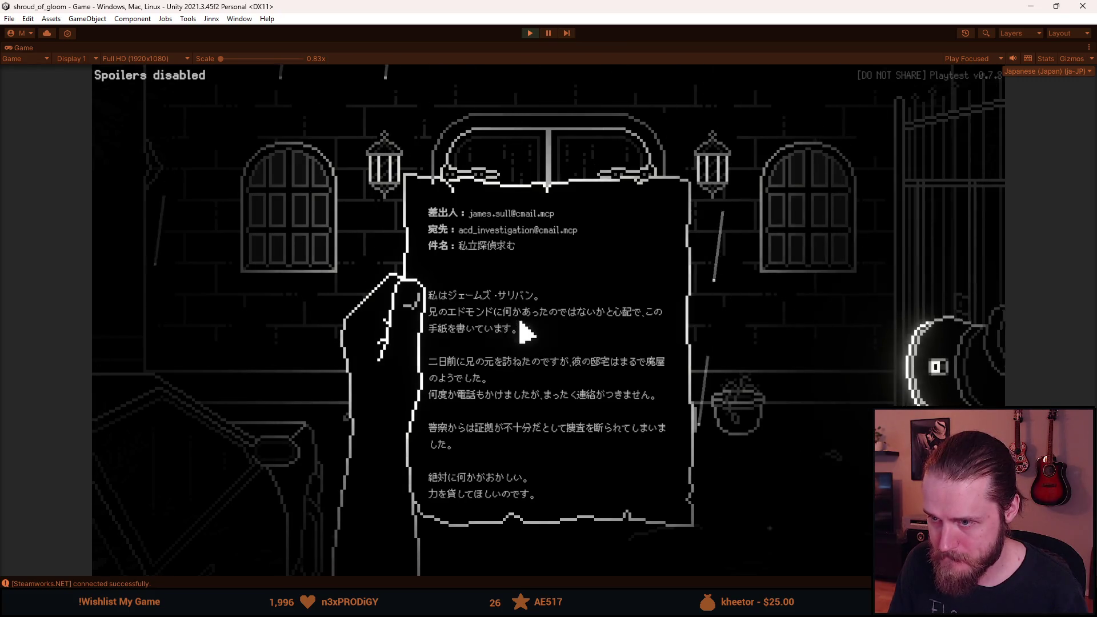
key("Escape")
key("Escape")
- Switch the game's language to English under Settings > Language
left_click(562, 323)
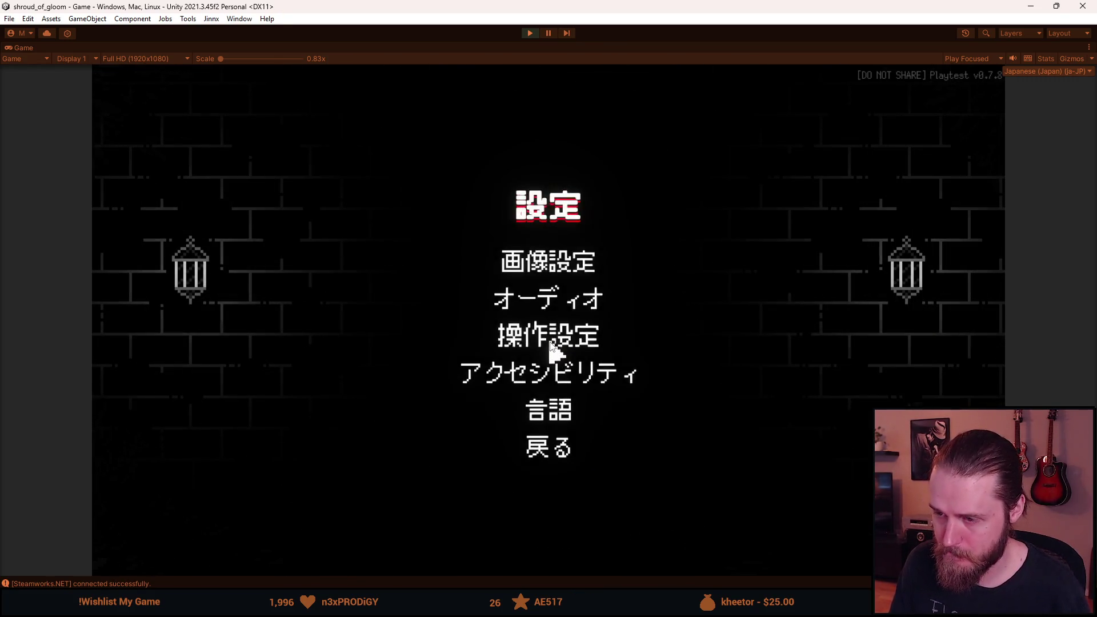
left_click(558, 409)
left_click(474, 182)
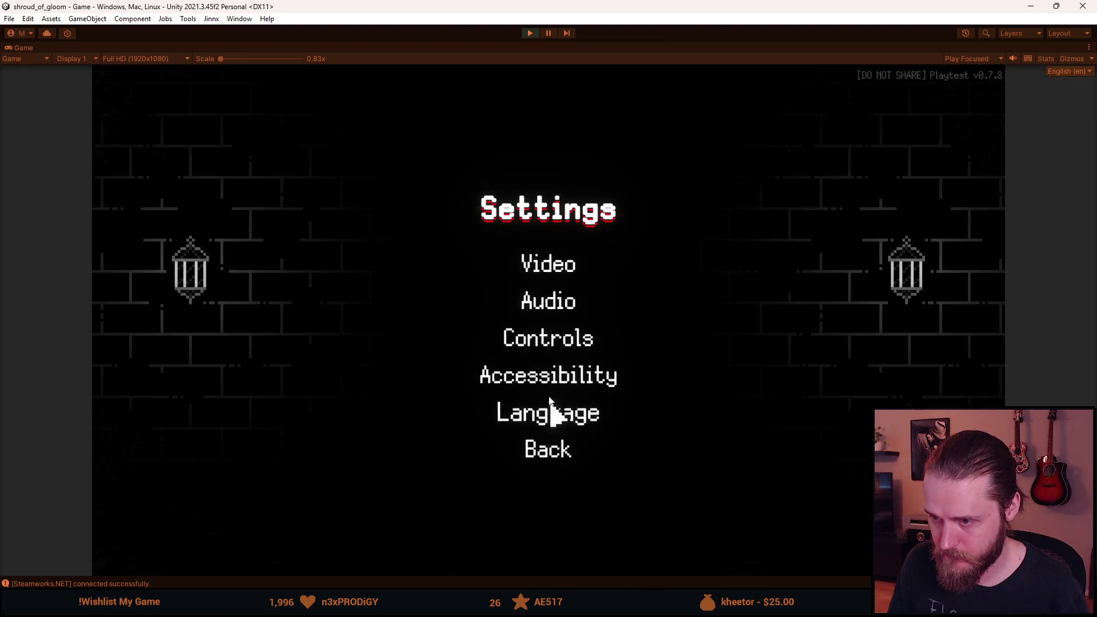
- Leave the Accessibility Simpler font option unticked so menus use the pixel font
left_click(544, 380)
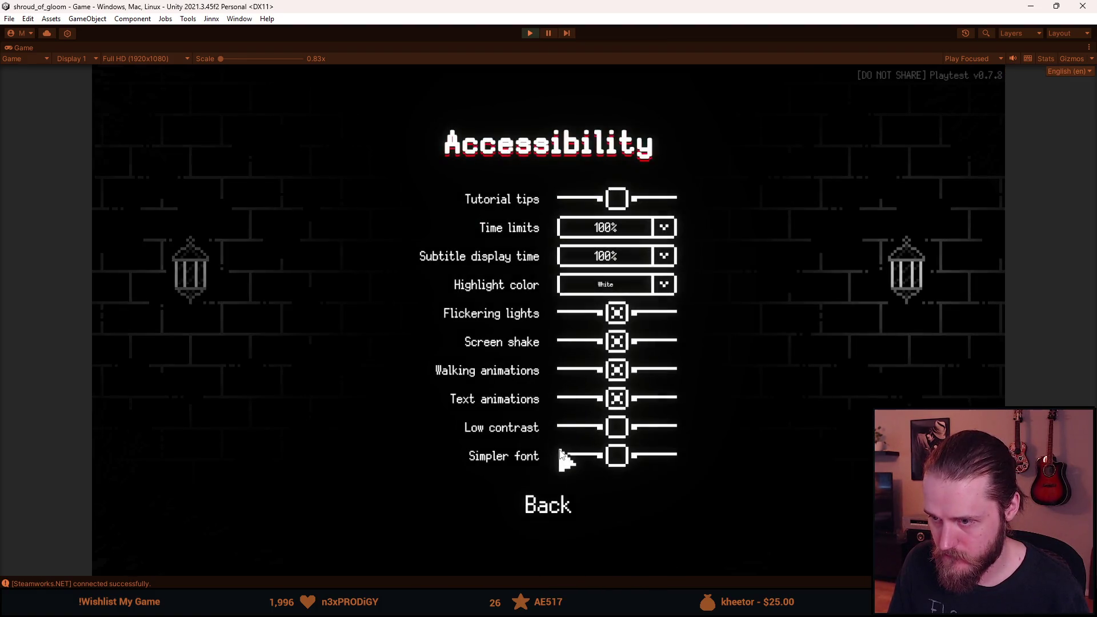
left_click(618, 456)
left_click(617, 456)
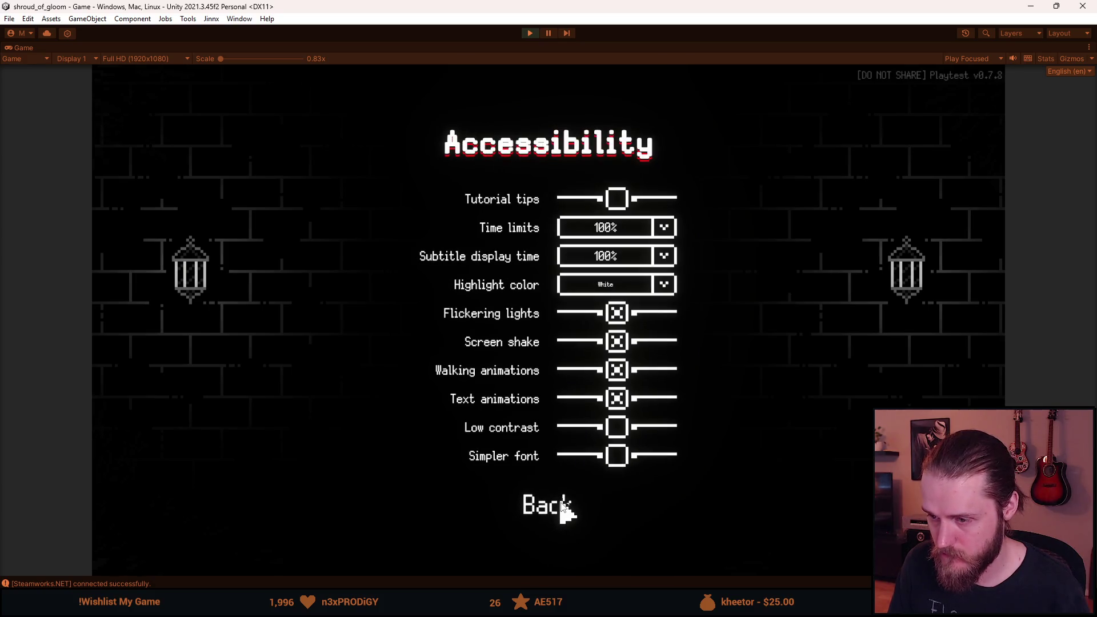
left_click(562, 506)
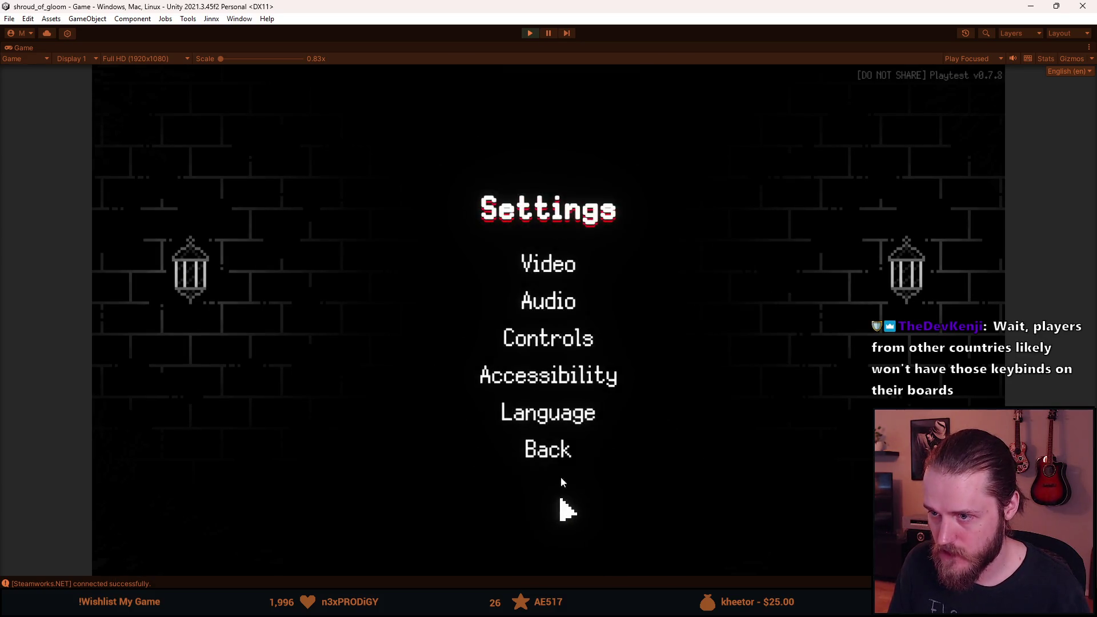
- Review the English Controls and Video screens, then return to the Pause menu
left_click(558, 346)
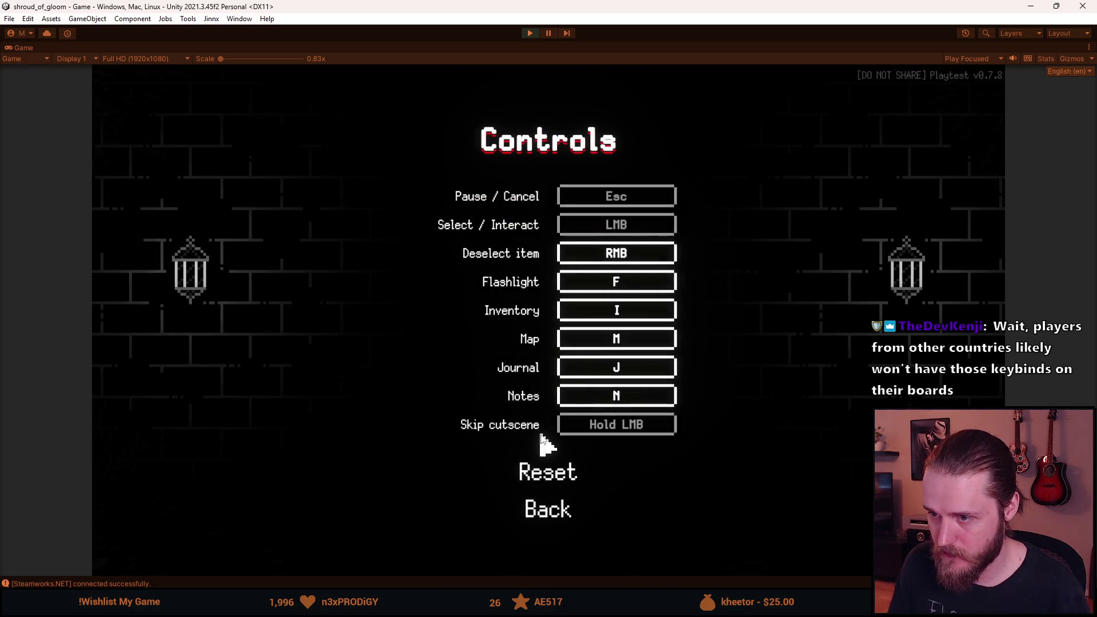
left_click(546, 514)
left_click(544, 269)
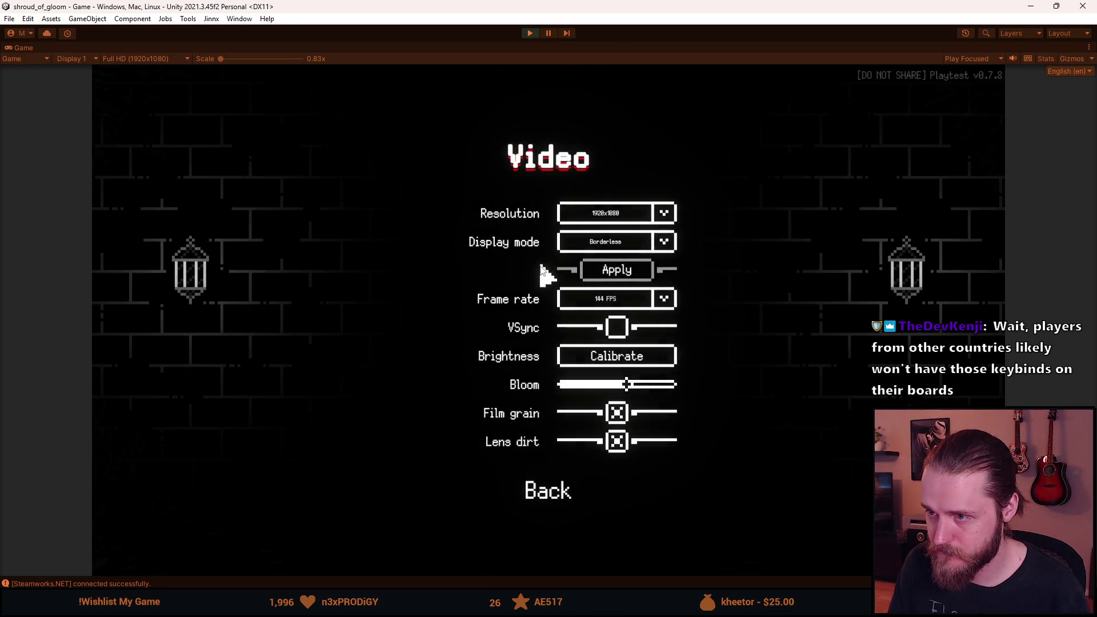
left_click(558, 498)
left_click(551, 456)
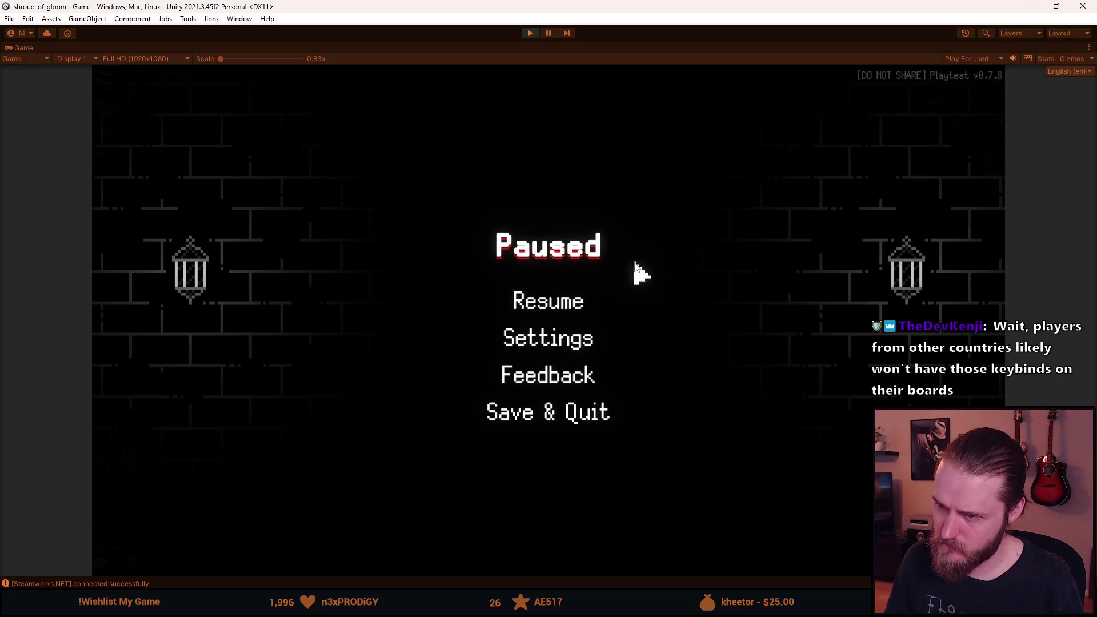
- Reopen the Video settings, then back out and resume the game
left_click(557, 338)
left_click(537, 270)
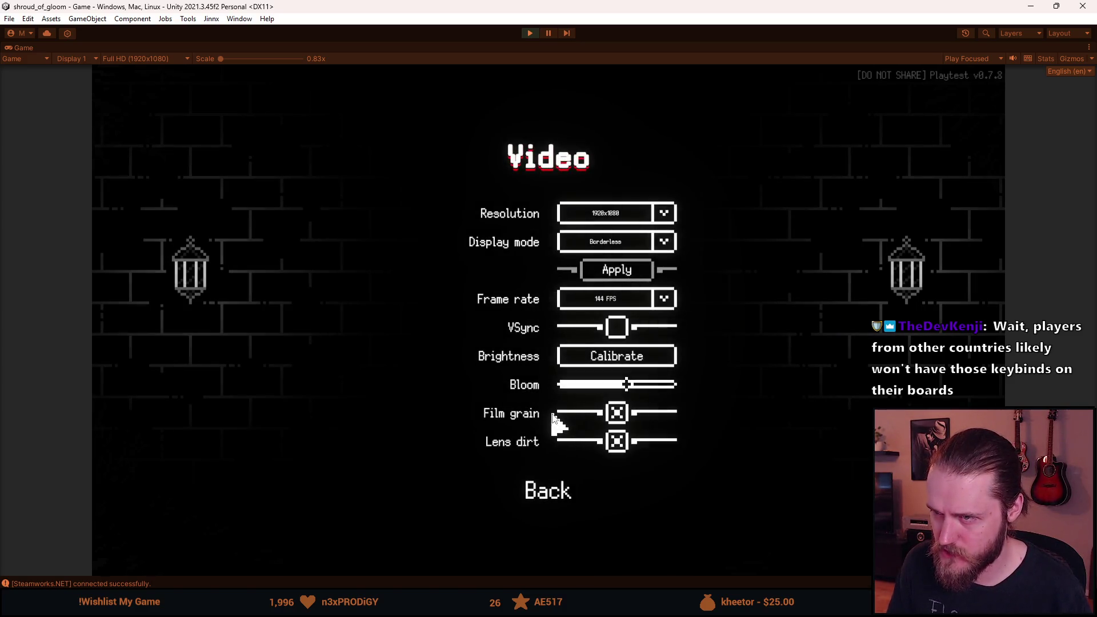
left_click(547, 497)
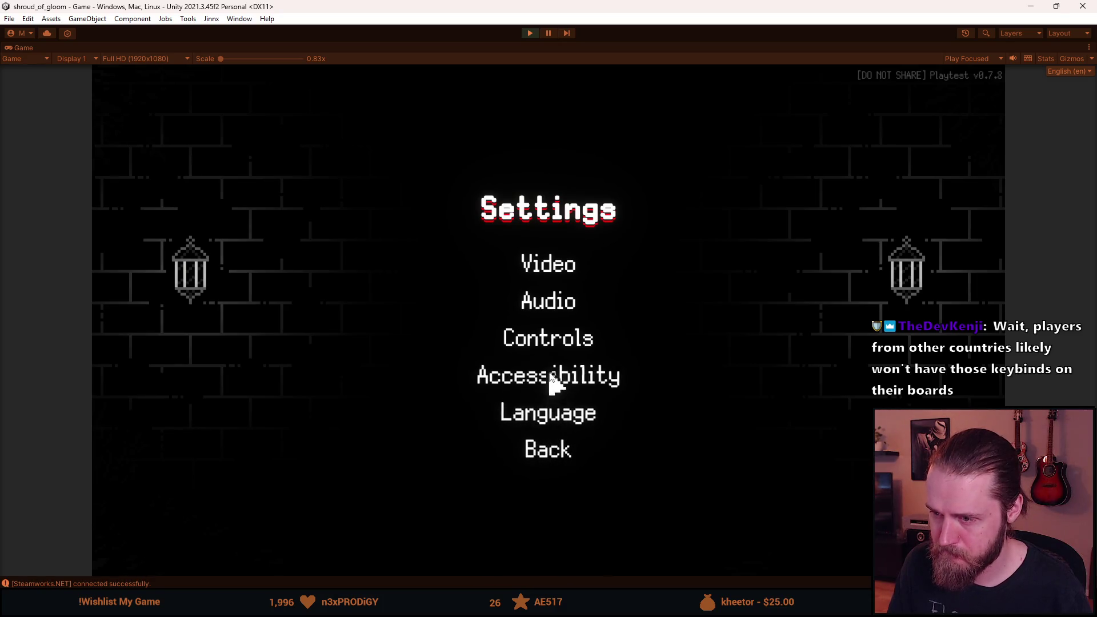
left_click(540, 451)
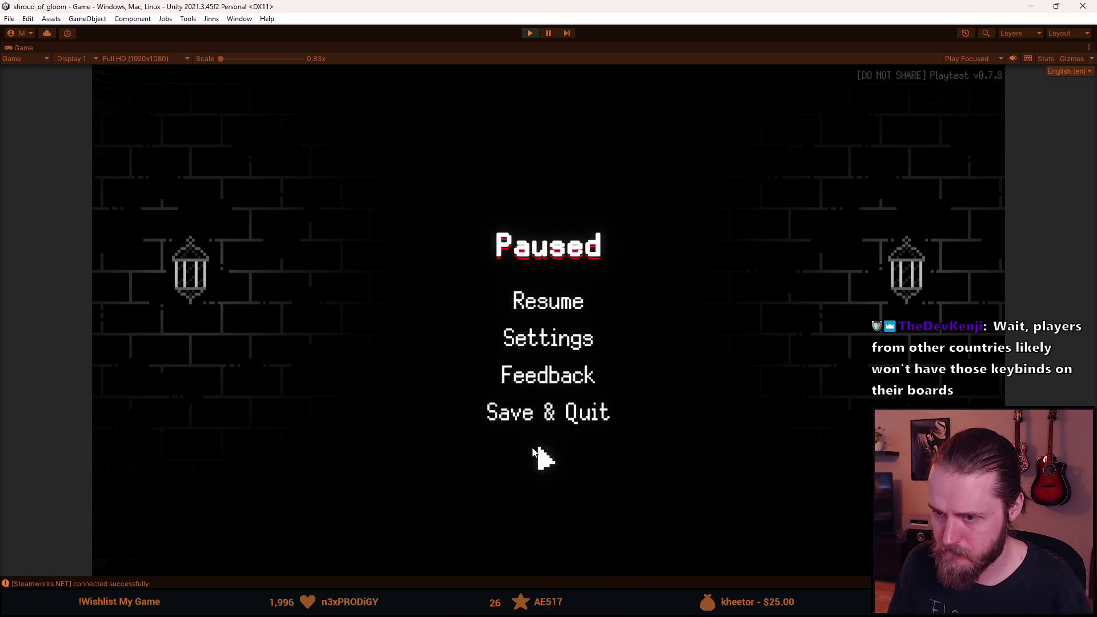
left_click(560, 311)
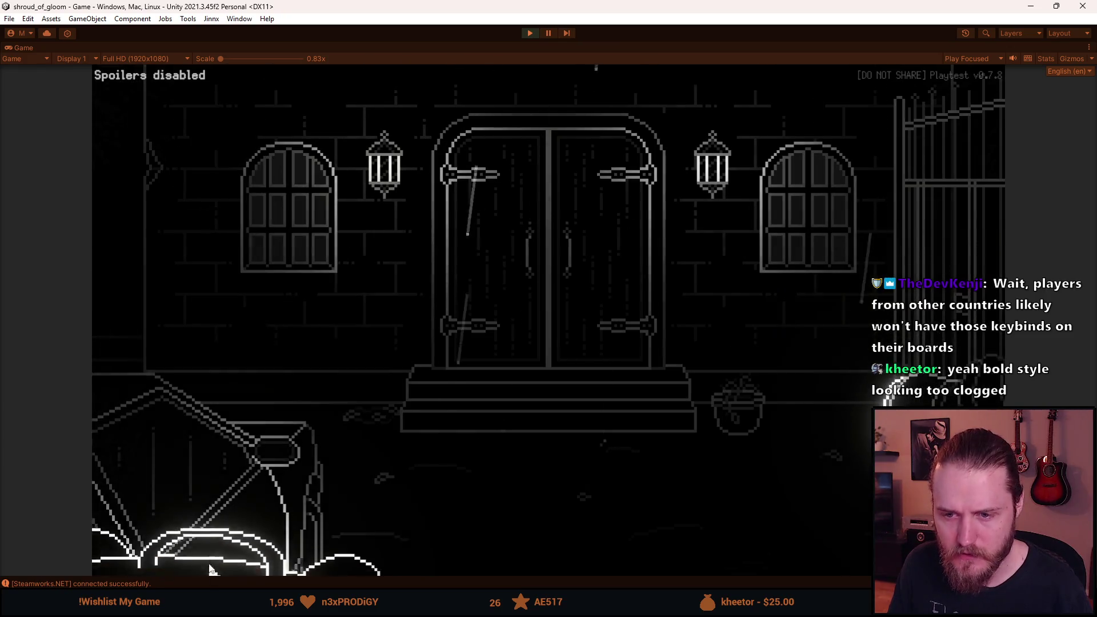
- Interact with the cart, browse the inventory, and visit the neighbouring room and back
left_click(223, 472)
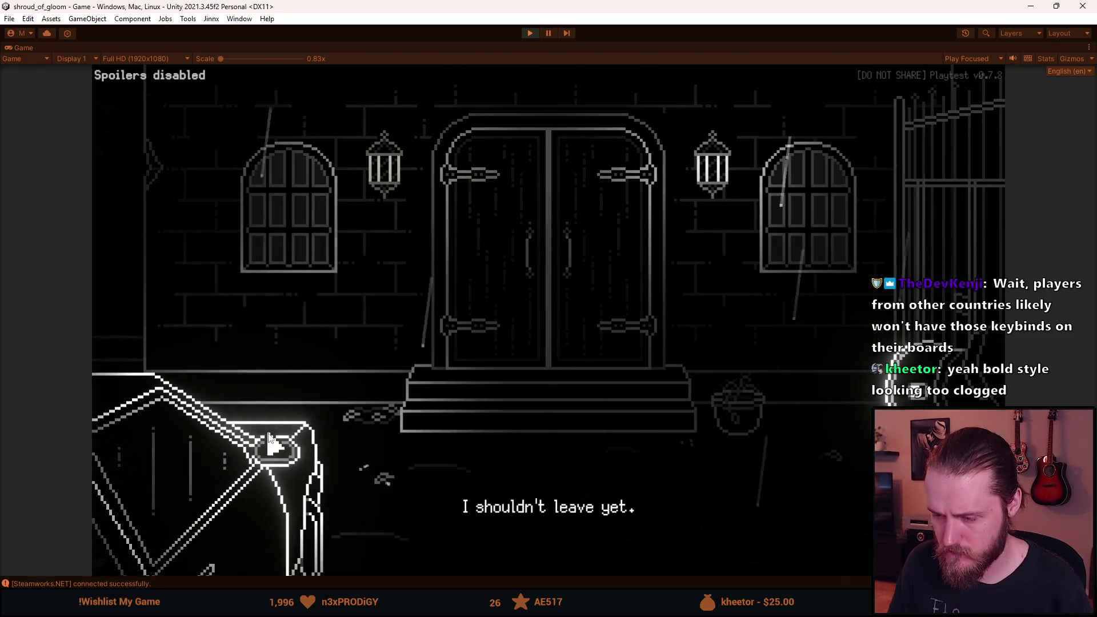
left_click(258, 448)
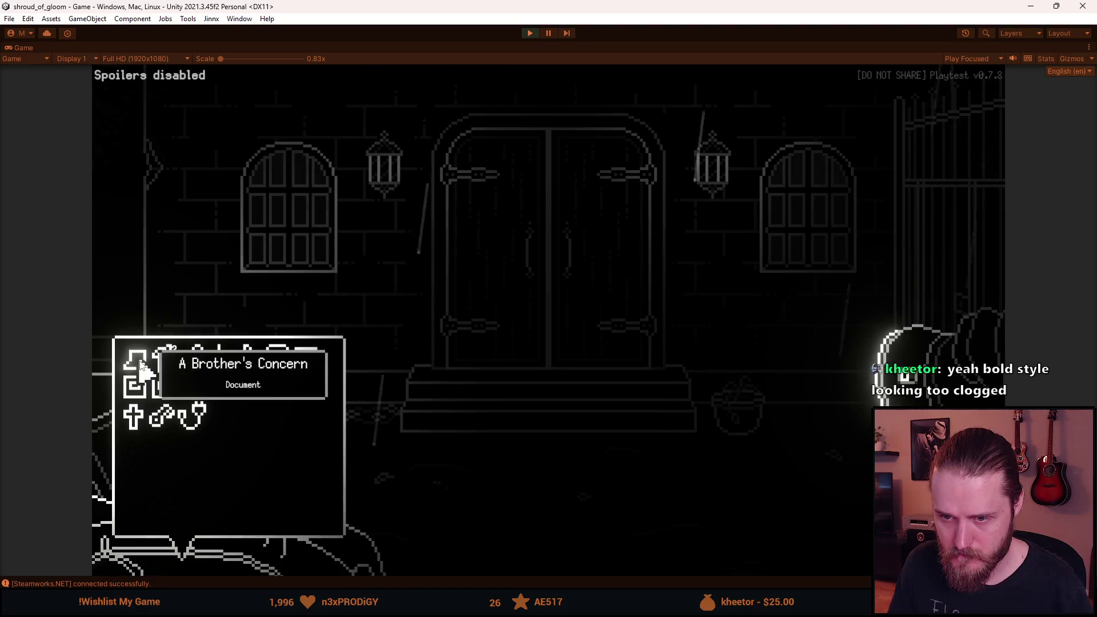
left_click(207, 246)
left_click(207, 246)
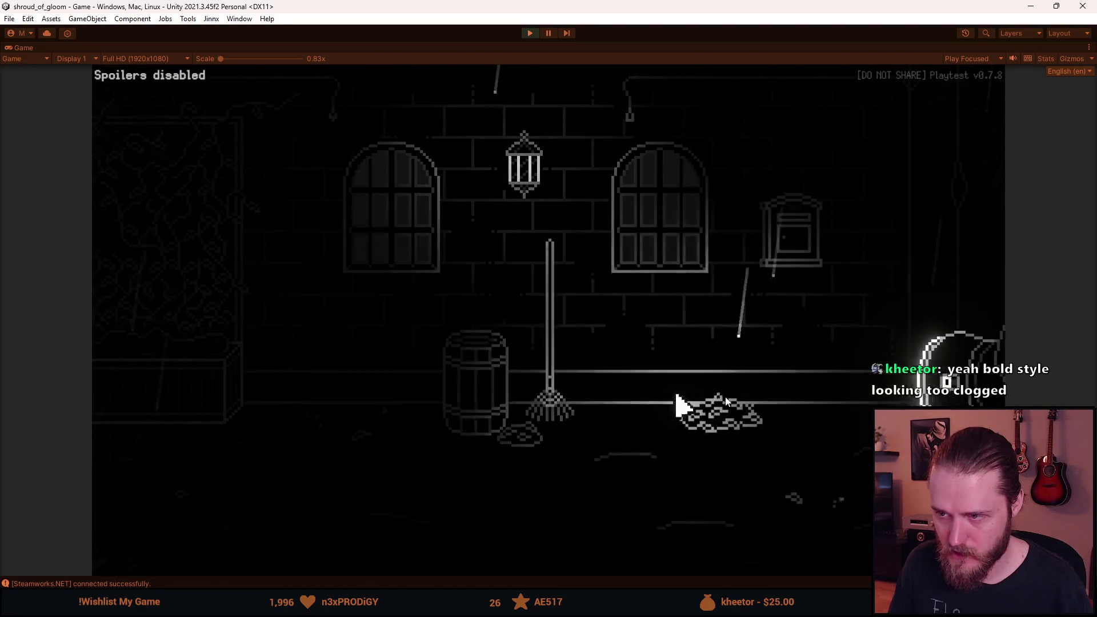
left_click(927, 280)
- Use the Rosary Bead on the left window, then pause the game
mouse_move(289, 563)
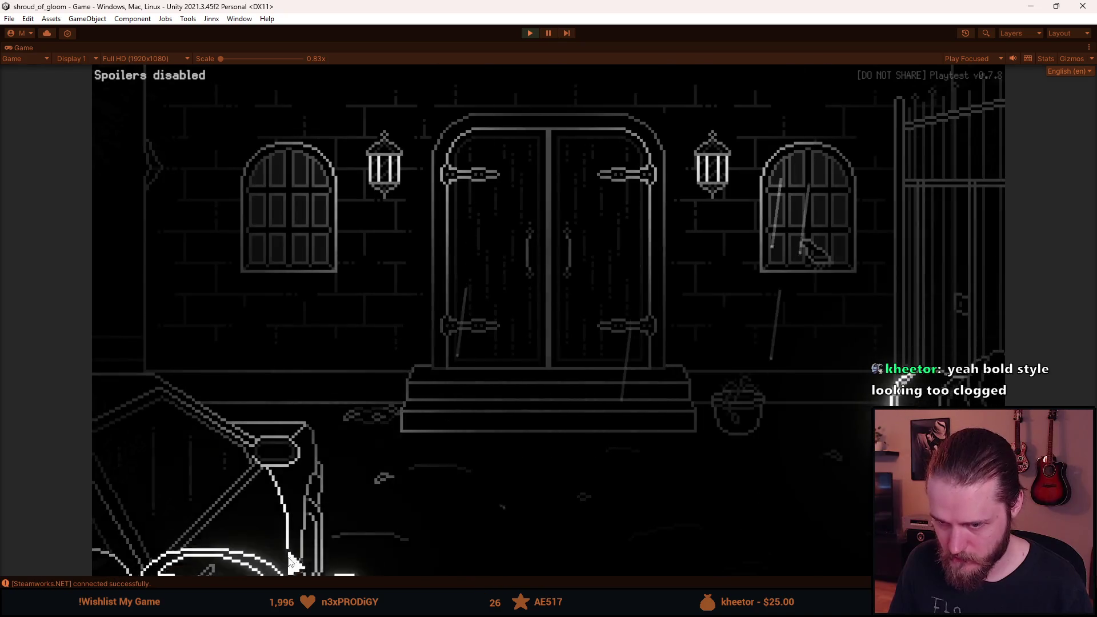
left_click(312, 395)
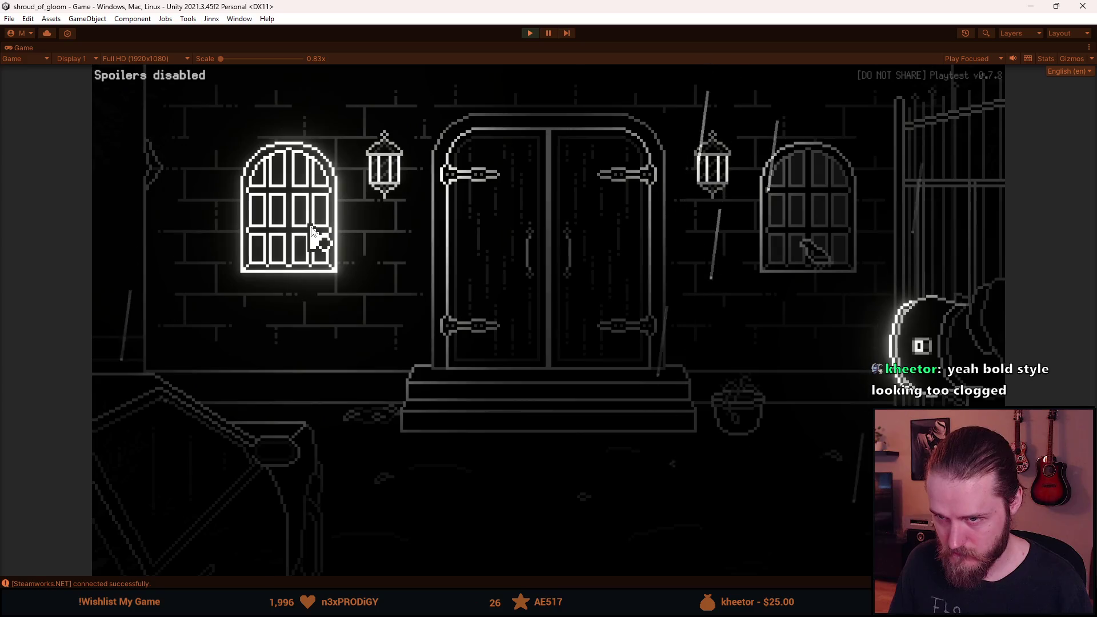
left_click(321, 248)
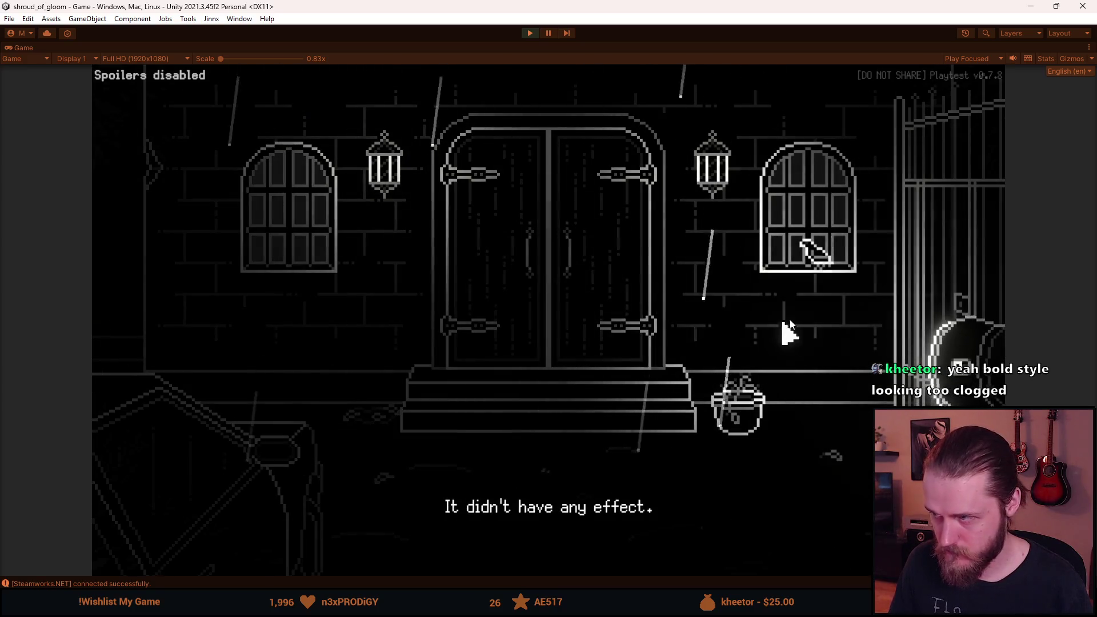
key("Escape")
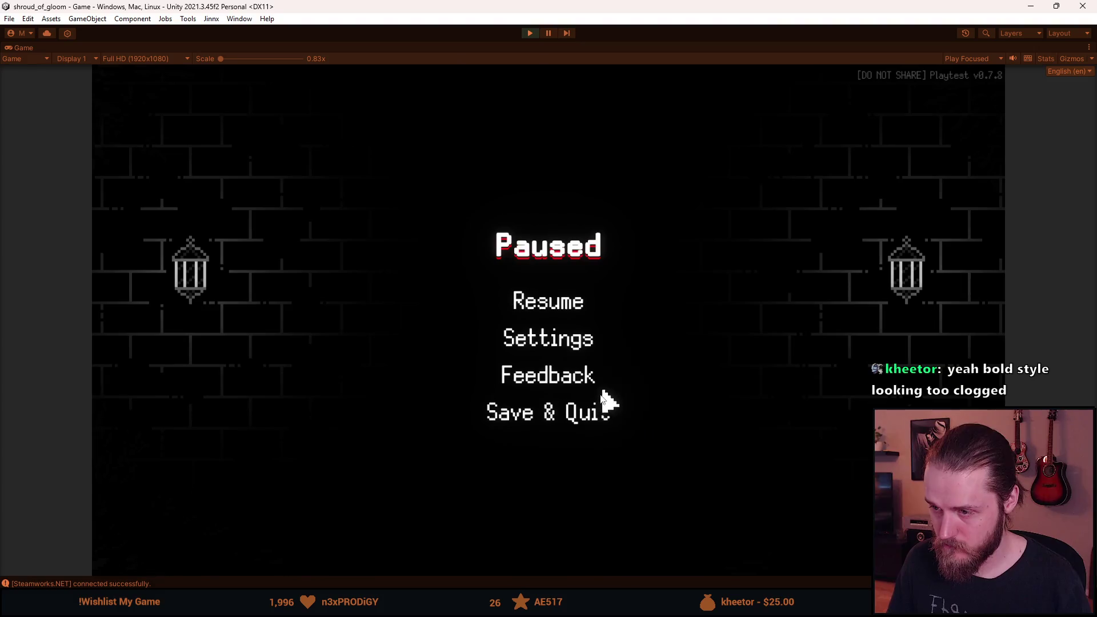
- Save & Quit to the main menu and switch the game language to Русский
left_click(569, 408)
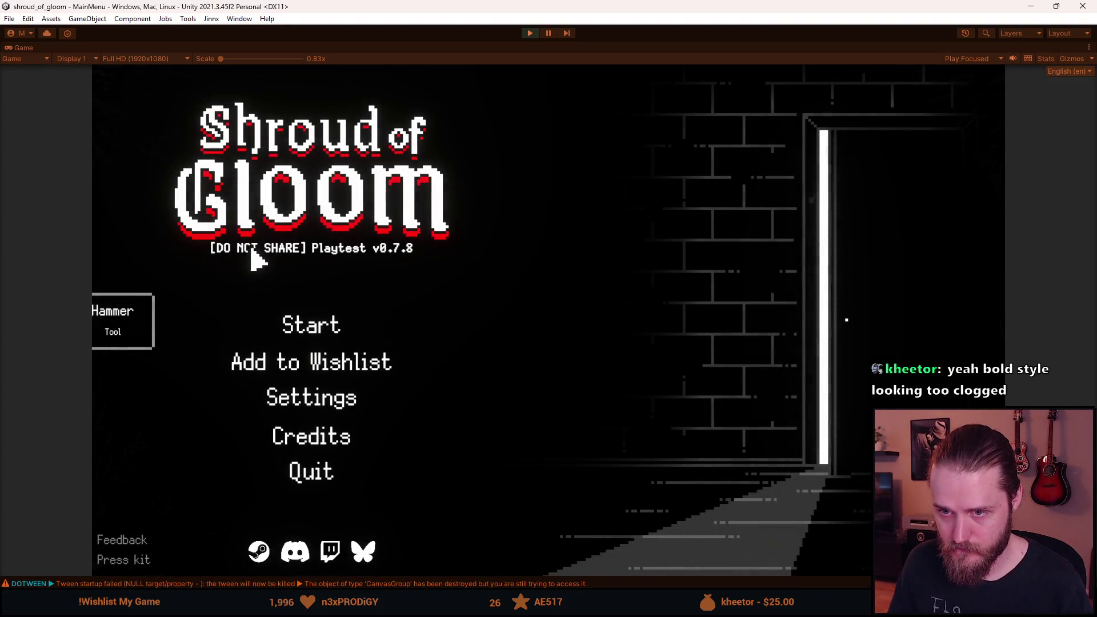
left_click(320, 406)
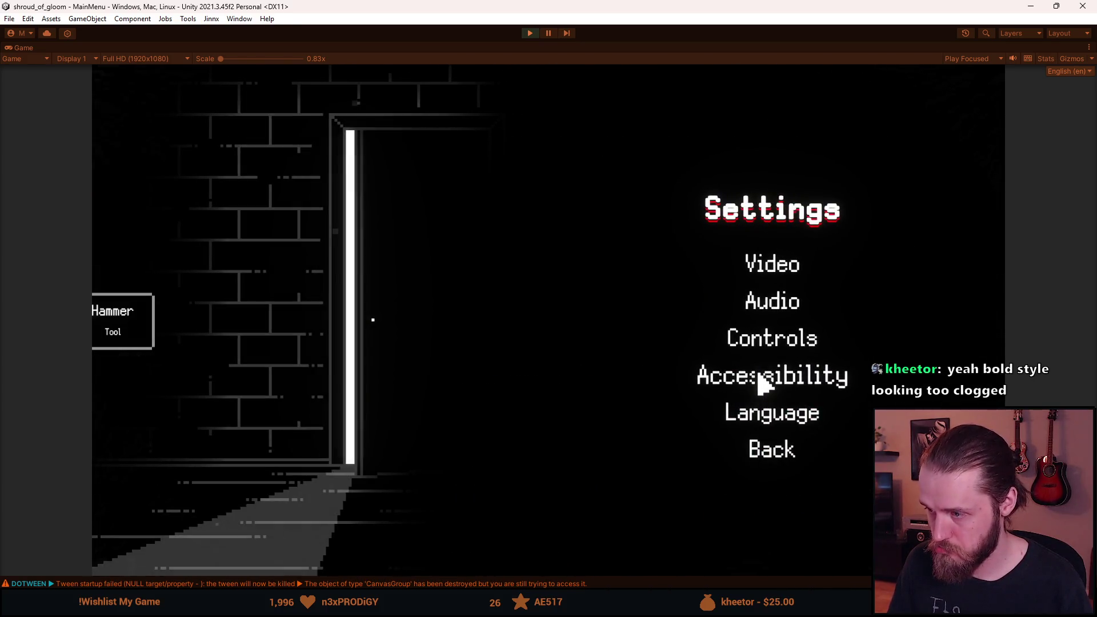
left_click(768, 413)
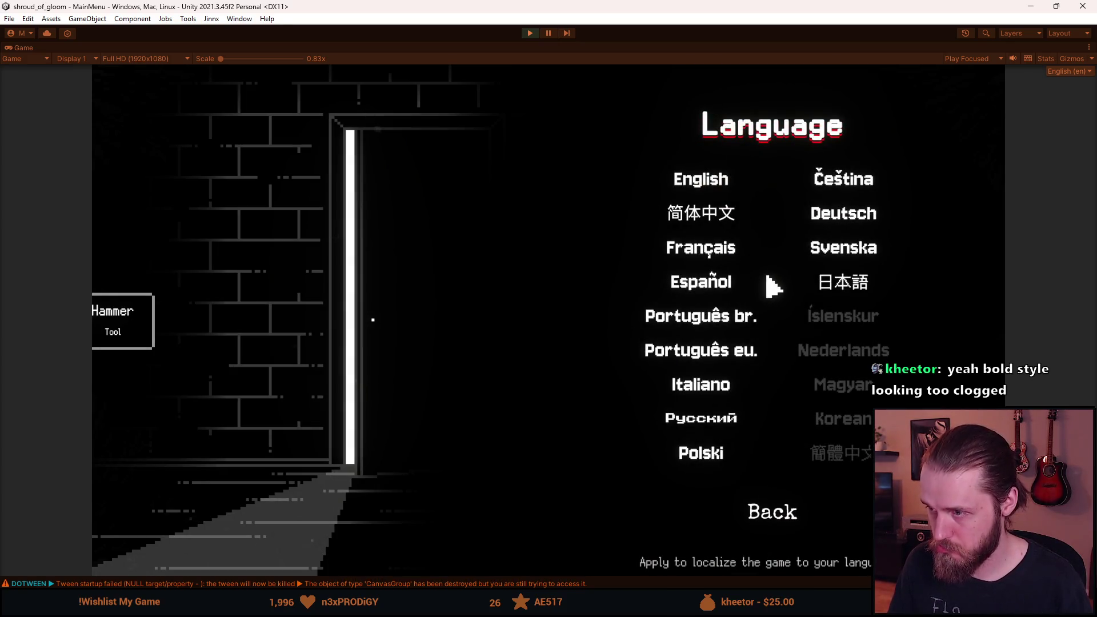
left_click(753, 419)
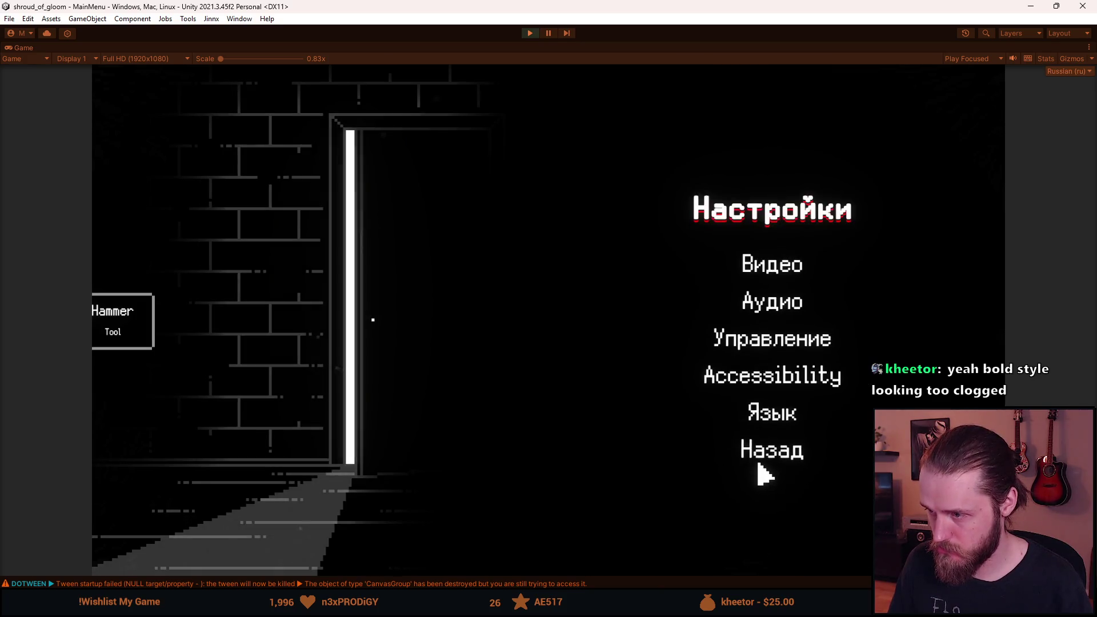
left_click(763, 452)
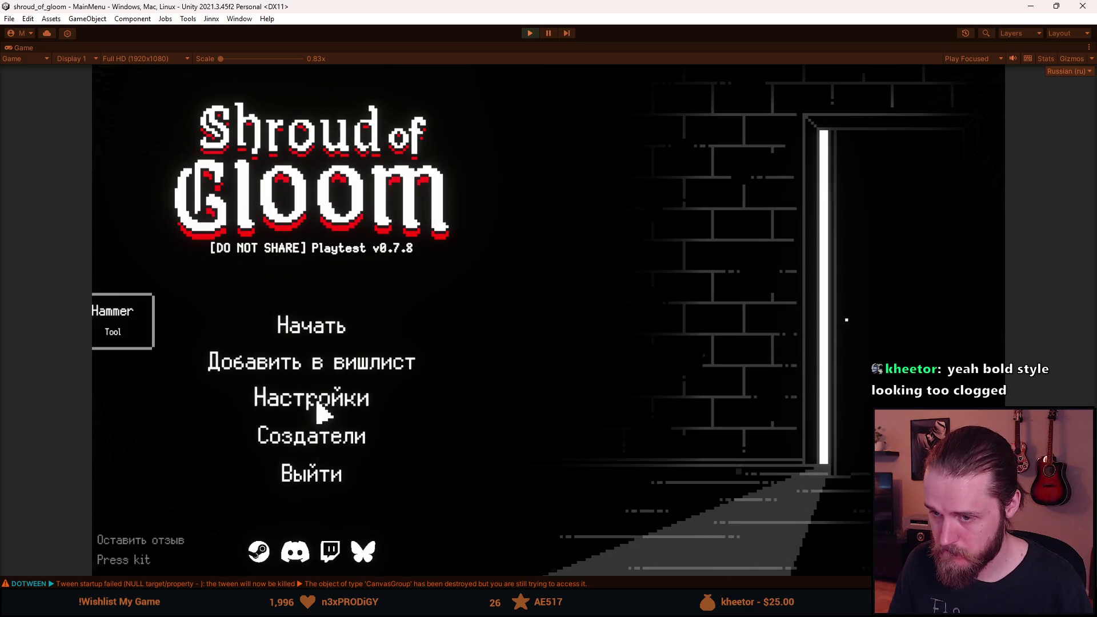
- Review the Russian Video and Accessibility pages, then switch the language to 简体中文
left_click(317, 404)
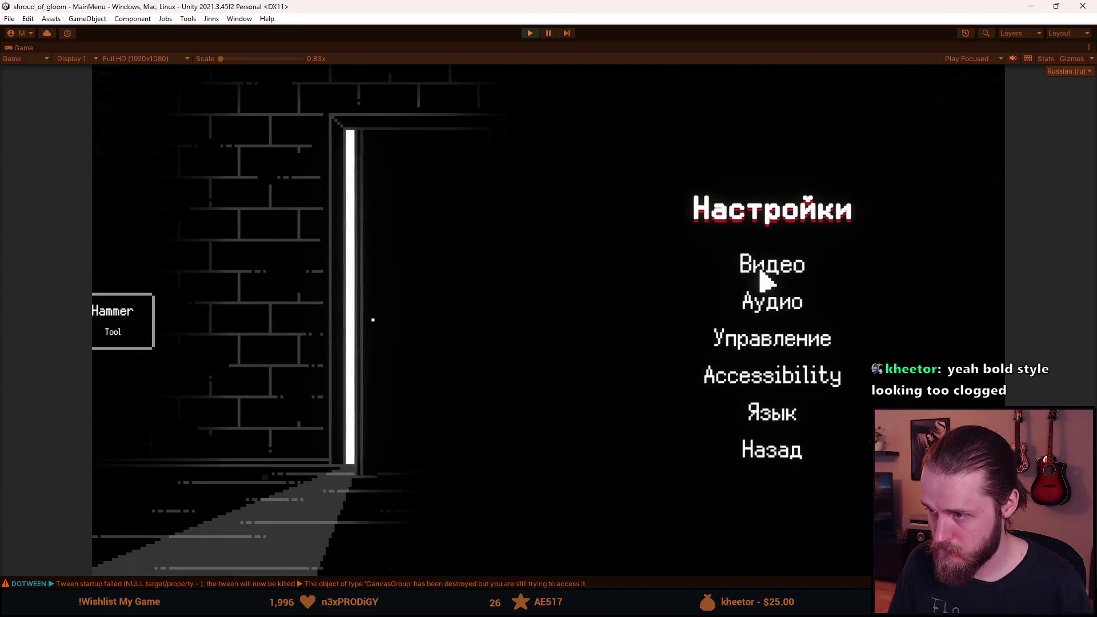
left_click(766, 277)
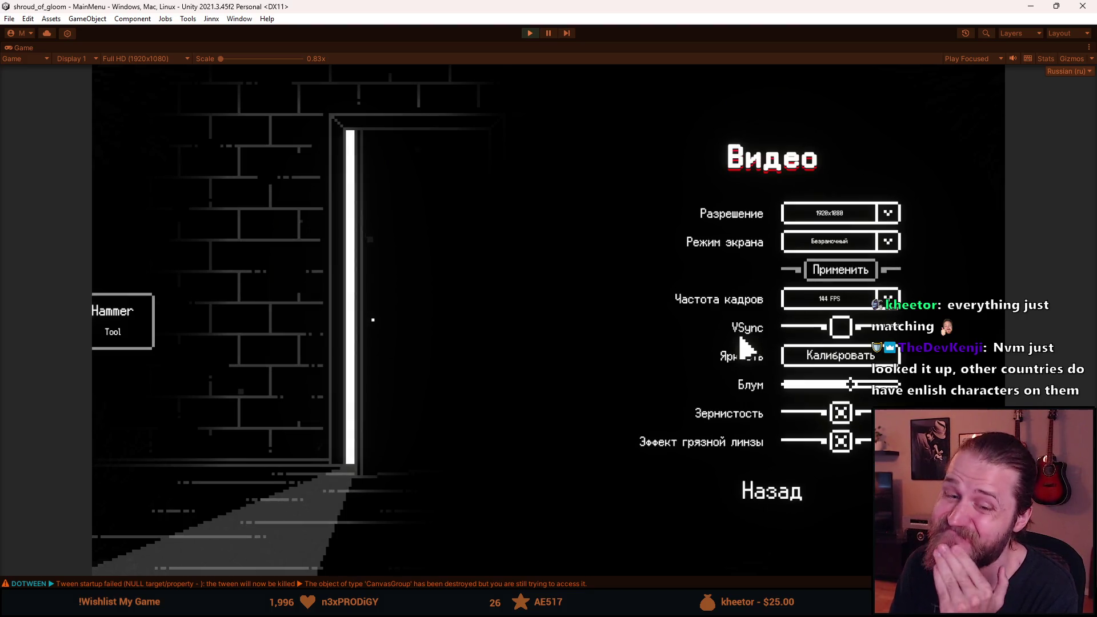
left_click(770, 498)
left_click(779, 385)
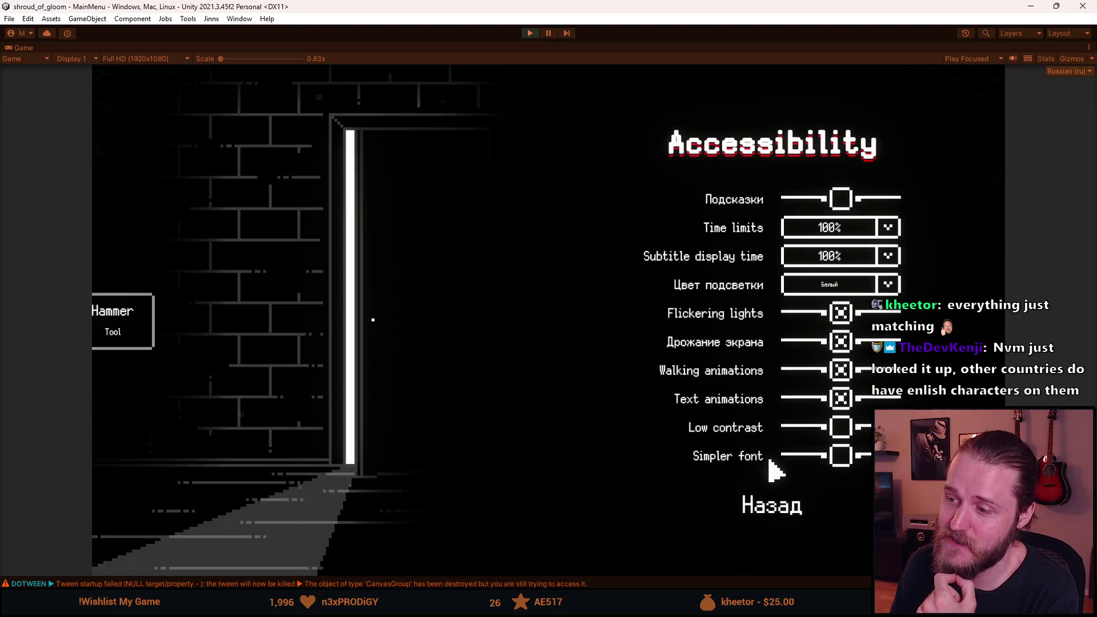
left_click(779, 510)
left_click(769, 378)
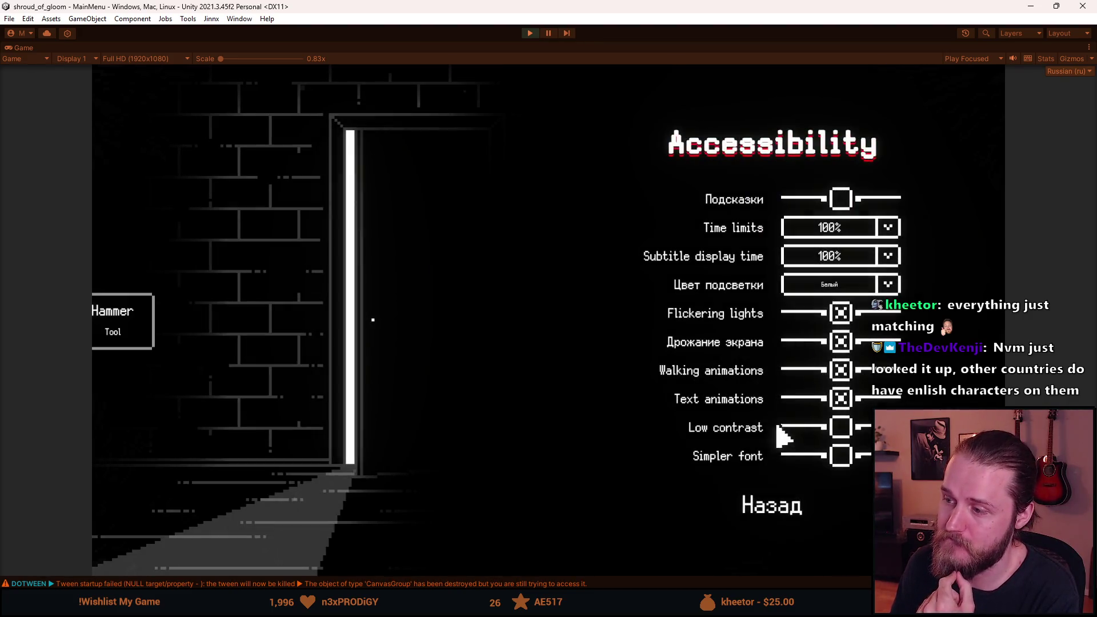
left_click(781, 511)
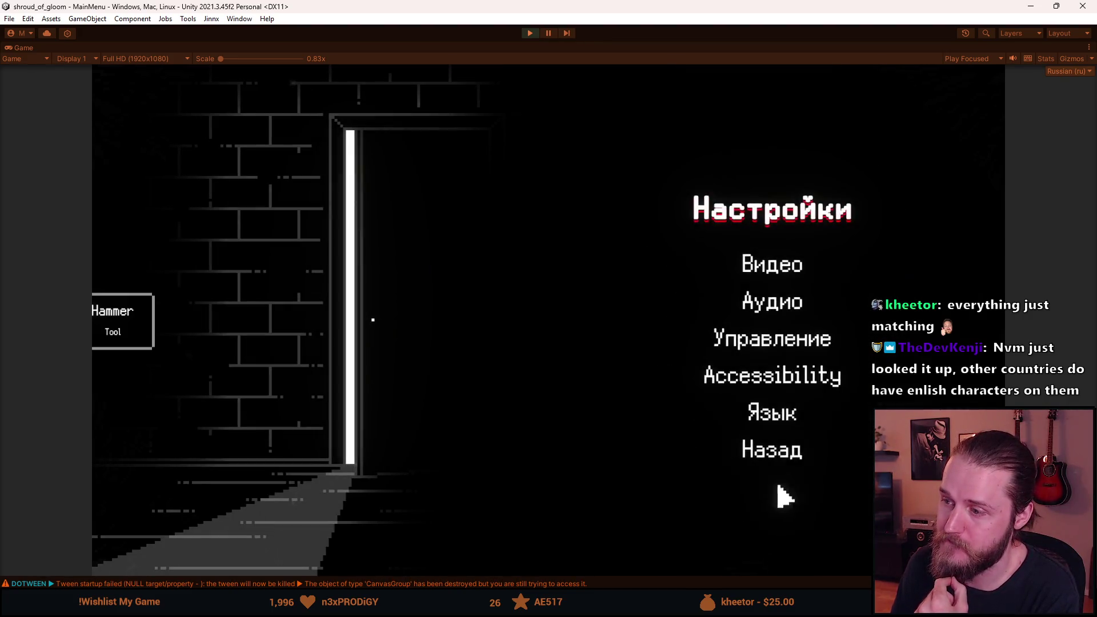
left_click(770, 415)
left_click(718, 218)
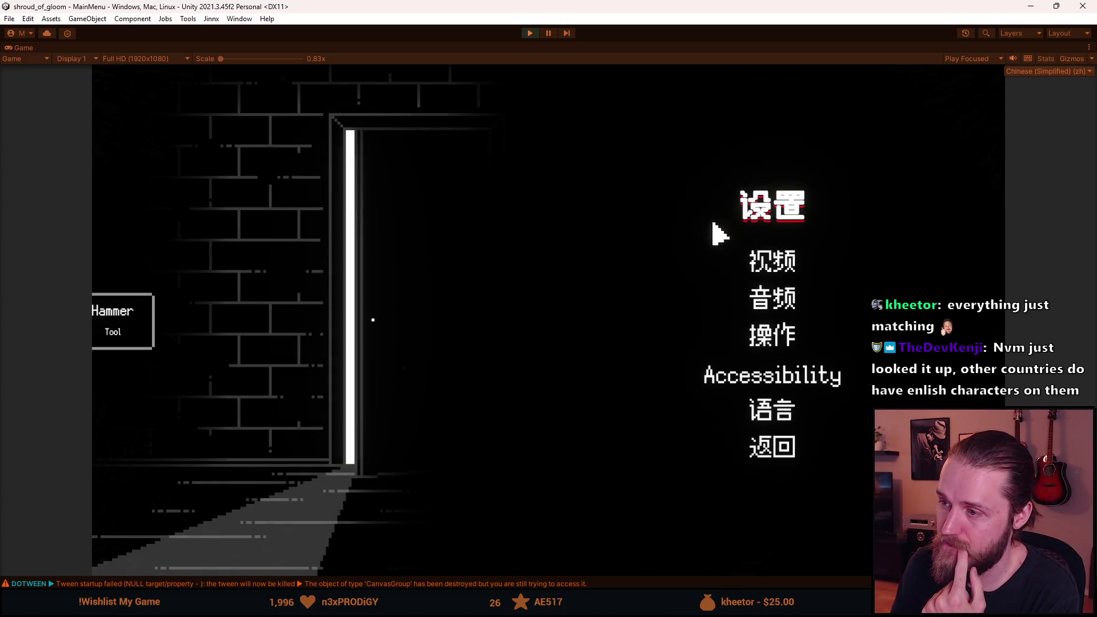
- Check the Chinese Audio, Video and Language screens, return to the main menu, and stop play mode
left_click(775, 453)
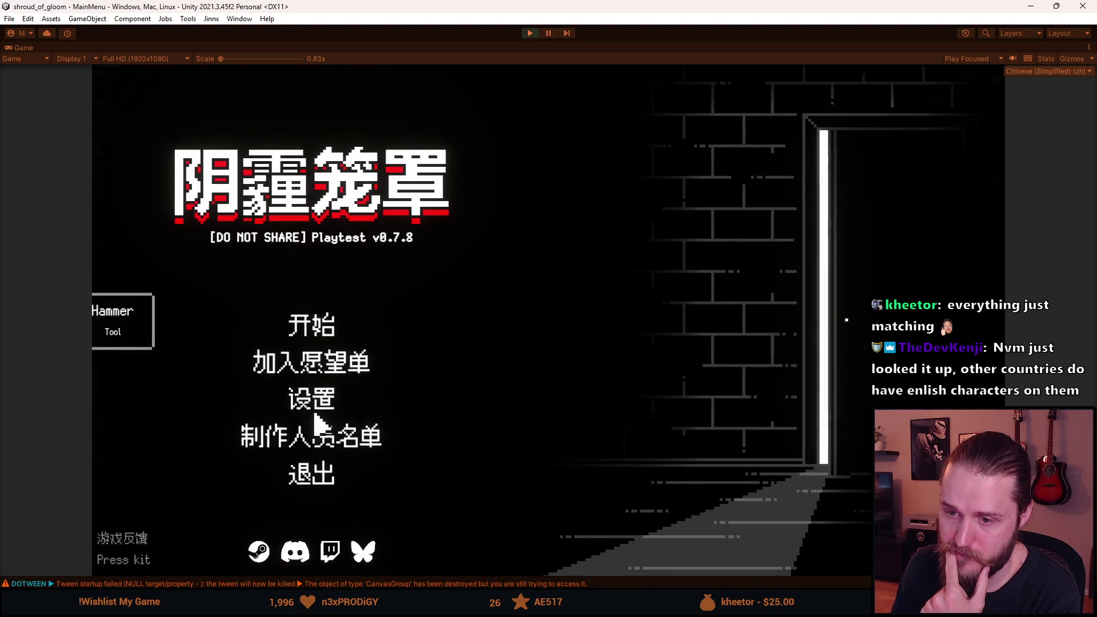
left_click(319, 407)
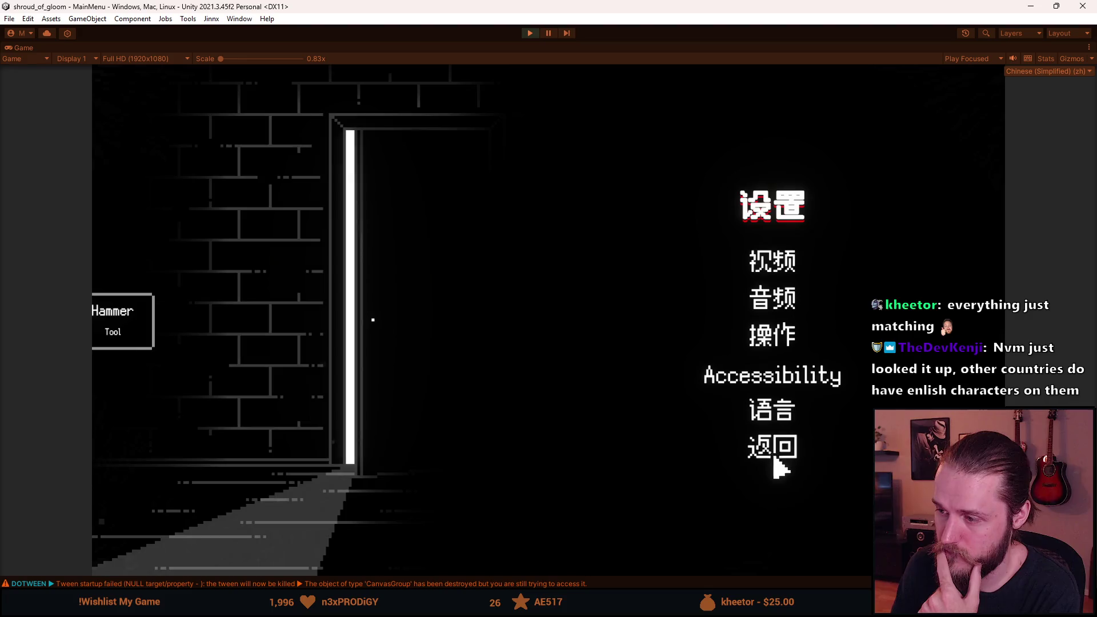
left_click(769, 302)
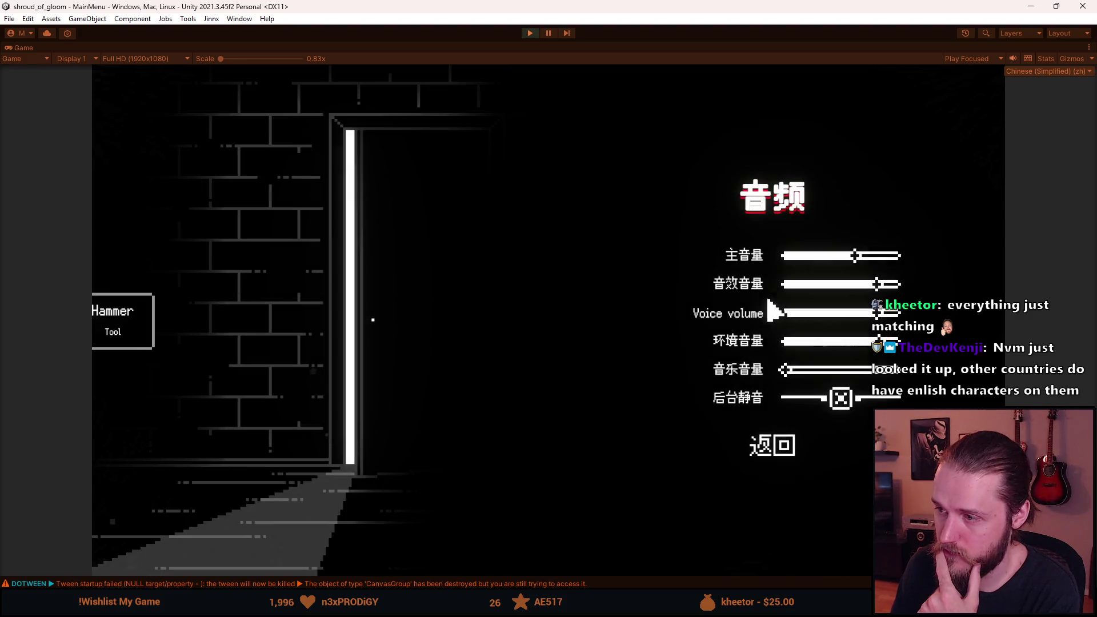
left_click(783, 449)
left_click(776, 261)
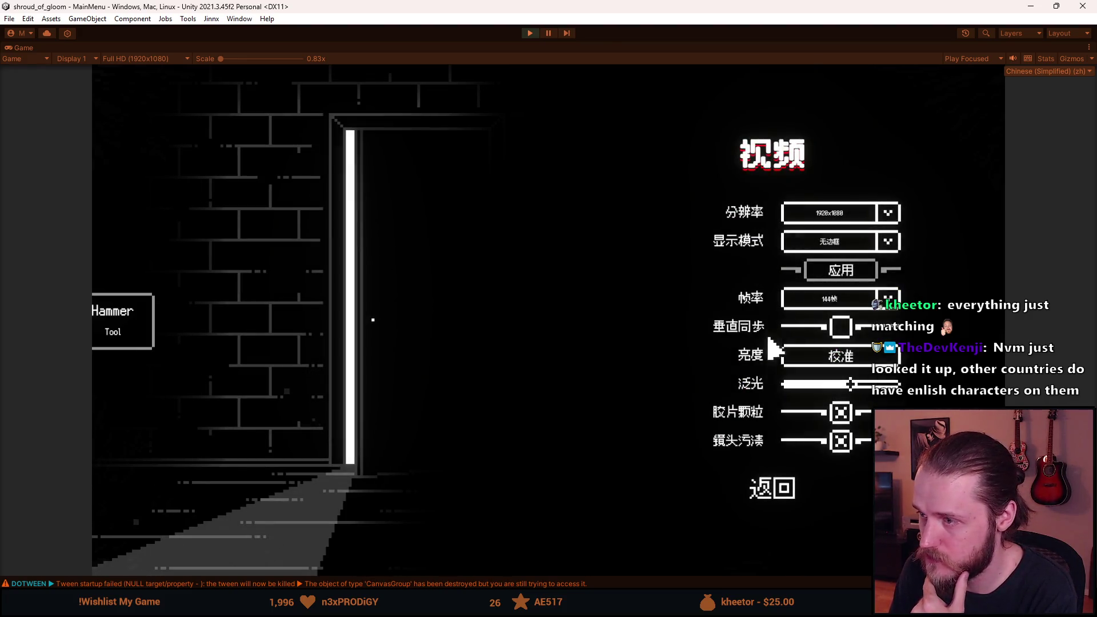
left_click(766, 474)
left_click(768, 411)
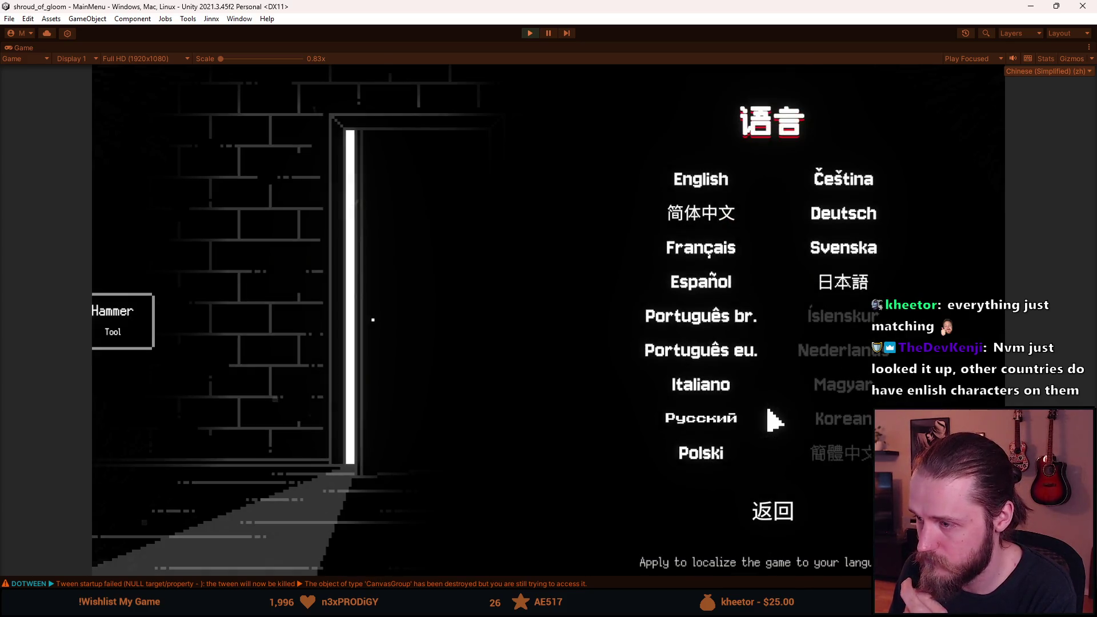
left_click(780, 506)
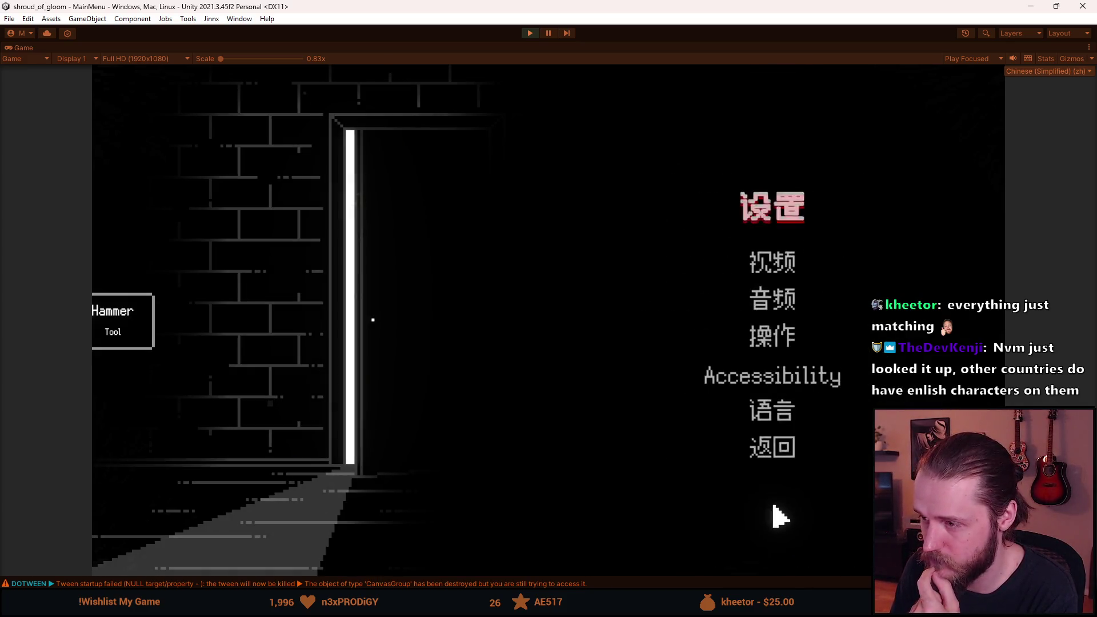
left_click(766, 455)
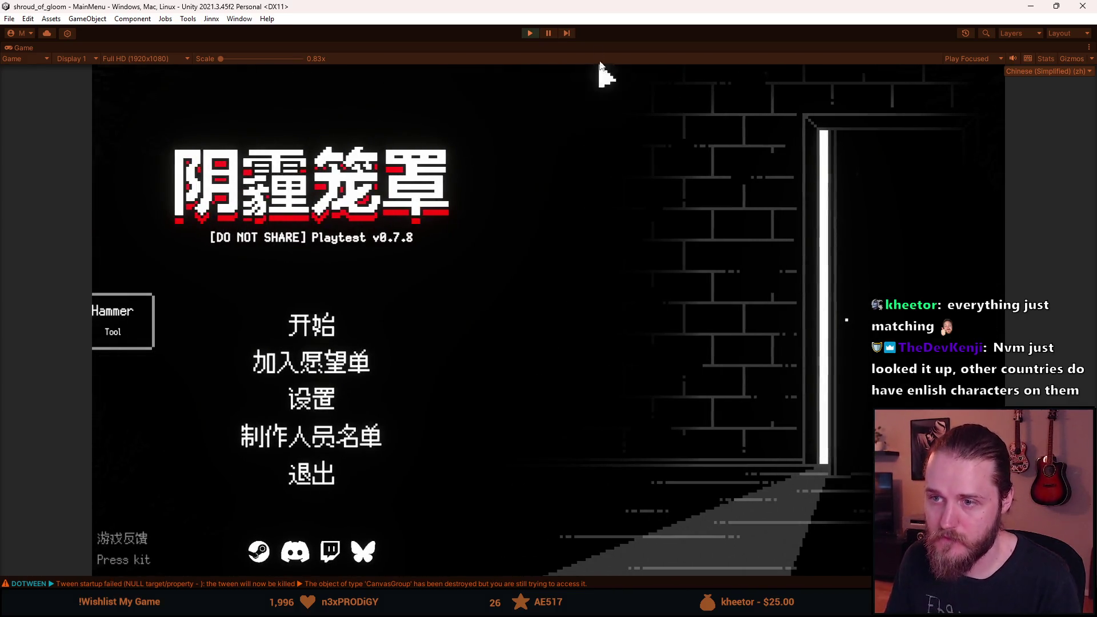
left_click(529, 35)
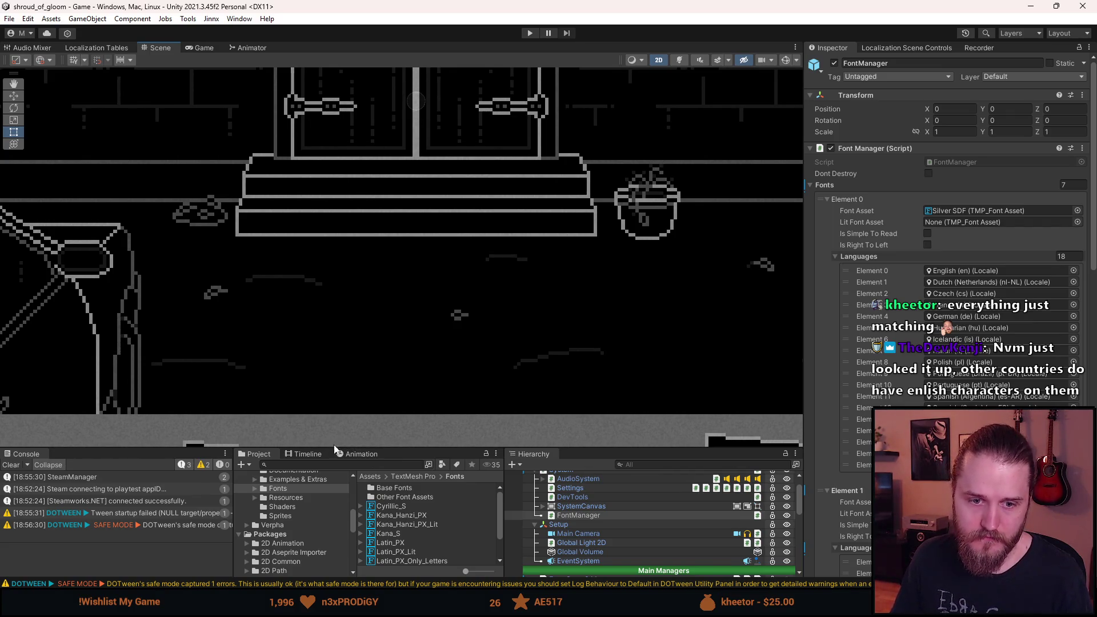
- Raise the bottom panels' splitter, then zoom and pan the Scene view to the whole room
left_click_drag(396, 447, 397, 369)
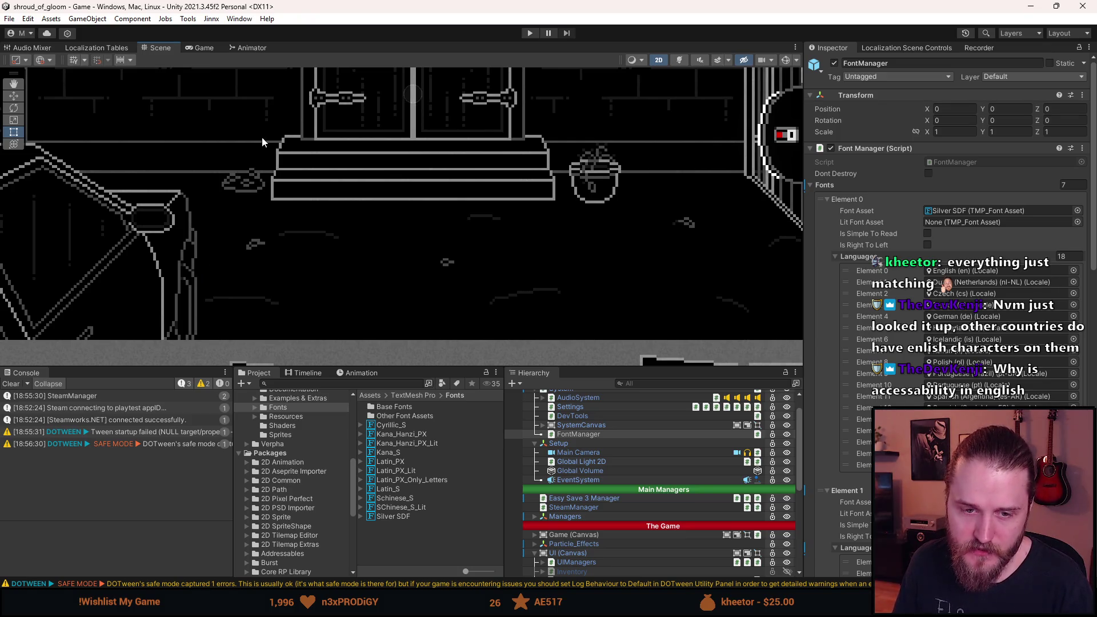
scroll(261, 142, "down", 3)
mouse_move(81, 110)
left_mouse_down()
mouse_move(74, 220)
mouse_move(120, 216)
left_mouse_up()
scroll(291, 173, "up", 1)
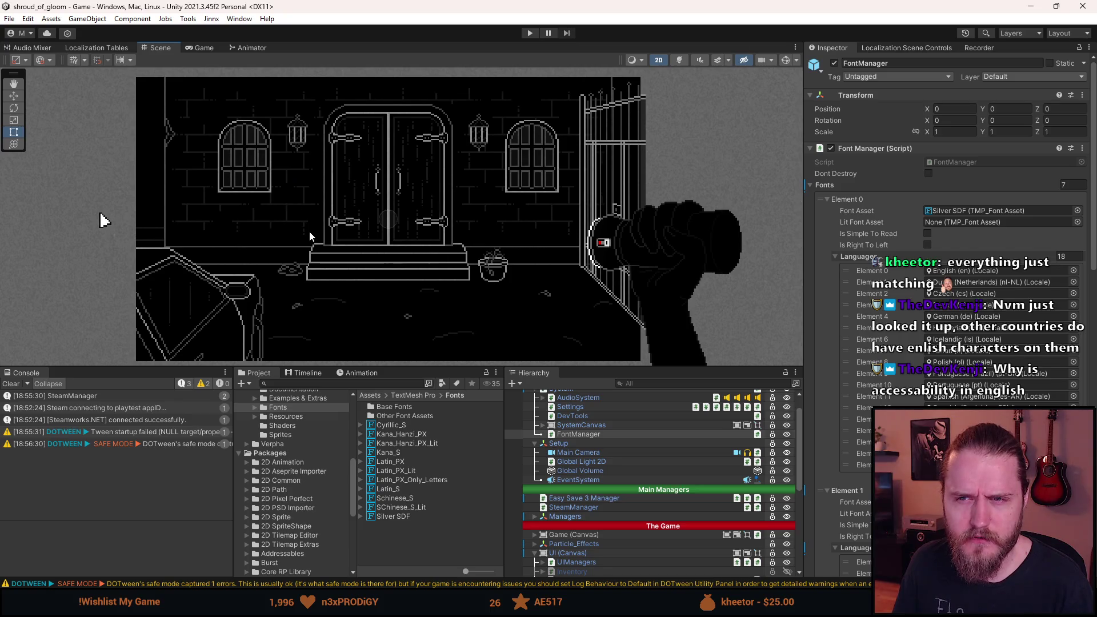
left_click_drag(309, 232, 307, 226)
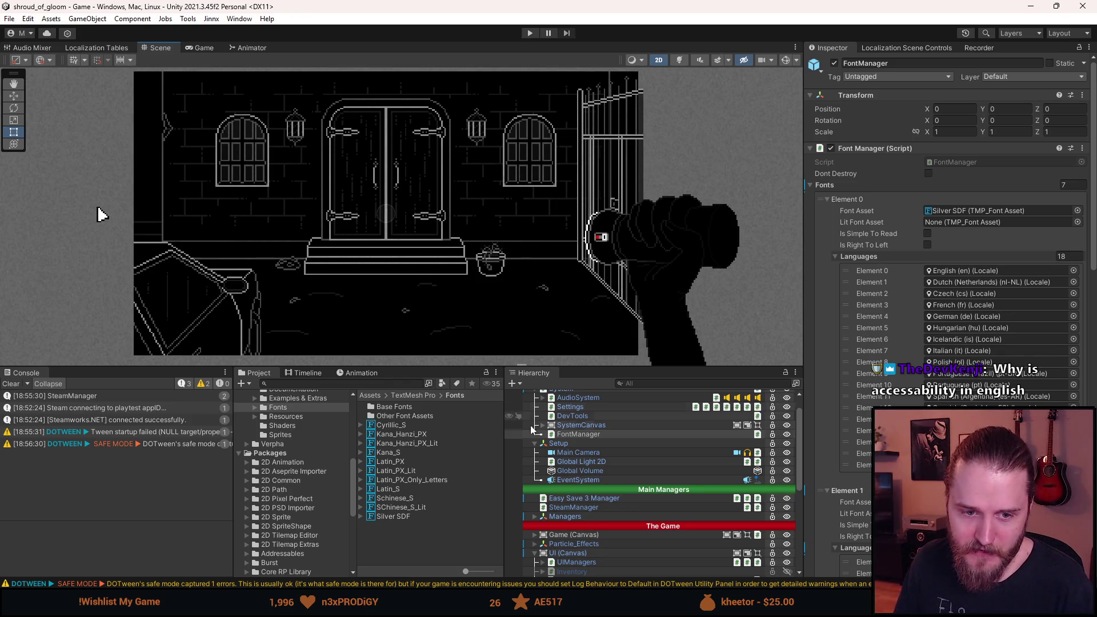
- Look through the Canvas UI children, then show the Silver SDF font asset's settings in the Inspector
scroll(594, 500, "down", 4)
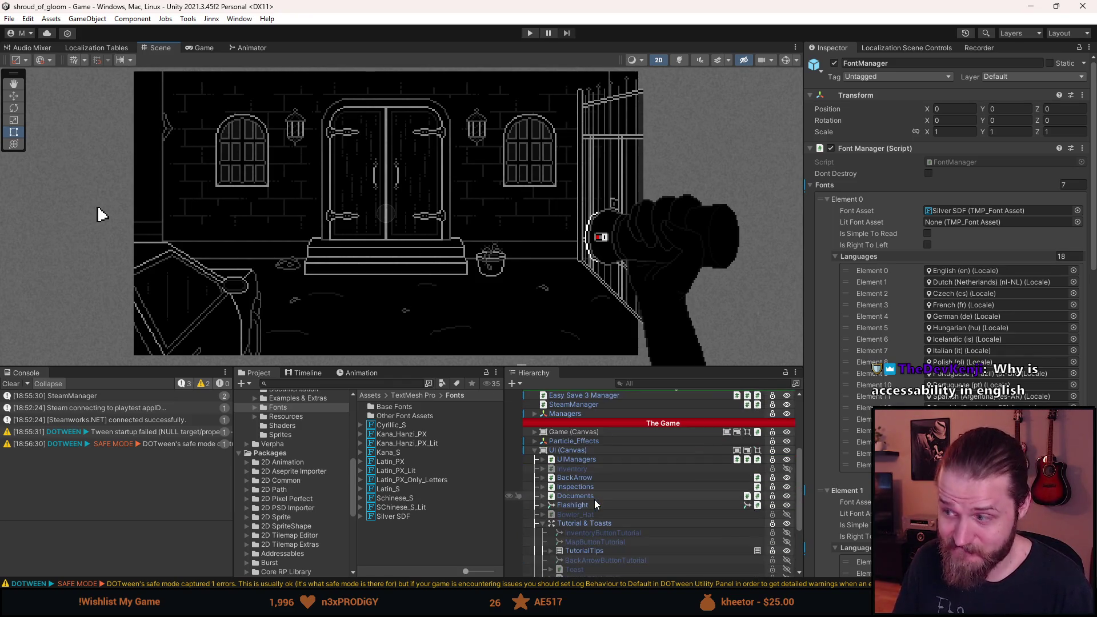
scroll(595, 499, "down", 4)
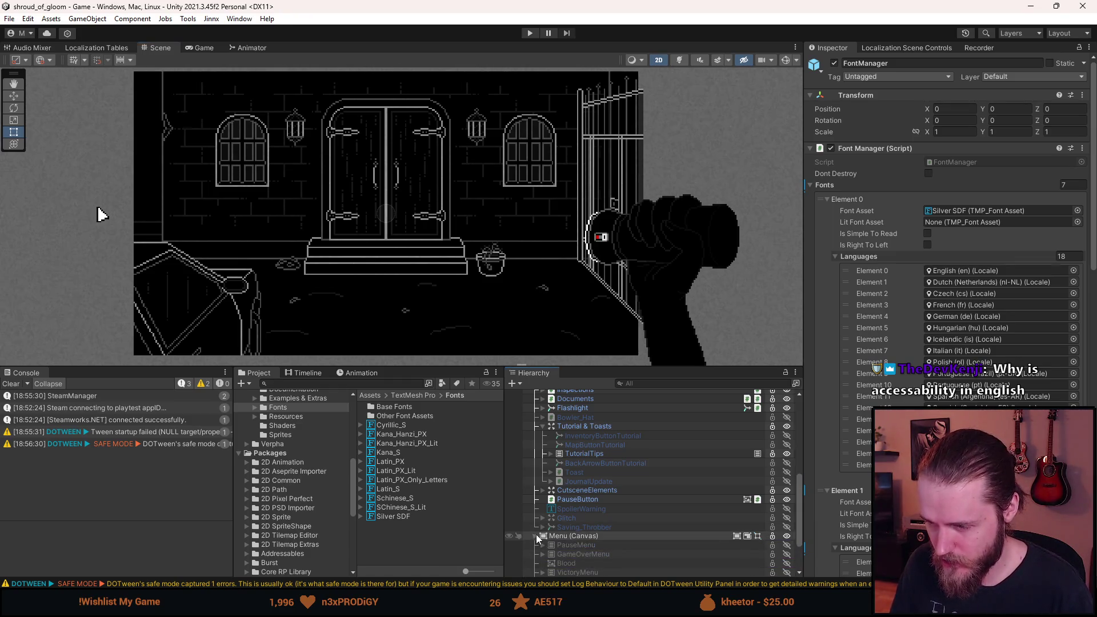
scroll(537, 536, "up", 3)
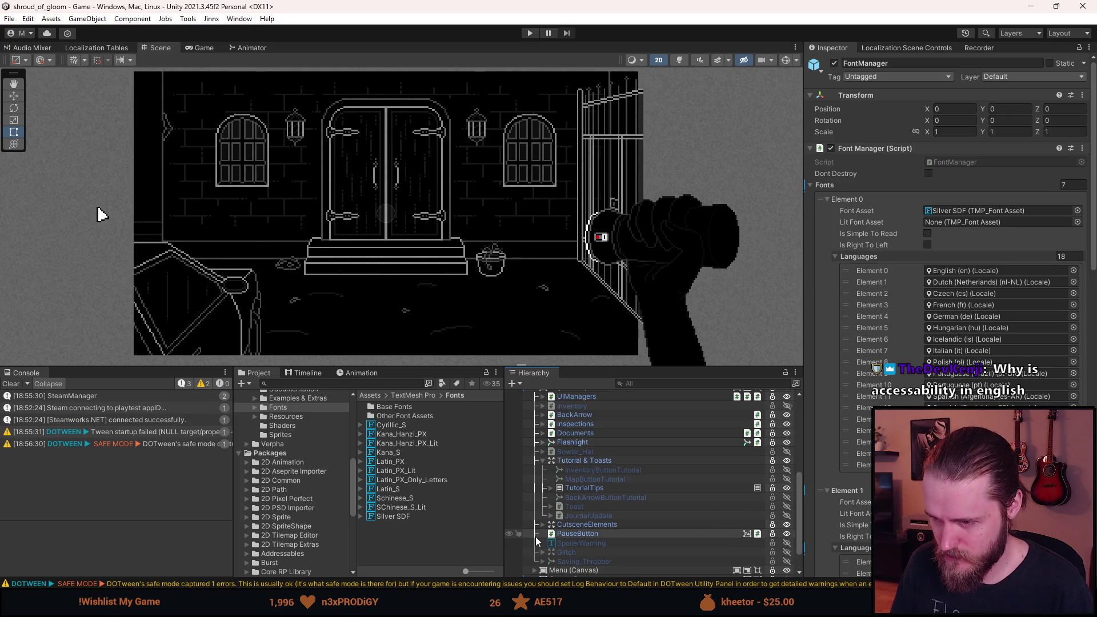
scroll(536, 538, "up", 3)
scroll(538, 533, "up", 3)
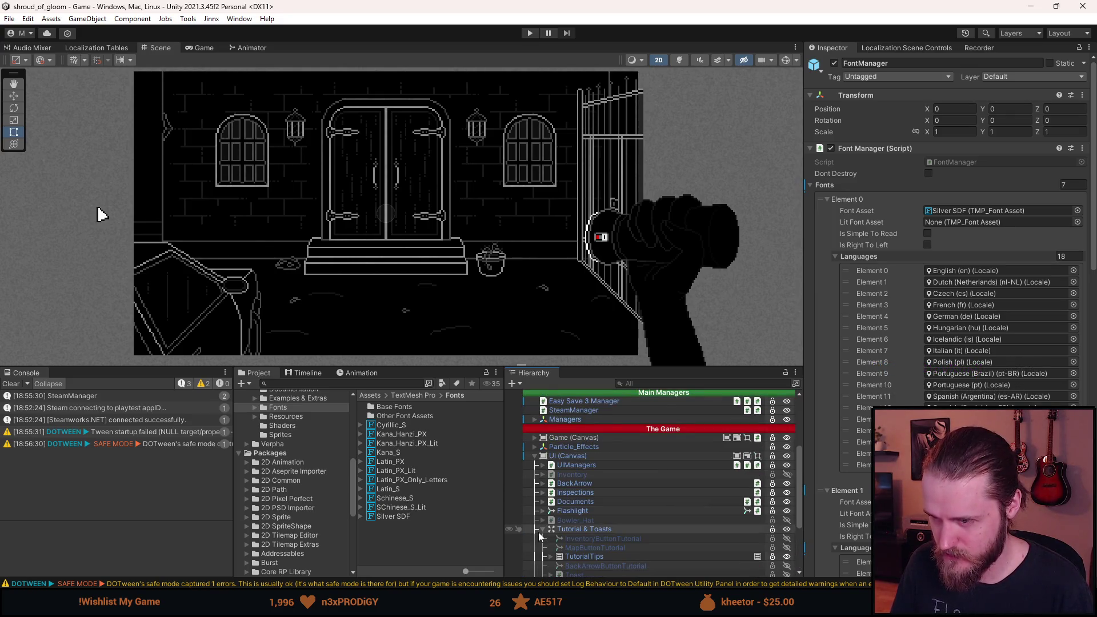
left_click(398, 516)
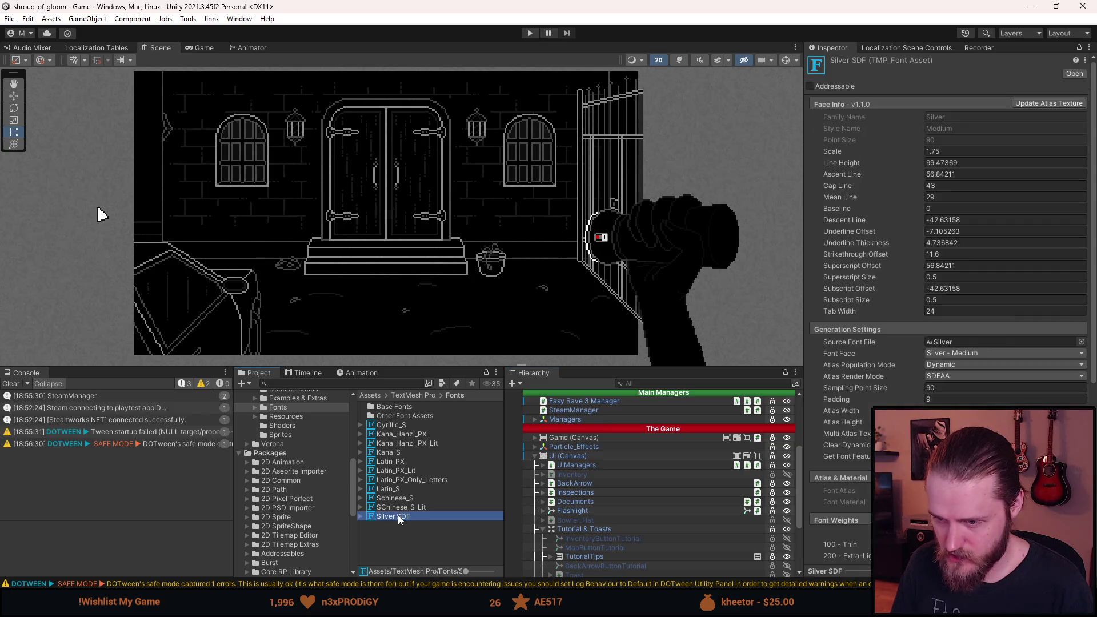
- Change Silver SDF's Bold Weight from 0.75 to 0 and enter play mode
scroll(949, 286, "down", 10)
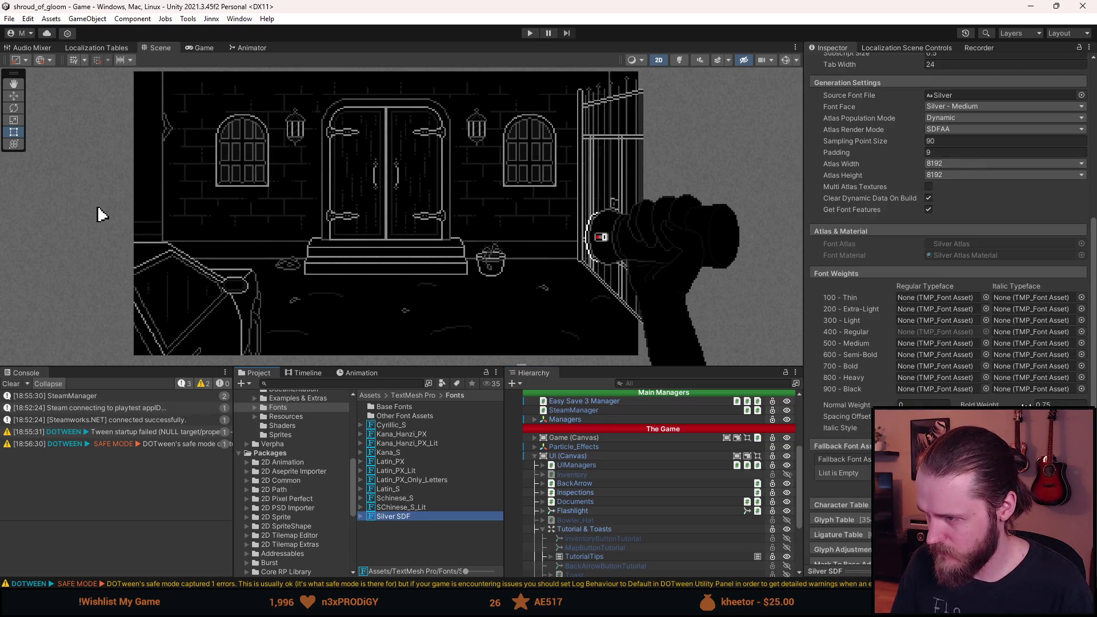
left_click(1062, 405)
type("0")
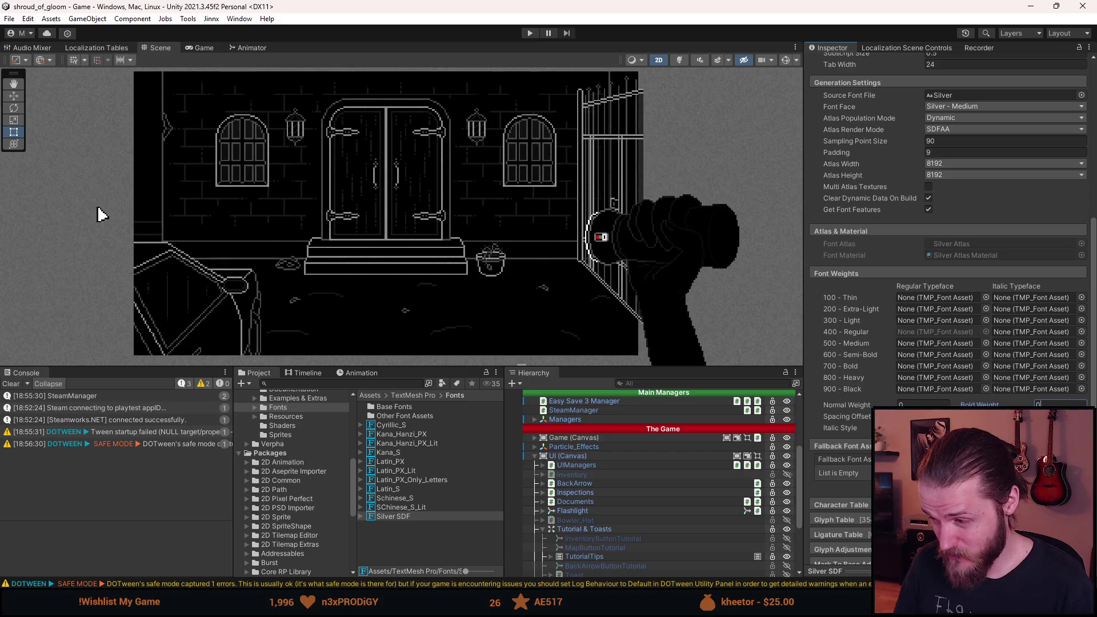
key("Return")
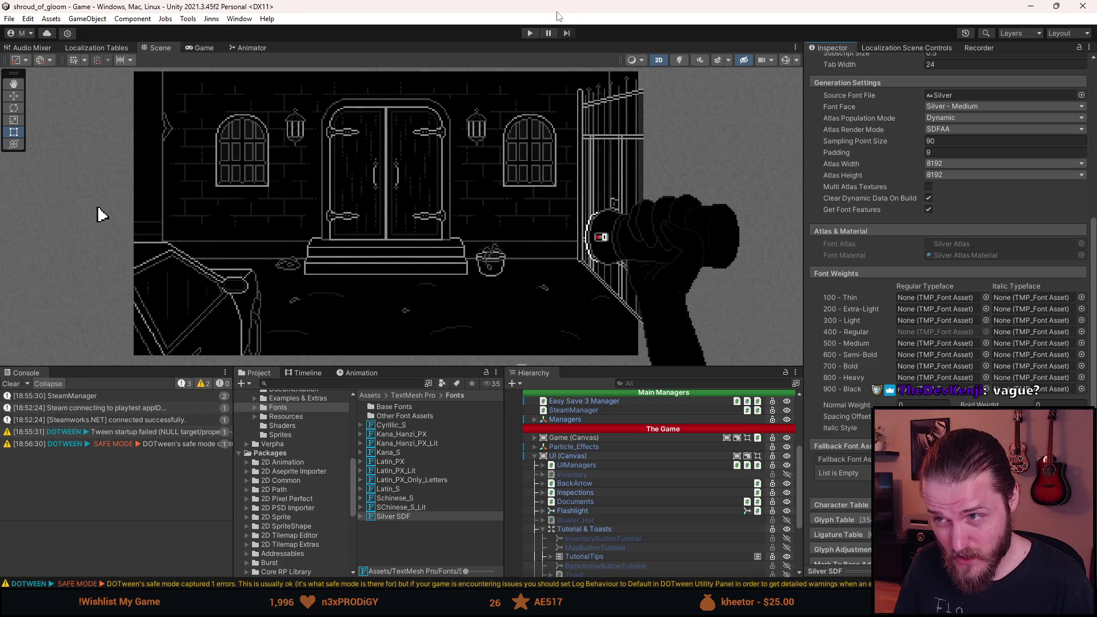
left_click(529, 33)
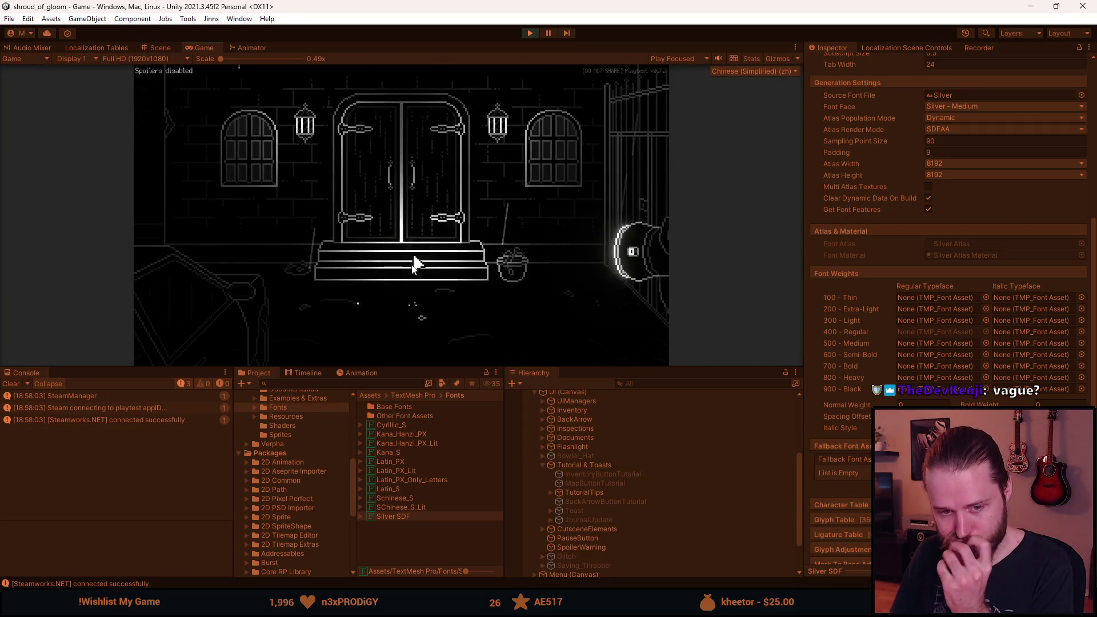
- Pick Svenska under 设置 > 语言, then use Bakåt and Spara & avsluta to reach the main menu
left_click_drag(414, 368, 407, 479)
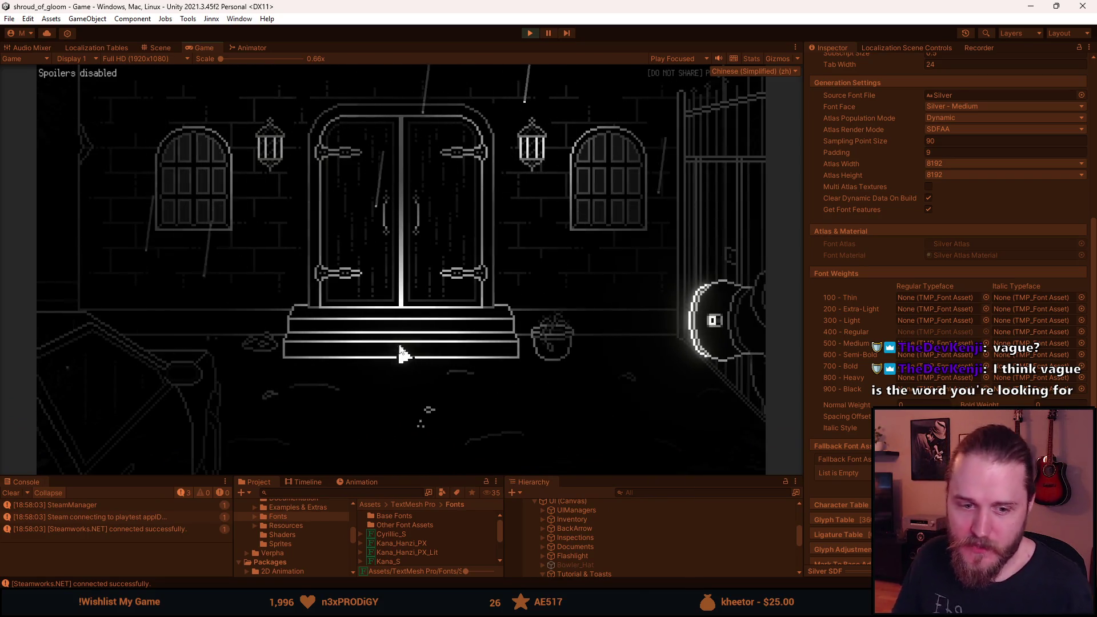
key("Escape")
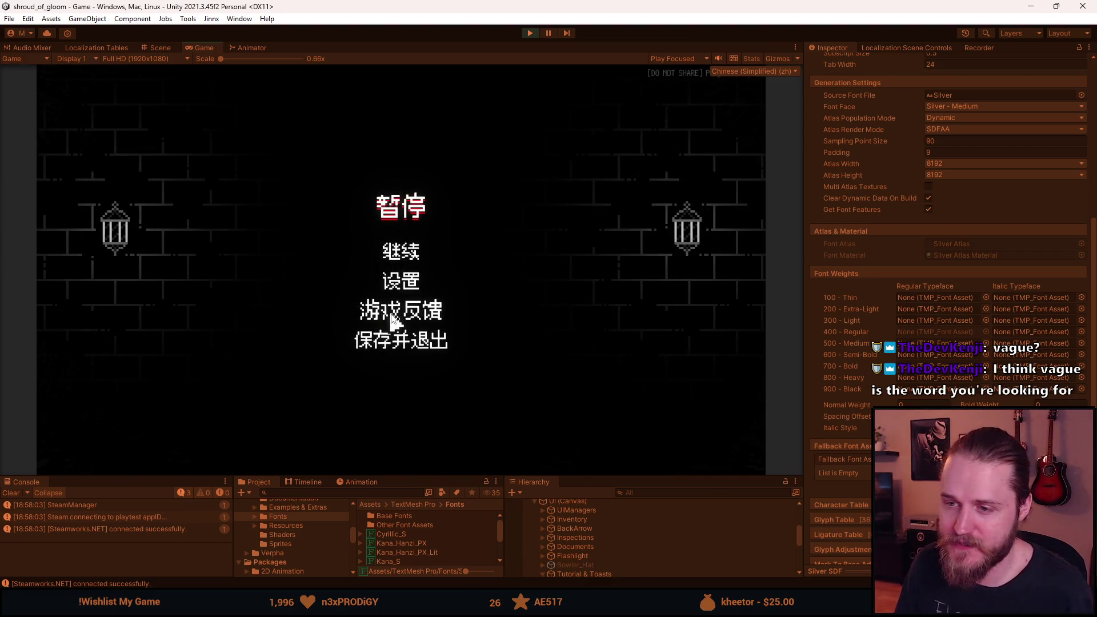
left_click(401, 280)
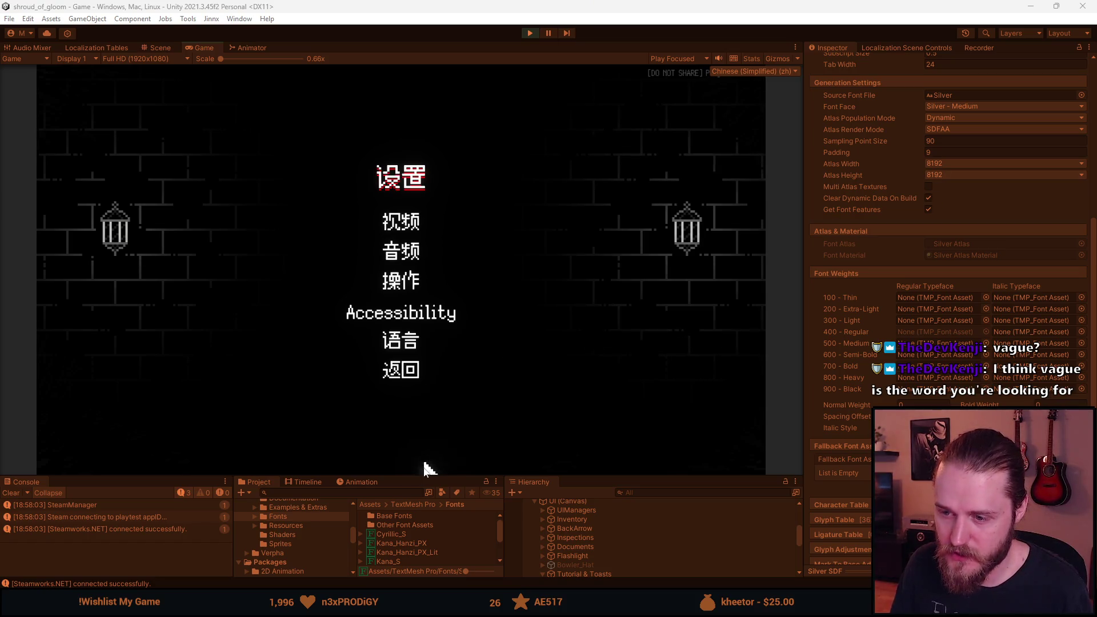
left_click_drag(421, 477, 402, 537)
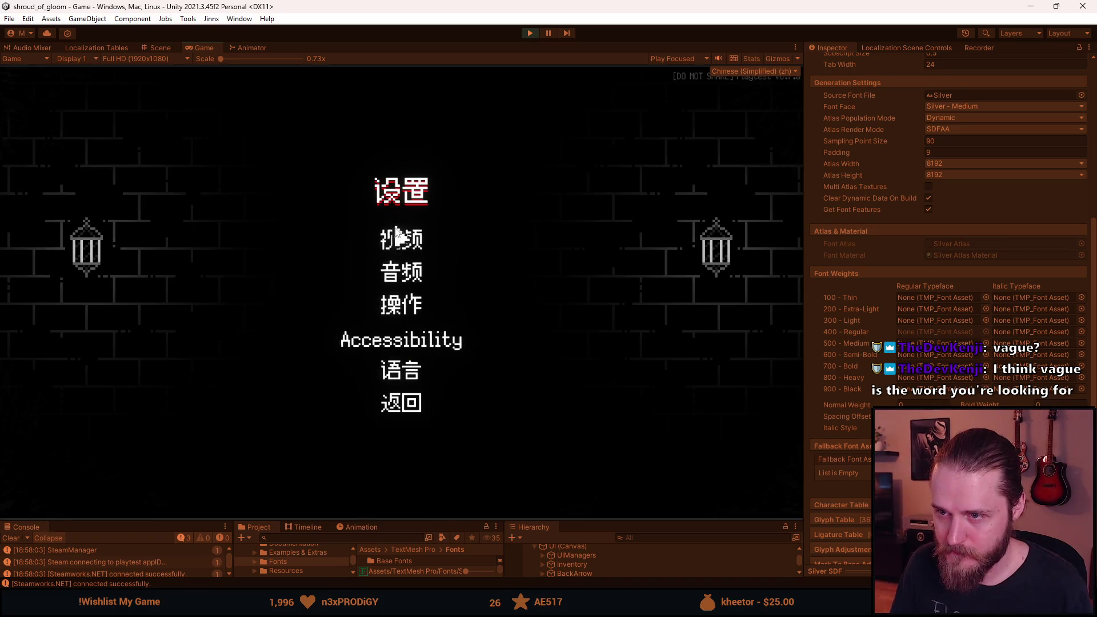
left_click(401, 379)
left_click(464, 228)
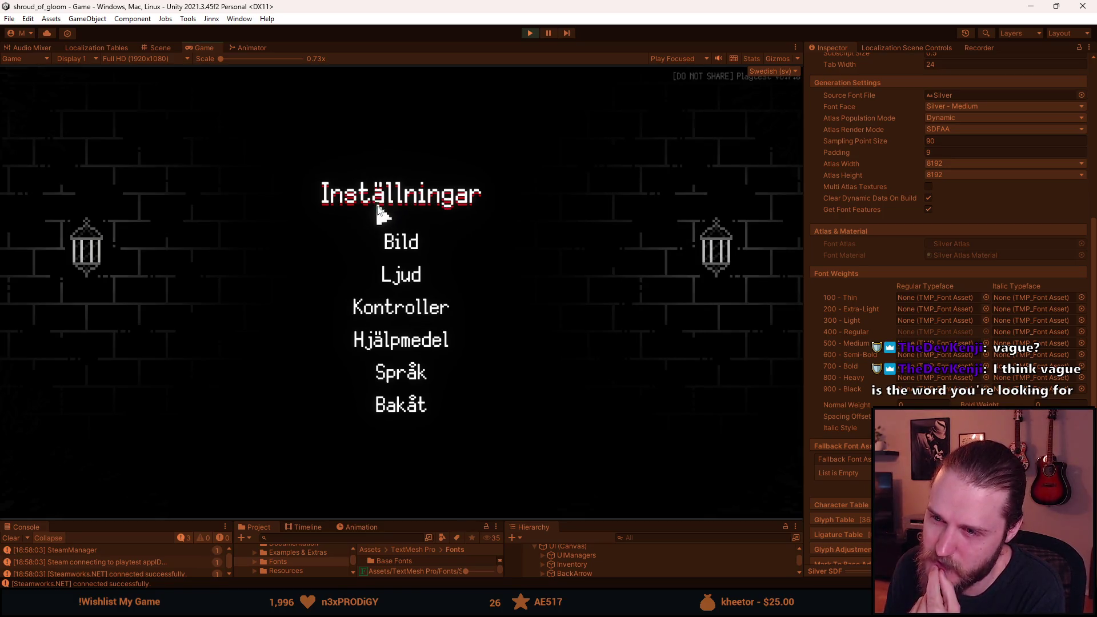
left_click(405, 405)
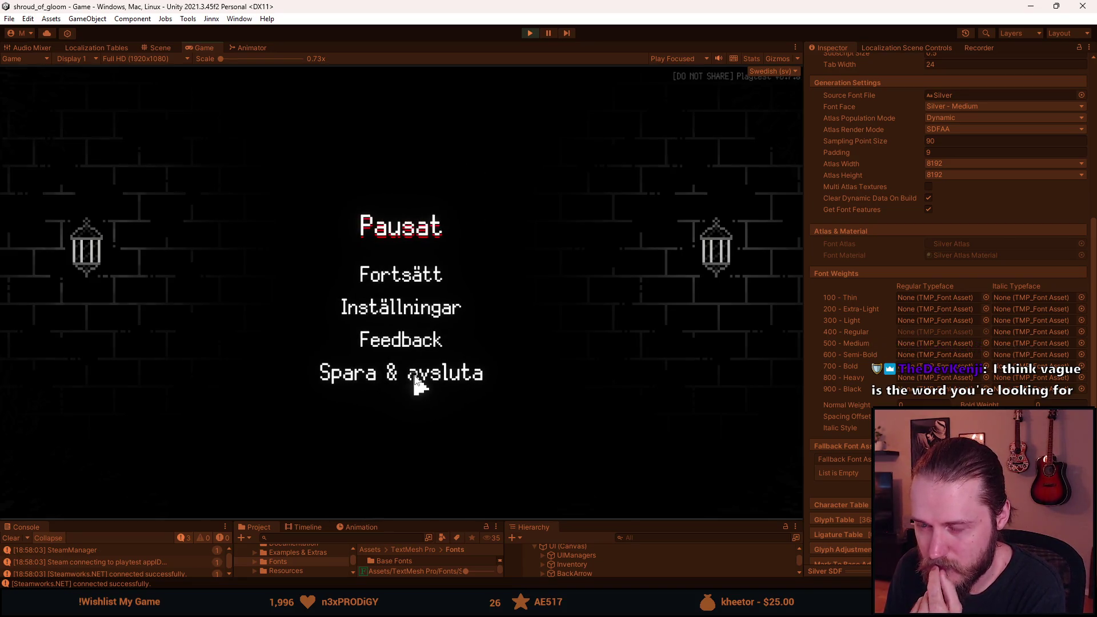
left_click(415, 378)
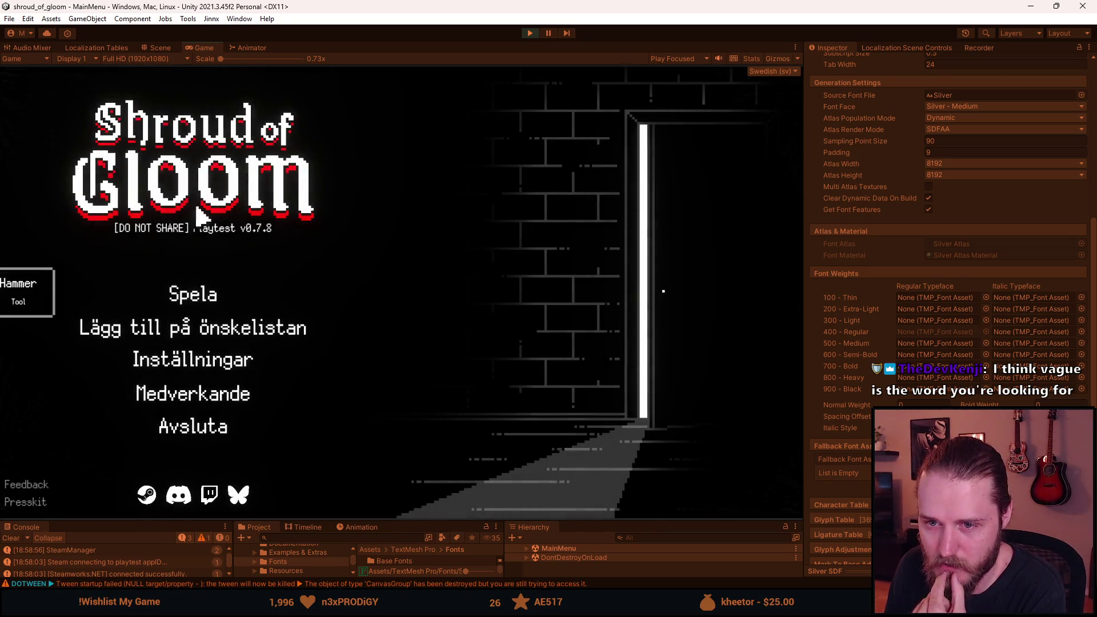
- Browse Inställningar and its Ljud audio page, returning to the Swedish main menu
left_click(194, 373)
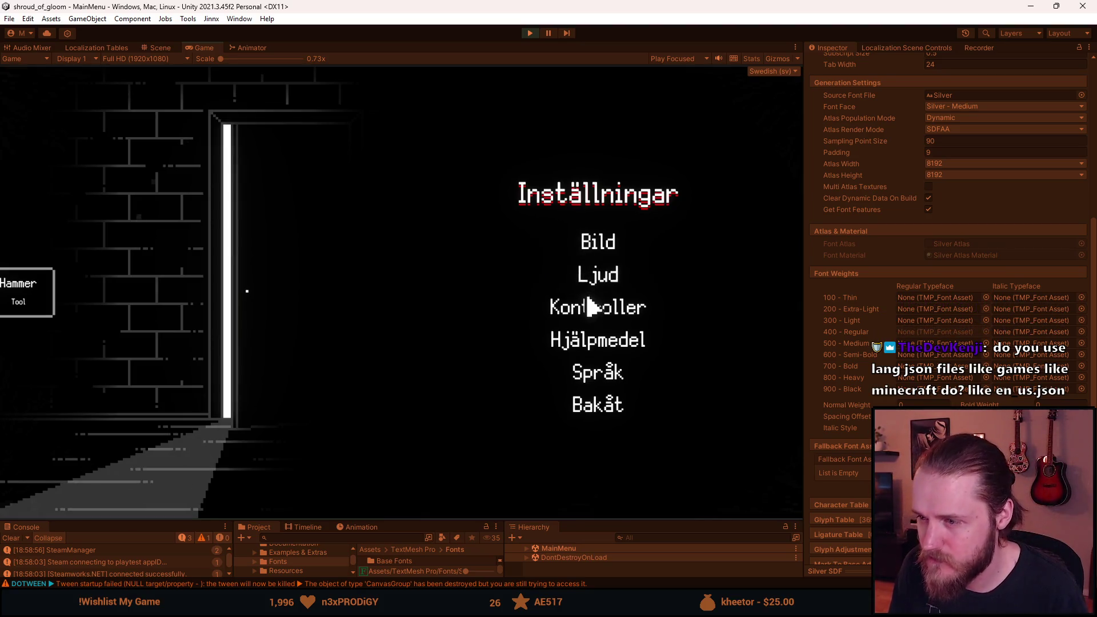
left_click(603, 286)
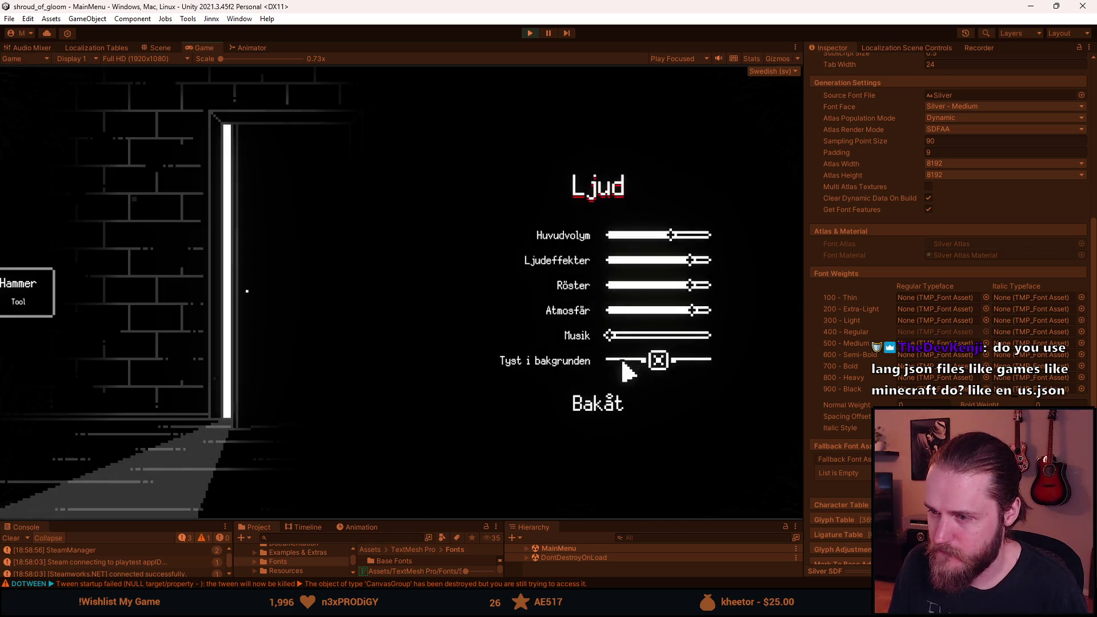
left_click(615, 405)
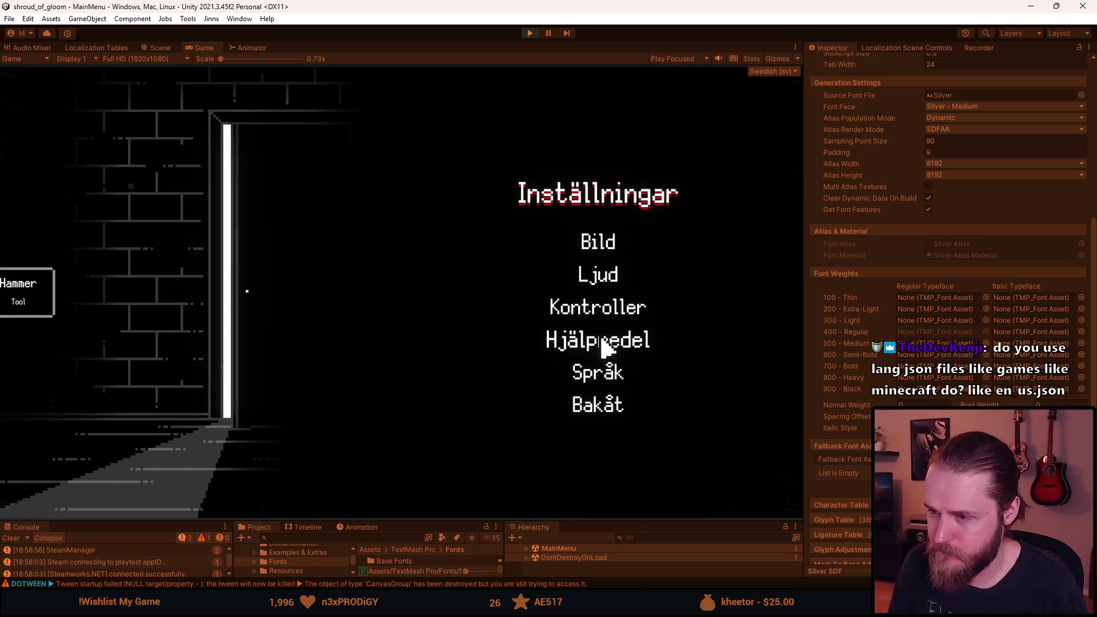
left_click(594, 407)
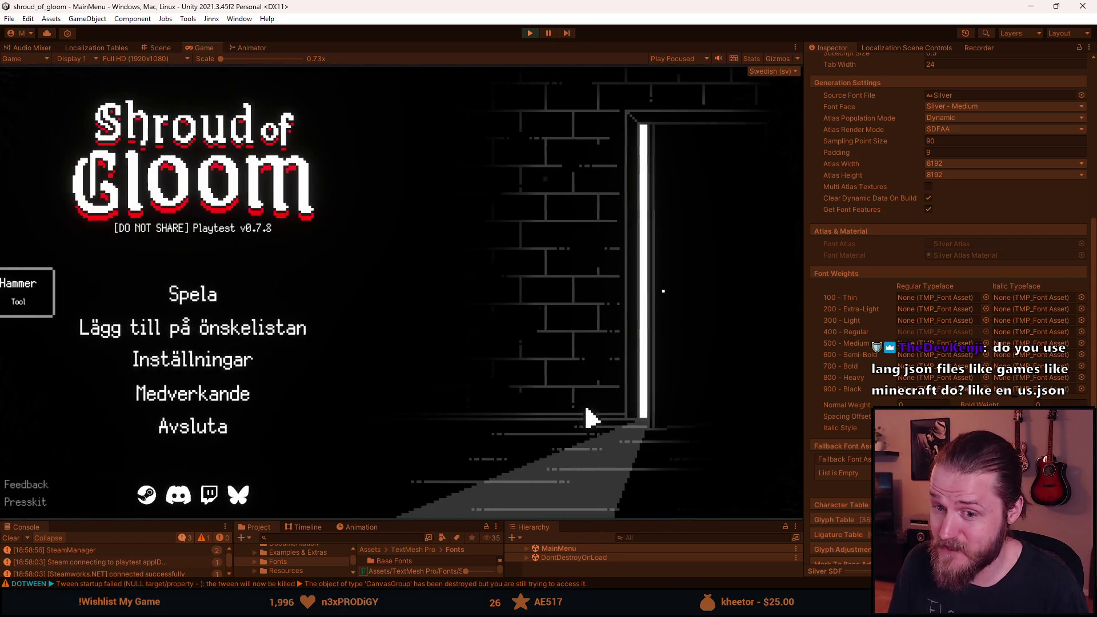
left_click(246, 361)
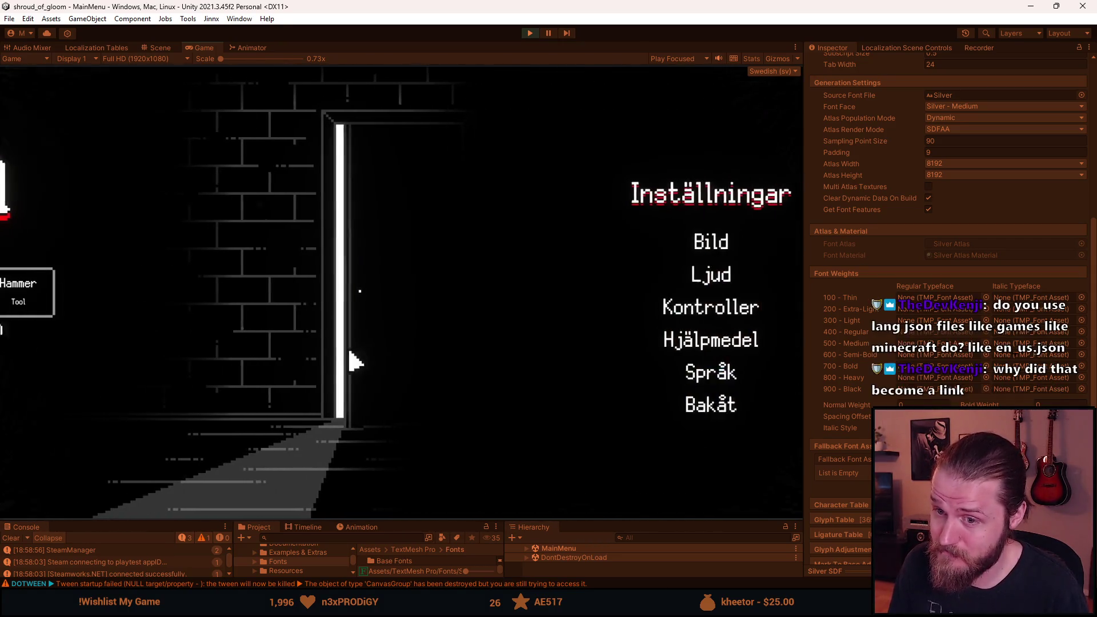
left_click(593, 405)
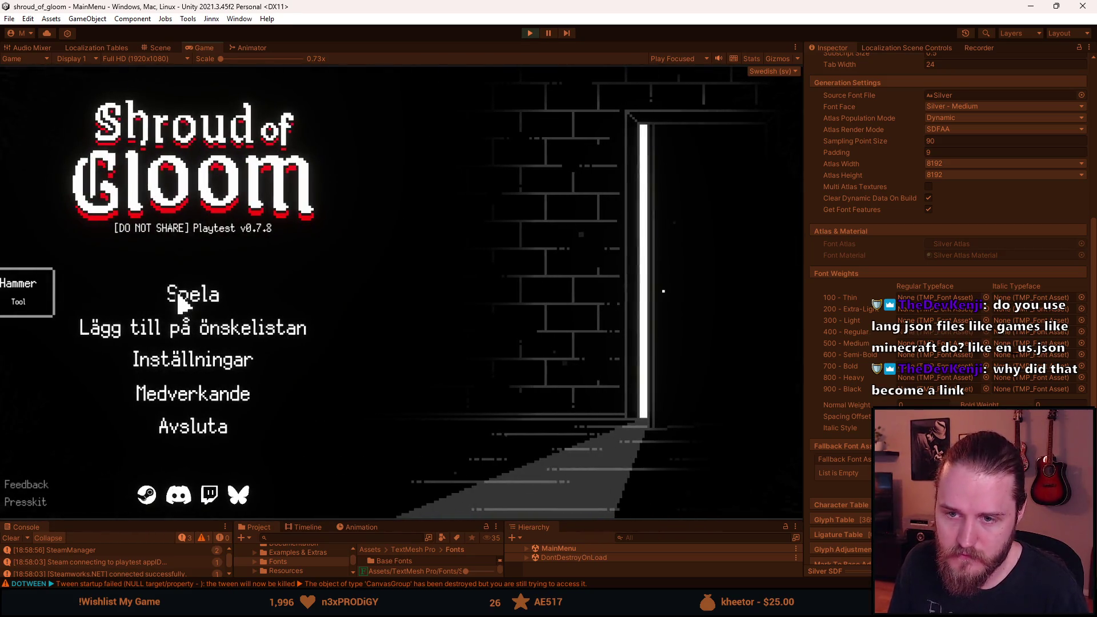
- Visit the Spela save-file screen and Inställningar again, ending on the main menu
left_click(150, 301)
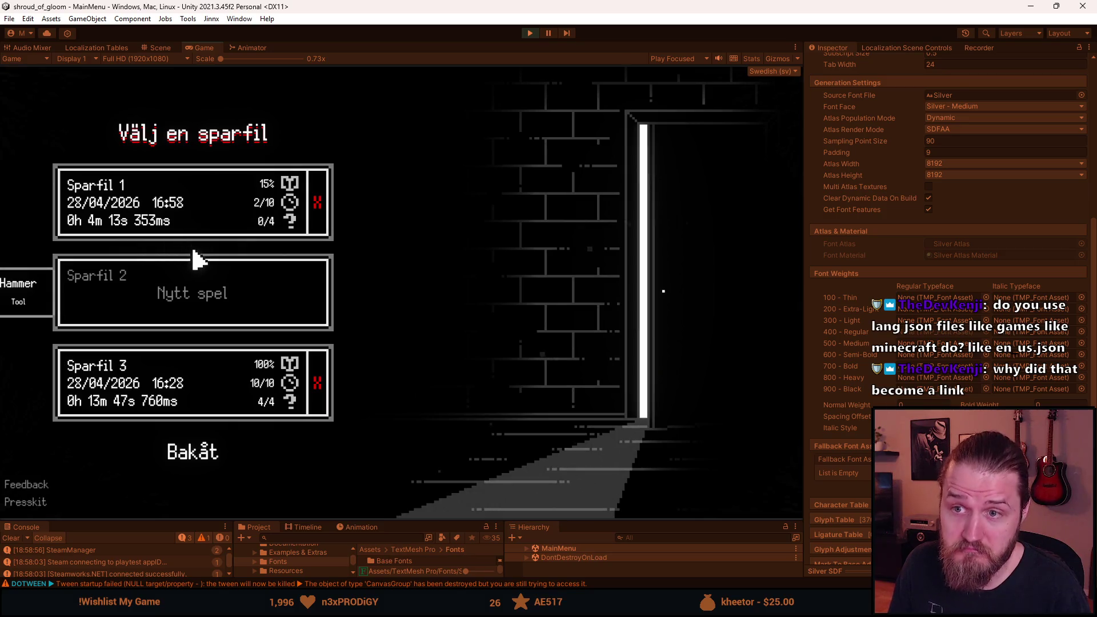
left_click(205, 457)
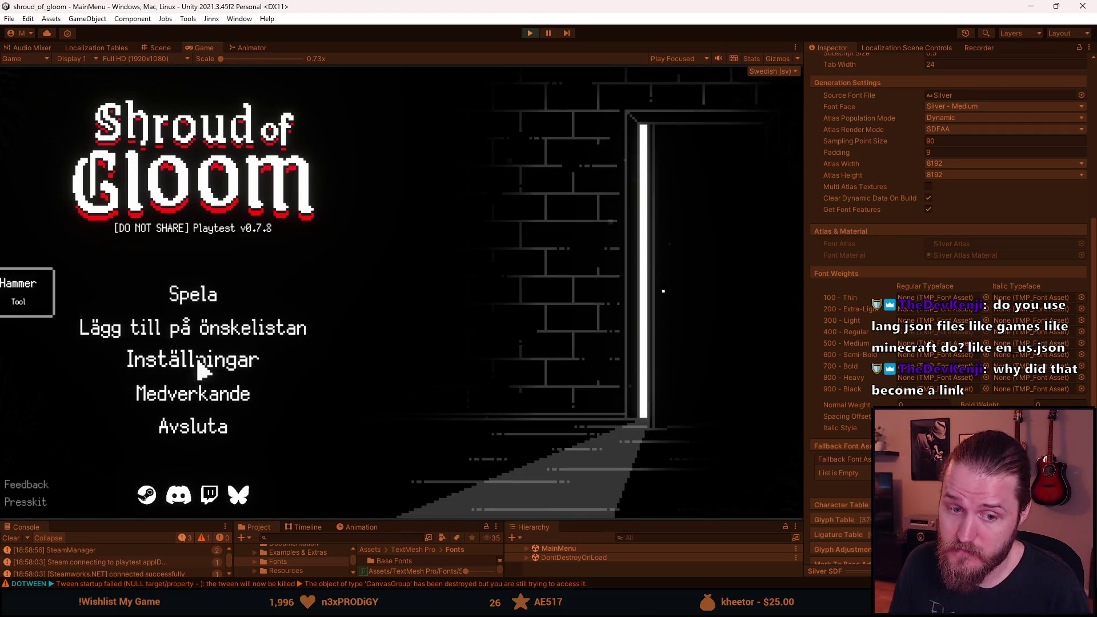
left_click(200, 369)
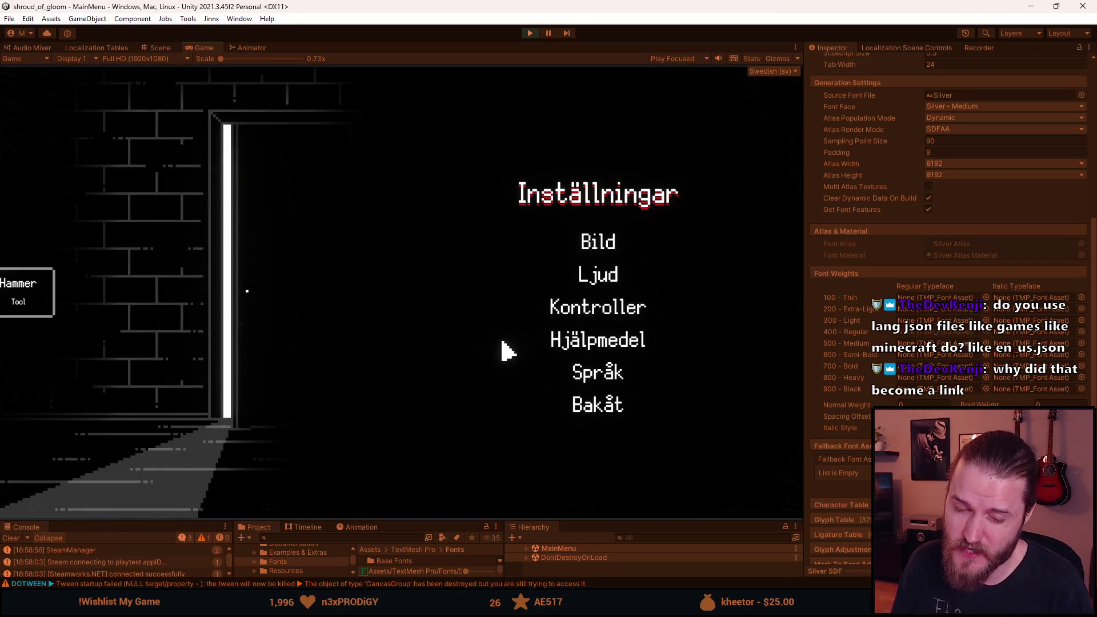
left_click(592, 413)
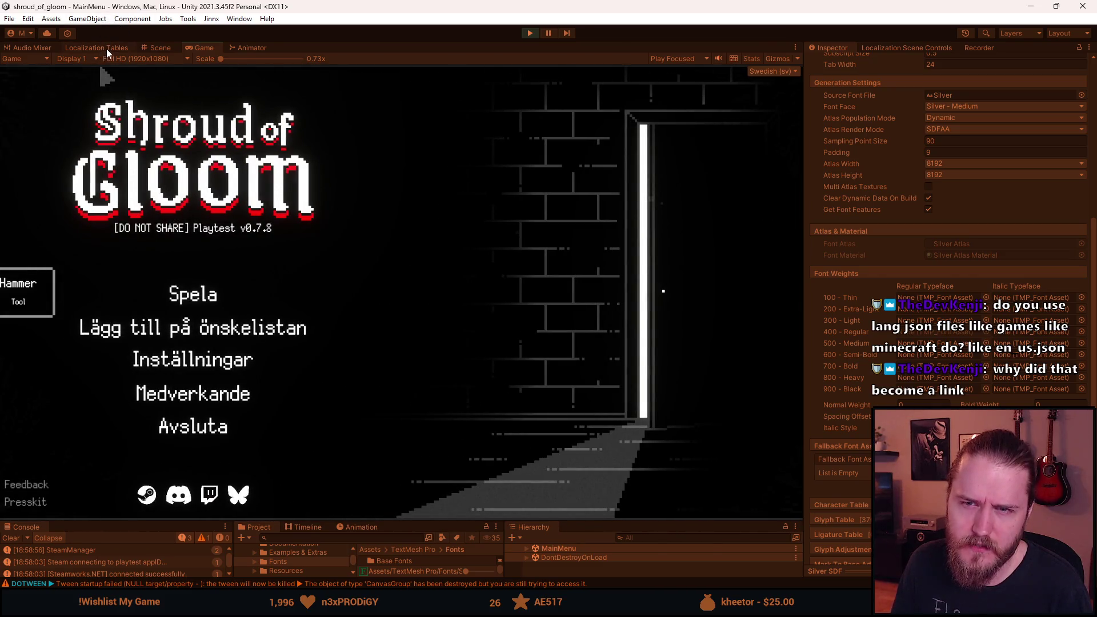
- Glance at the Localization Tables, then check the Inställningar > Språk language screen in the game
left_click(106, 49)
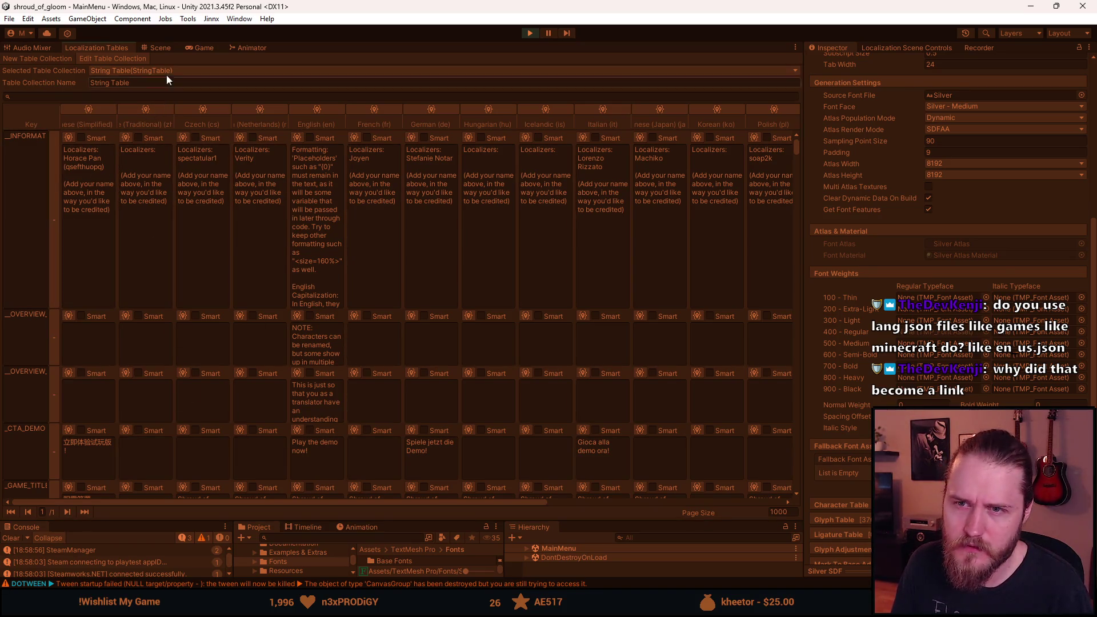
left_click(205, 47)
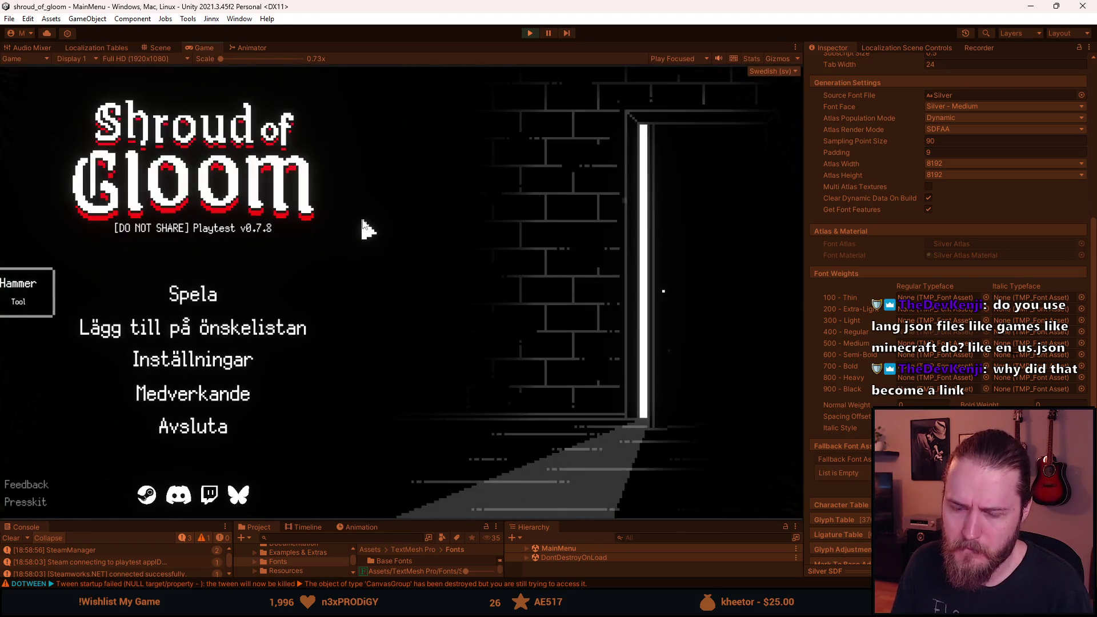
left_click(188, 359)
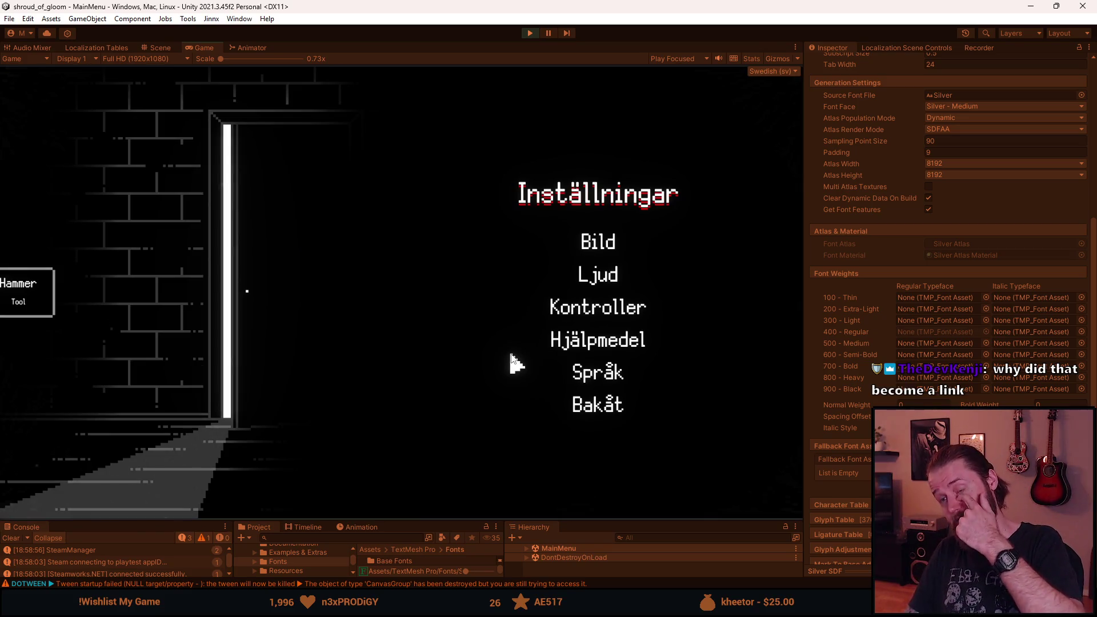
left_click(611, 375)
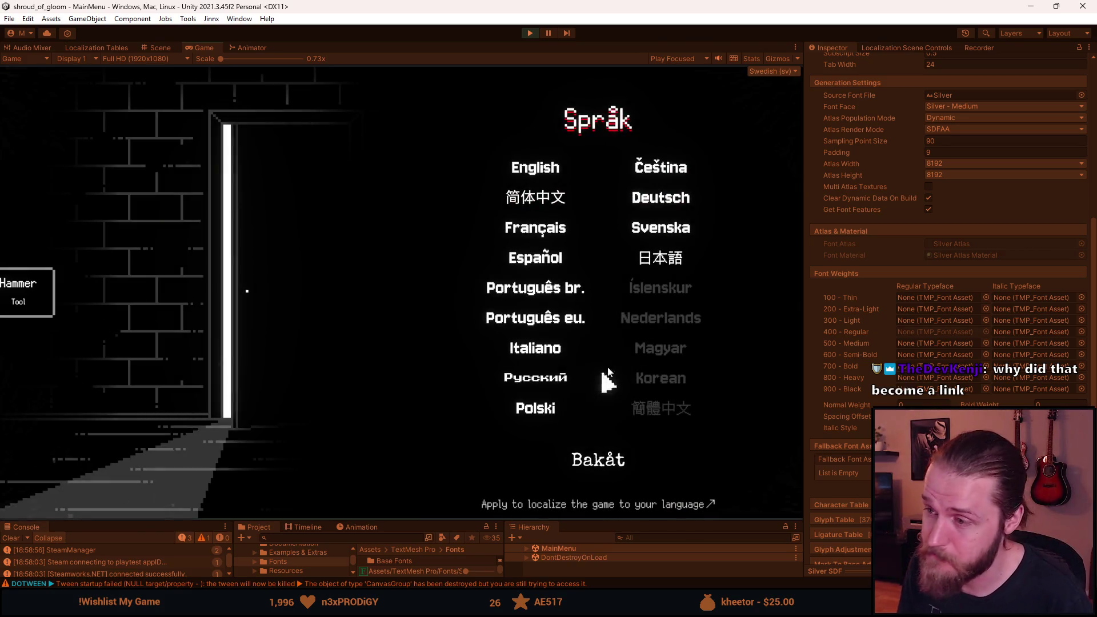
key("Escape")
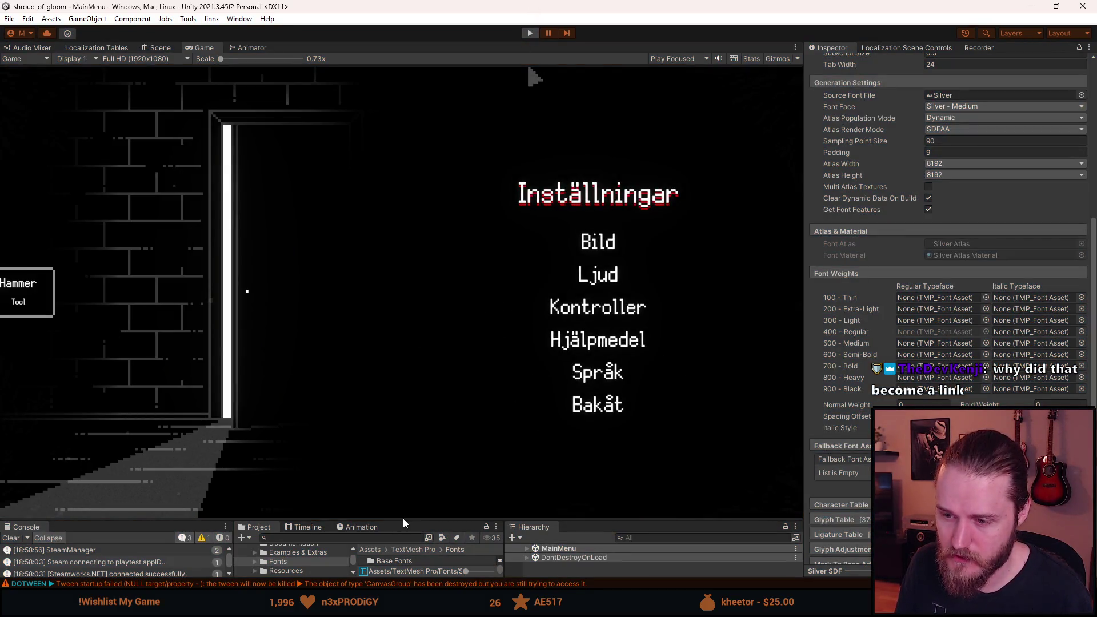
- Exit play mode and select FontManager to see its per-locale font list
key("ctrl+p")
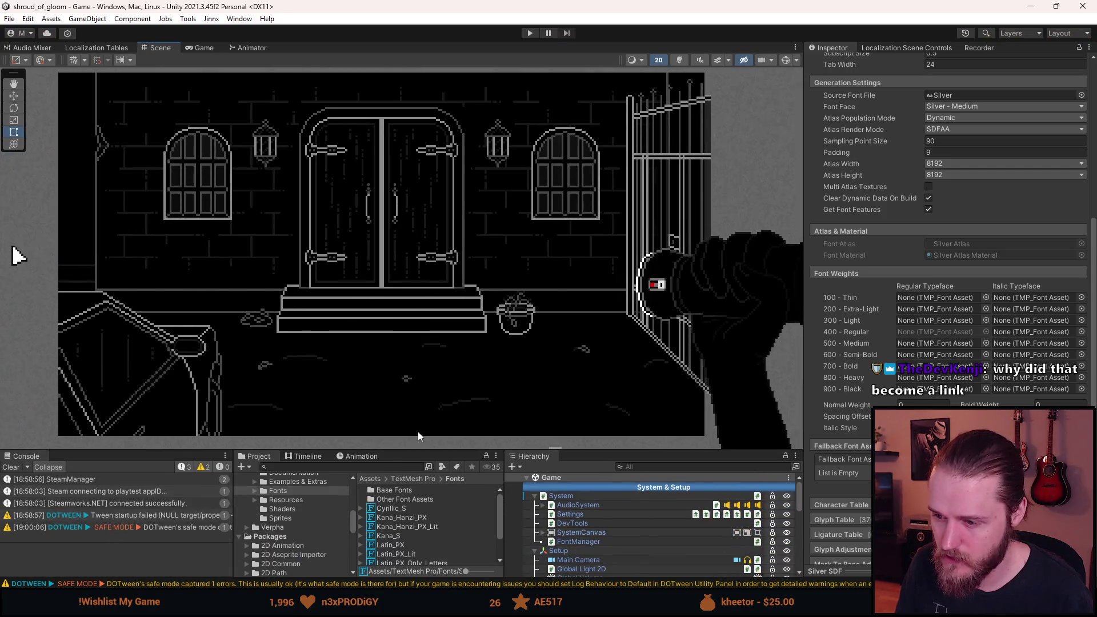
left_click(612, 540)
scroll(936, 256, "up", 5)
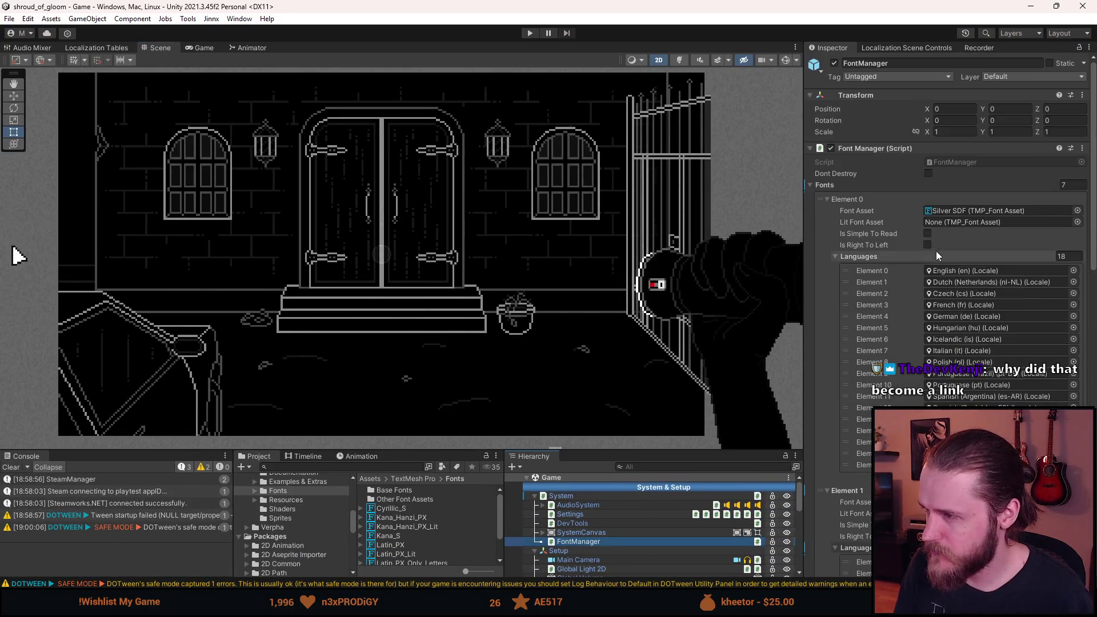
- Open FontManager.cs in Visual Studio and find UpdateFonts' LanguageButton skip block
double_click(959, 161)
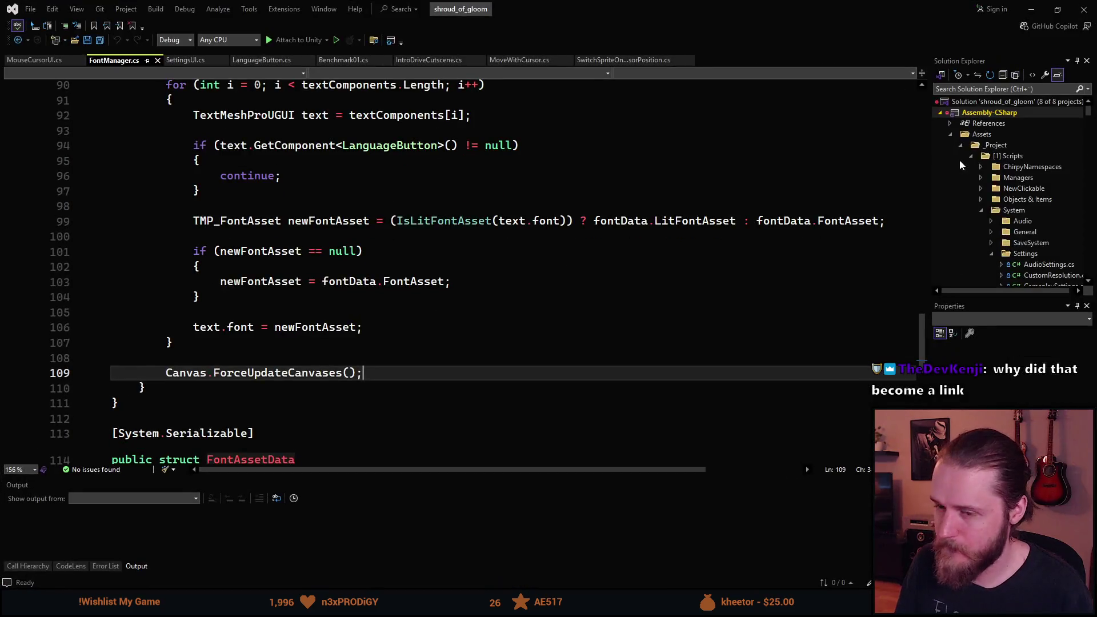
scroll(430, 336, "down", 5)
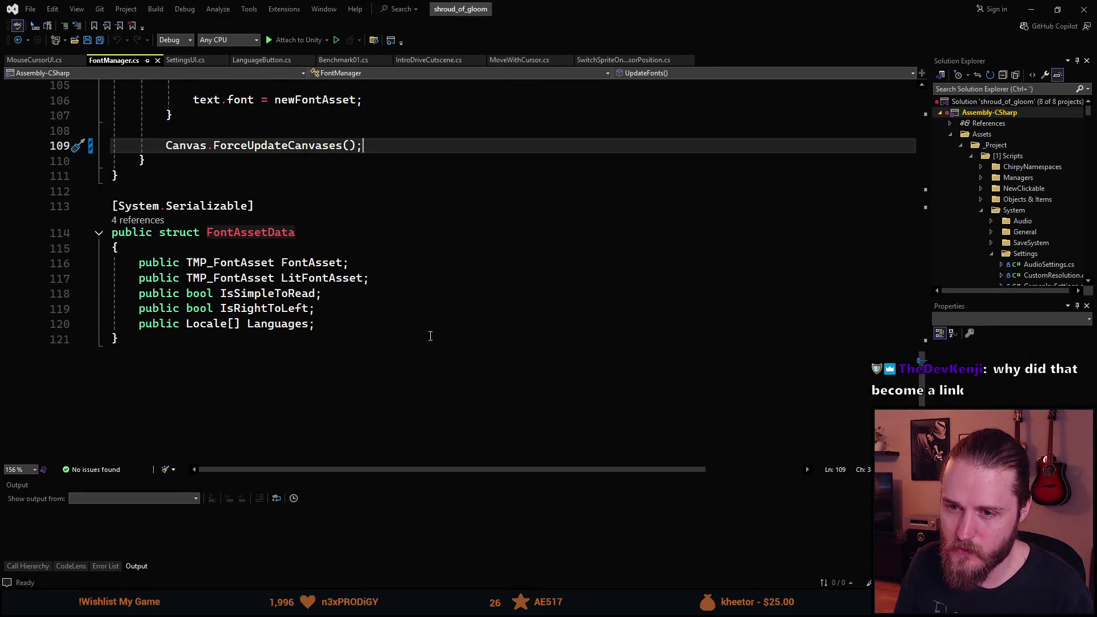
scroll(430, 336, "up", 2)
scroll(428, 336, "up", 2)
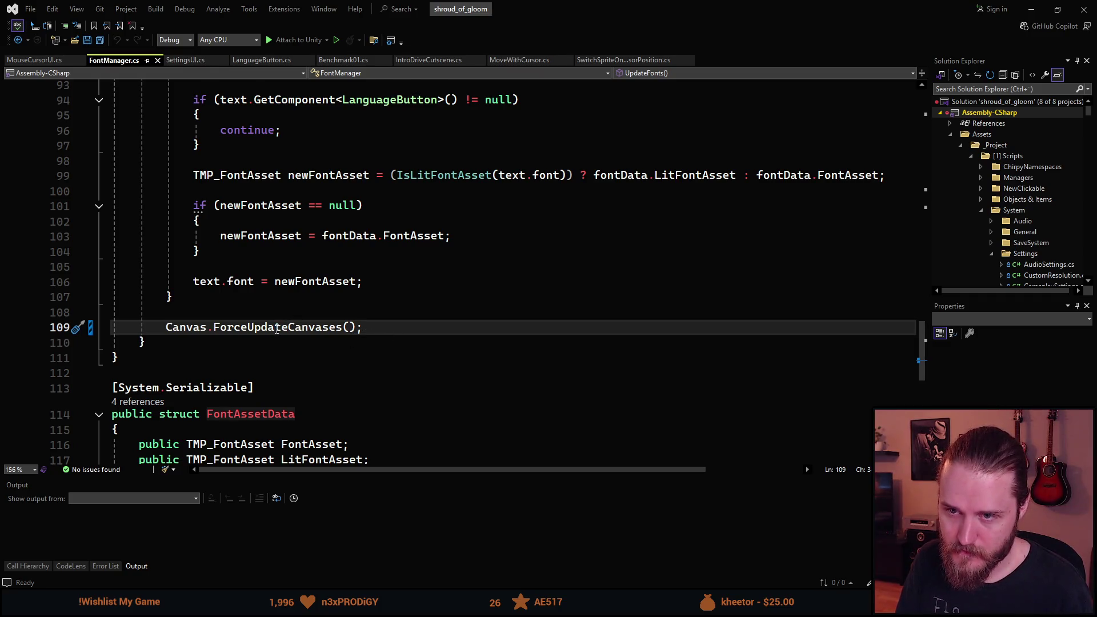
scroll(276, 331, "up", 1)
scroll(277, 330, "up", 3)
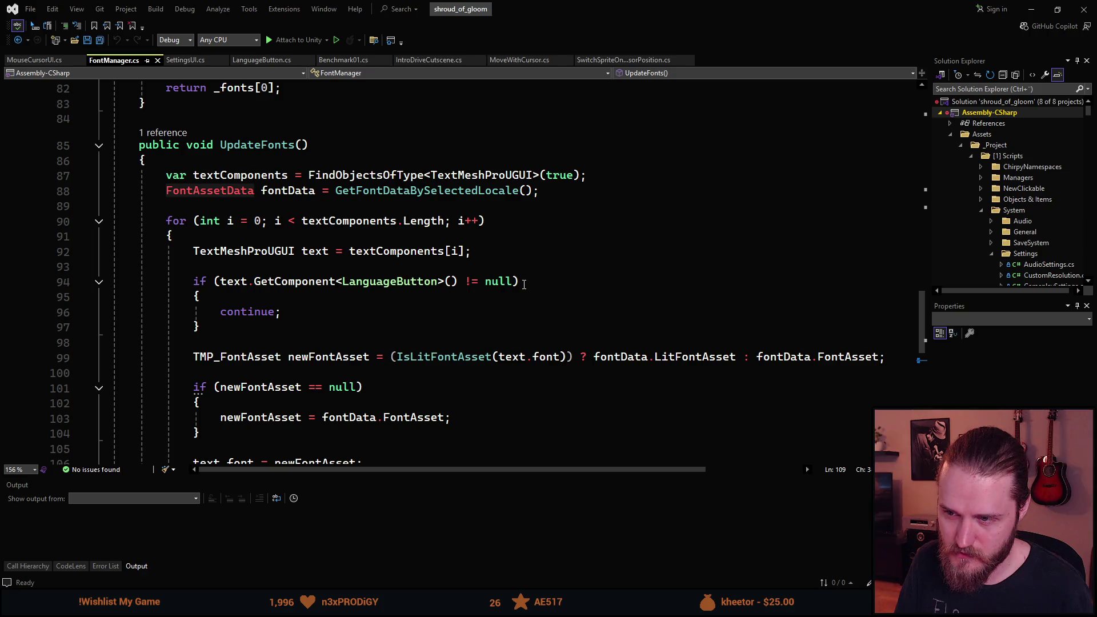
- Delete the LanguageButton if/continue block, save the script, and return to Unity
mouse_move(214, 325)
left_mouse_down()
mouse_move(195, 281)
mouse_move(81, 276)
left_mouse_up()
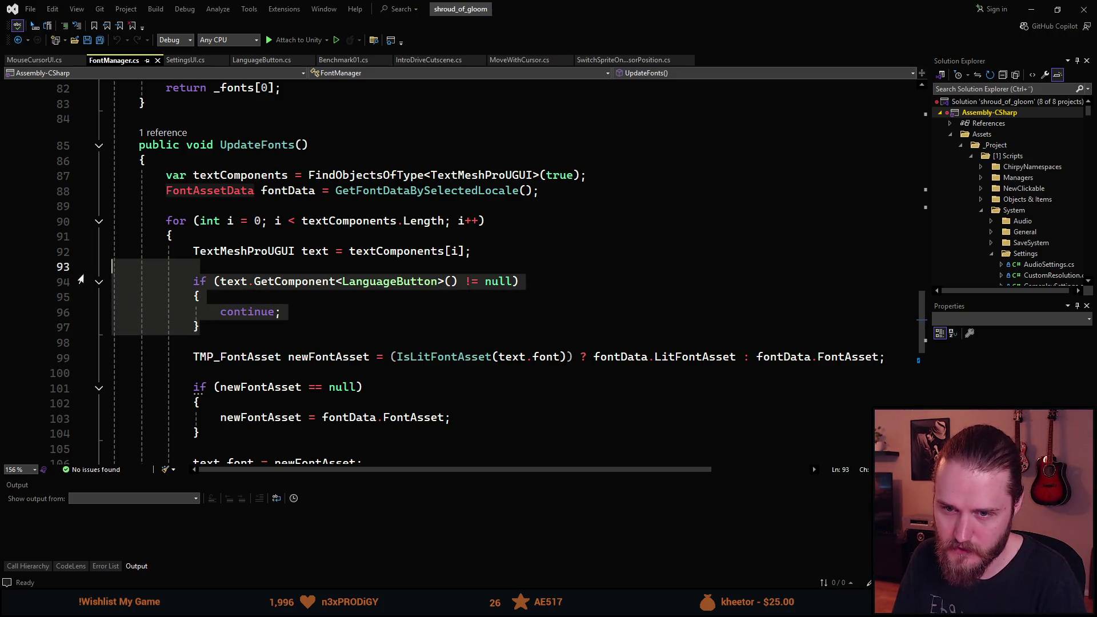
key("Delete")
key("BackSpace")
key("ctrl+s")
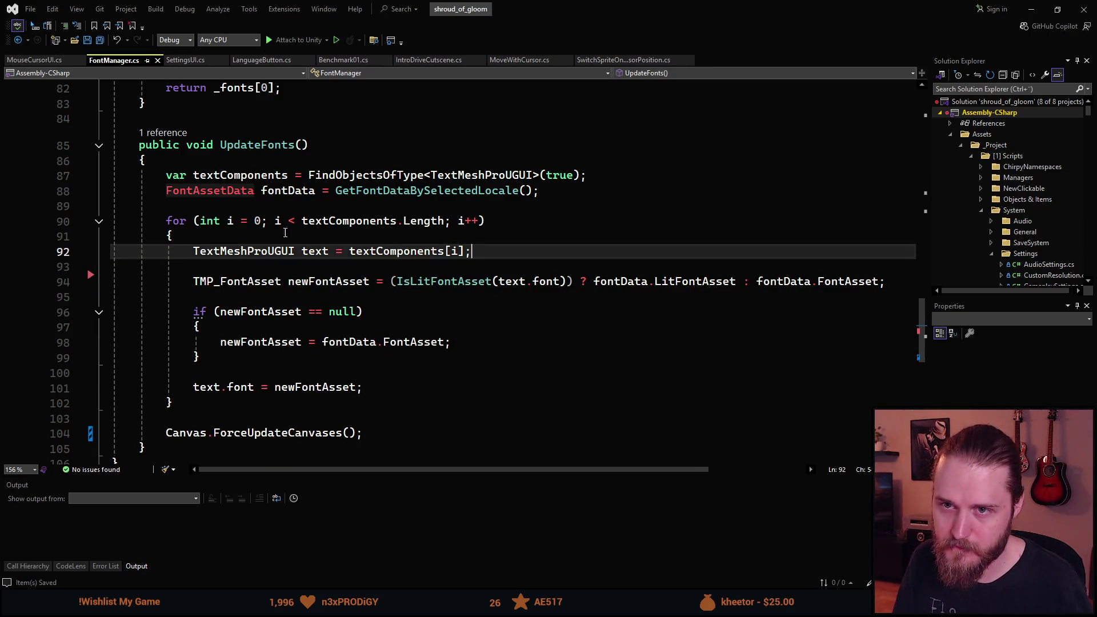
key("alt+Tab")
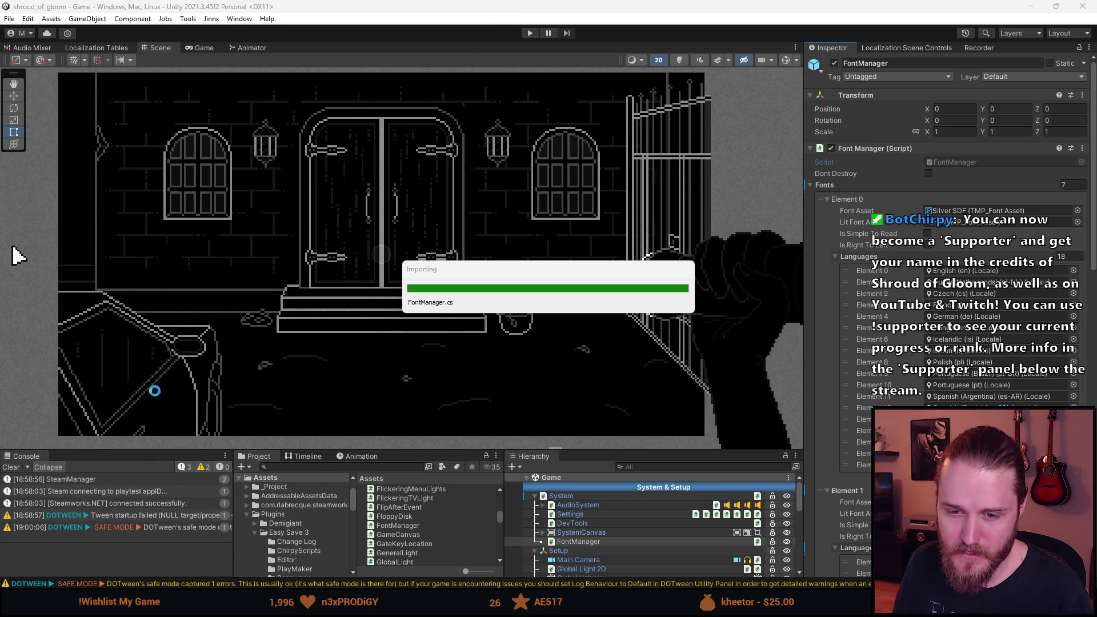
- Play, check the Språk language buttons now use Silver font, then Bakåt twice to the pause menu
left_click(535, 33)
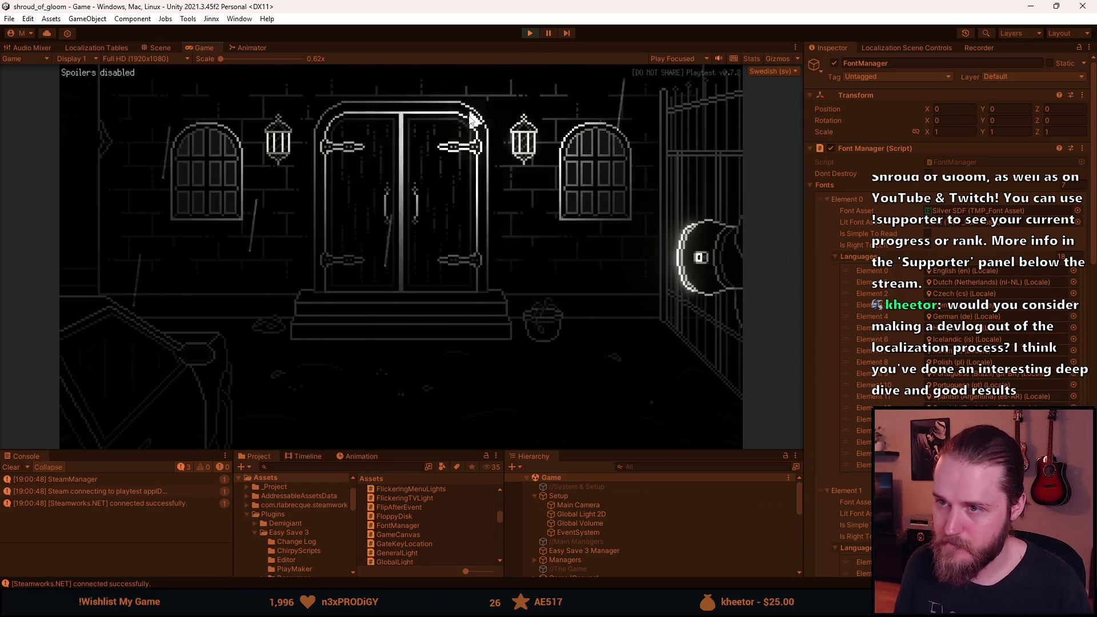
left_click_drag(405, 451, 405, 521)
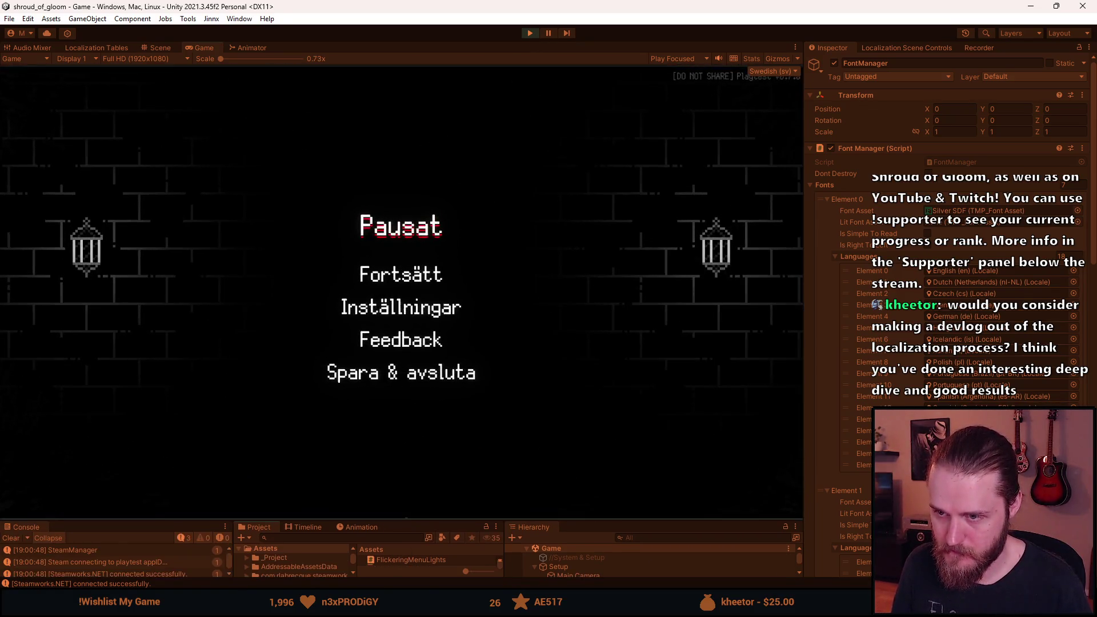
left_click(385, 308)
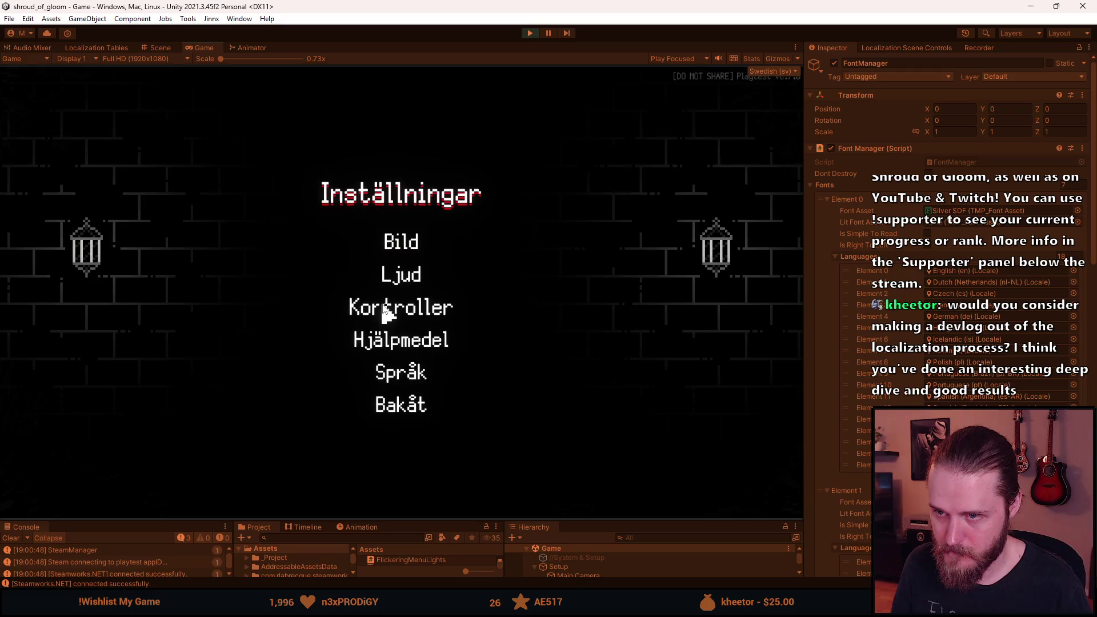
left_click(410, 377)
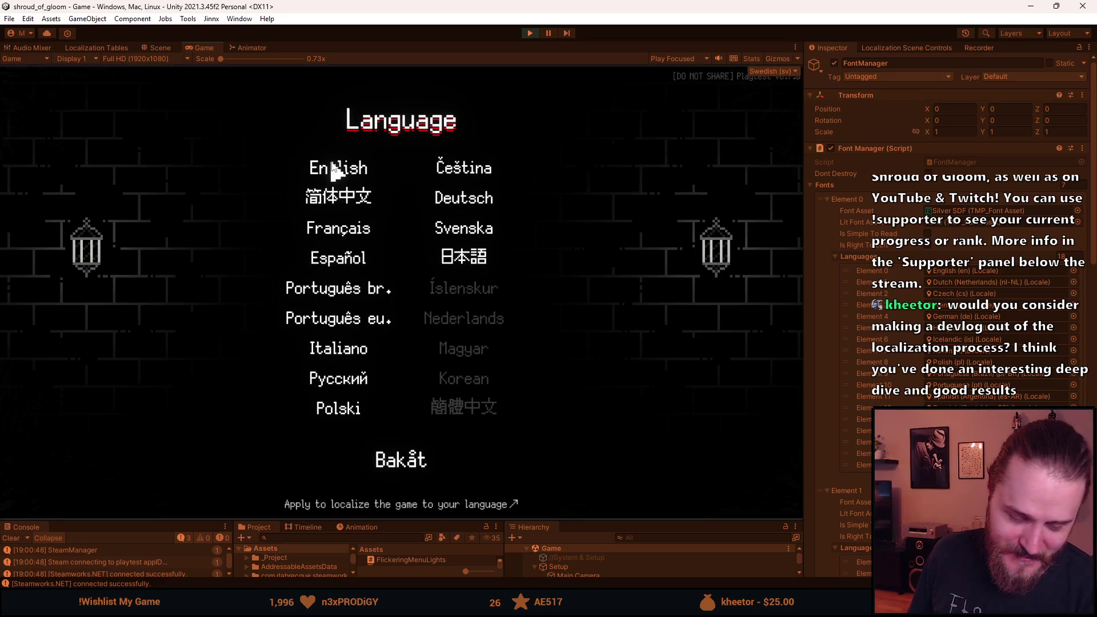
left_click(401, 461)
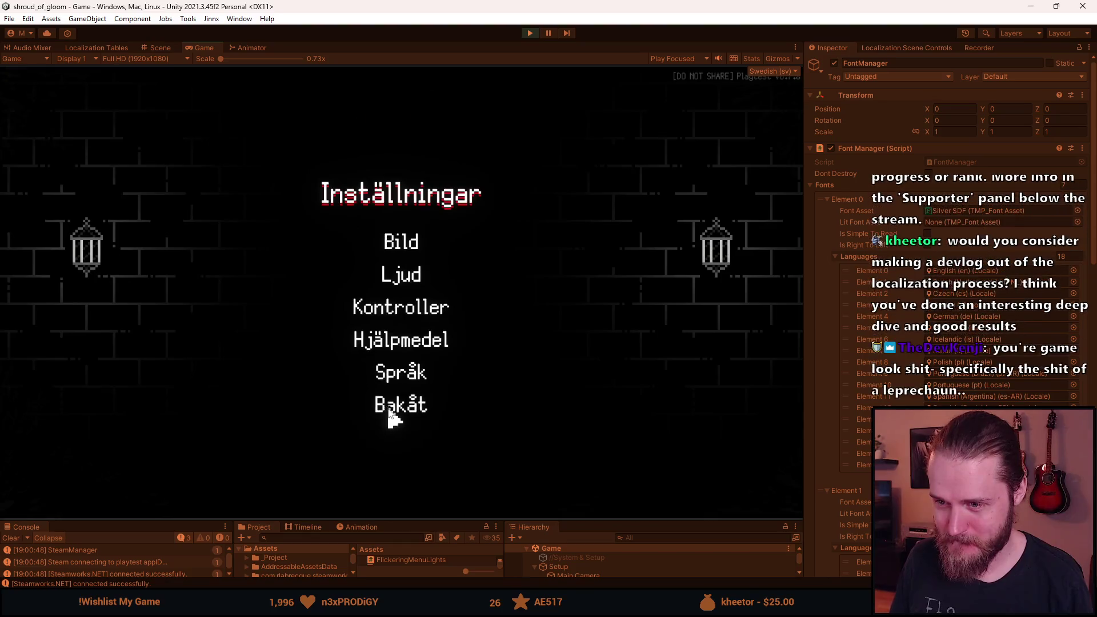
left_click(396, 409)
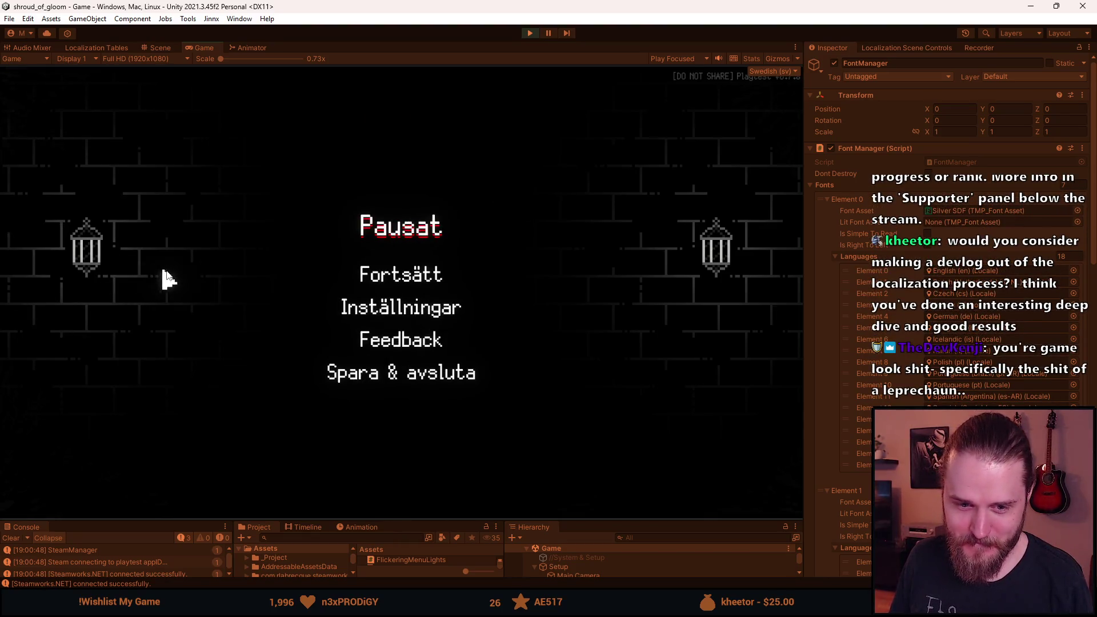
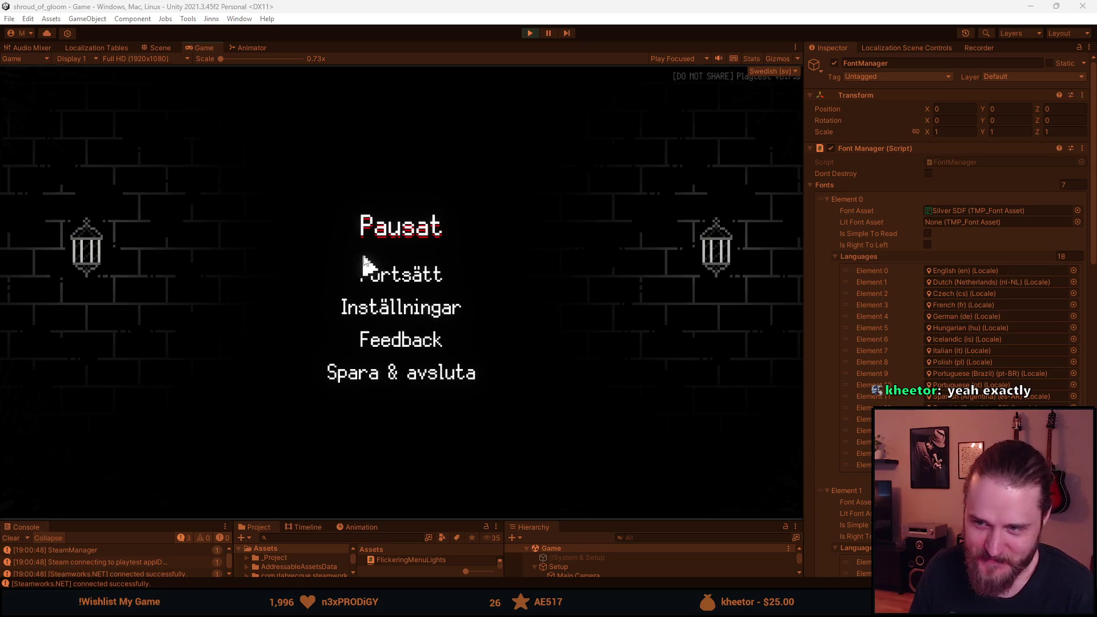
- Switch the game language to 日本語 via Inställningar > Språk, then save and quit to the main menu
left_click(404, 311)
left_click(426, 376)
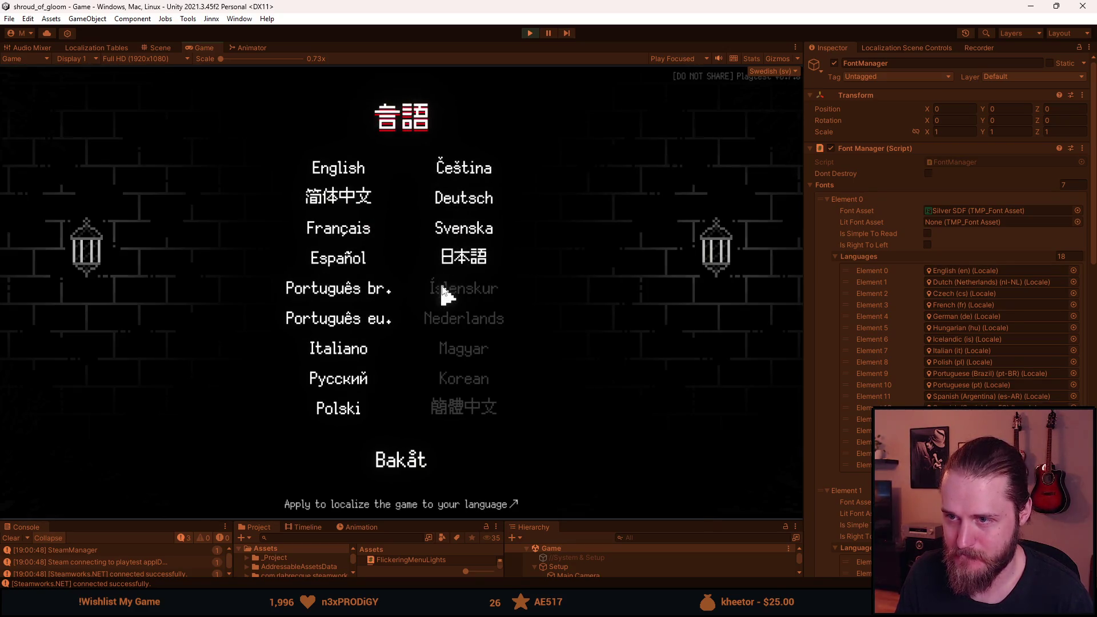
left_click(469, 261)
left_click(406, 403)
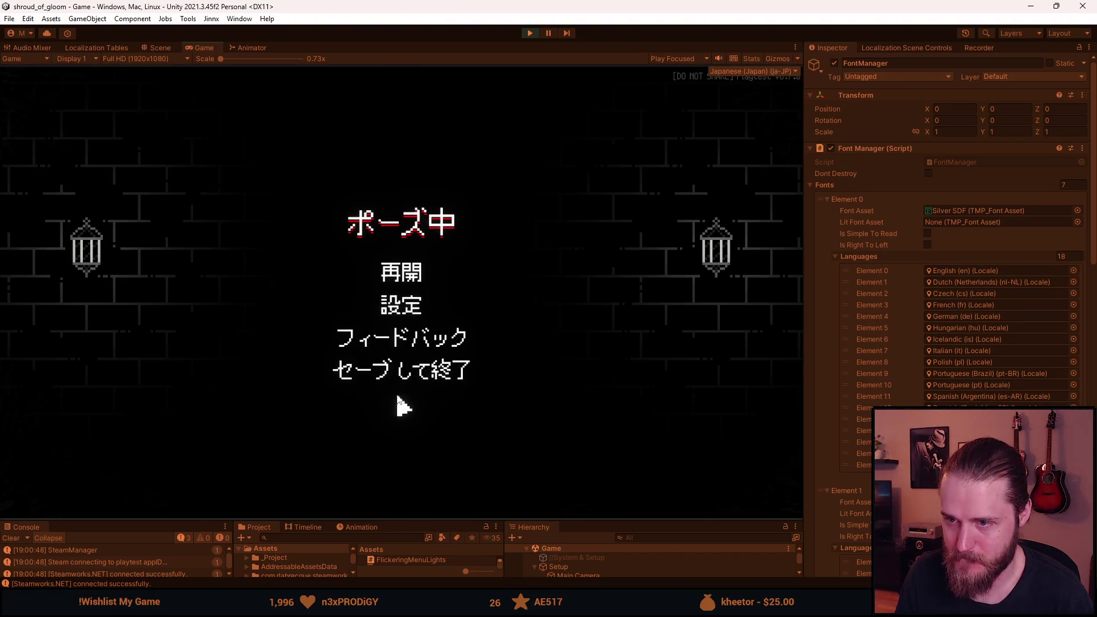
left_click(393, 374)
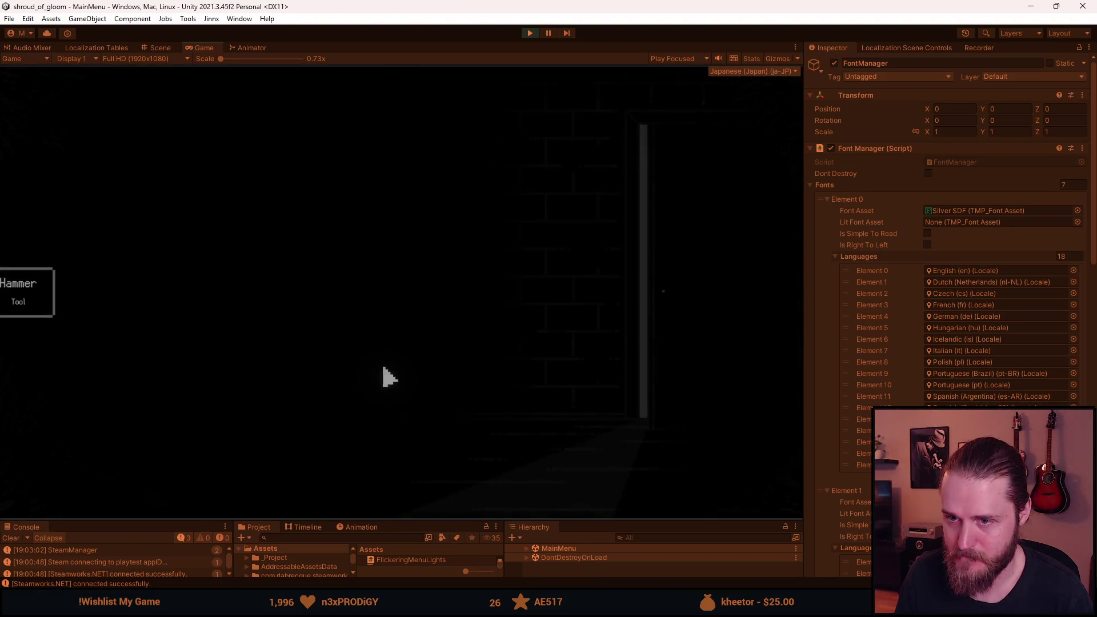
- Start a new game in save slot 2 and grant the Master Key from the F1 dev tools
left_click(195, 297)
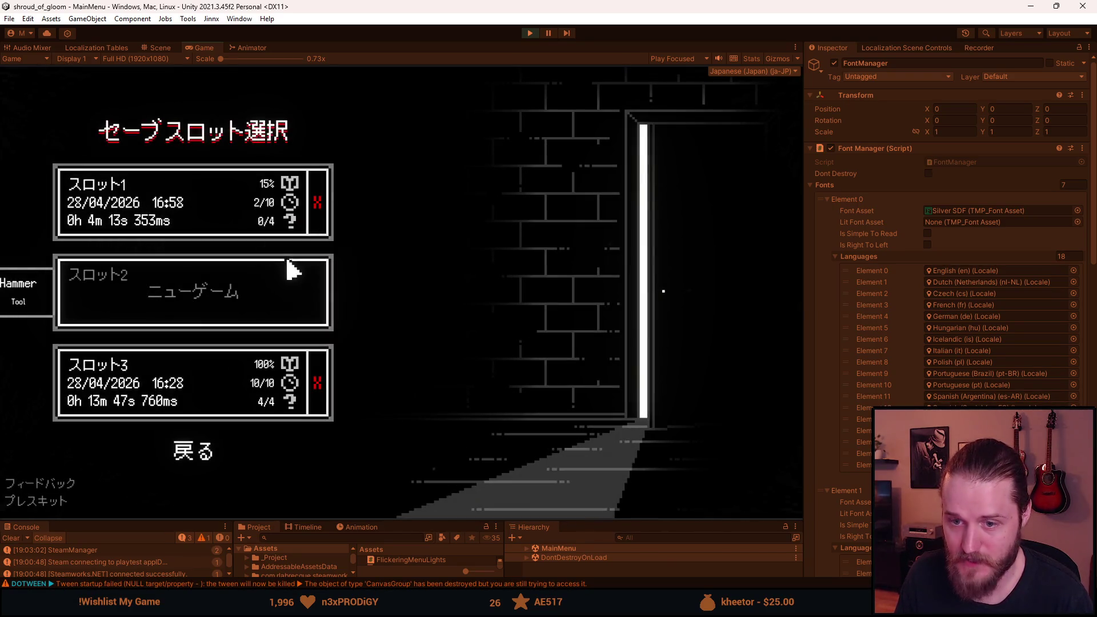
left_click(216, 287)
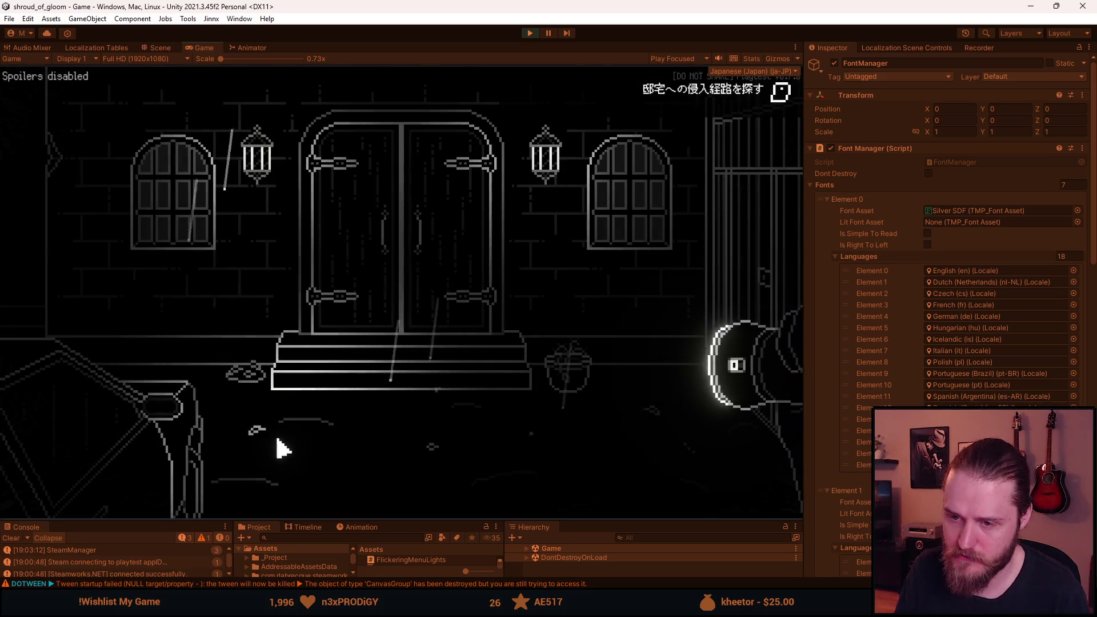
left_click(183, 461)
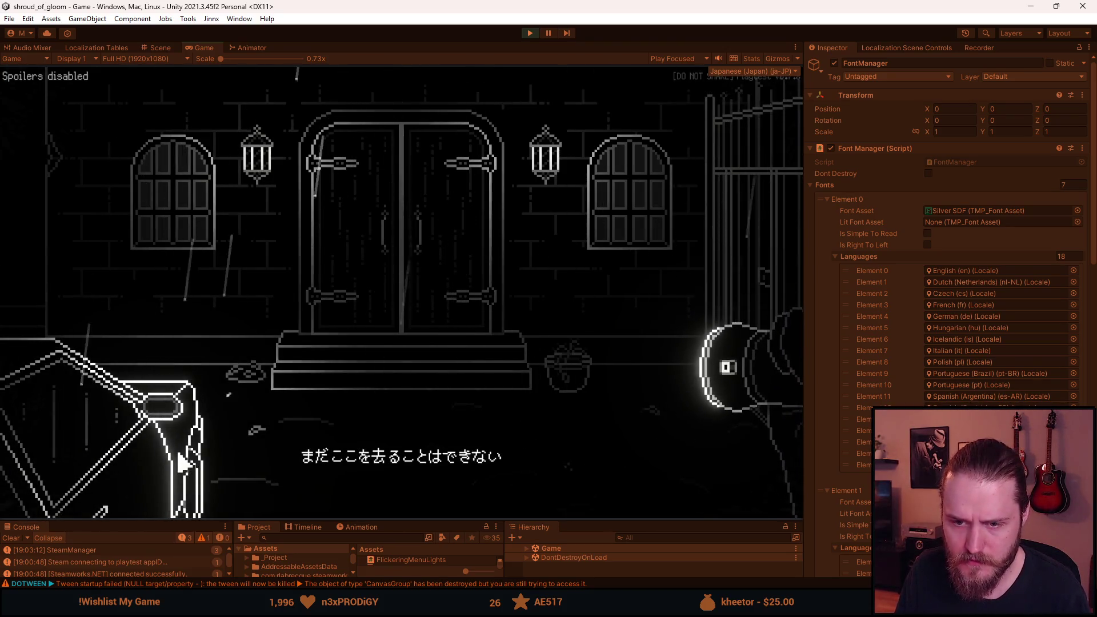
key("F1")
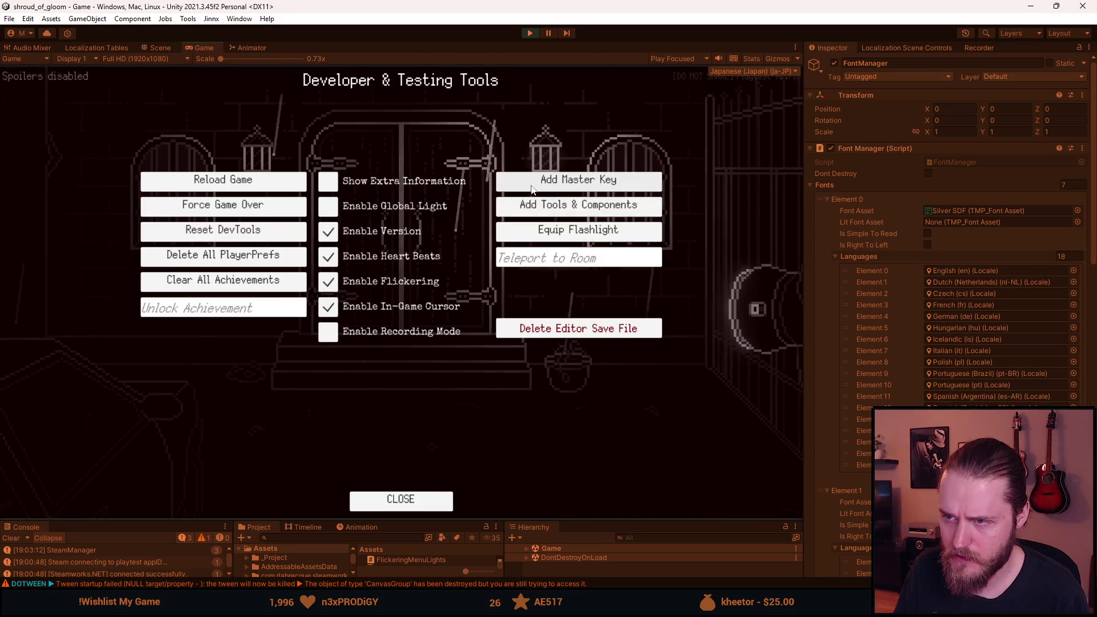
left_click(503, 189)
- Read the brother's letter from the inventory in its plain font, then pause the game
left_click(93, 487)
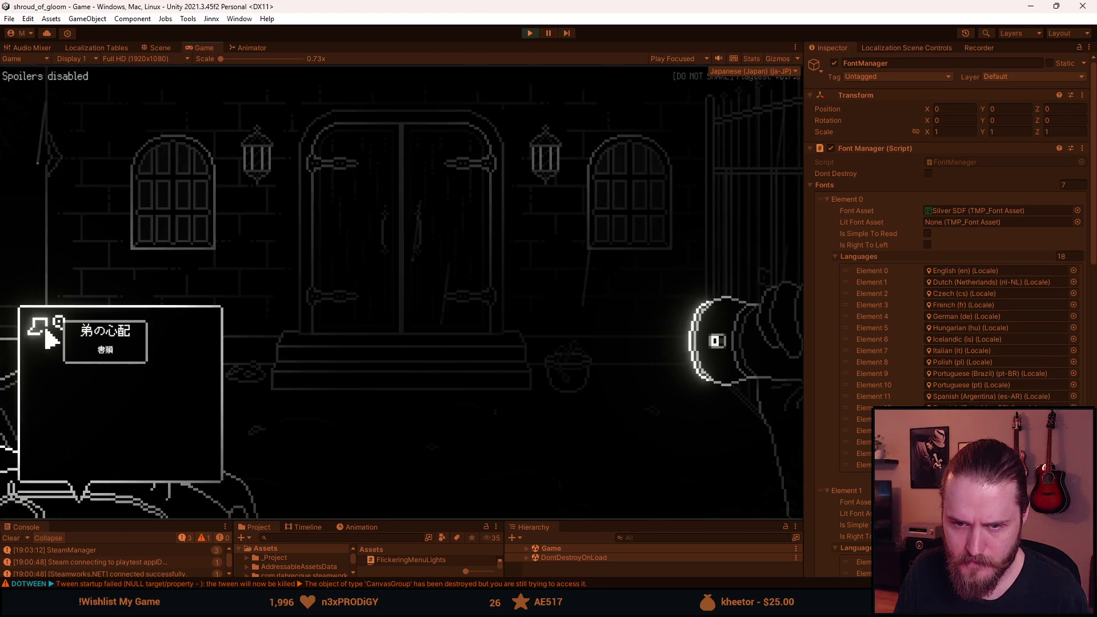
left_click(50, 340)
left_click(343, 327)
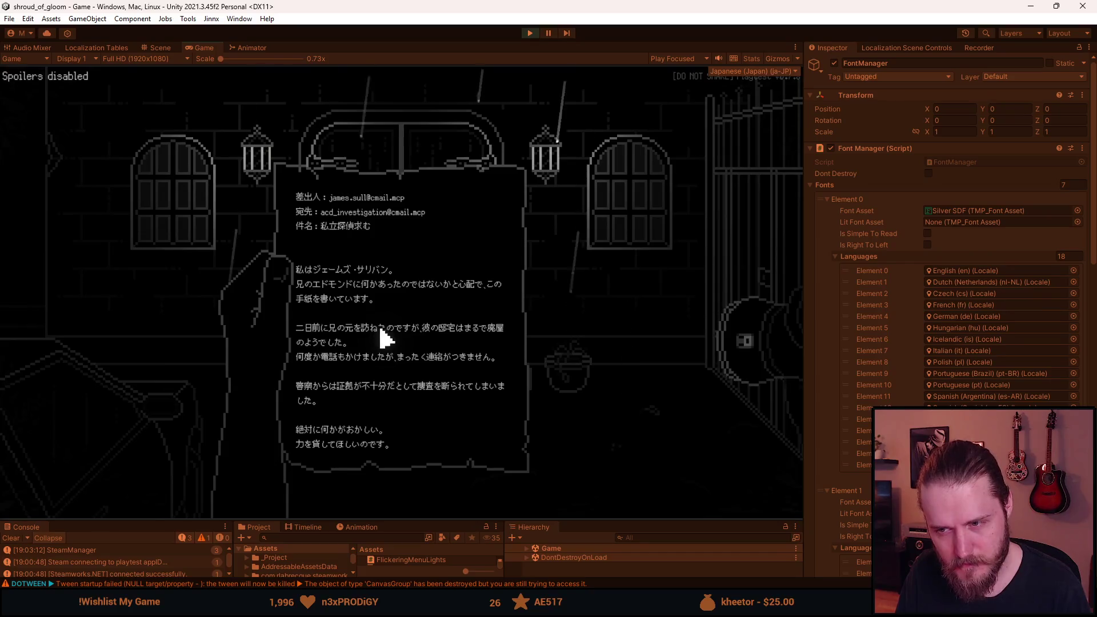
key("Escape")
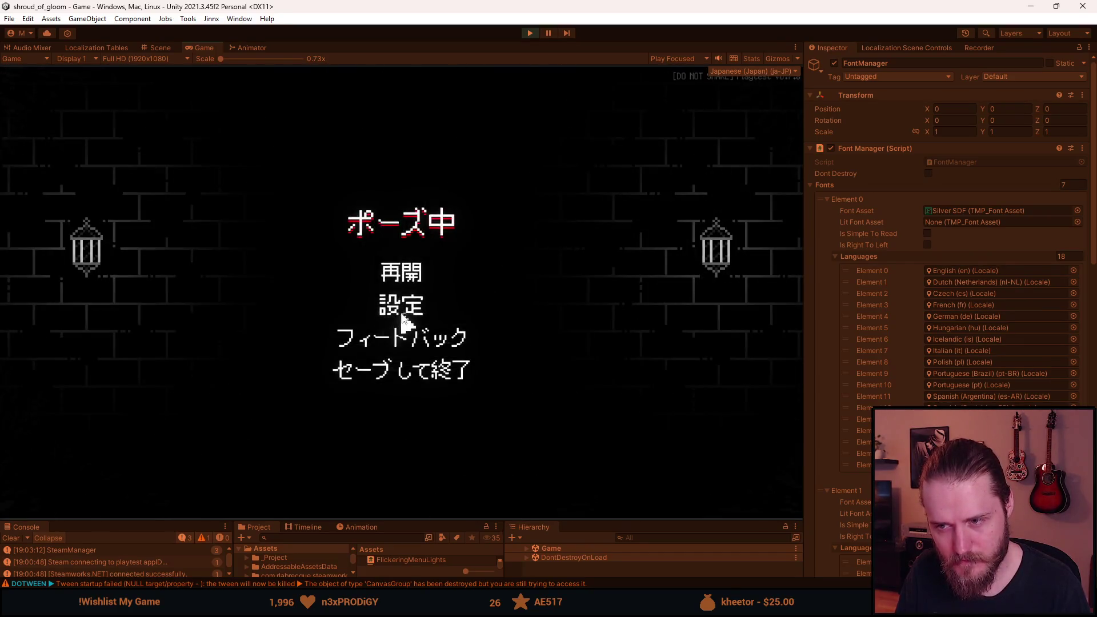
- Switch the game language to English through 設定 > 言語 and resume play
left_click(402, 307)
left_click(403, 366)
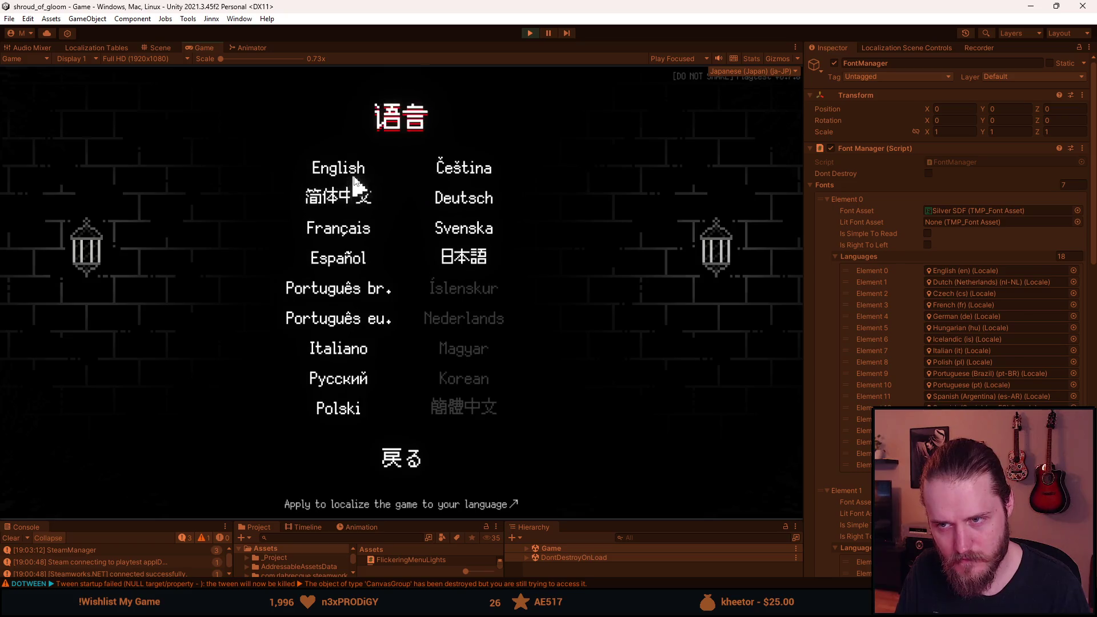
left_click(353, 175)
key("Escape")
left_click(385, 290)
- Read A Brother's Concern from the inventory in the simpler font, then pause
left_click(133, 472)
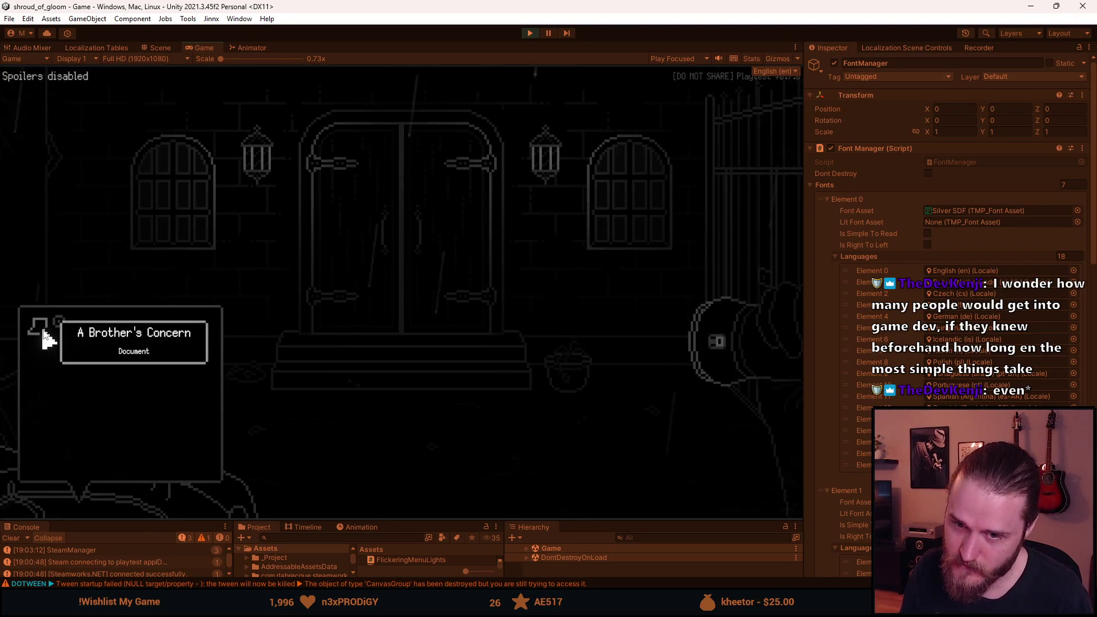
left_click(44, 331)
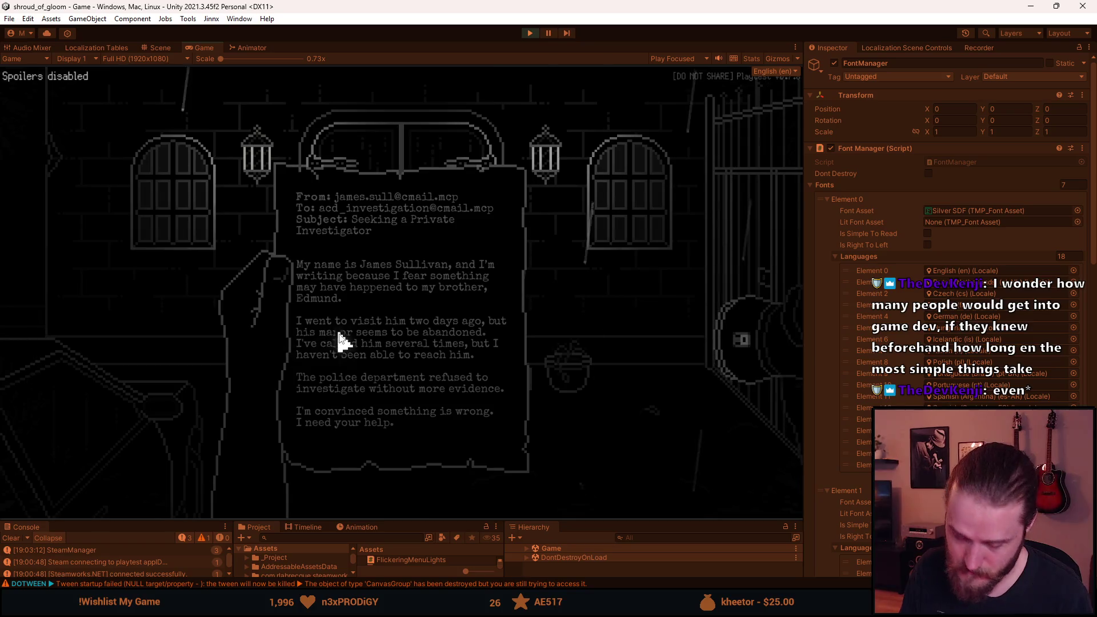
left_click(340, 341)
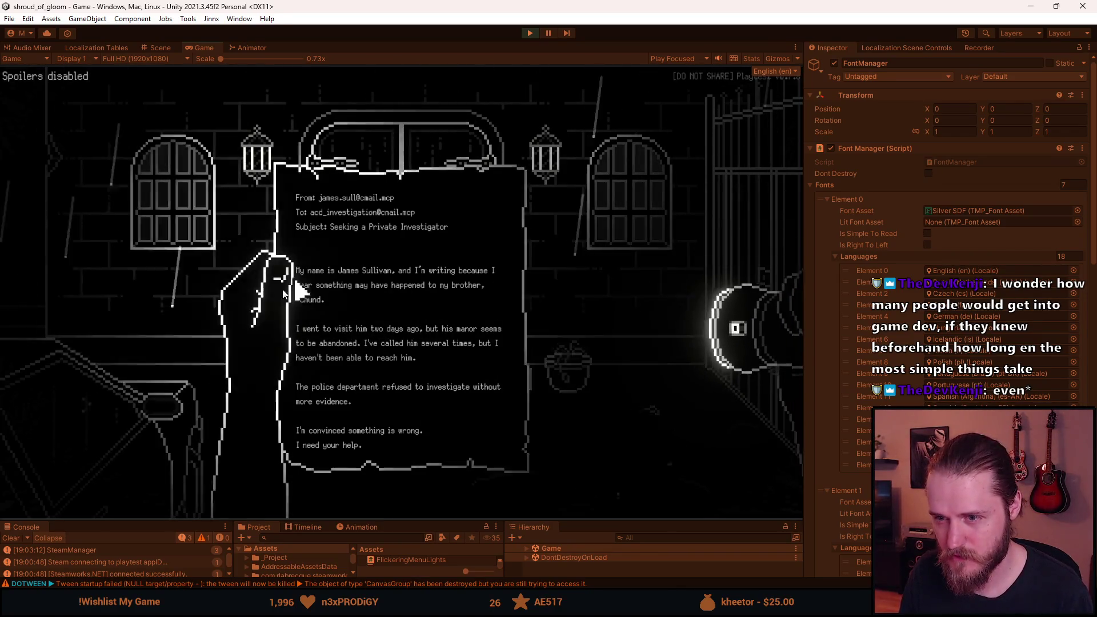
key("Escape")
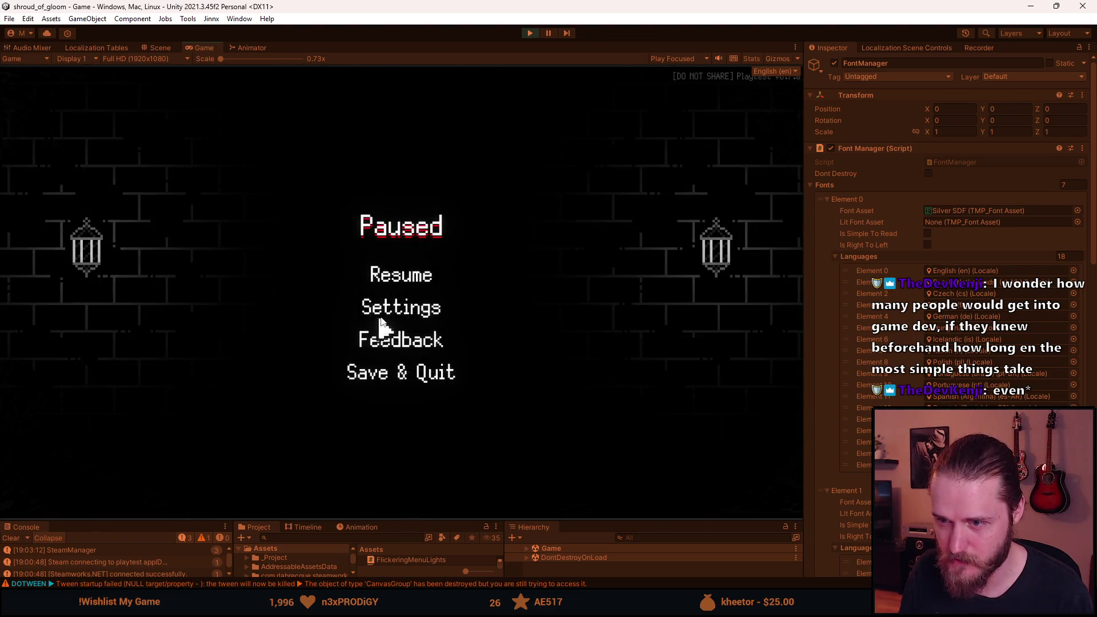
- Switch the game language back to 日本語 in Settings > Language and return to play
left_click(381, 314)
left_click(401, 371)
left_click(464, 256)
key("Escape")
- Open and close the brother's letter in Japanese, then pause the game
left_click(184, 460)
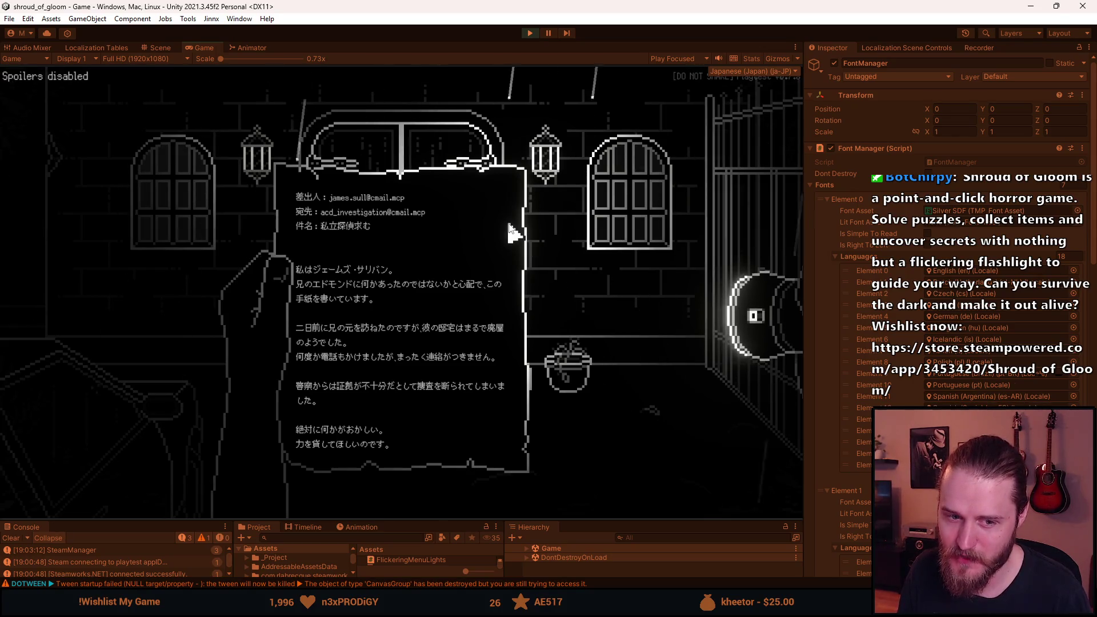
left_click(540, 230)
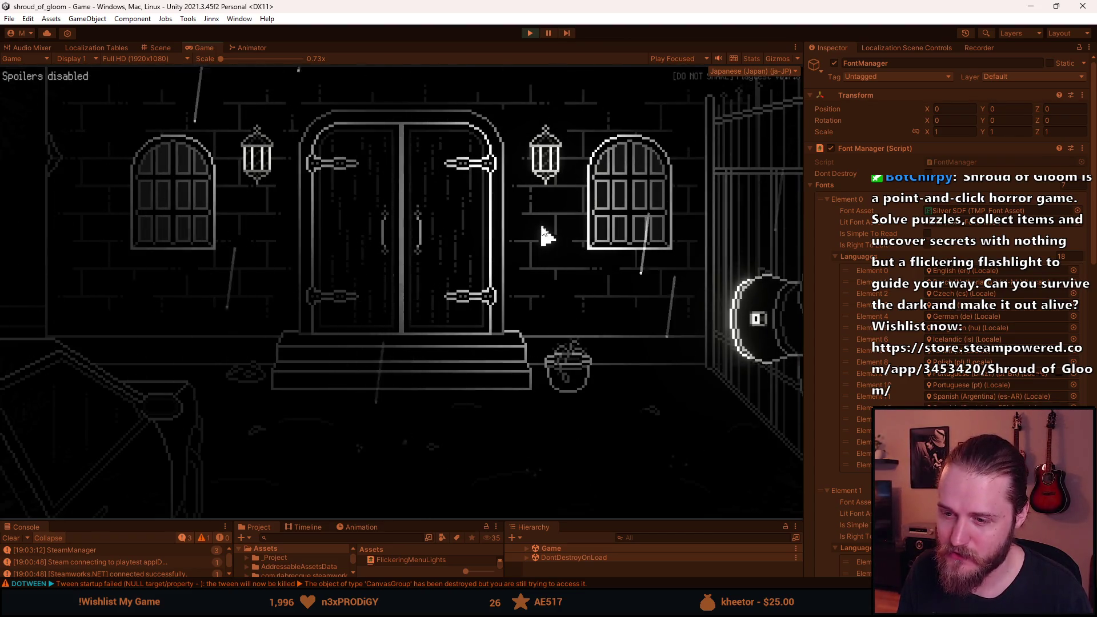
key("Escape")
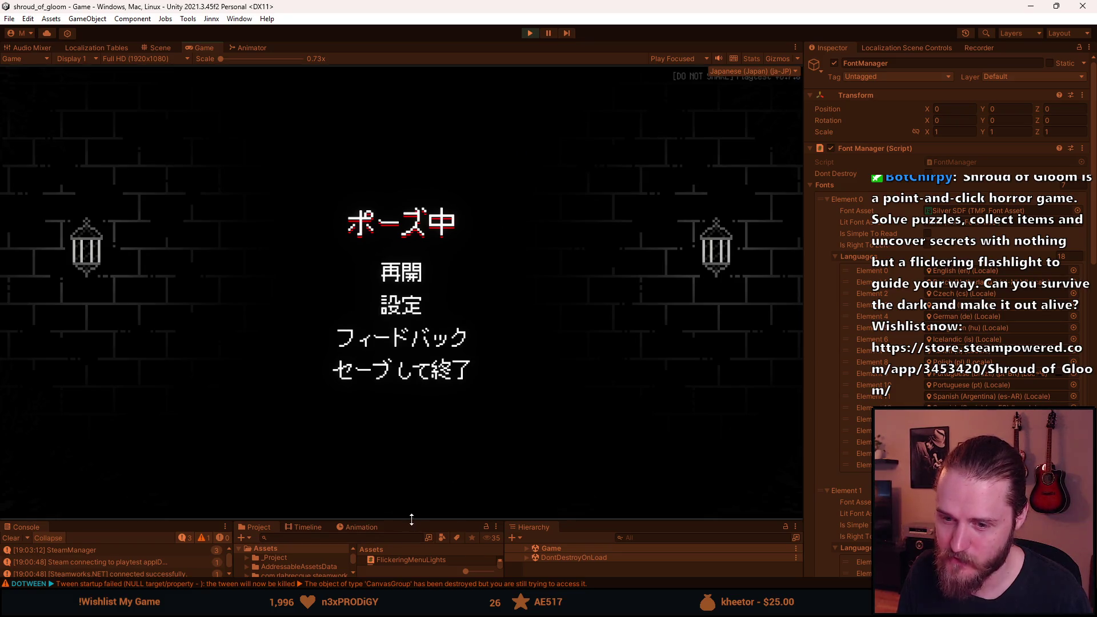
- Enlarge the bottom panels under the Game view and clear the Console log
left_click_drag(411, 519, 402, 432)
left_click(11, 449)
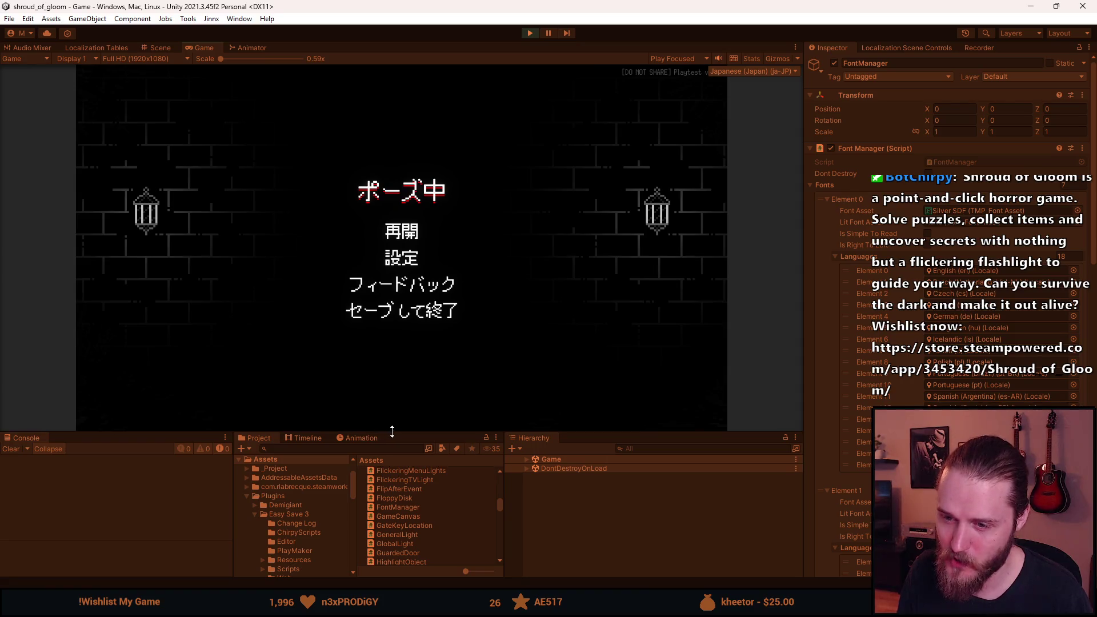
left_click_drag(392, 431, 389, 413)
- Stop play mode with the Play button
scroll(328, 496, "down", 3)
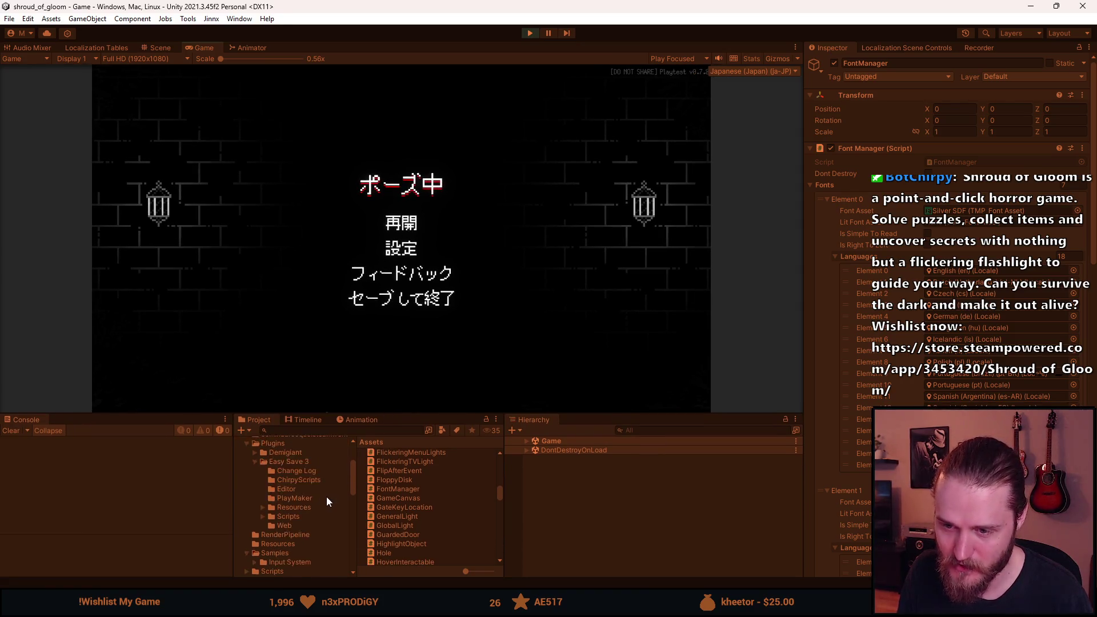
scroll(315, 499, "up", 3)
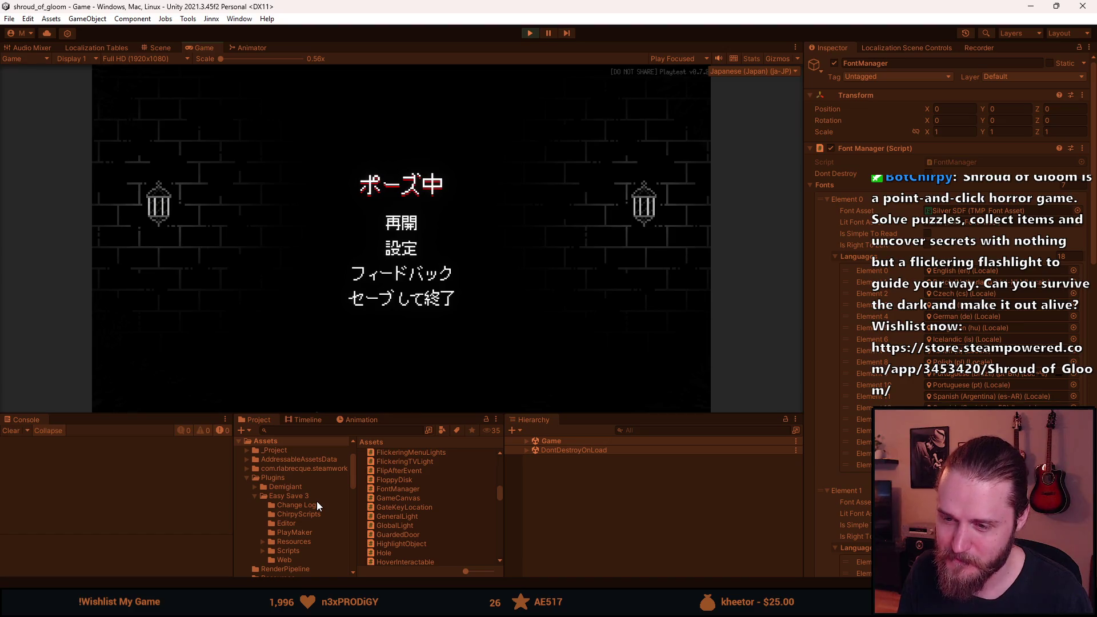
scroll(318, 506, "down", 2)
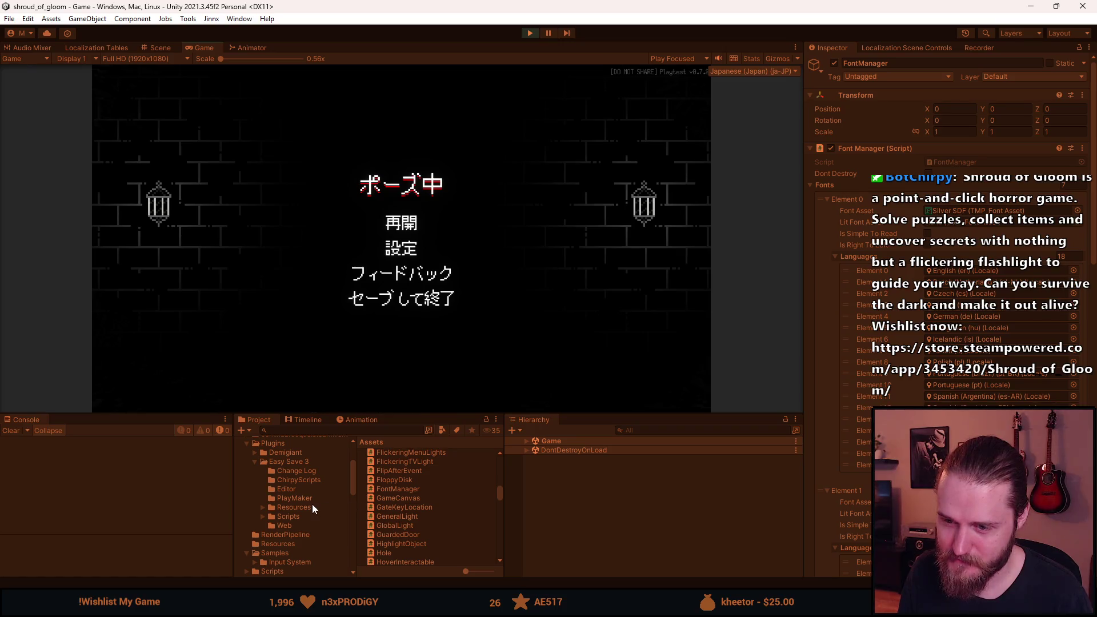
scroll(310, 503, "up", 2)
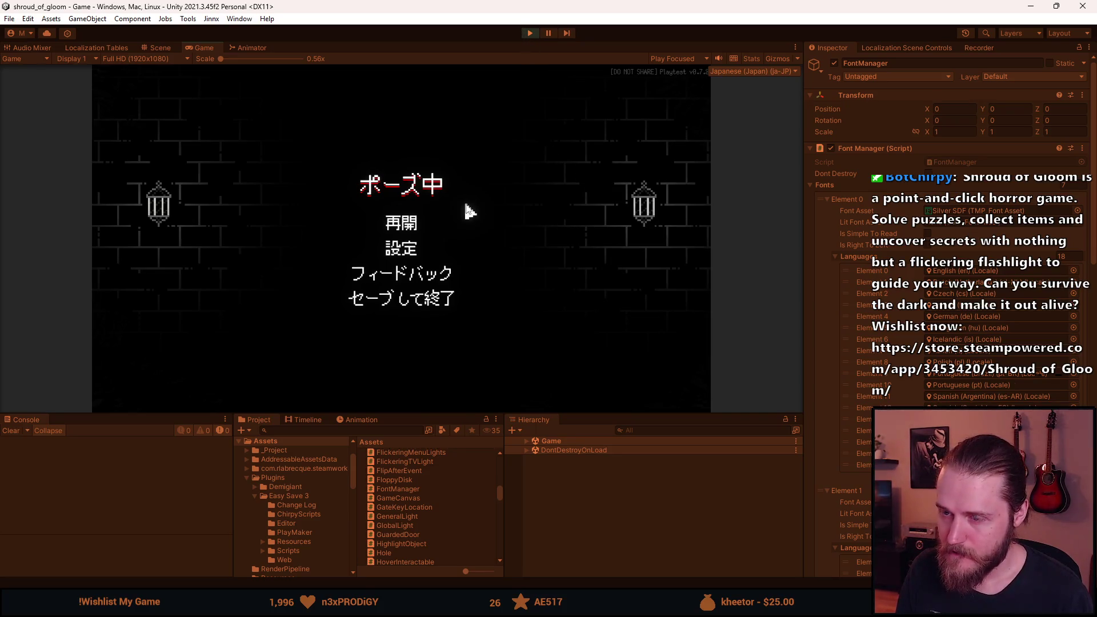
left_click(534, 33)
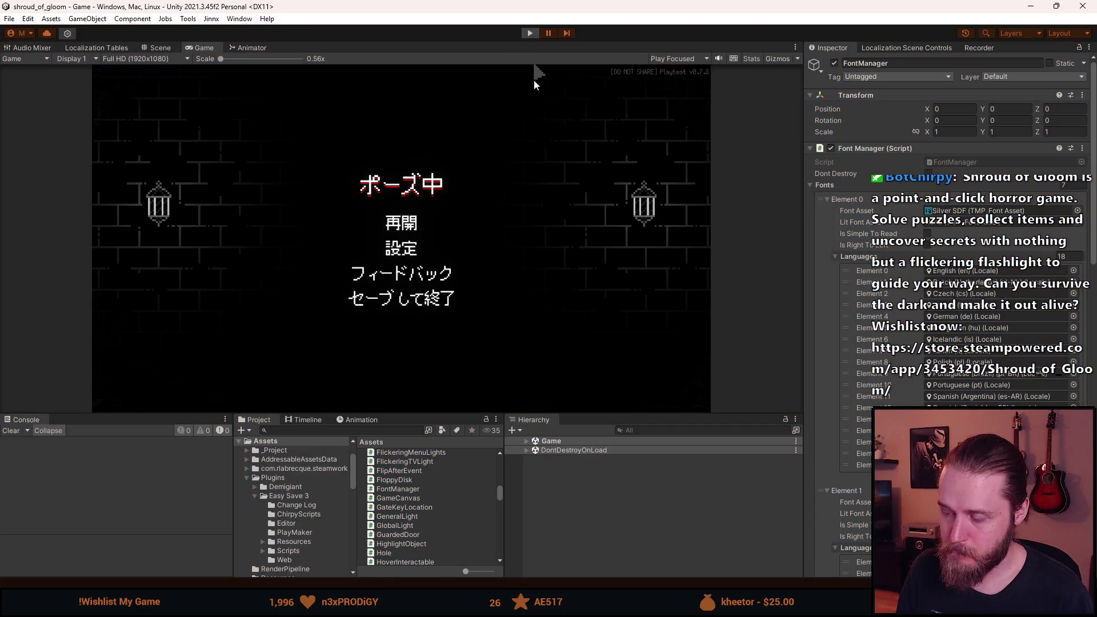
- Inspect Cursor_Canvas and its Description (1) text, briefly opening and leaving its prefab
left_click_drag(655, 413, 654, 308)
scroll(611, 554, "down", 5)
scroll(611, 554, "down", 1)
left_click(534, 544)
scroll(563, 552, "down", 1)
left_click(572, 537)
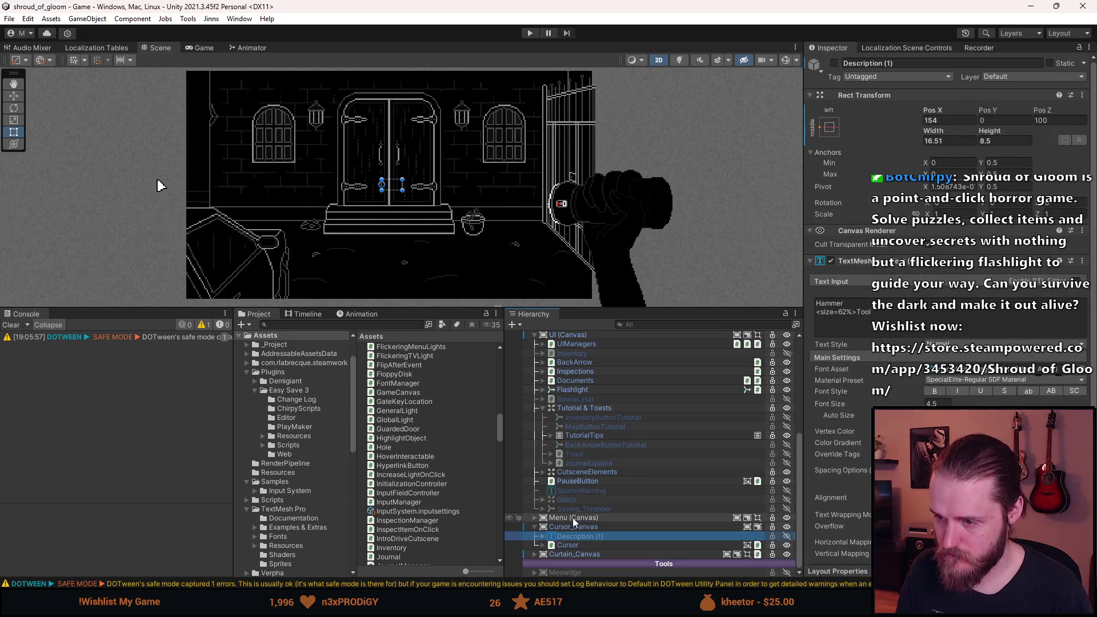
left_click(582, 527)
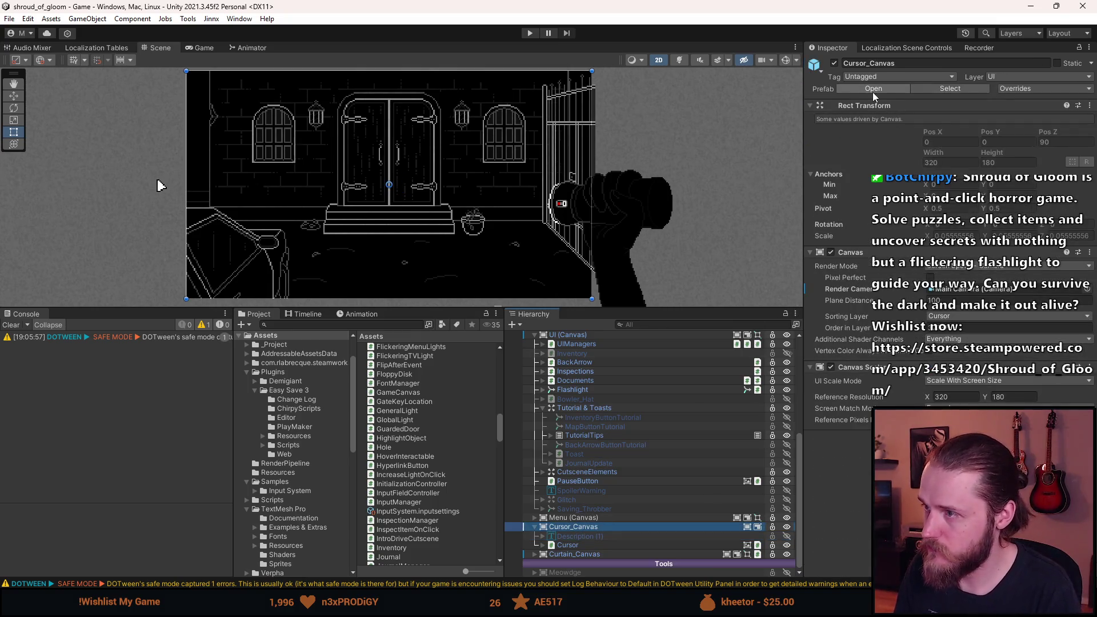
left_click(873, 90)
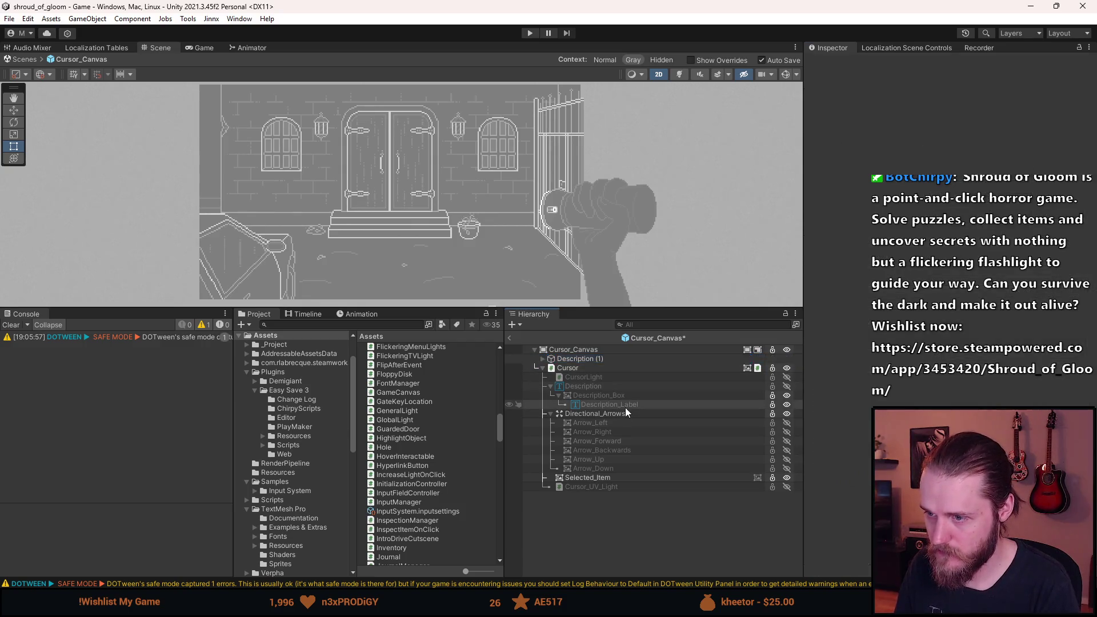
left_click(510, 339)
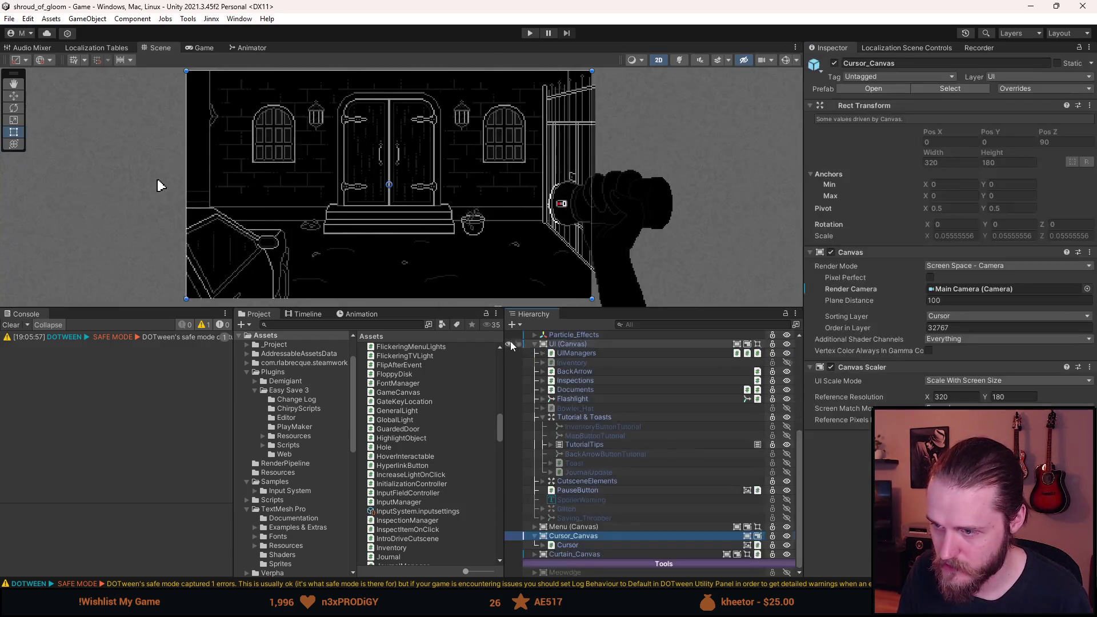
- Multi-select Description and Description_Label under Cursor and open the TextMeshPro Font Asset picker
left_click(543, 544)
scroll(584, 530, "down", 2)
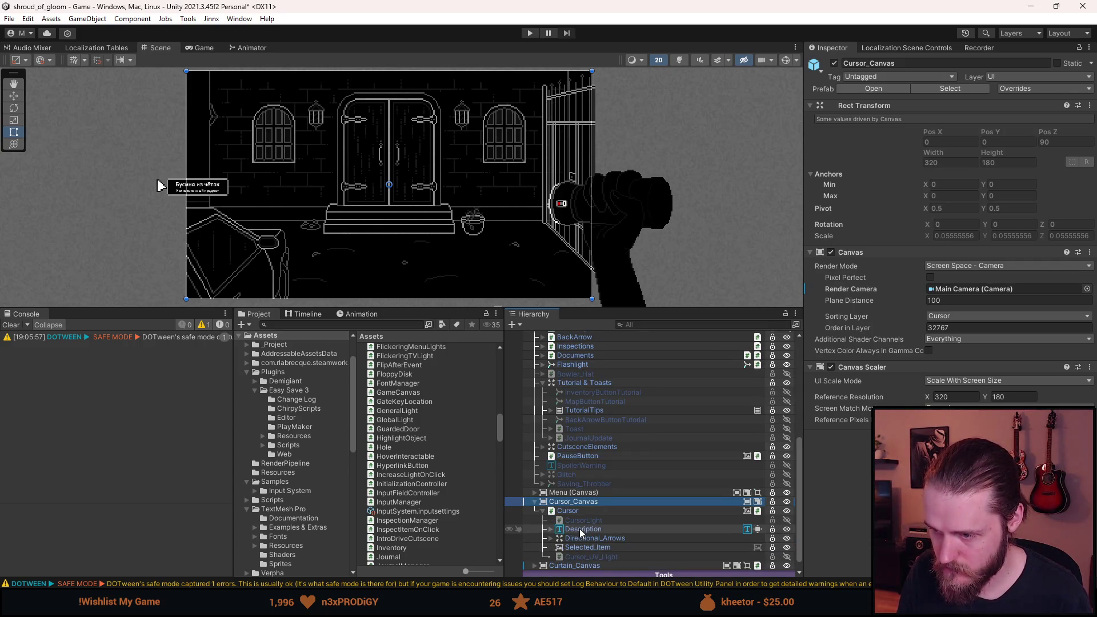
left_click(550, 531)
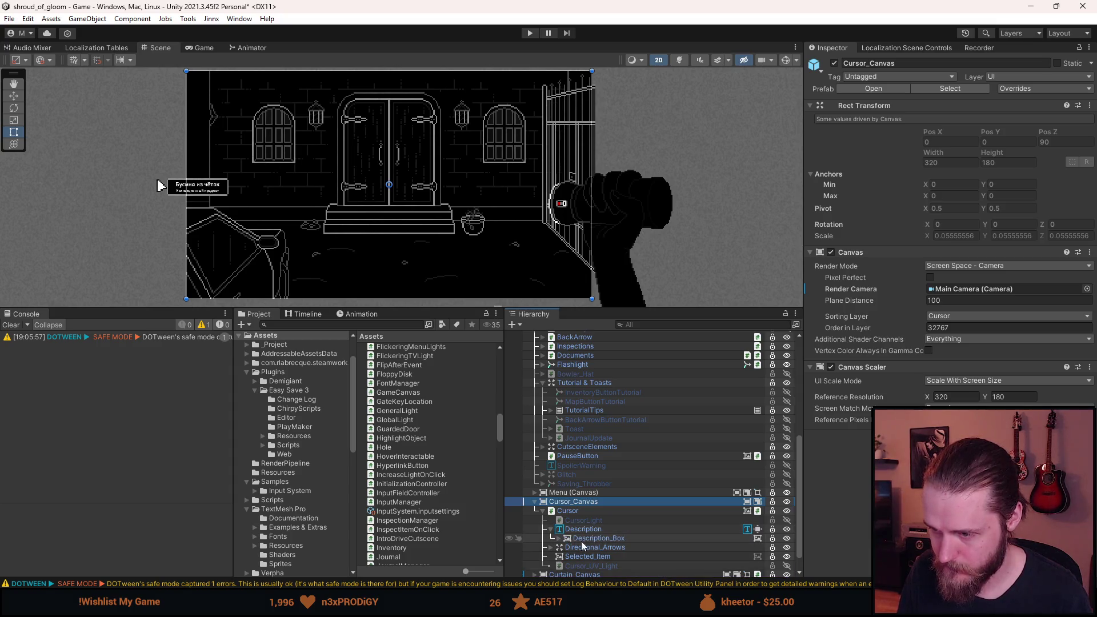
left_click(559, 539)
left_click(584, 529)
left_click(601, 549, "ctrl")
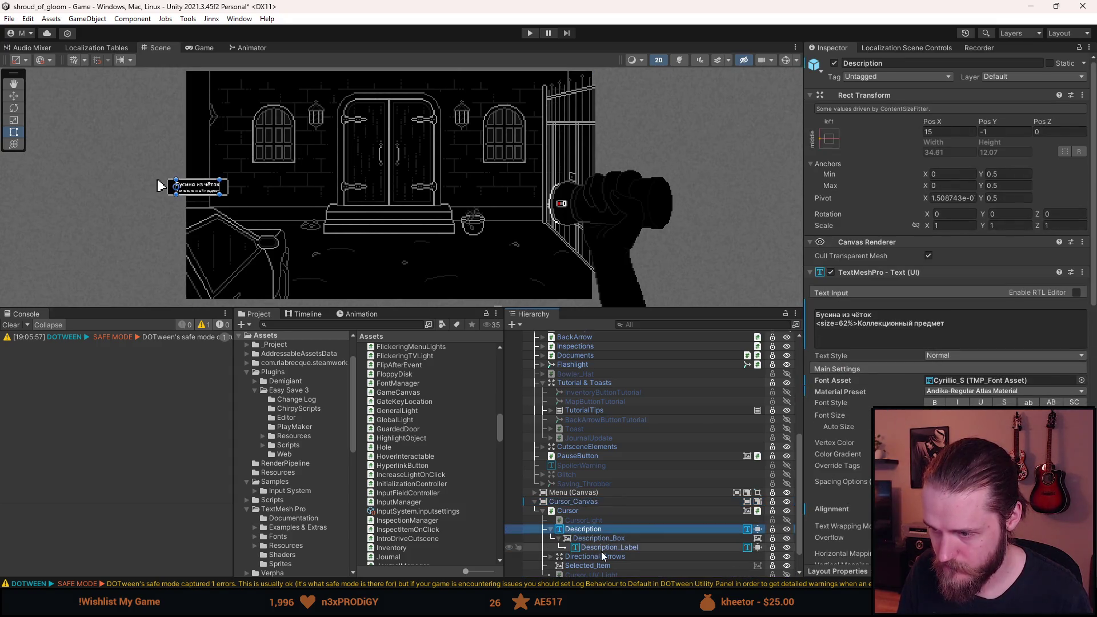
scroll(177, 172, "up", 5)
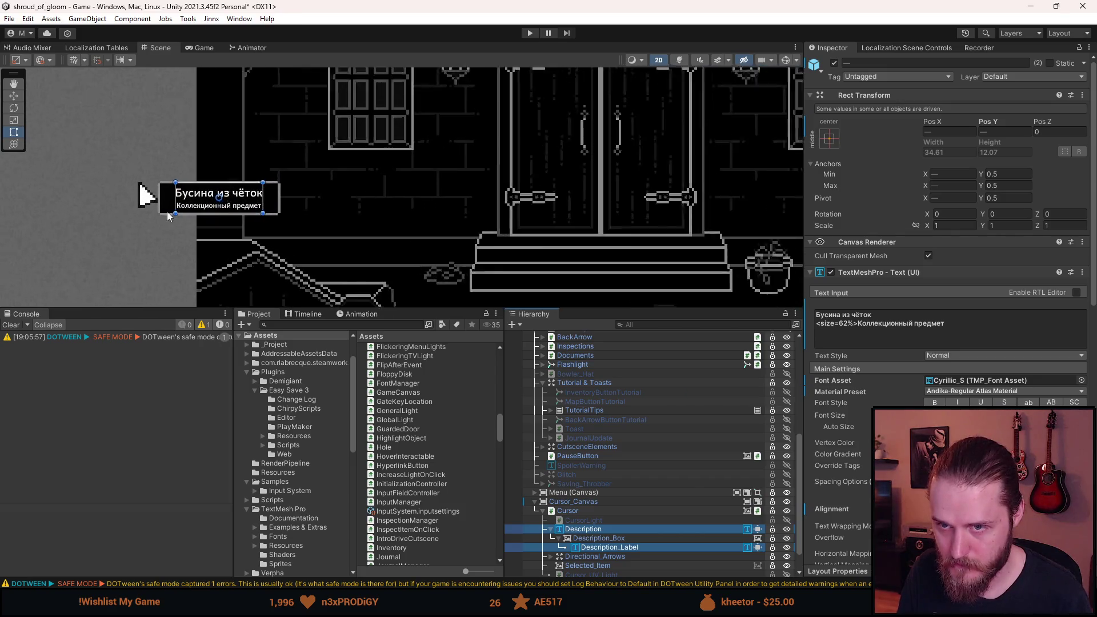
scroll(166, 201, "up", 3)
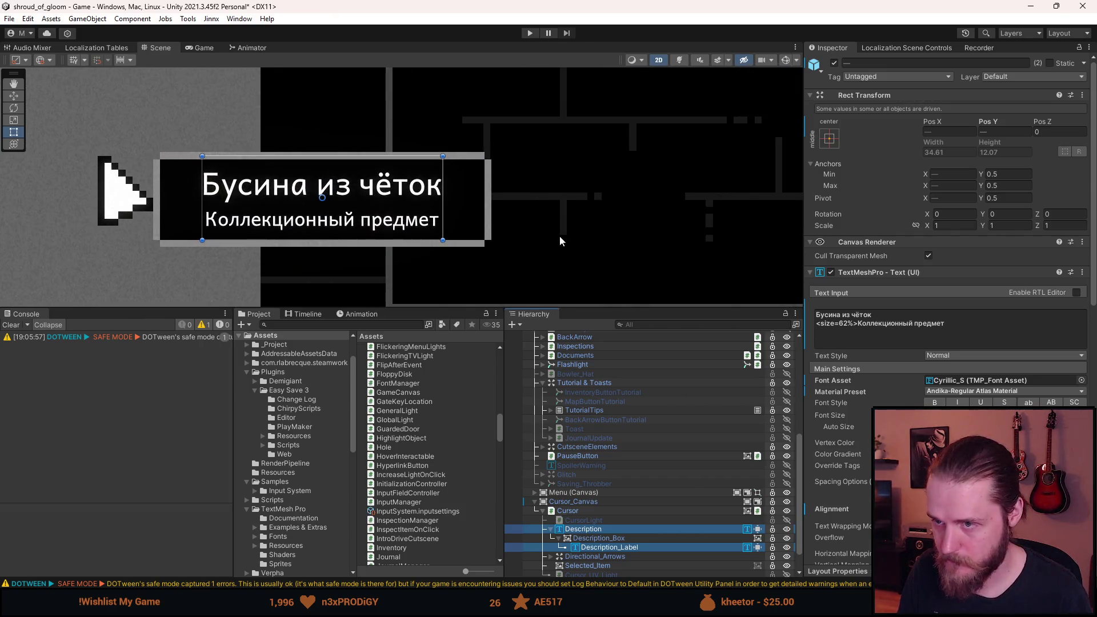
left_click(1081, 381)
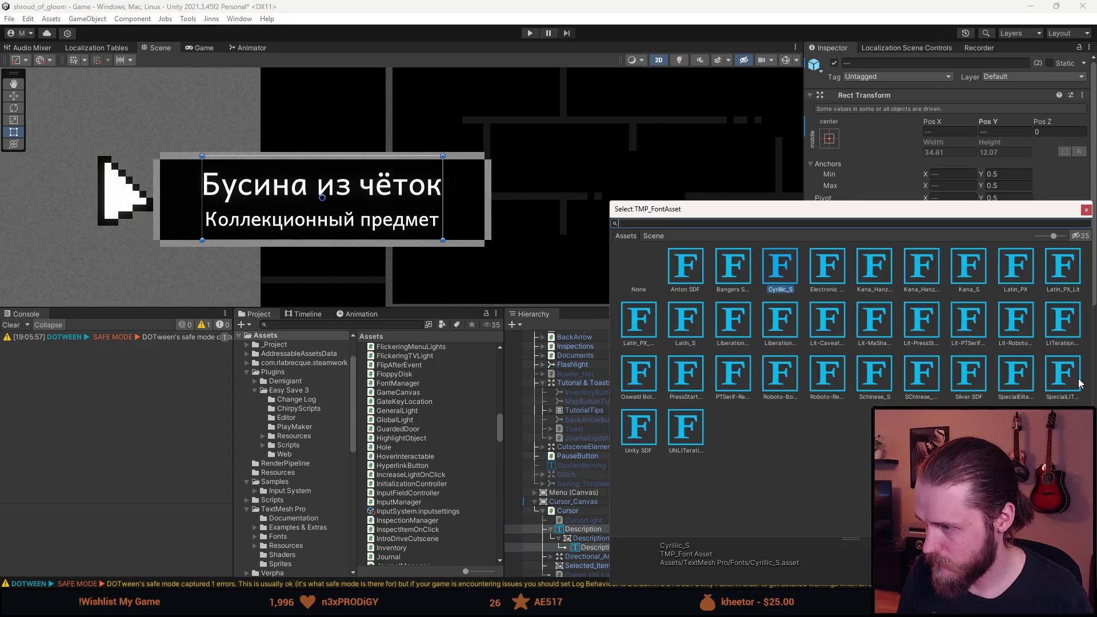
- Apply Silver SDF in place of Cyrillic_S to the tooltip text and select Description_Box
left_click(968, 388)
double_click(966, 387)
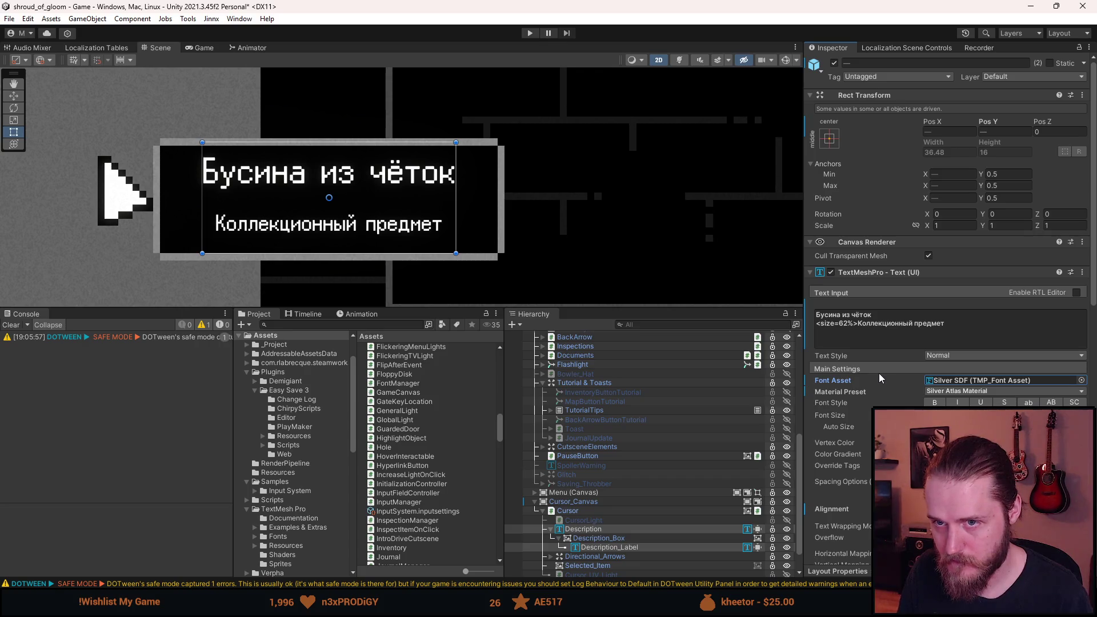
left_click(616, 543)
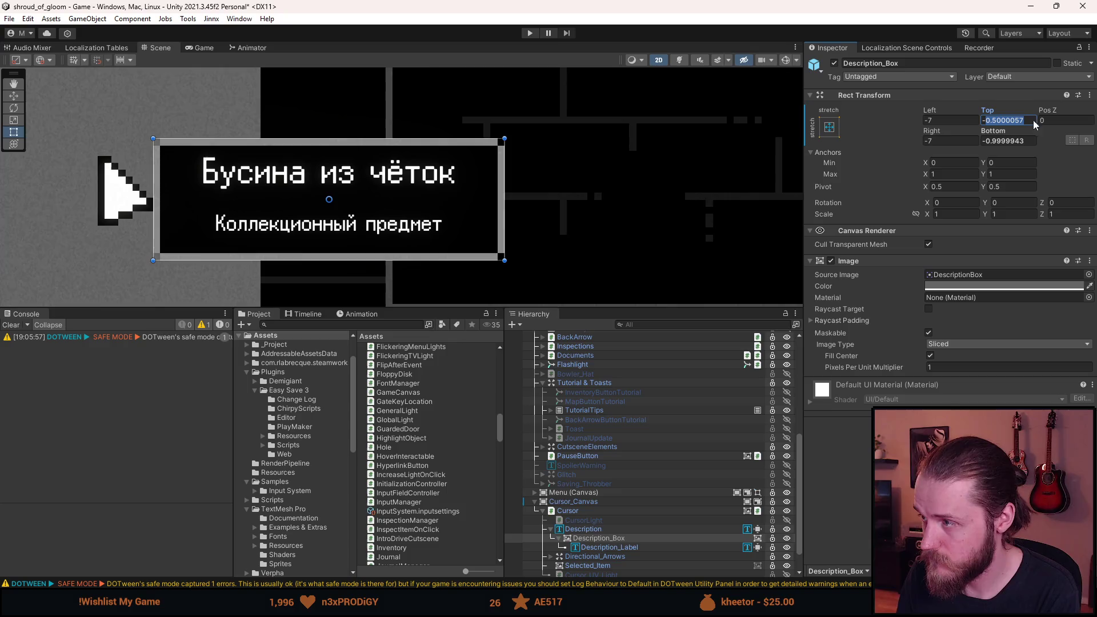
- Zero Description_Box's Top and Bottom offsets and Description_Label's Pos Y, then select both text objects
type("-1")
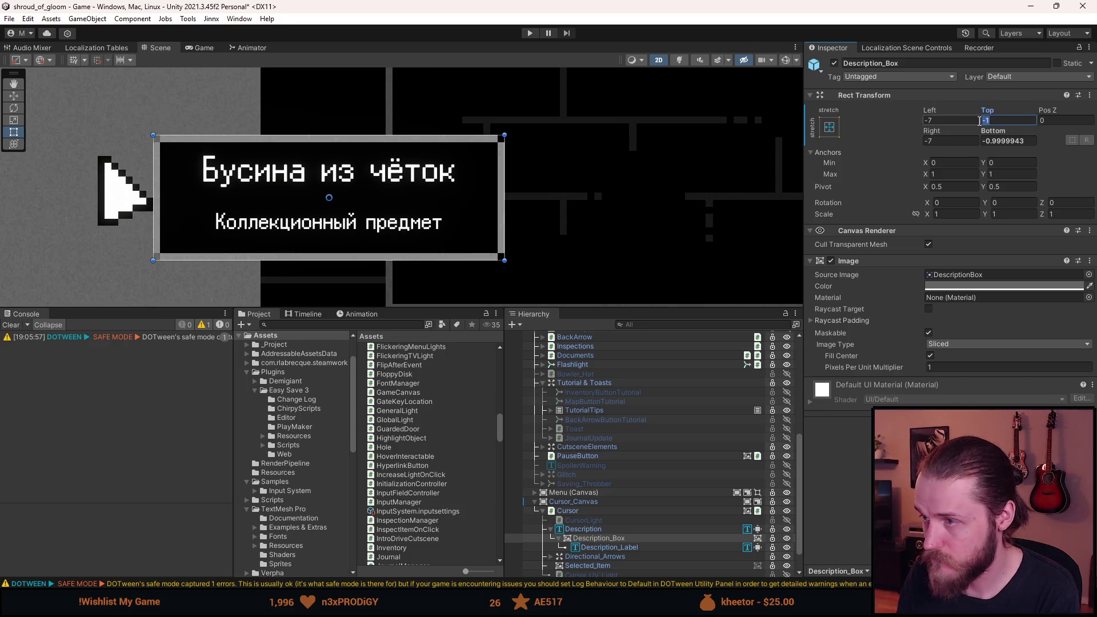
type("00")
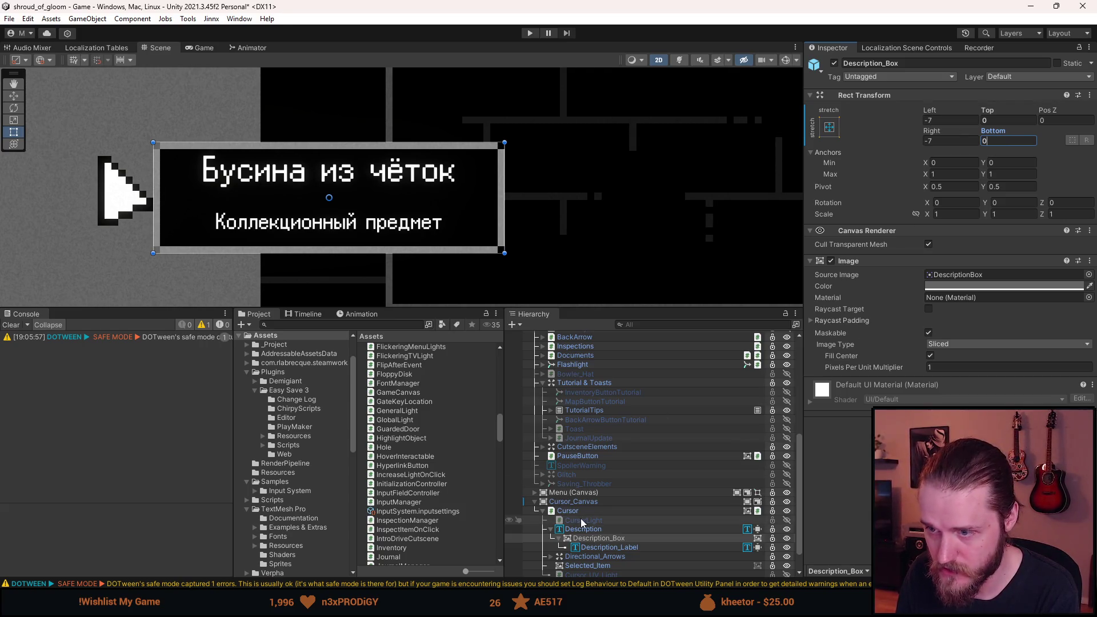
left_click(595, 547)
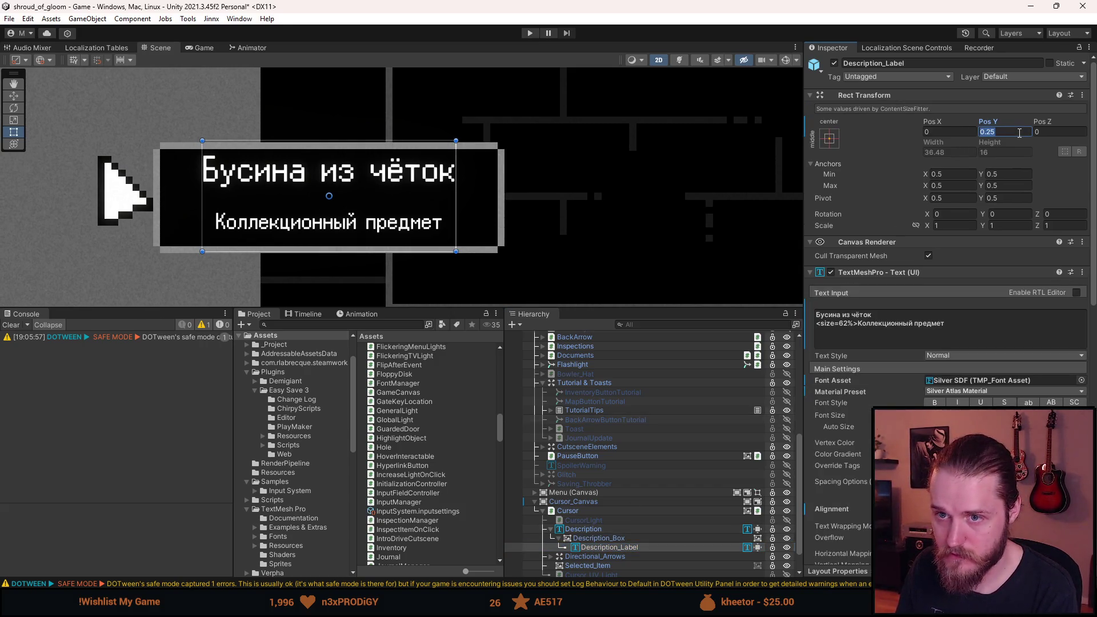
type("0")
left_click(626, 537)
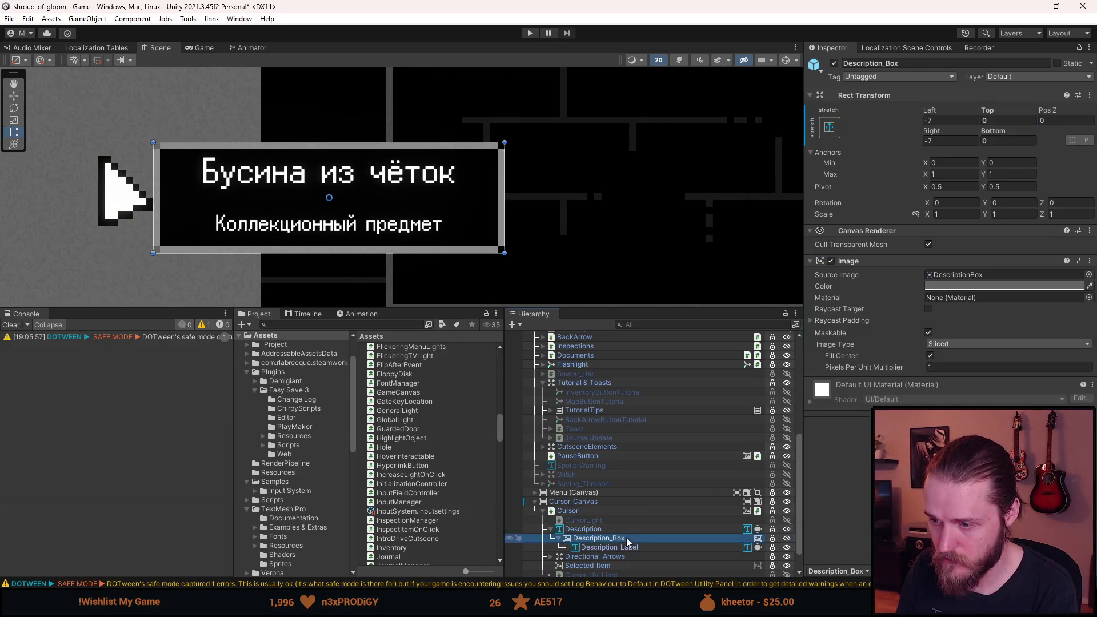
left_click(619, 530)
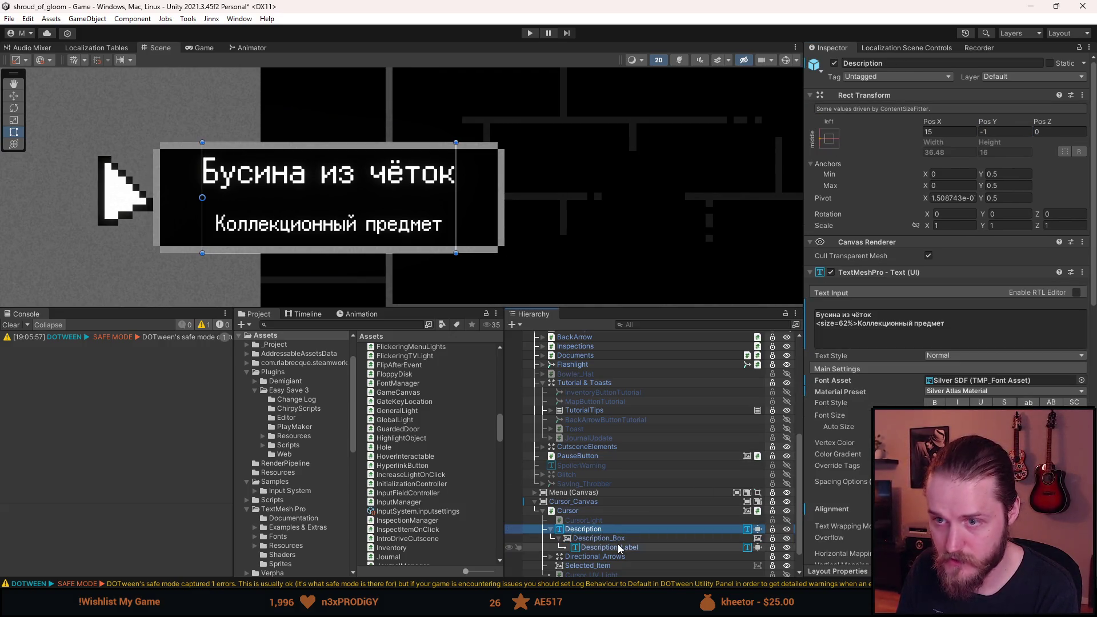
left_click(621, 548)
left_click(617, 534, "ctrl")
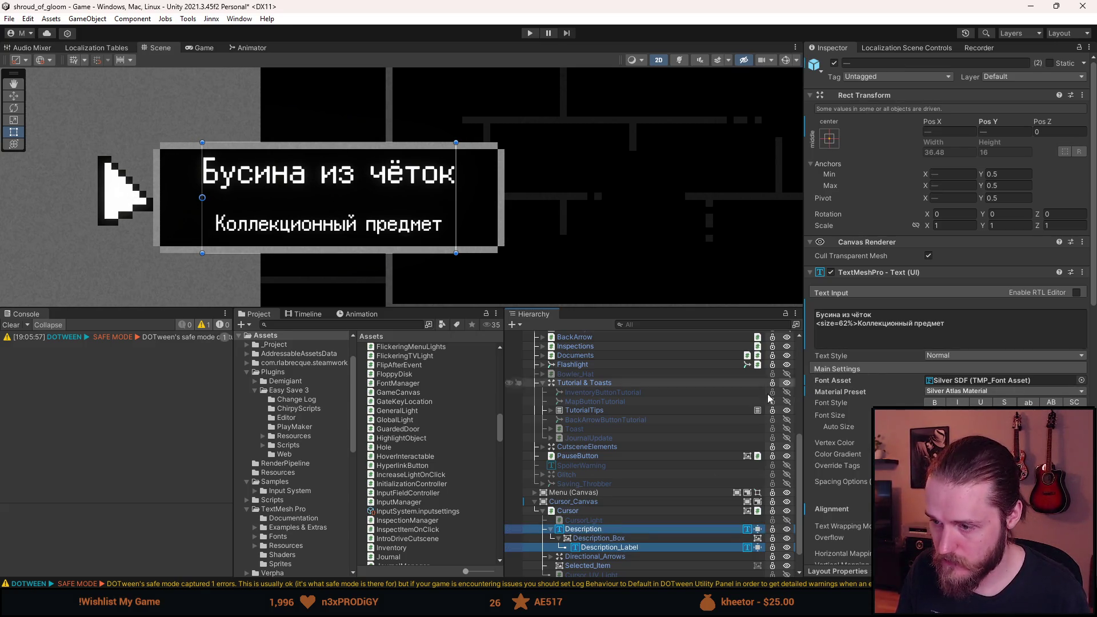
- Lower the Silver SDF asset's Line Height to 80 from TextMesh Pro > Fonts
scroll(264, 554, "down", 3)
scroll(275, 545, "up", 3)
scroll(281, 450, "down", 2)
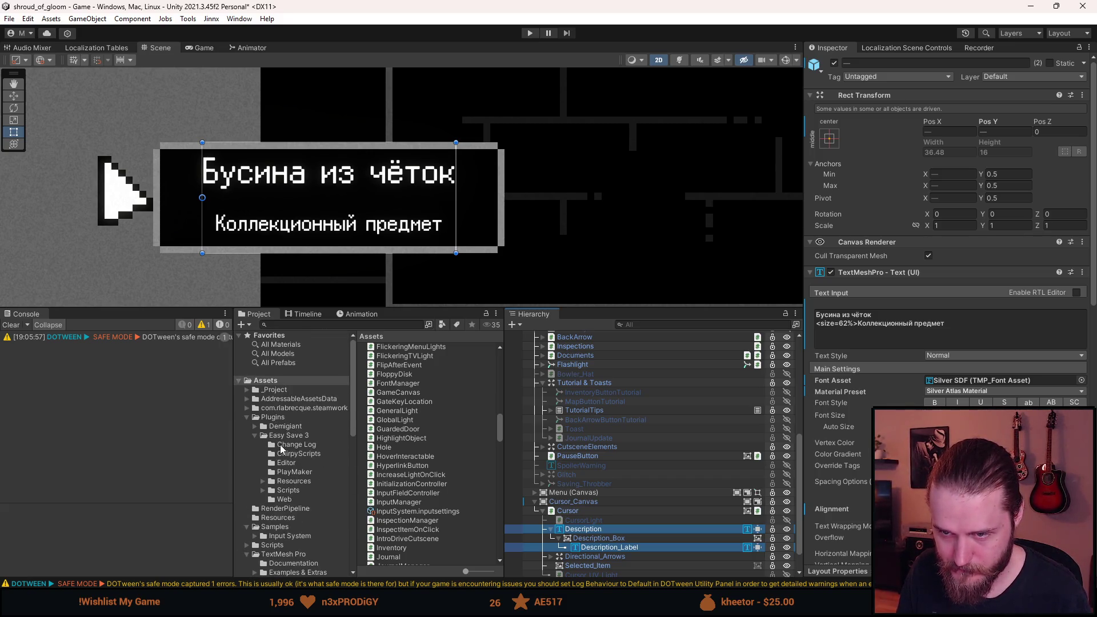
left_click(279, 513)
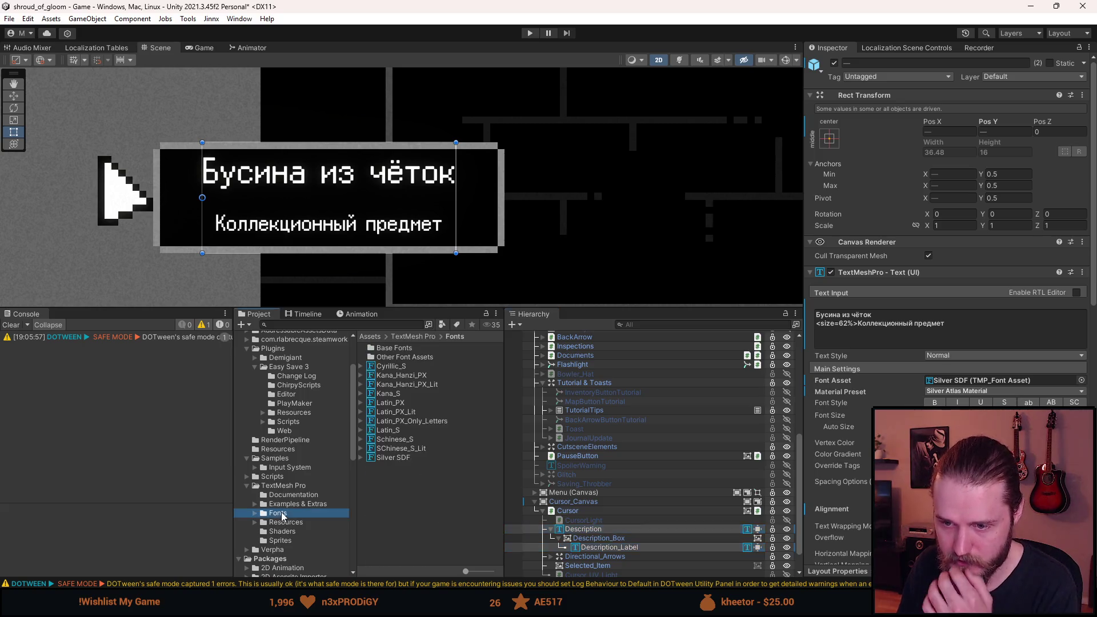
left_click(390, 457)
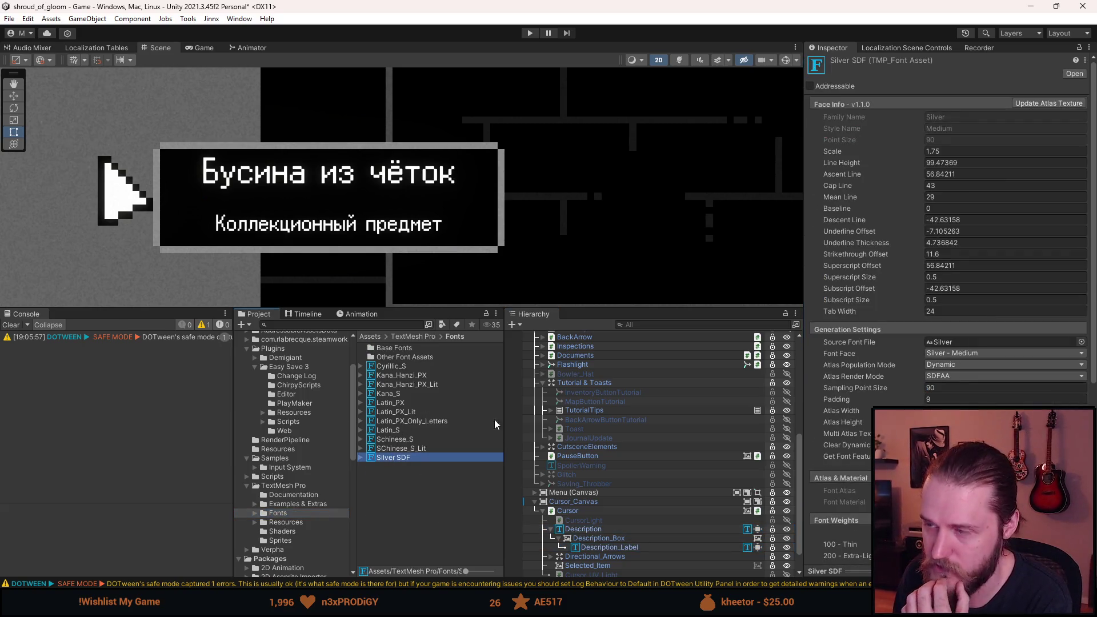
left_click_drag(846, 163, 829, 162)
left_click_drag(707, 173, 492, 184)
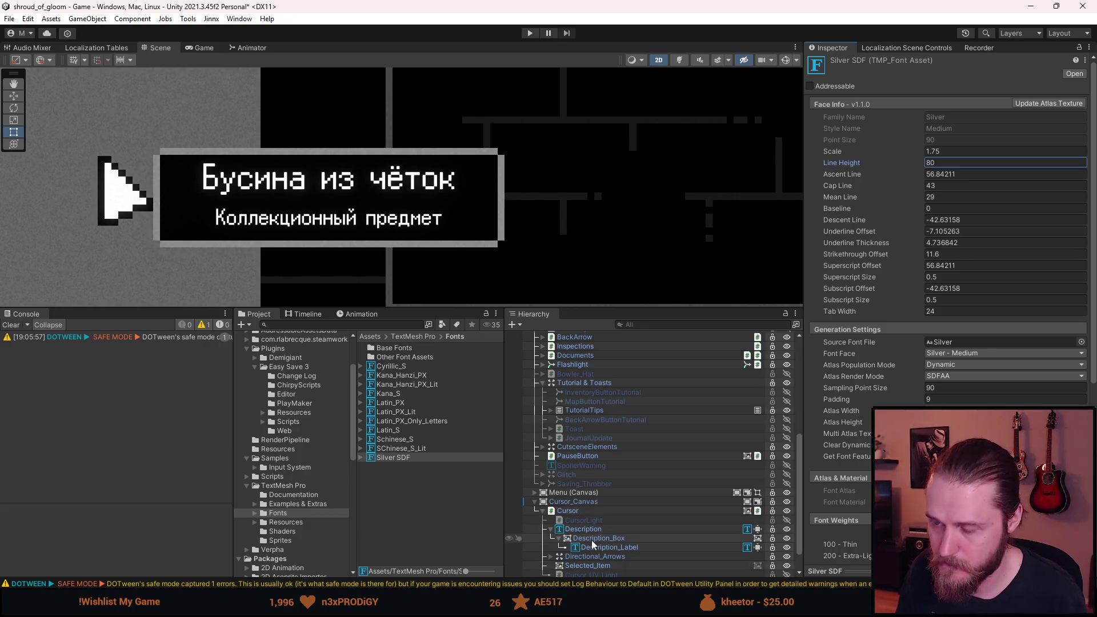
scroll(592, 540, "down", 2)
left_click(585, 498)
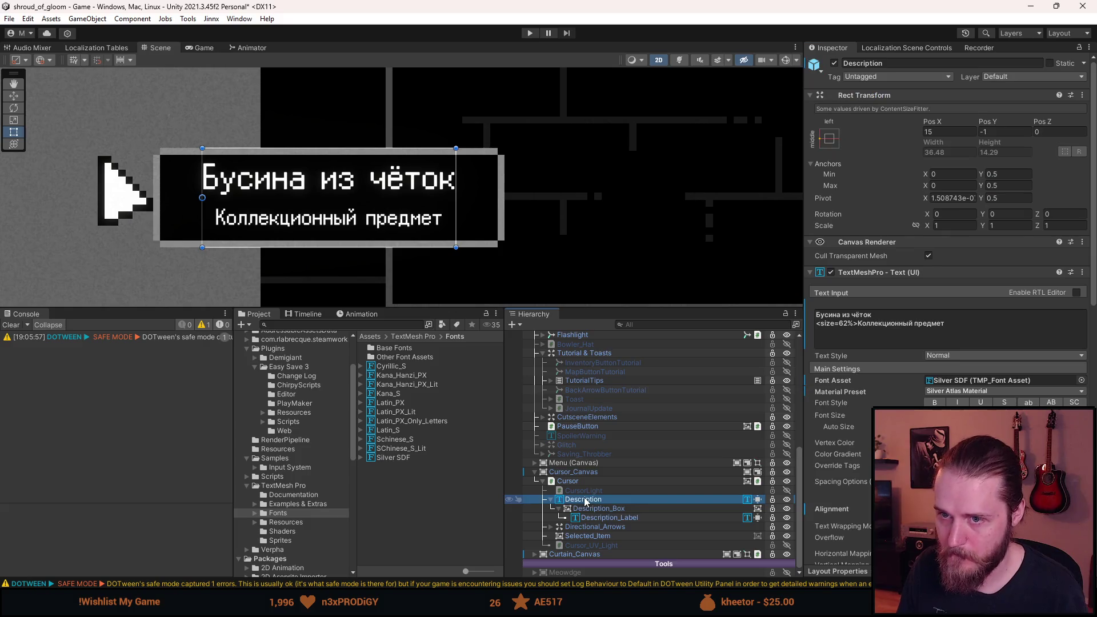
- Enter play mode, enlarge the Game view, and open the 弟の心配 letter before pausing
key("alt+shift+a")
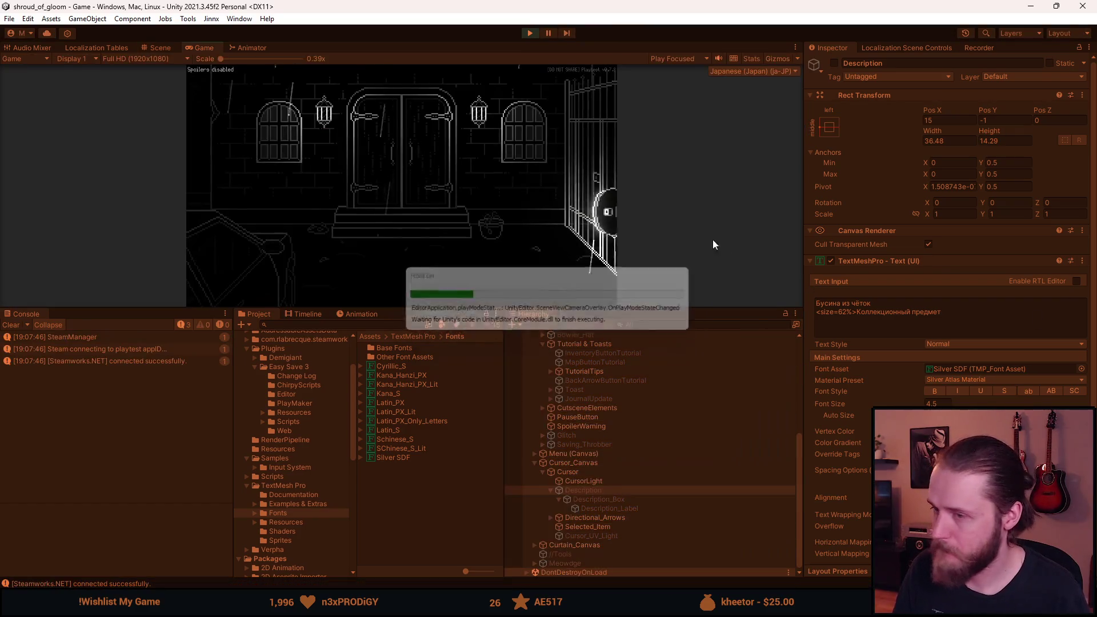
left_click_drag(423, 308, 423, 485)
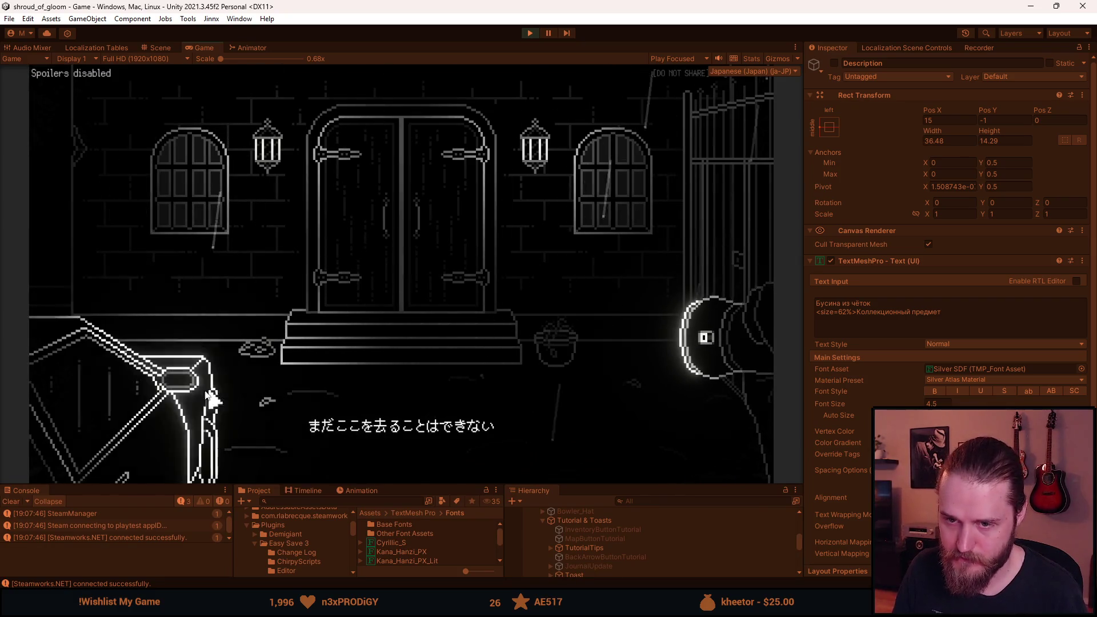
mouse_move(77, 474)
mouse_move(62, 308)
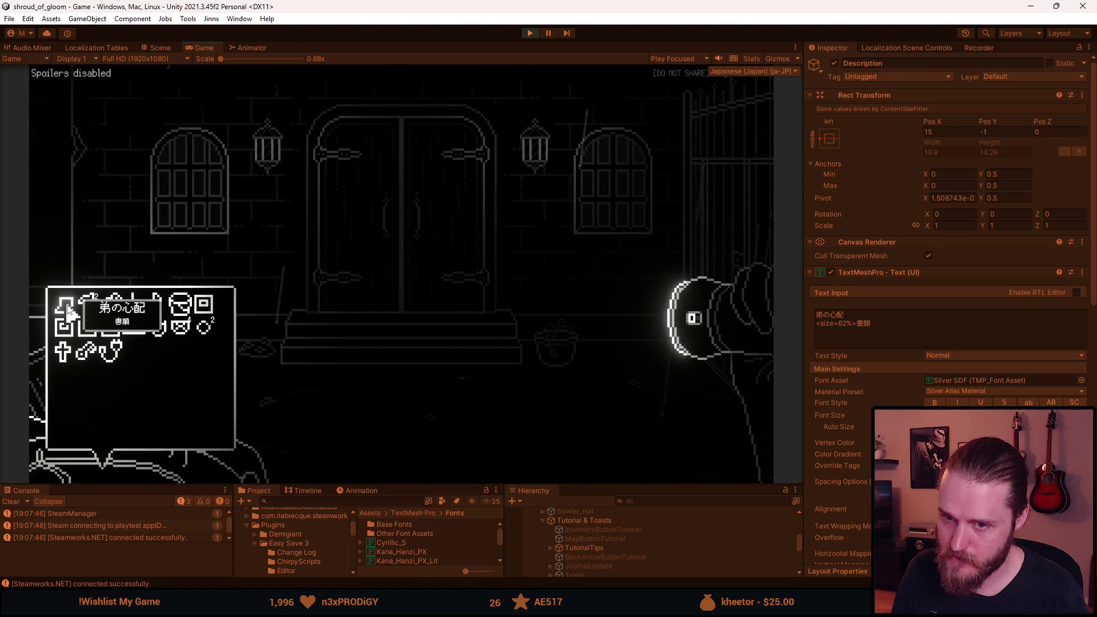
left_click(67, 309)
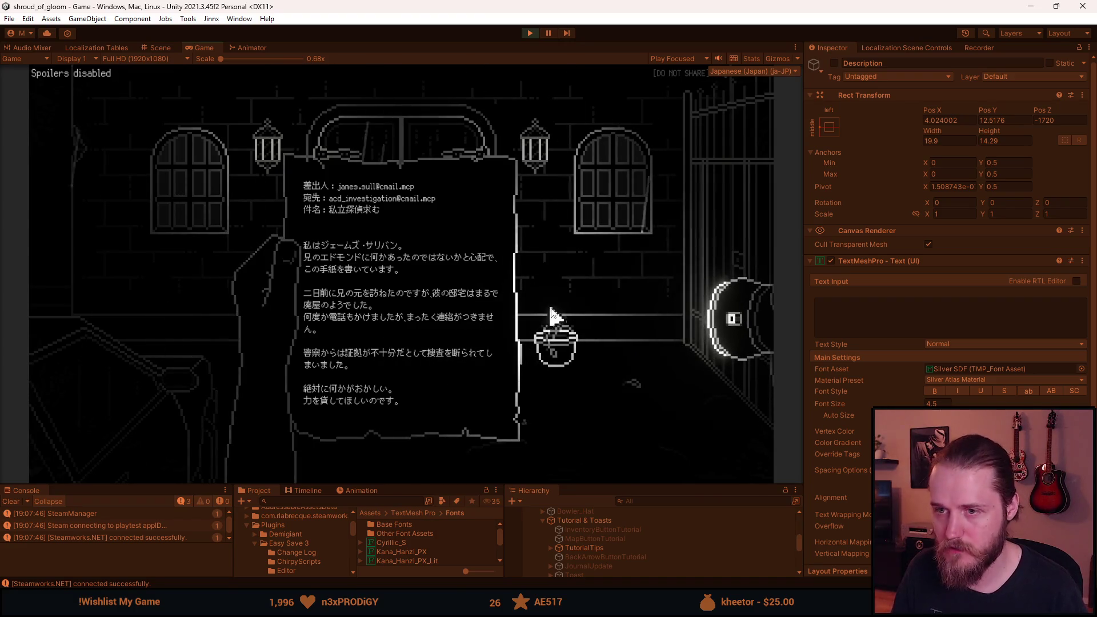
key("Escape")
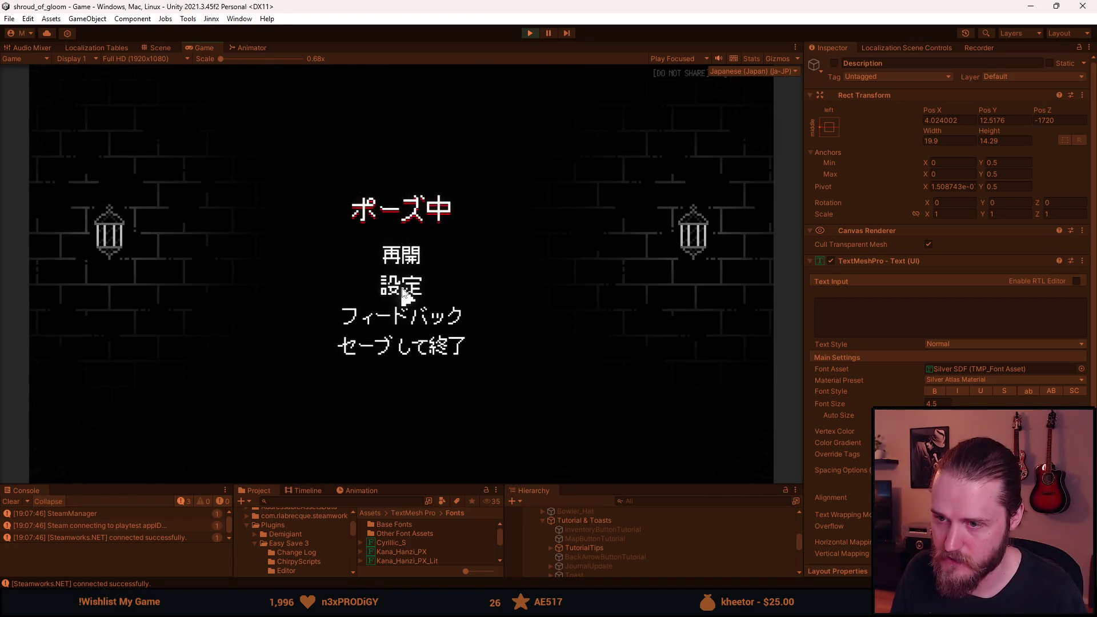
- Switch the game to English and reopen A Brother's Concern in the plainer pixel font
left_click(405, 295)
left_click(415, 347)
left_click(360, 159)
key("Escape")
key("Escape")
key("Escape")
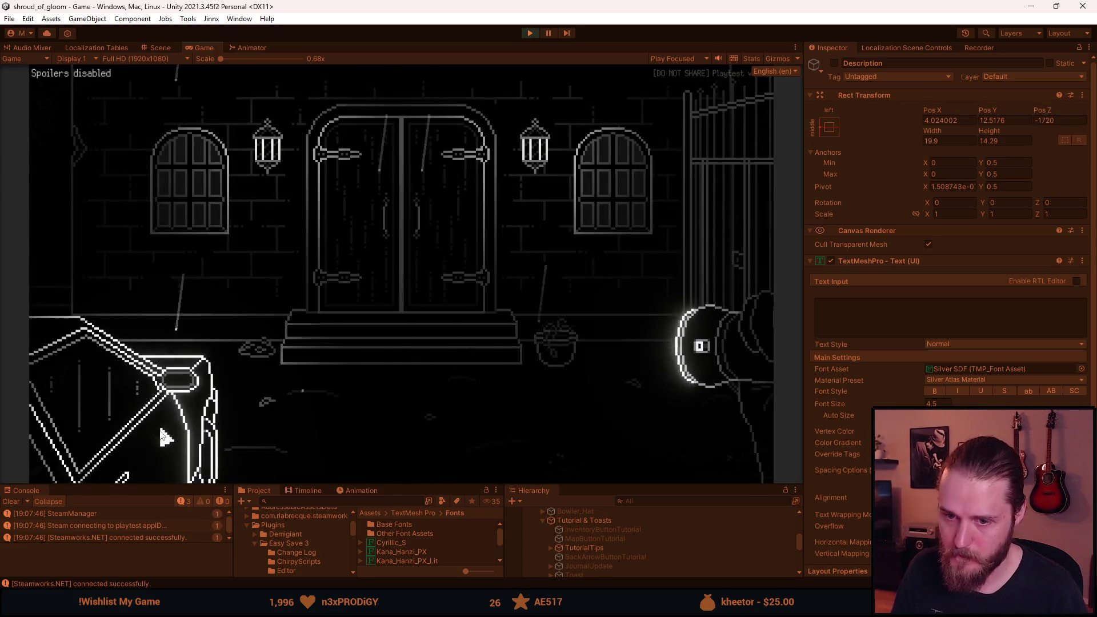
left_click(107, 474)
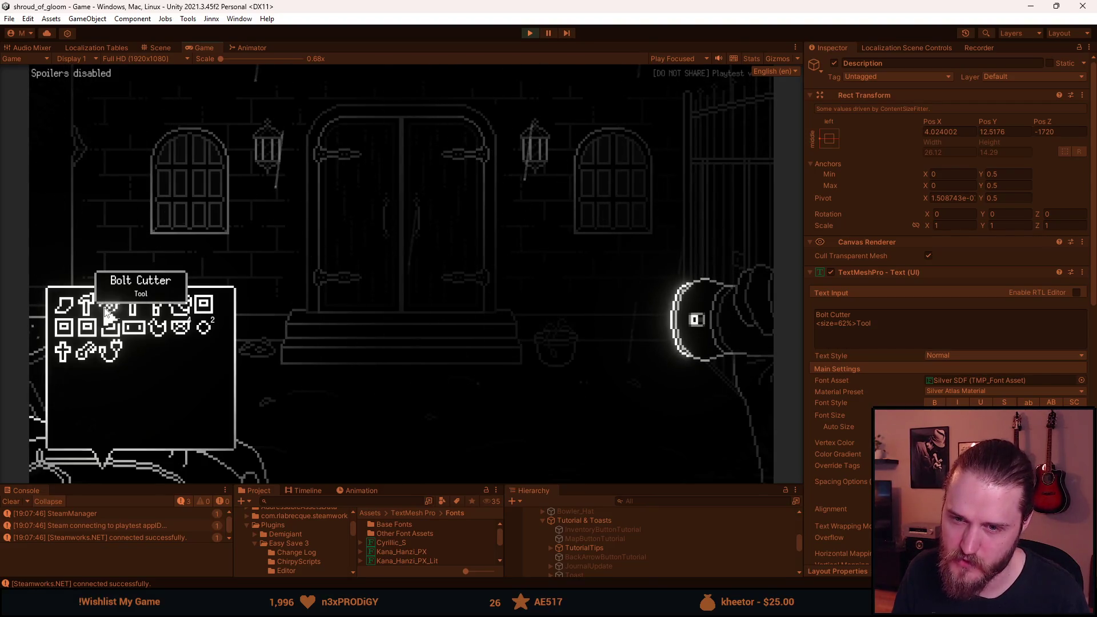
left_click(69, 313)
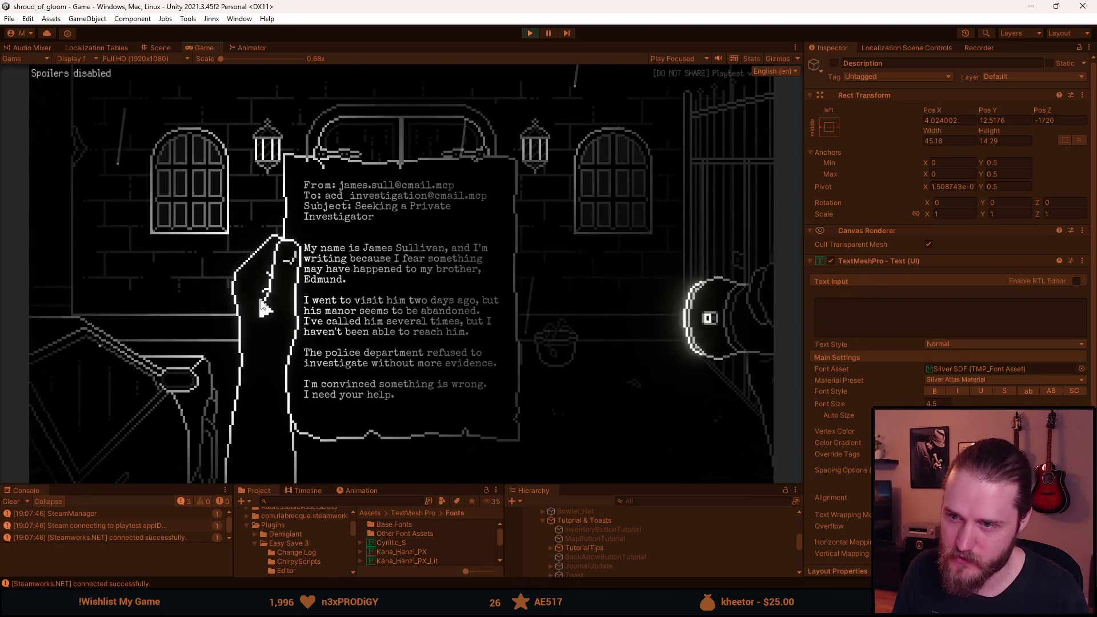
left_click(400, 252)
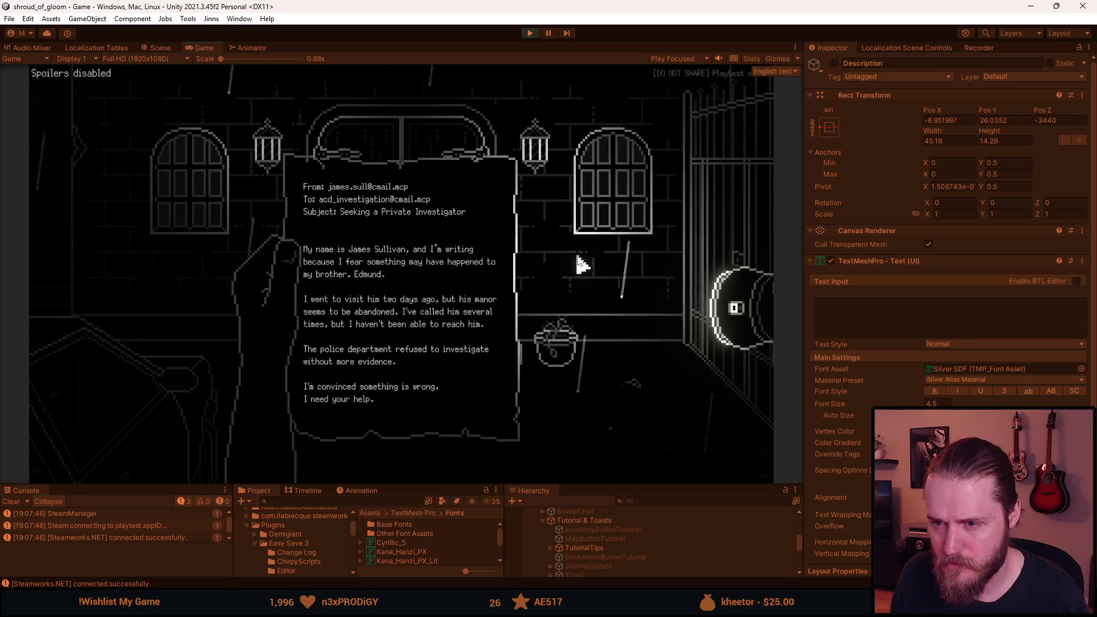
- From the pause menu's settings, switch the game language to Japanese and resume
key("Escape")
key("Escape")
left_click(429, 291)
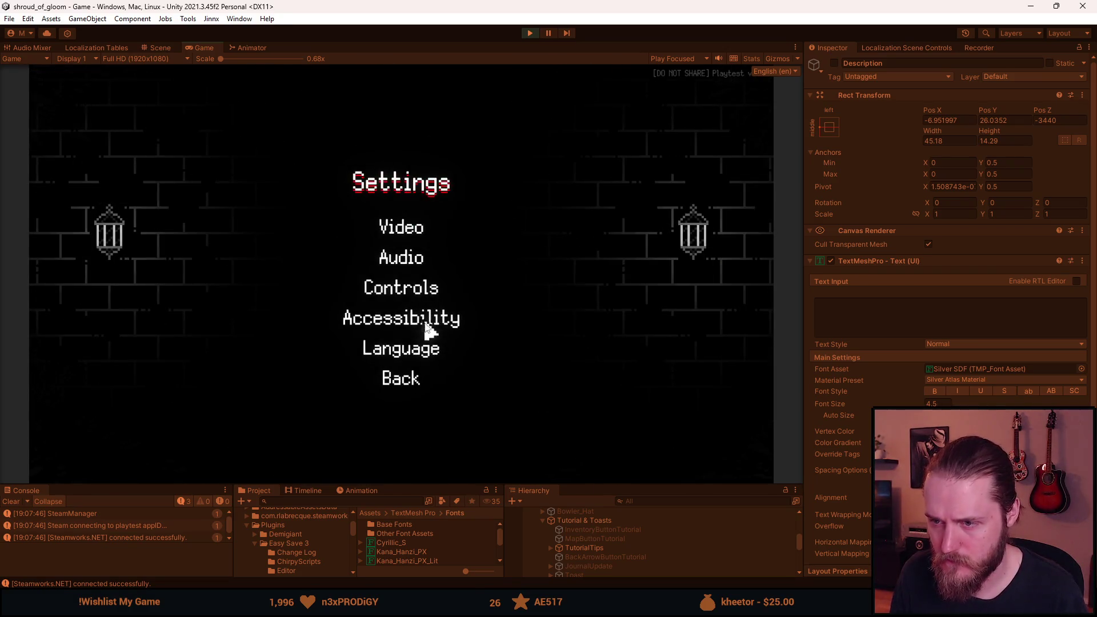
left_click(409, 350)
left_click(461, 240)
key("Escape")
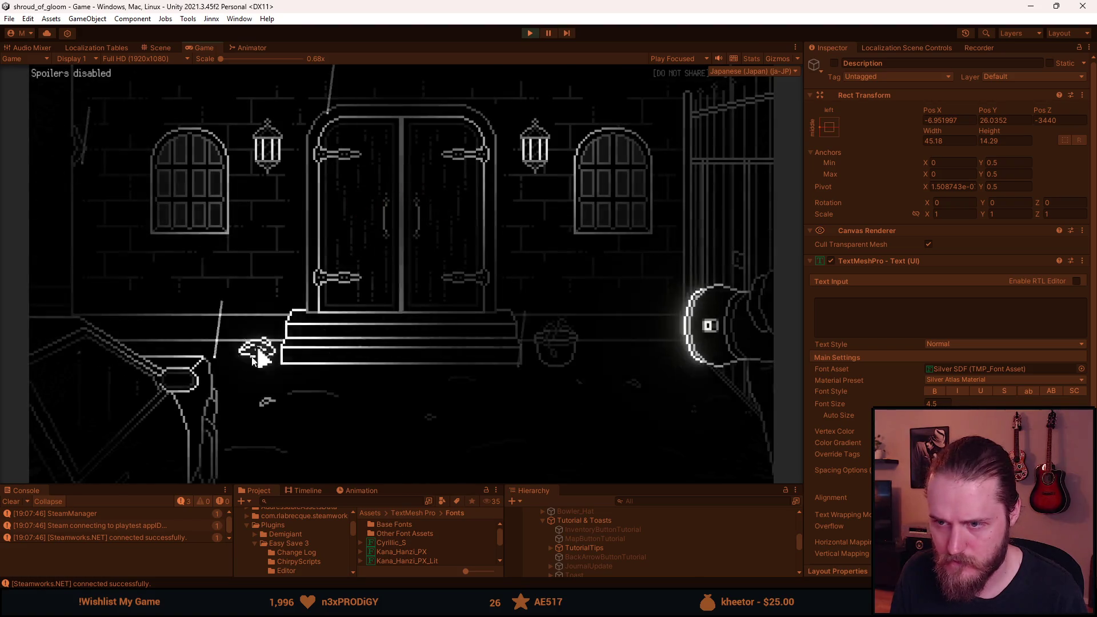
- Read the letter item from the inventory in Japanese, then pause and stop Play mode
left_click(86, 355)
left_click(70, 312)
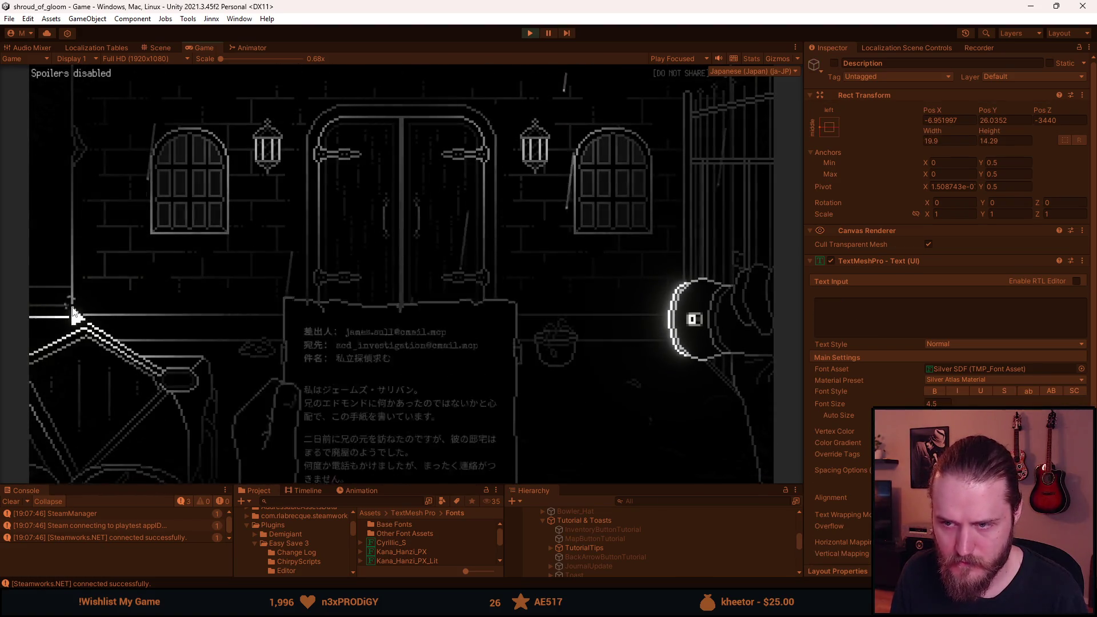
key("Escape")
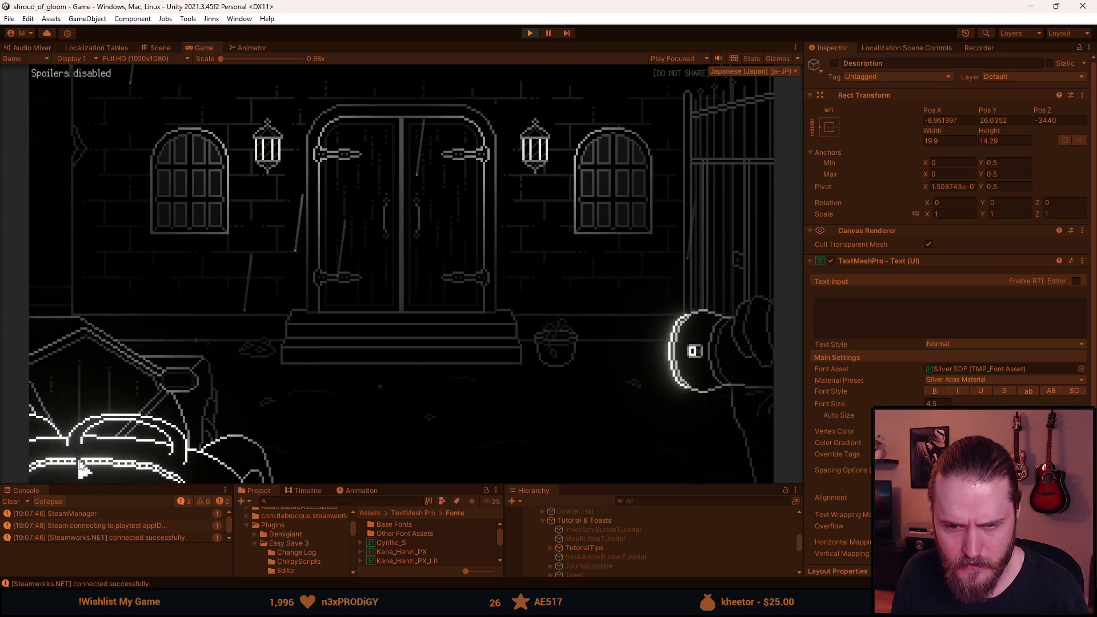
left_click(77, 456)
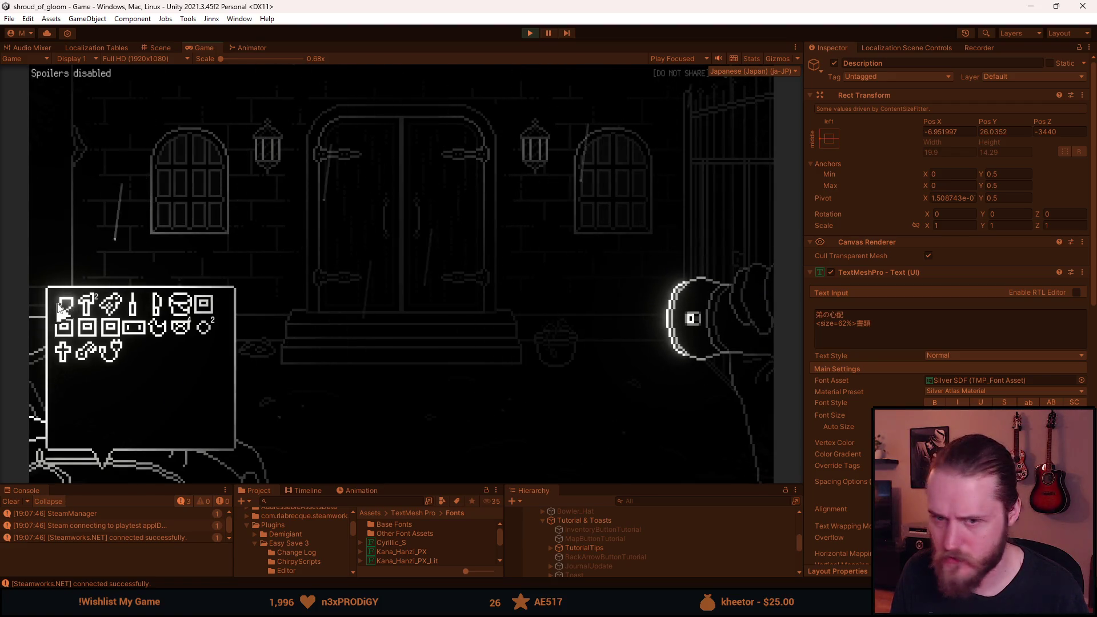
left_click(66, 311)
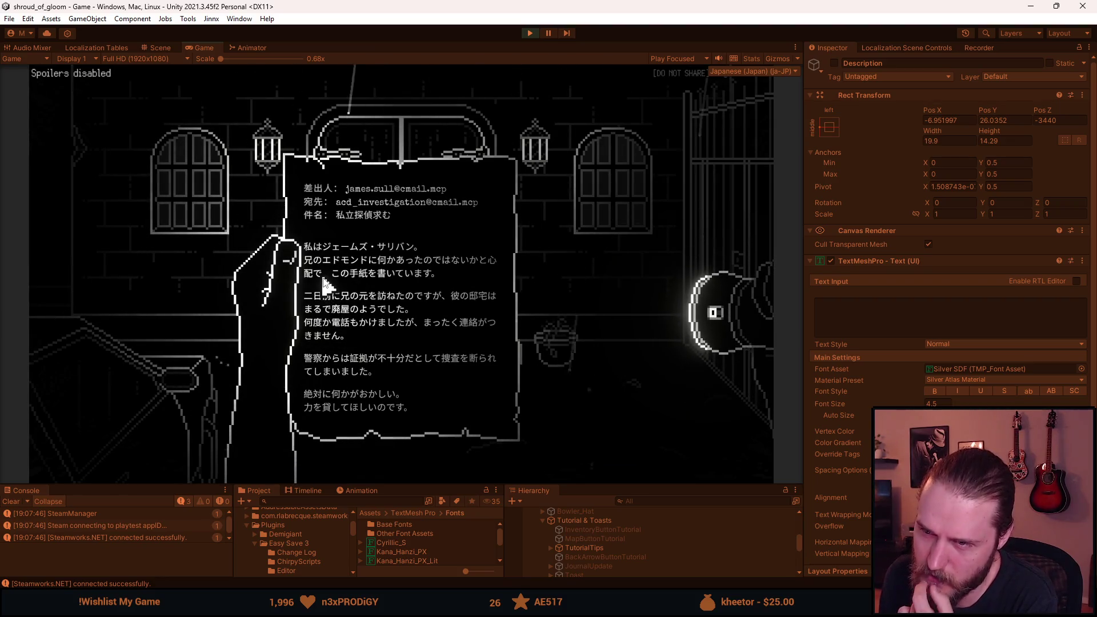
key("Escape")
key("Escape")
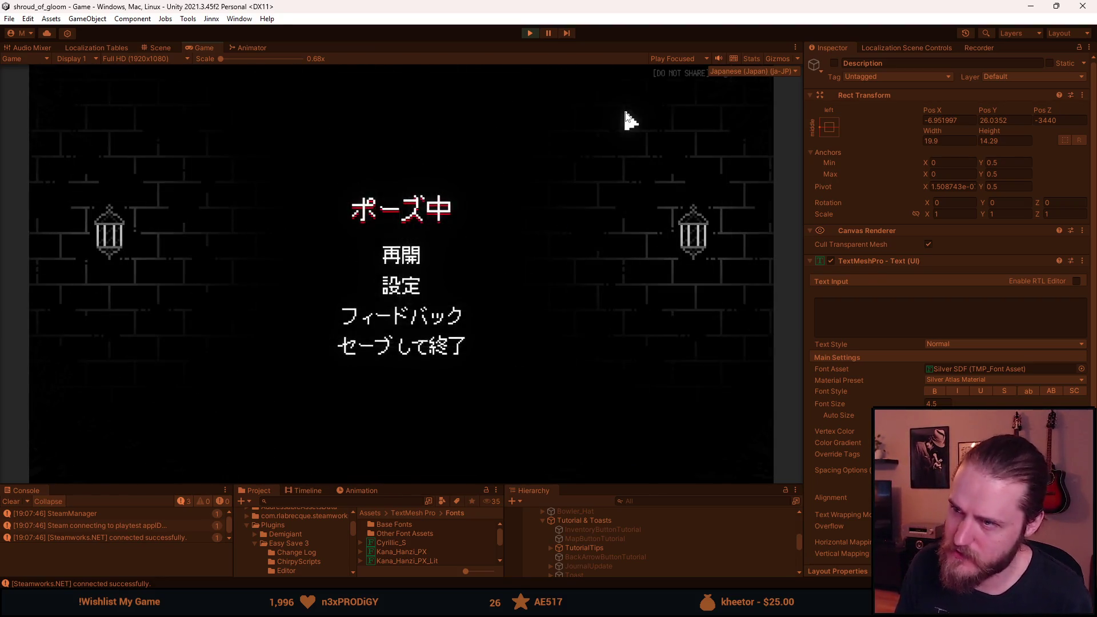
left_click(534, 33)
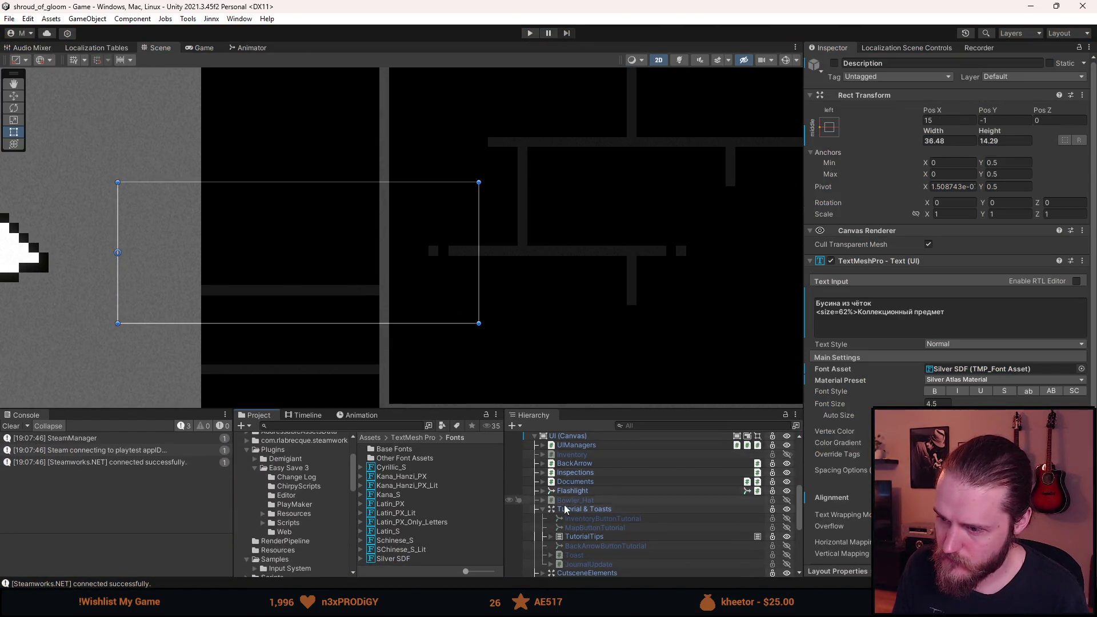
- Re-enable the Description object and set Description_Box's Rect Transform Top to -1
scroll(569, 509, "down", 5)
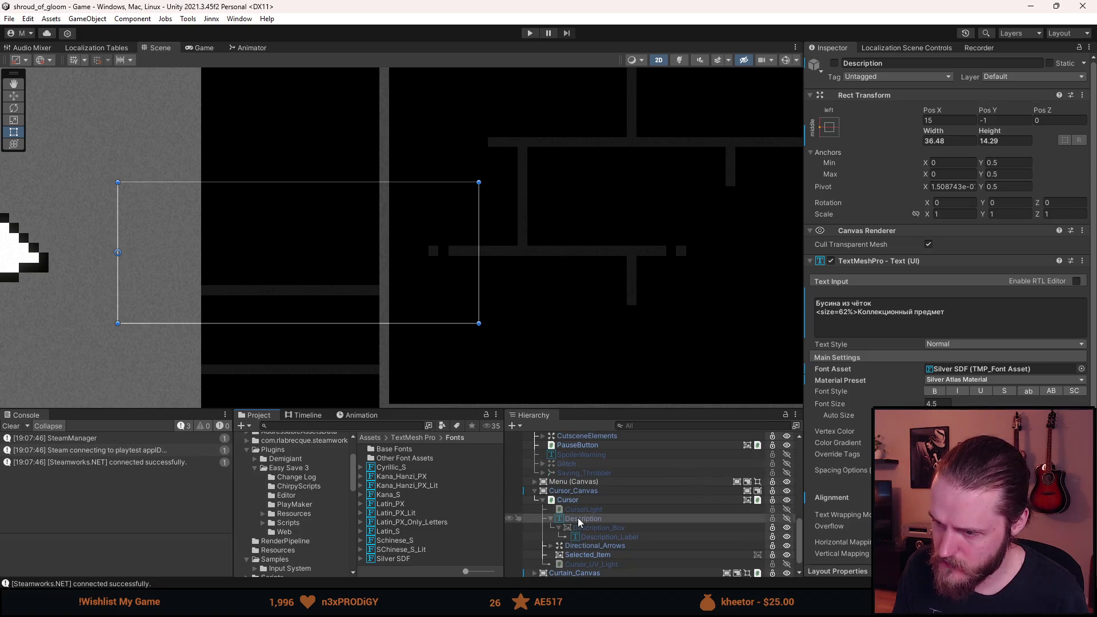
left_click(579, 522)
key("alt+shift+a")
key("alt+shift+a")
key("alt+shift+a")
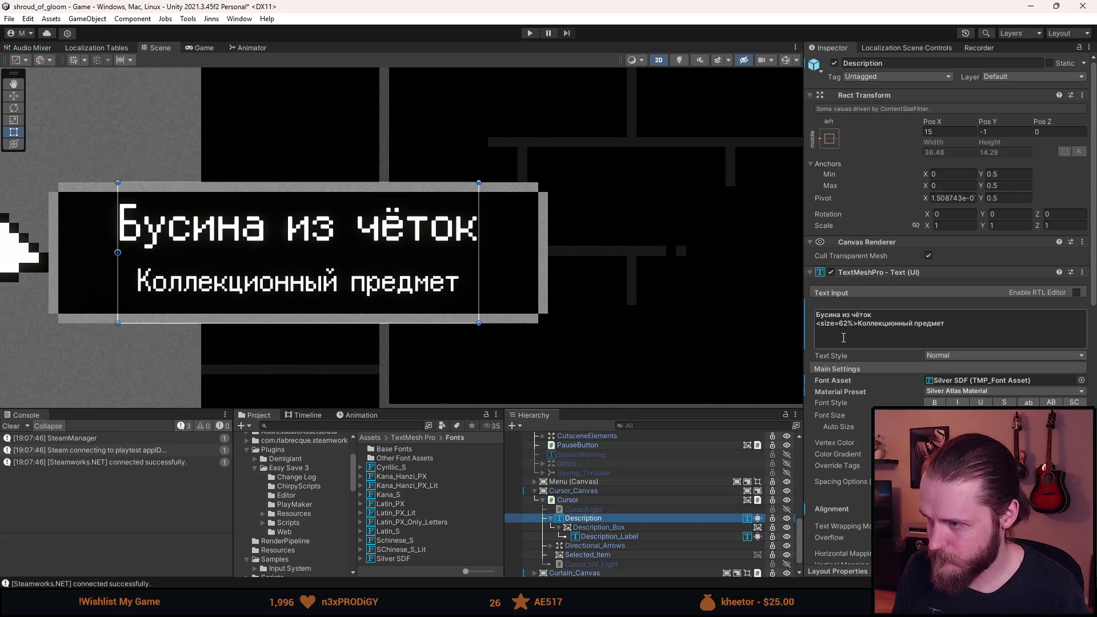
left_click(588, 530)
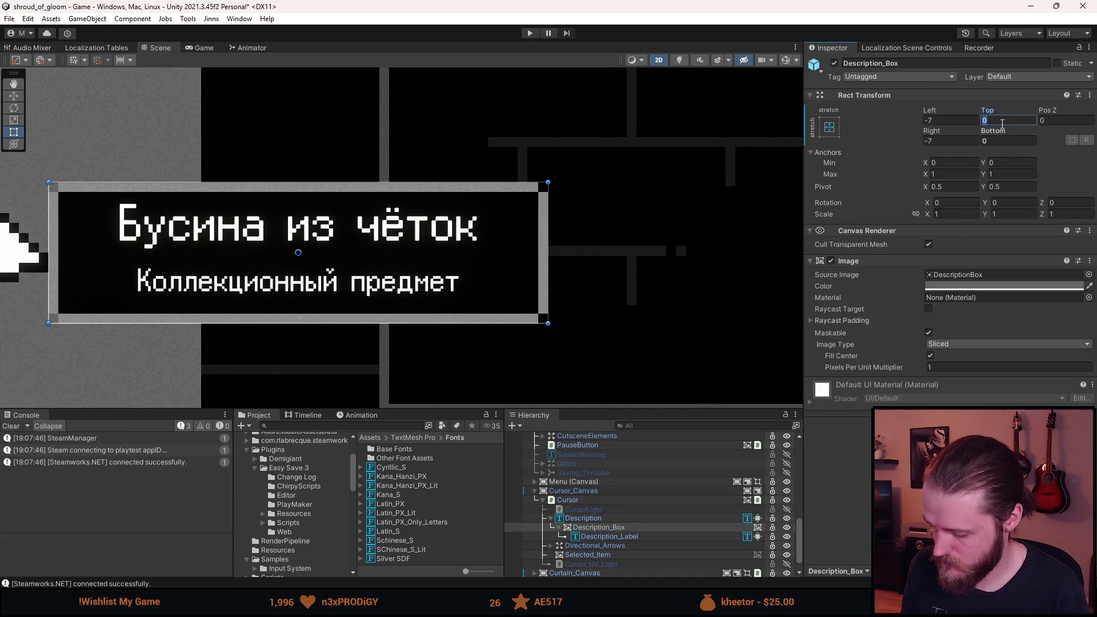
type("1")
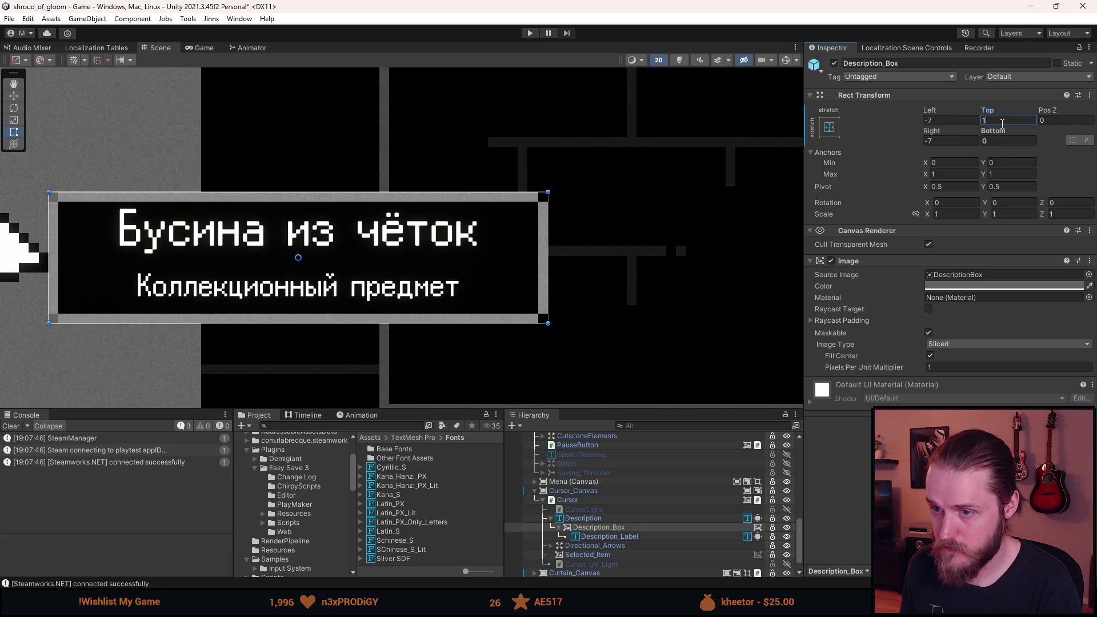
key("BackSpace")
type("-1")
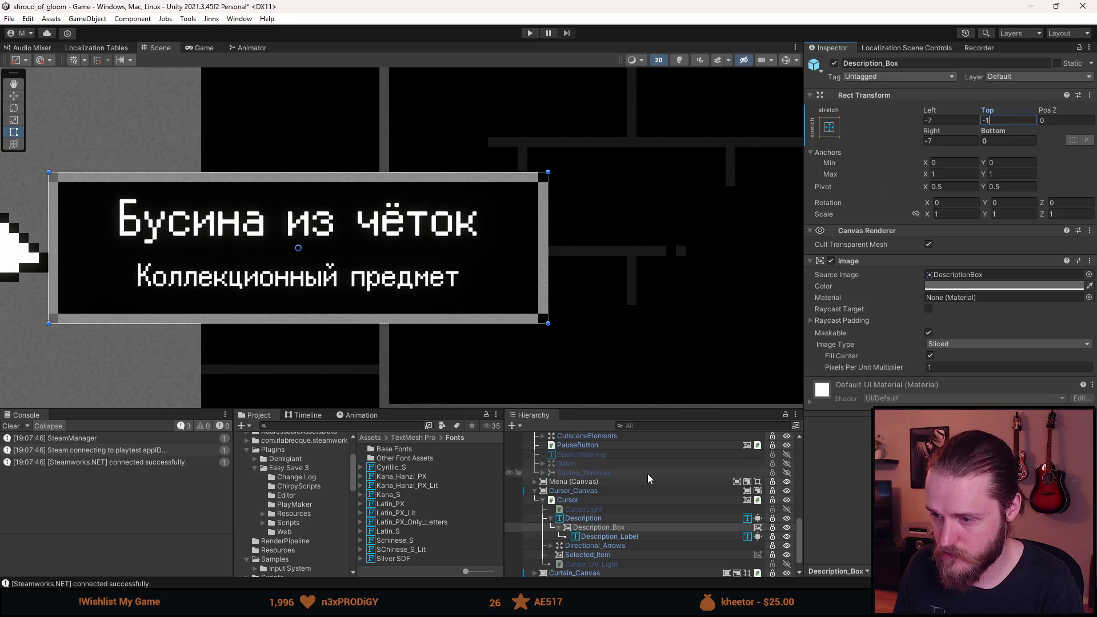
- Select Description_Label and set its Pos Y to -0.5
left_click(610, 519)
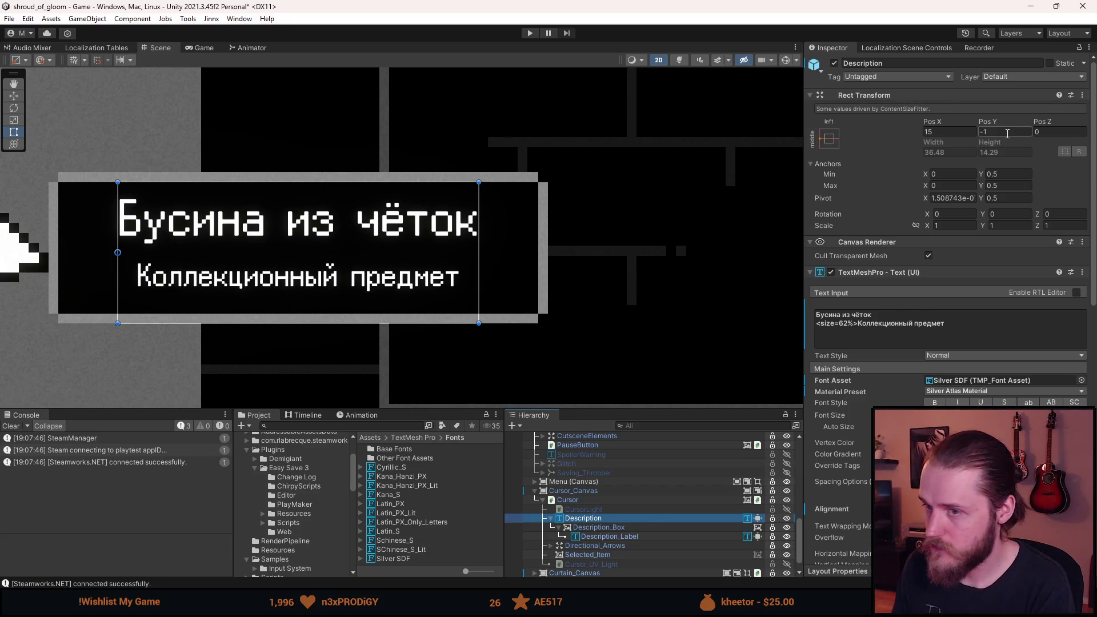
left_click(618, 529)
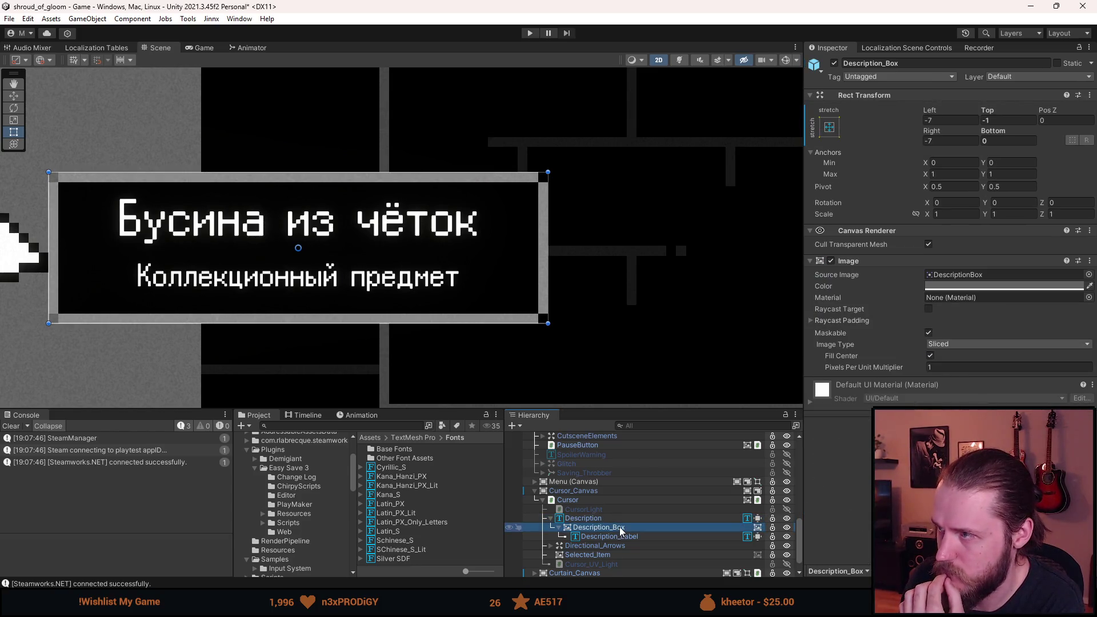
left_click(616, 519)
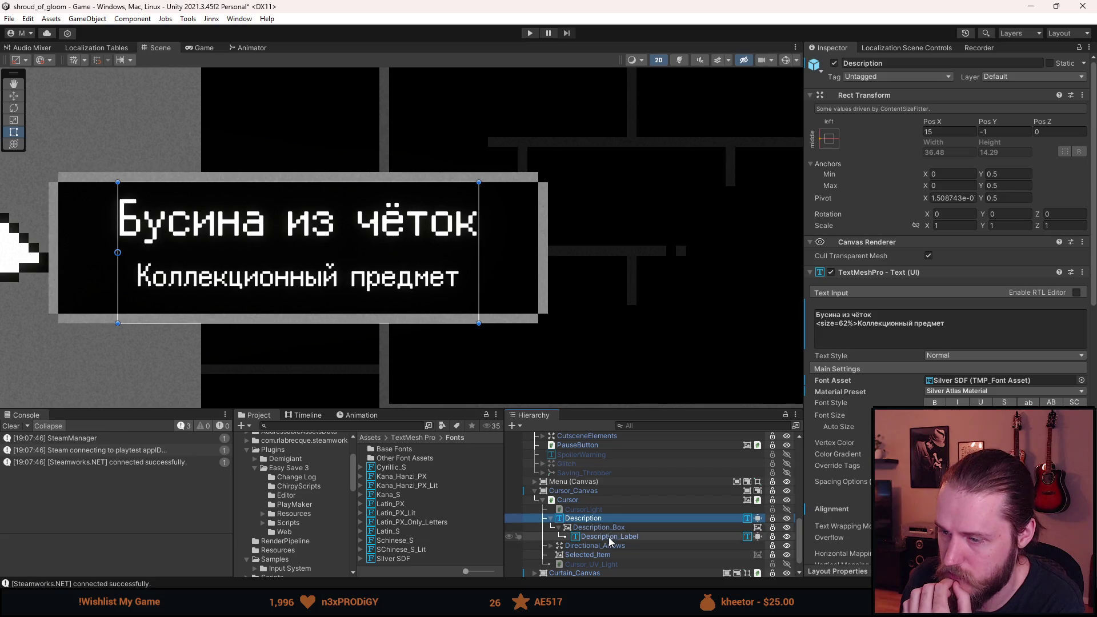
left_click(612, 530)
left_click(610, 537)
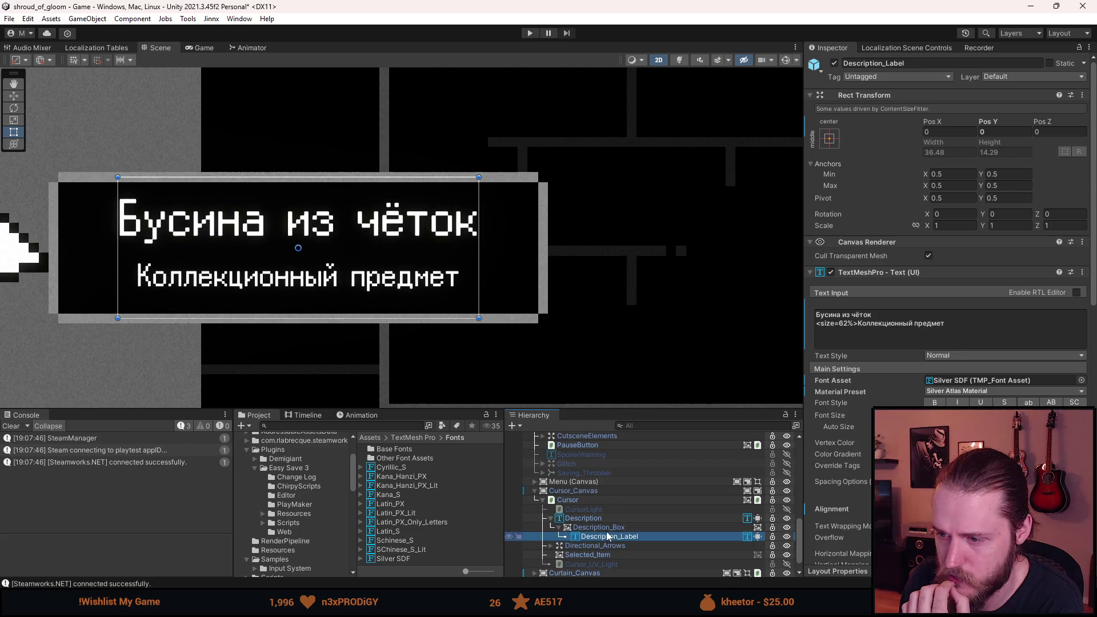
left_click(600, 520)
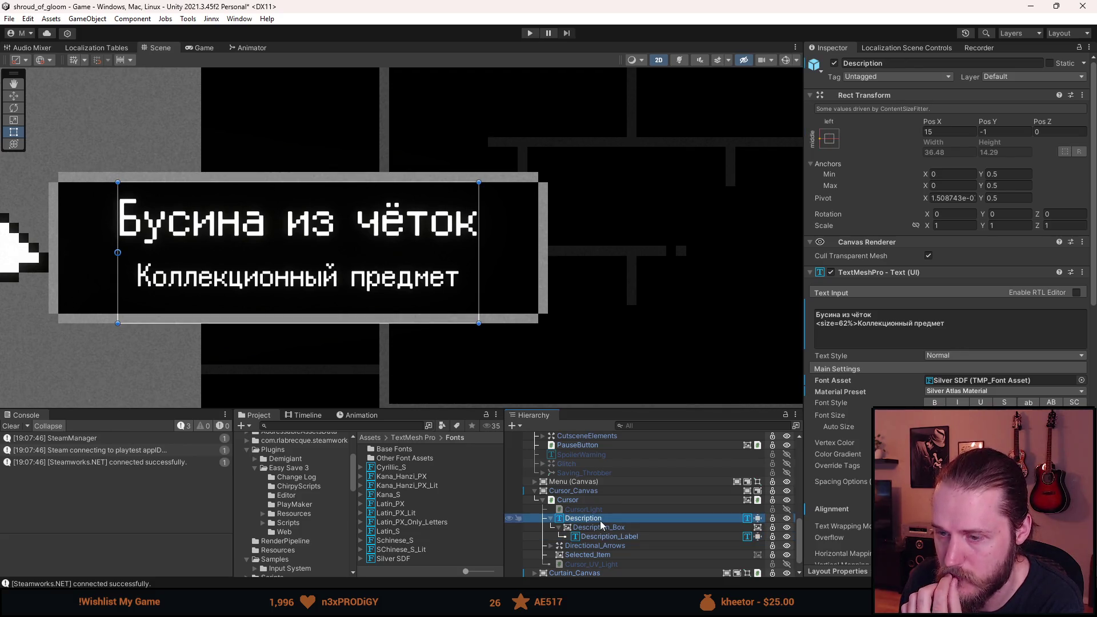
left_click(599, 536)
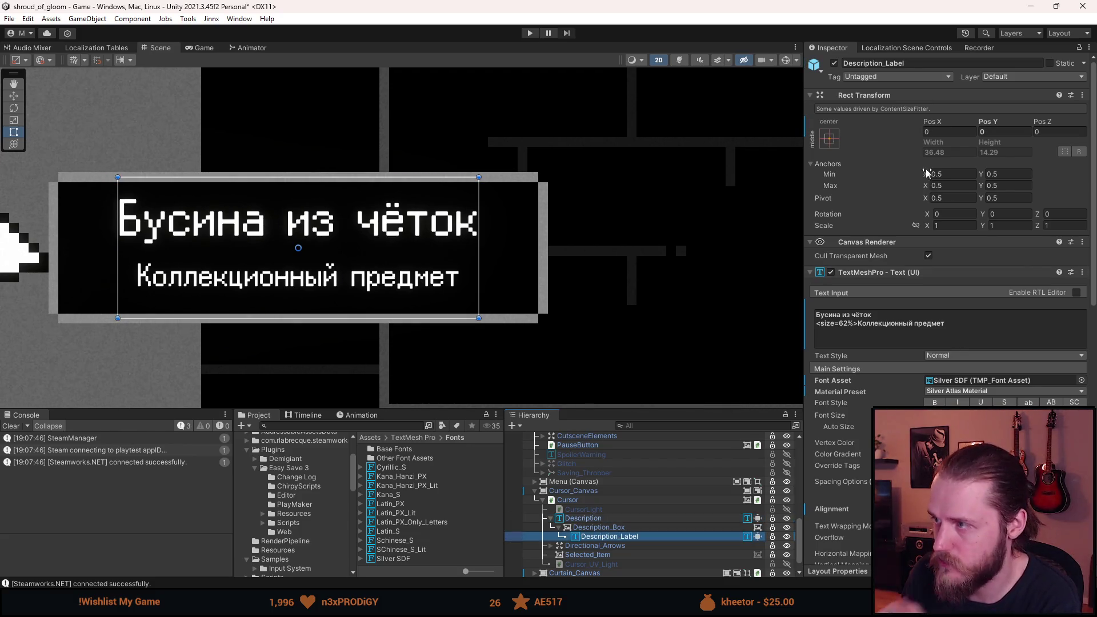
left_click(998, 132)
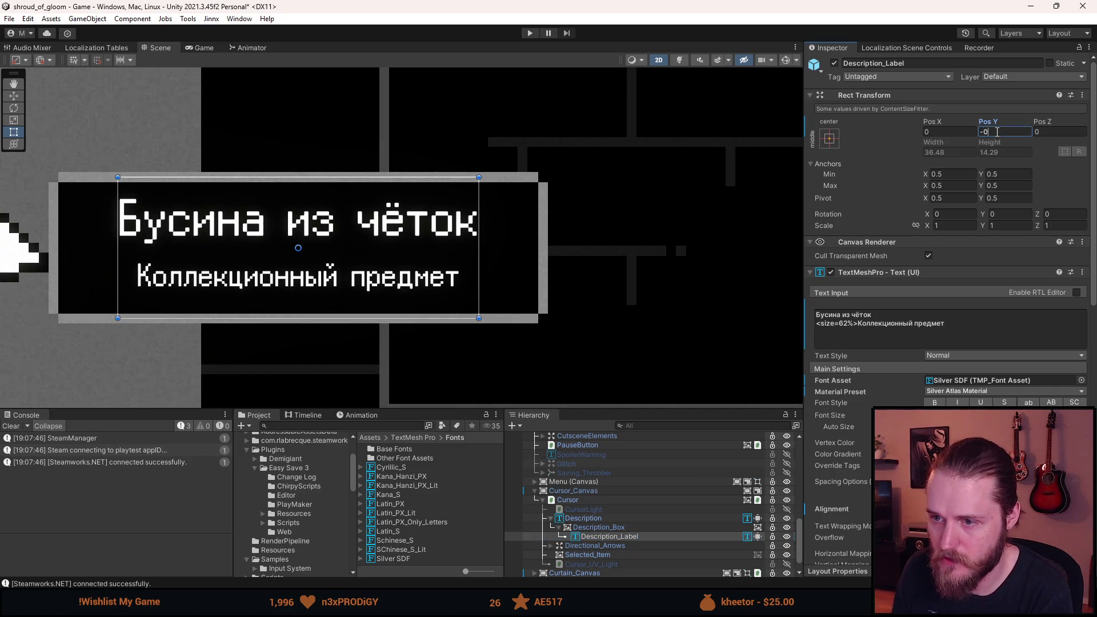
type(",5")
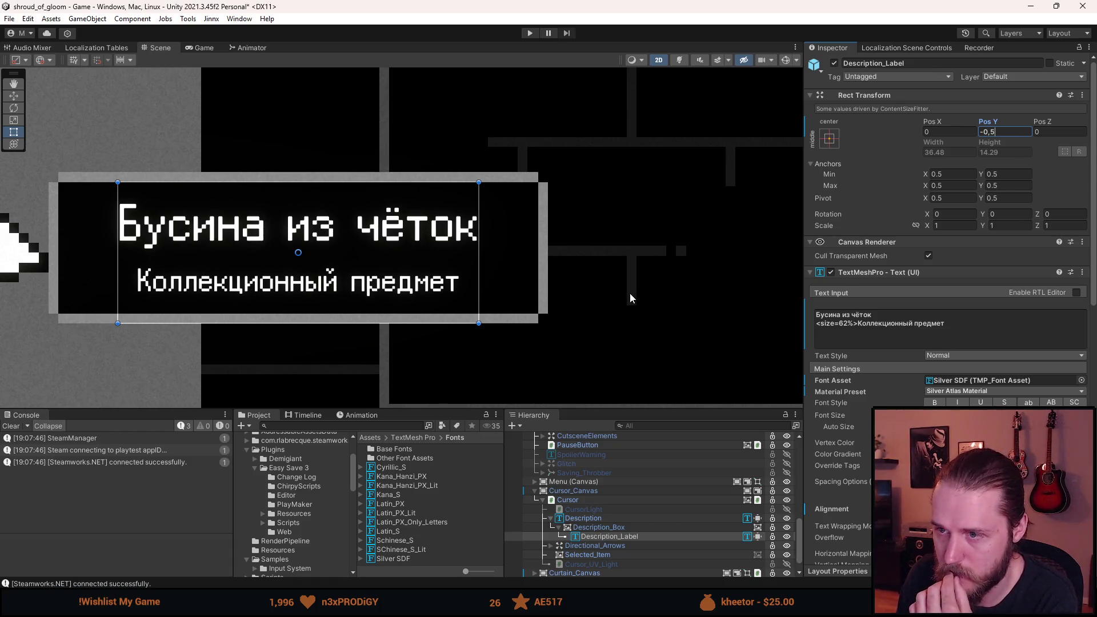
left_click(600, 528)
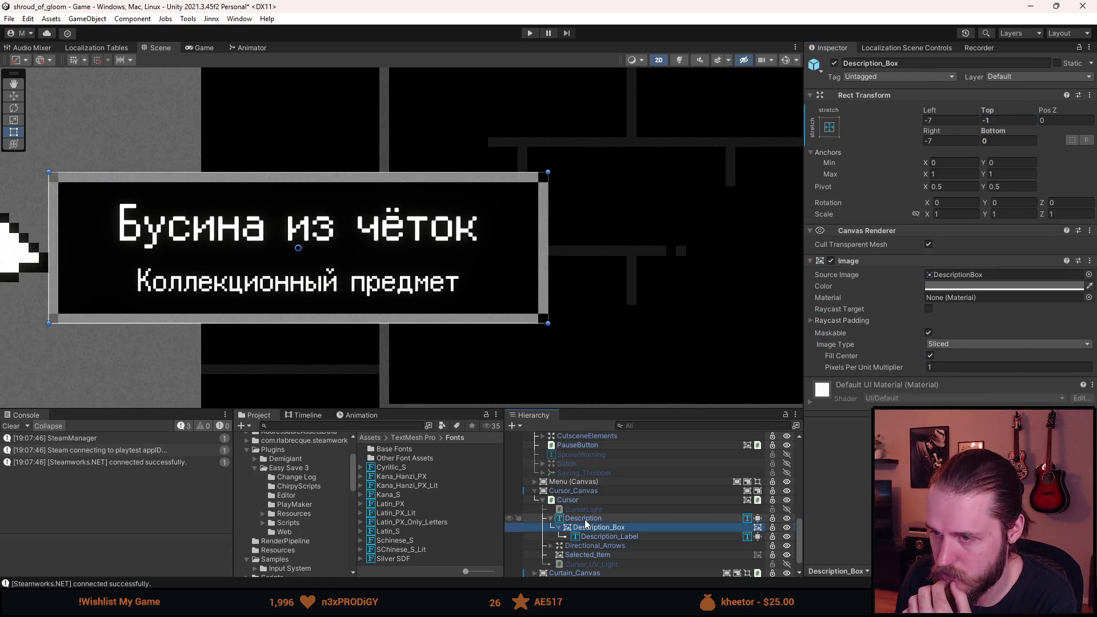
left_click(585, 520)
left_click(595, 537)
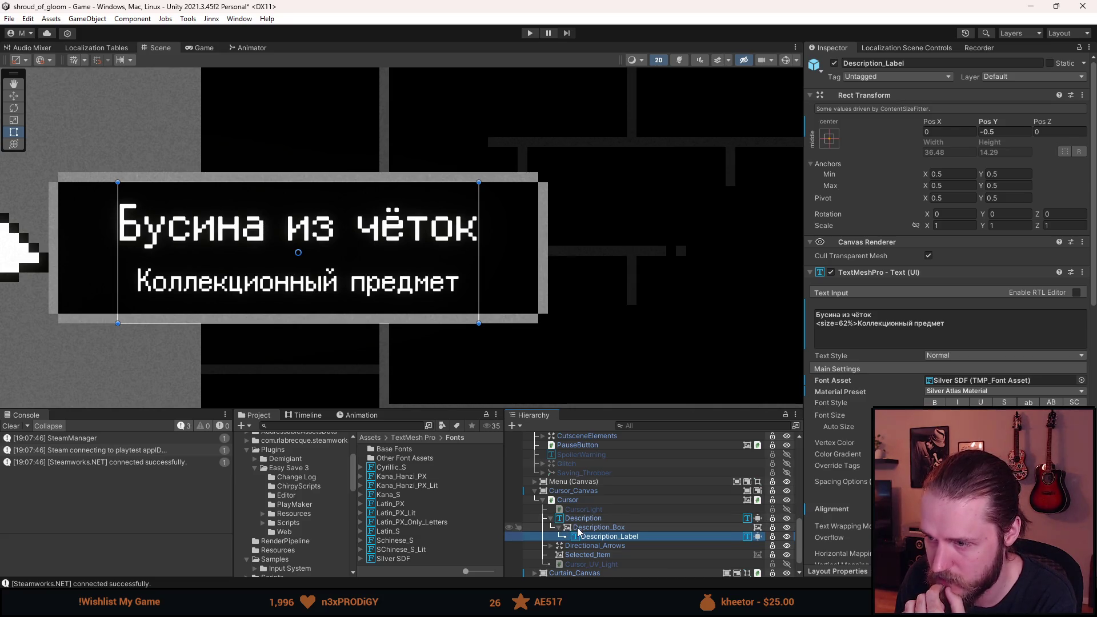
scroll(537, 520, "up", 3)
- Try a Line Height of 50 on the Silver SDF font asset
left_click(398, 558)
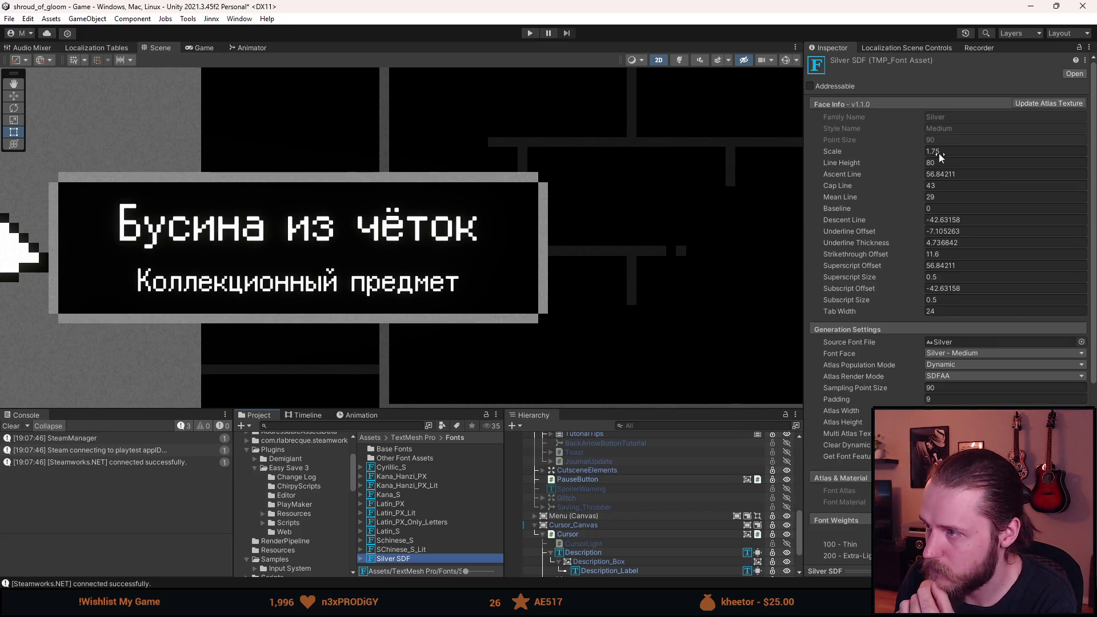
left_click_drag(917, 166, 902, 166)
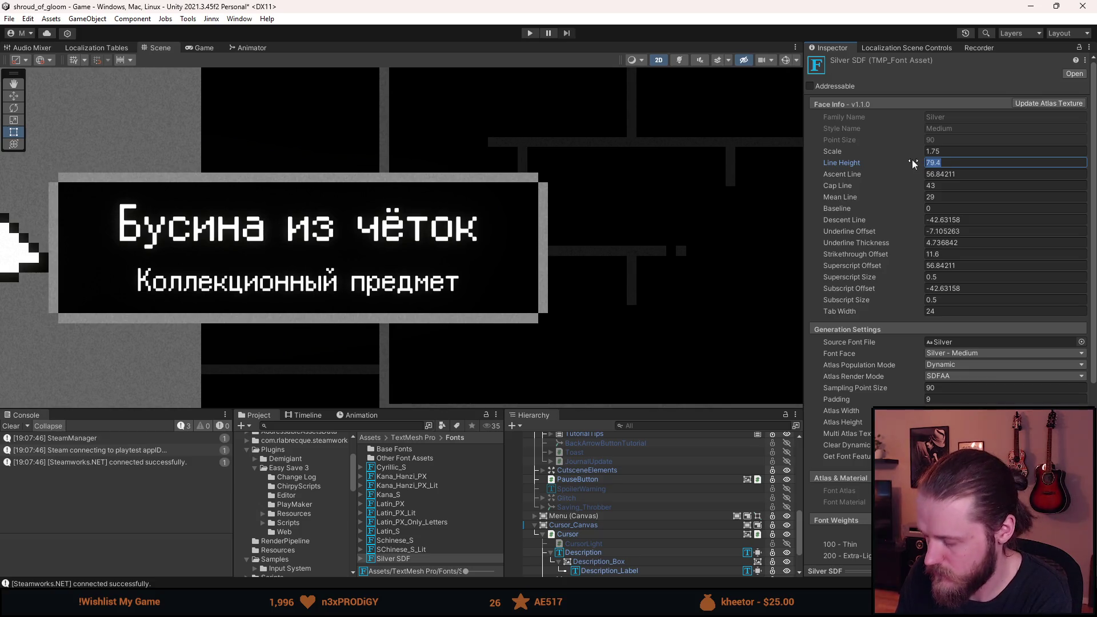
type("50")
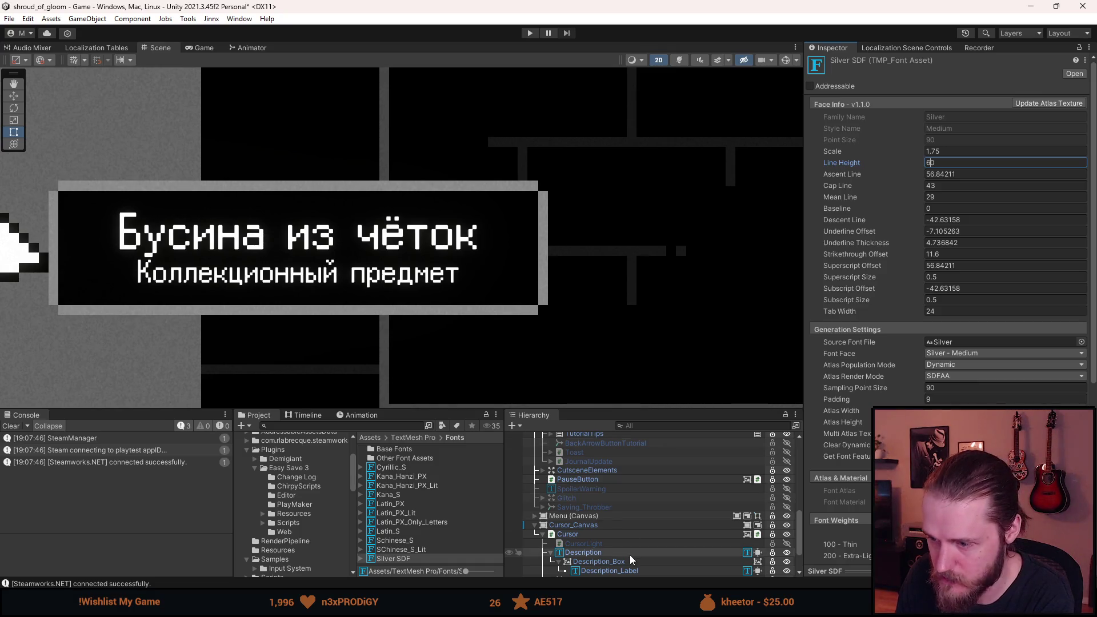
- Test removing the <size=62%> tag from the Description text, then undo it
scroll(613, 570, "down", 3)
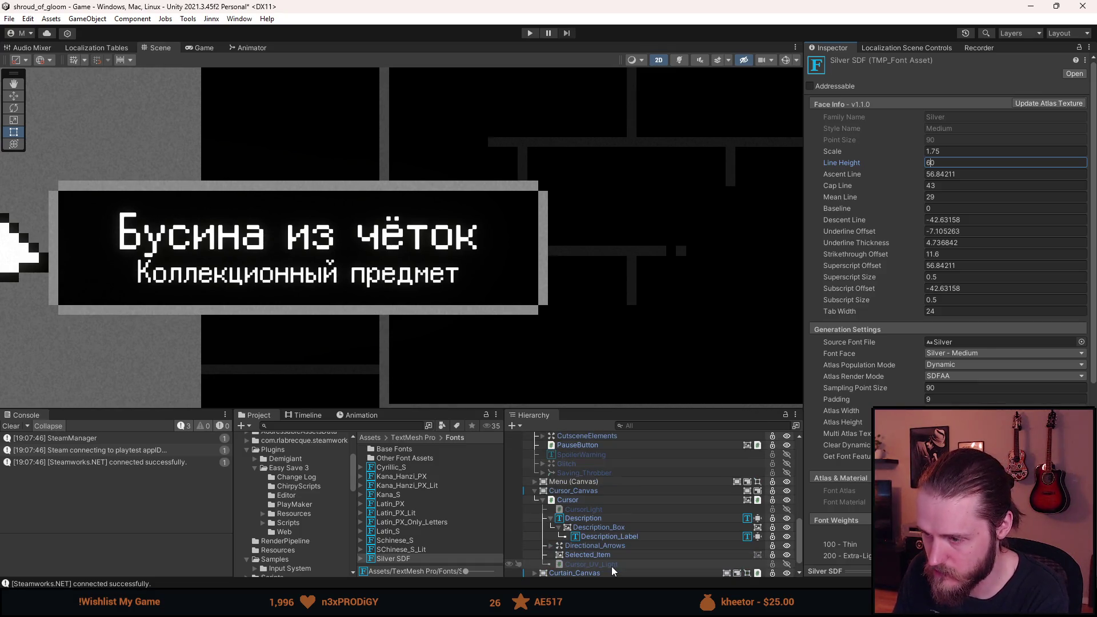
left_click(607, 539)
left_click(596, 520, "ctrl")
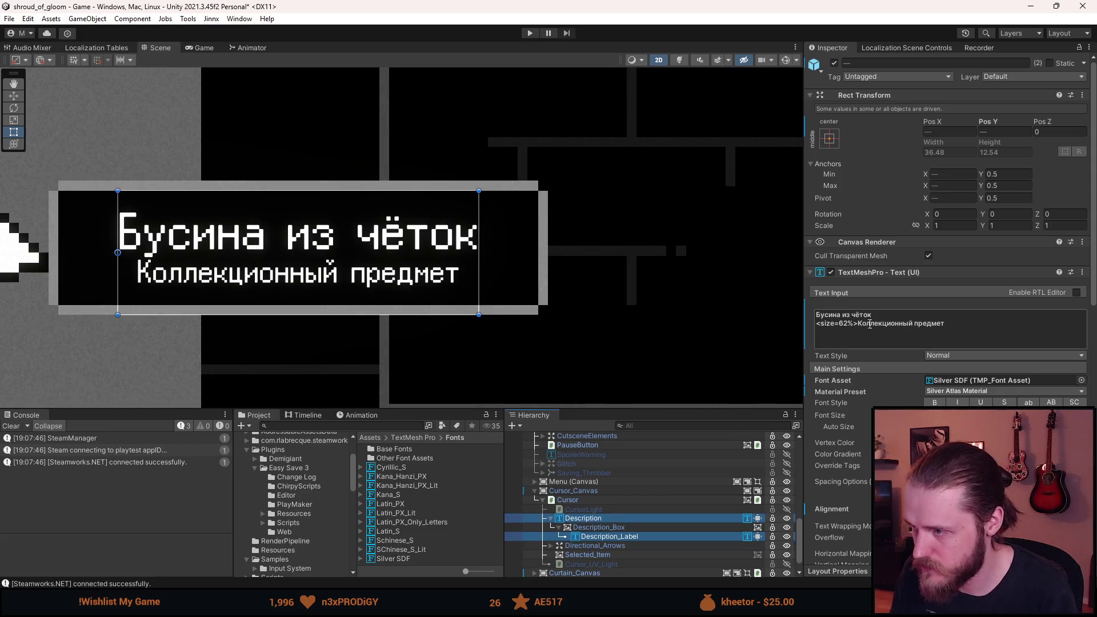
left_click_drag(858, 325, 812, 326)
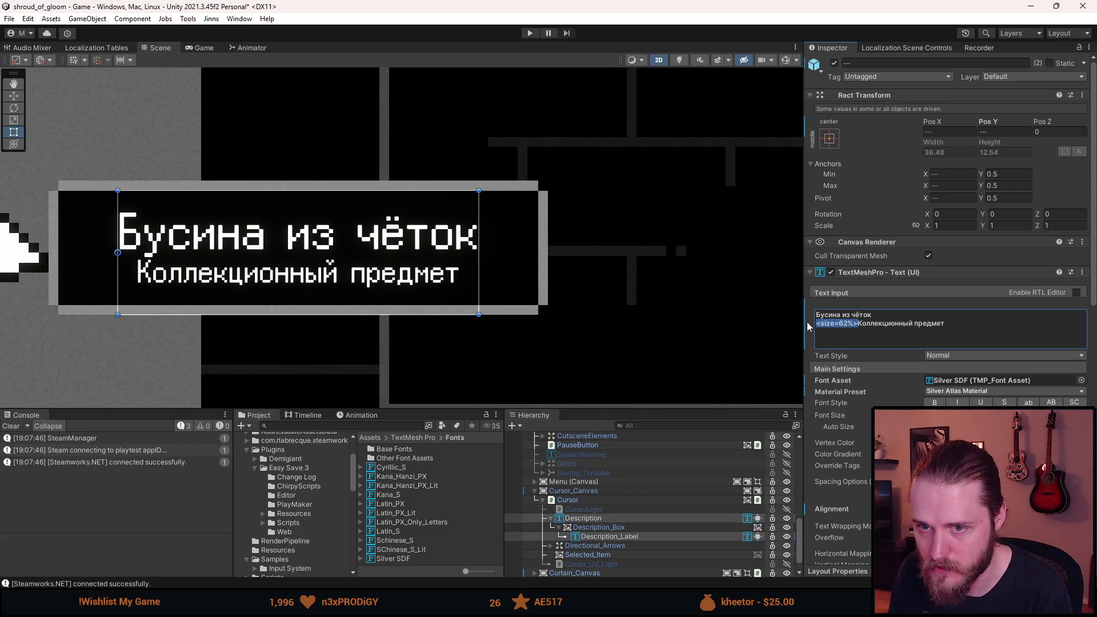
key("BackSpace")
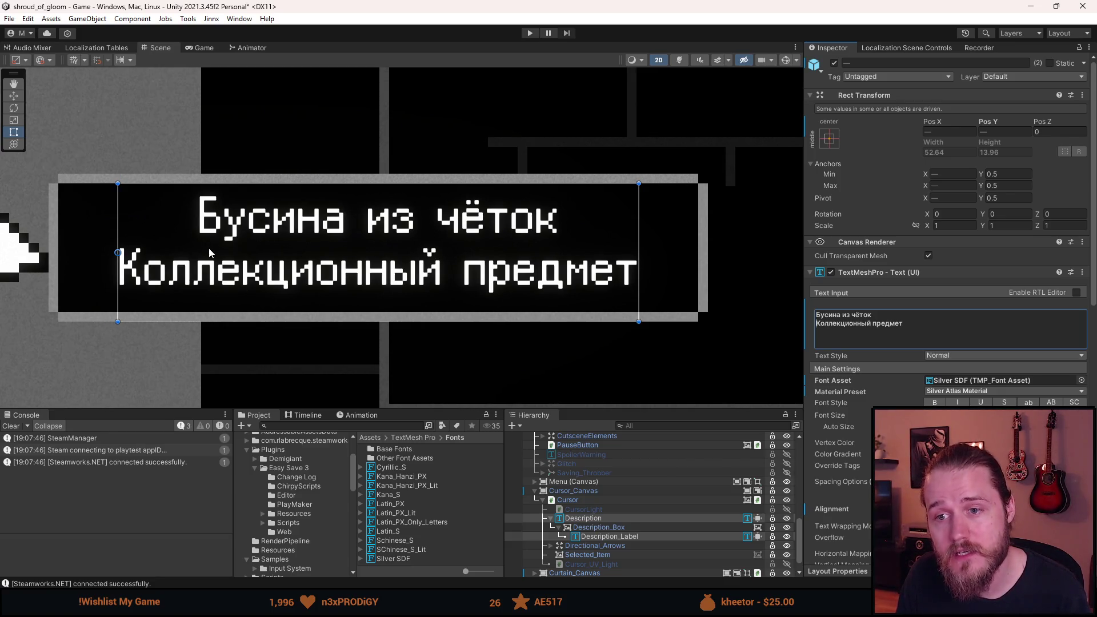
key("ctrl+z")
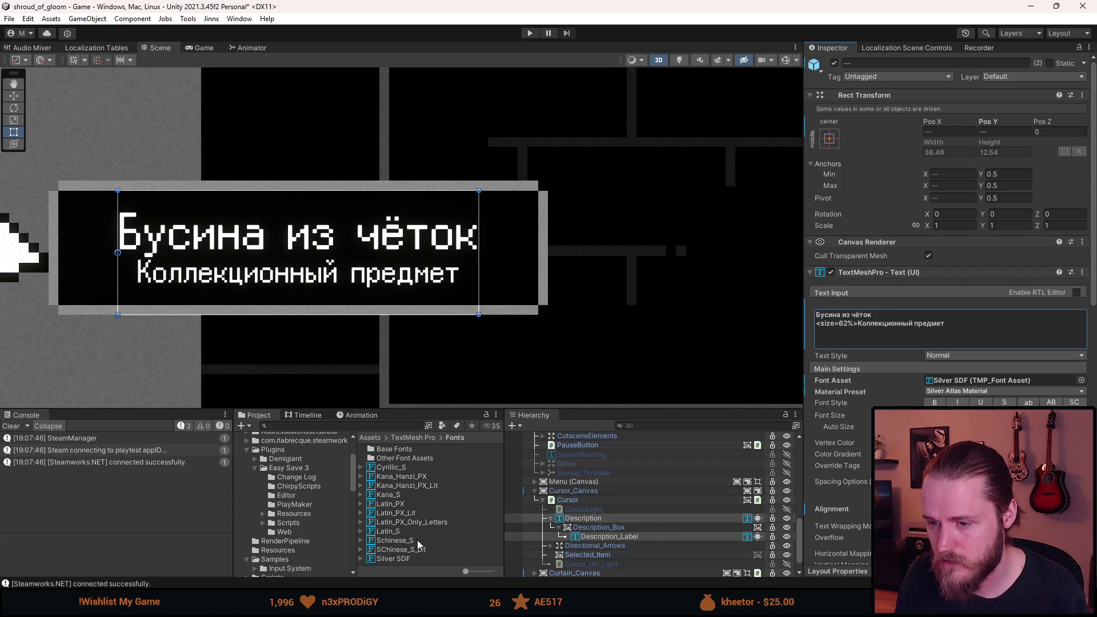
- Set the Silver SDF font's Line Height to 65
left_click(409, 558)
left_click(934, 163)
type("65")
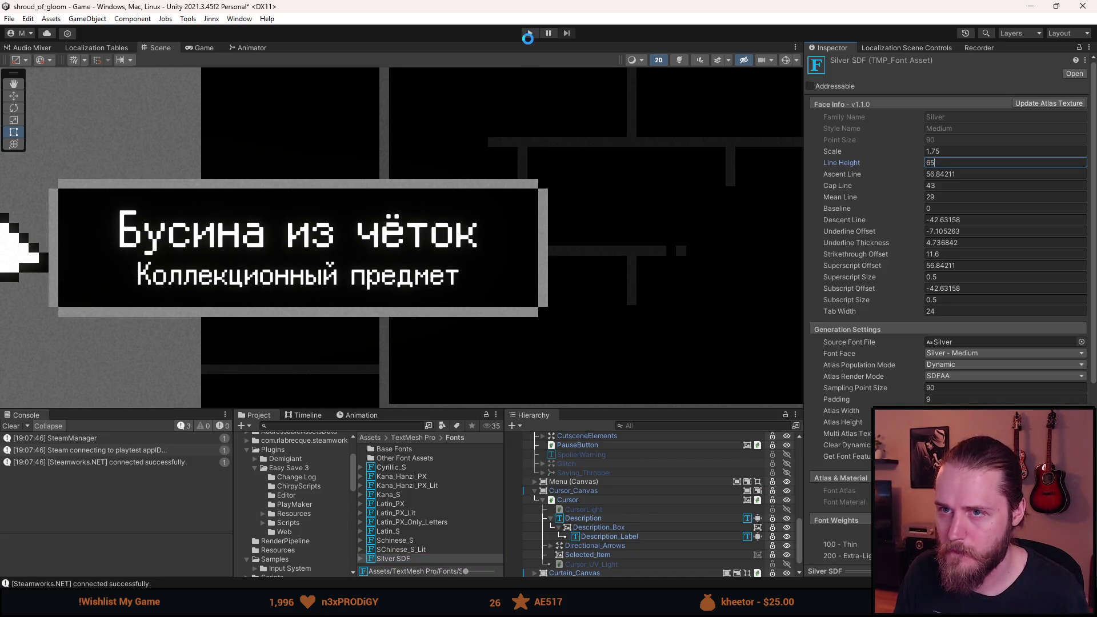
left_click(583, 519)
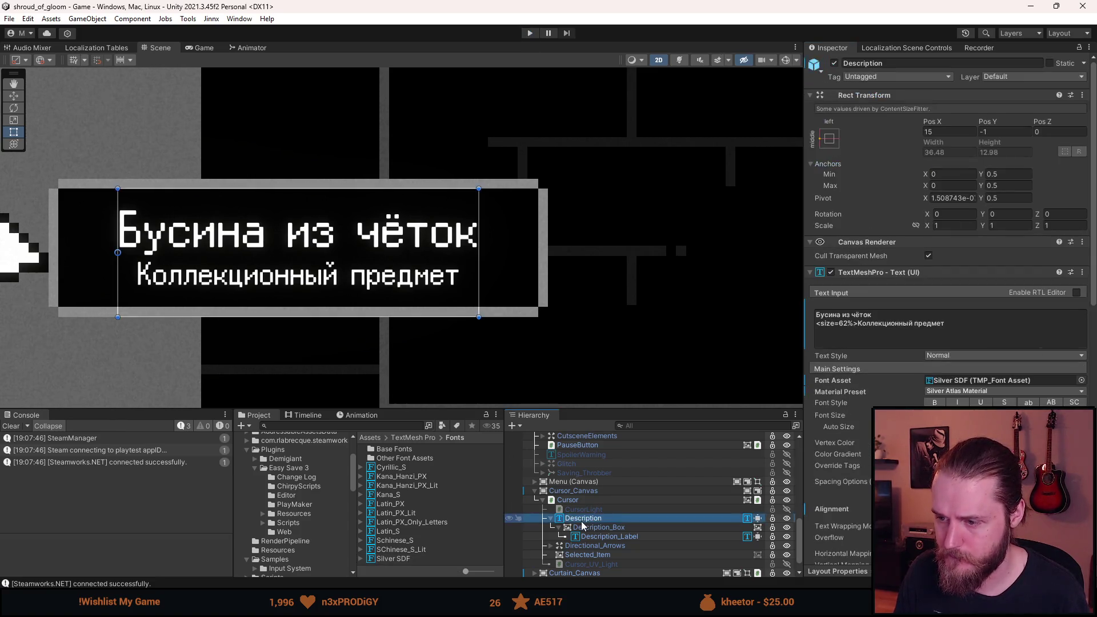
- Play the game with an enlarged Game view, read the brother's letter in Japanese, then pause
left_click(529, 34)
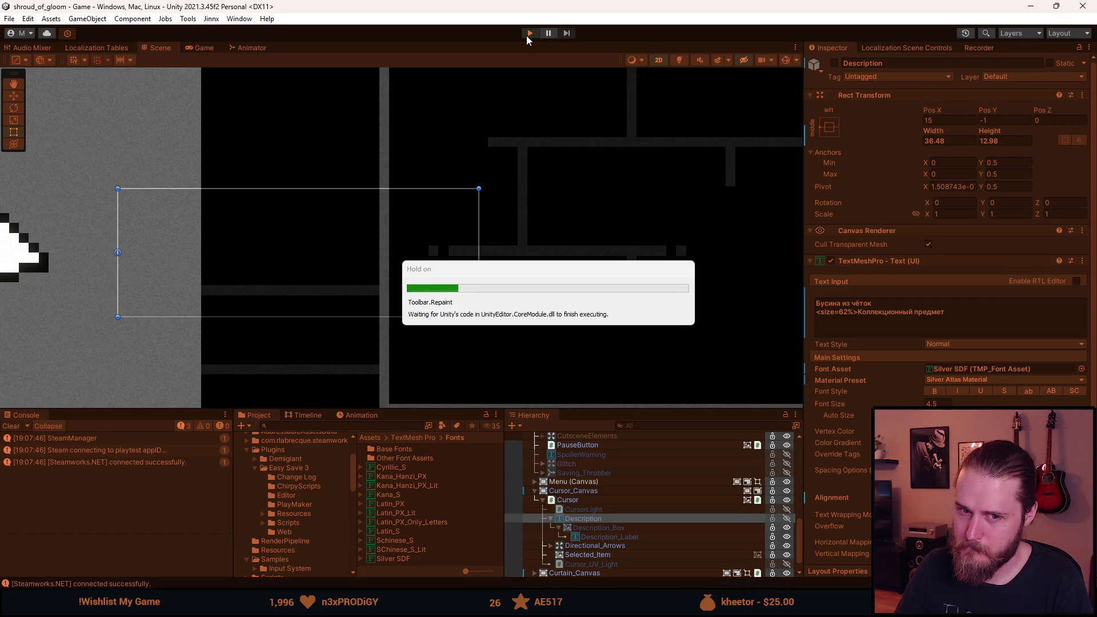
left_click_drag(405, 407, 407, 520)
left_click(147, 437)
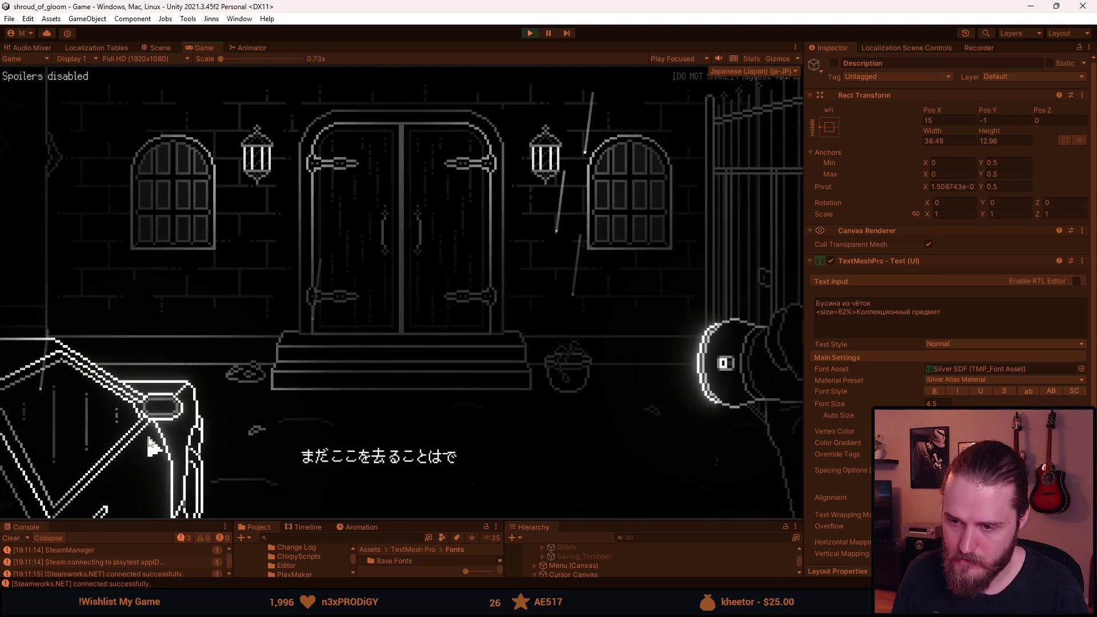
right_click(48, 395)
mouse_move(47, 333)
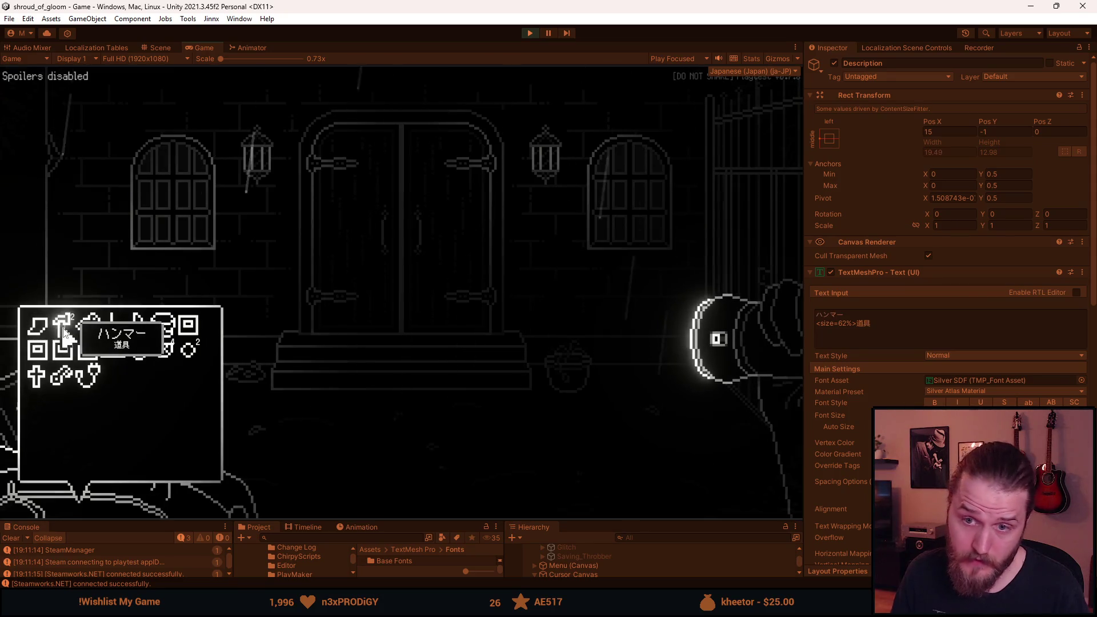
mouse_move(106, 331)
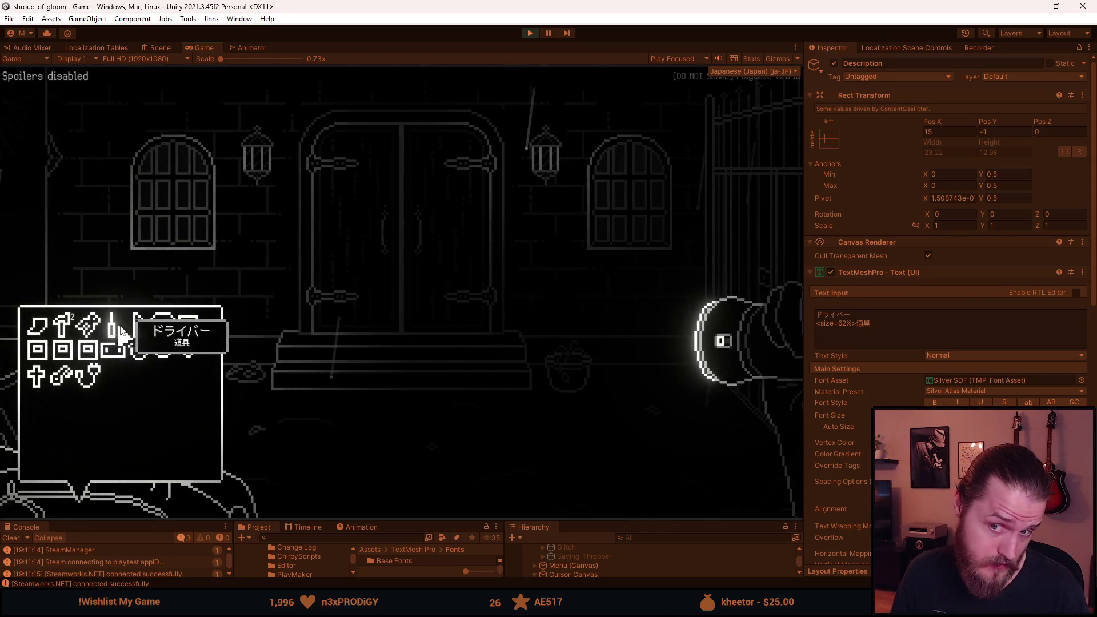
left_click(42, 333)
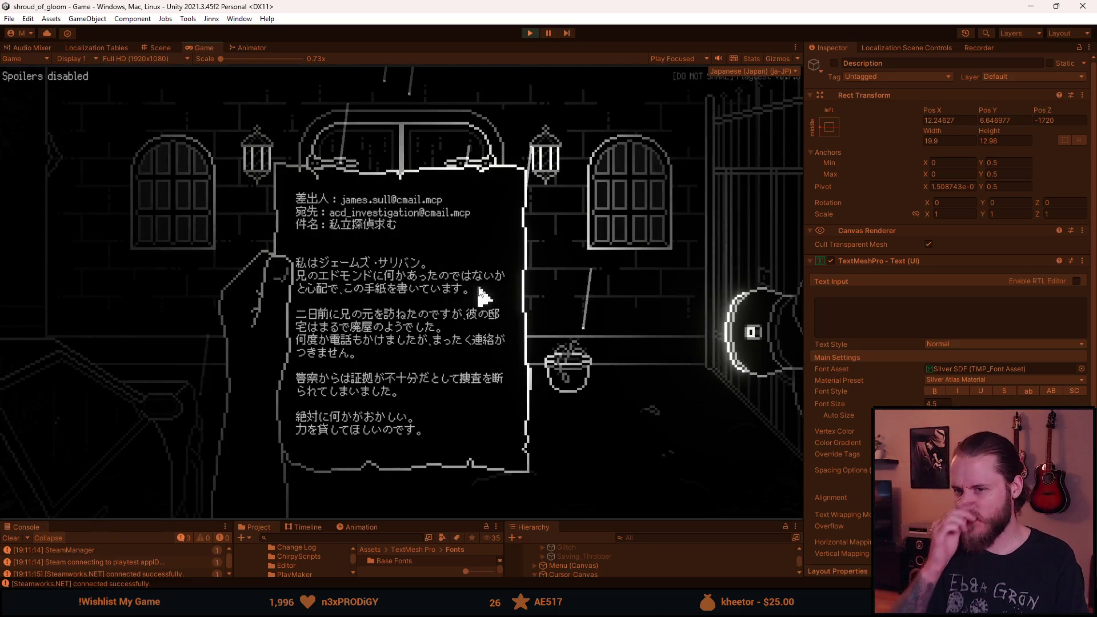
key("Escape")
key("Escape")
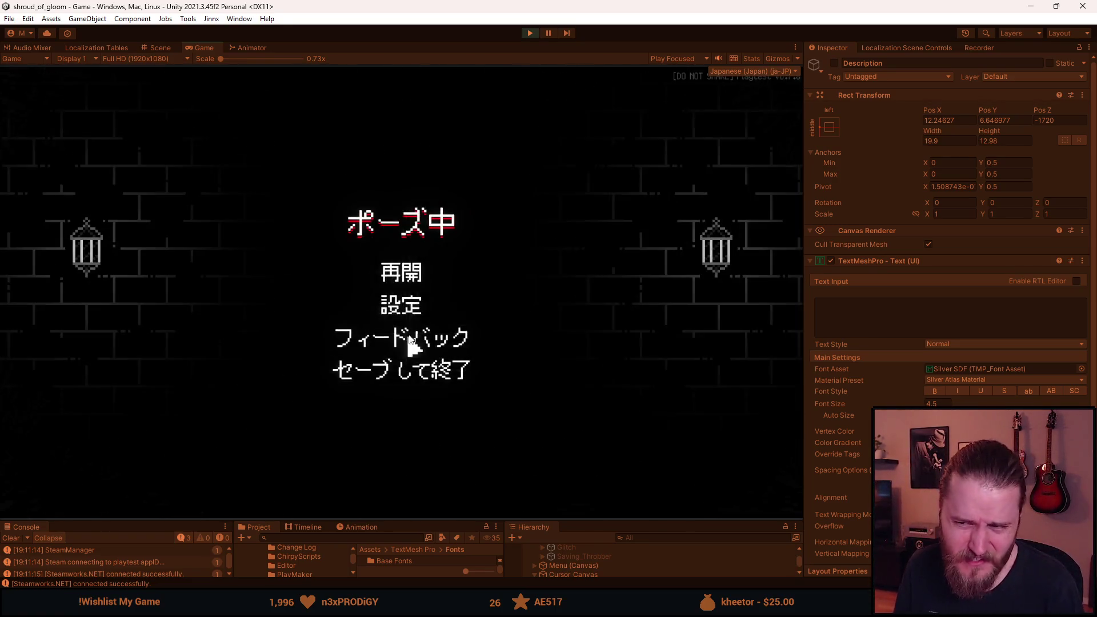
- Choose 設定 > 言語 > English, resume, and open A Brother's Concern from the inventory
left_click(400, 305)
left_click(409, 366)
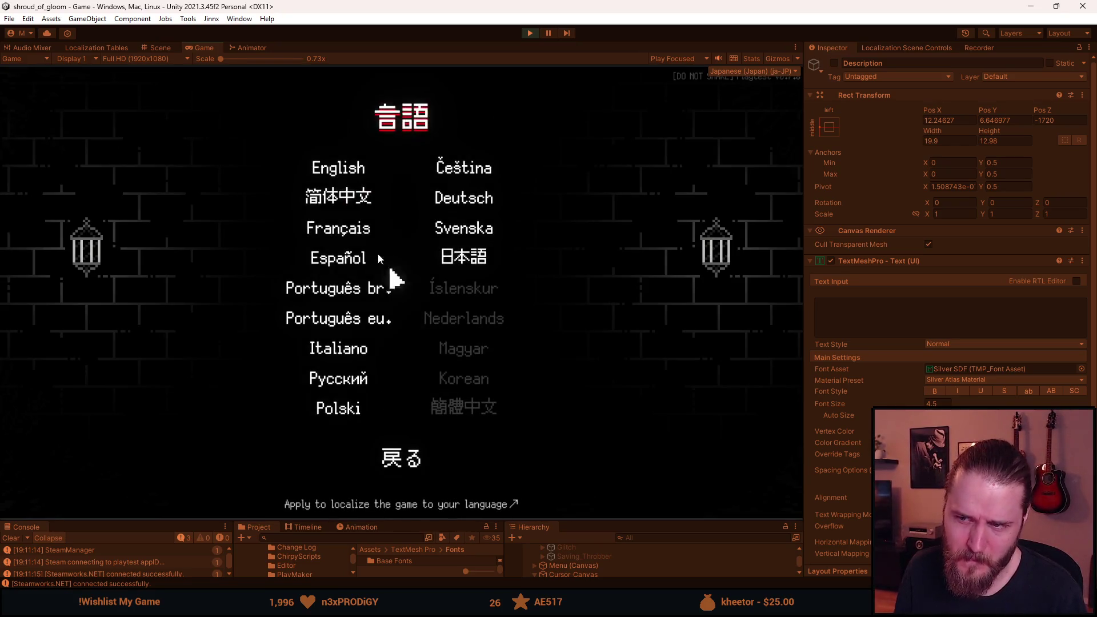
left_click(346, 179)
key("Escape")
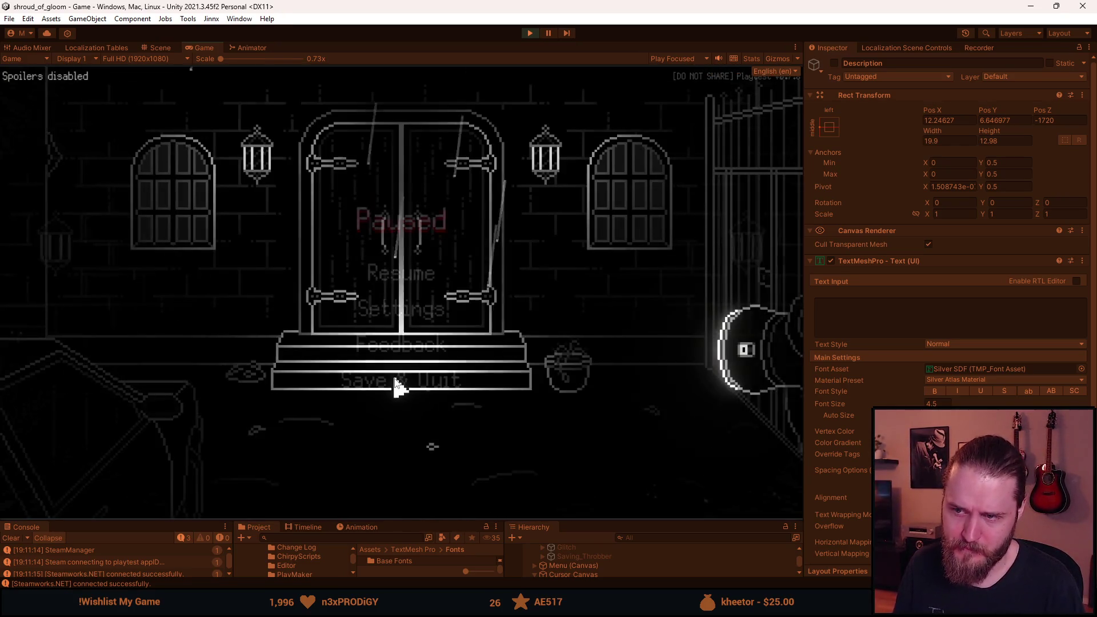
key("Escape")
left_click(137, 451)
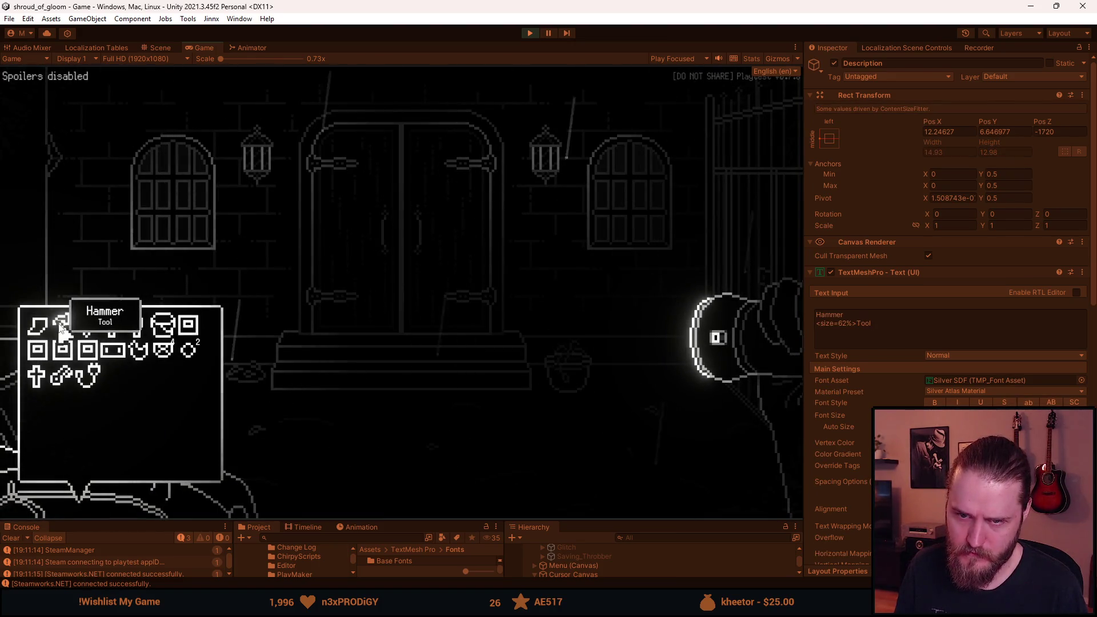
left_click(39, 326)
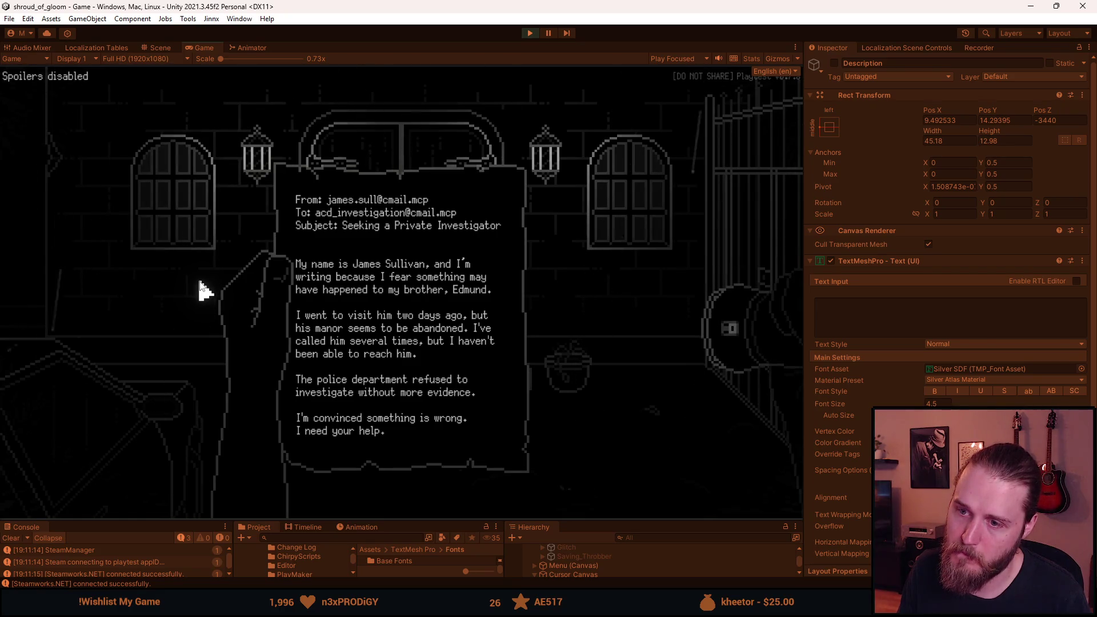
- Close the letter and browse the Controls and Video settings screens from the pause menu
left_click(199, 282)
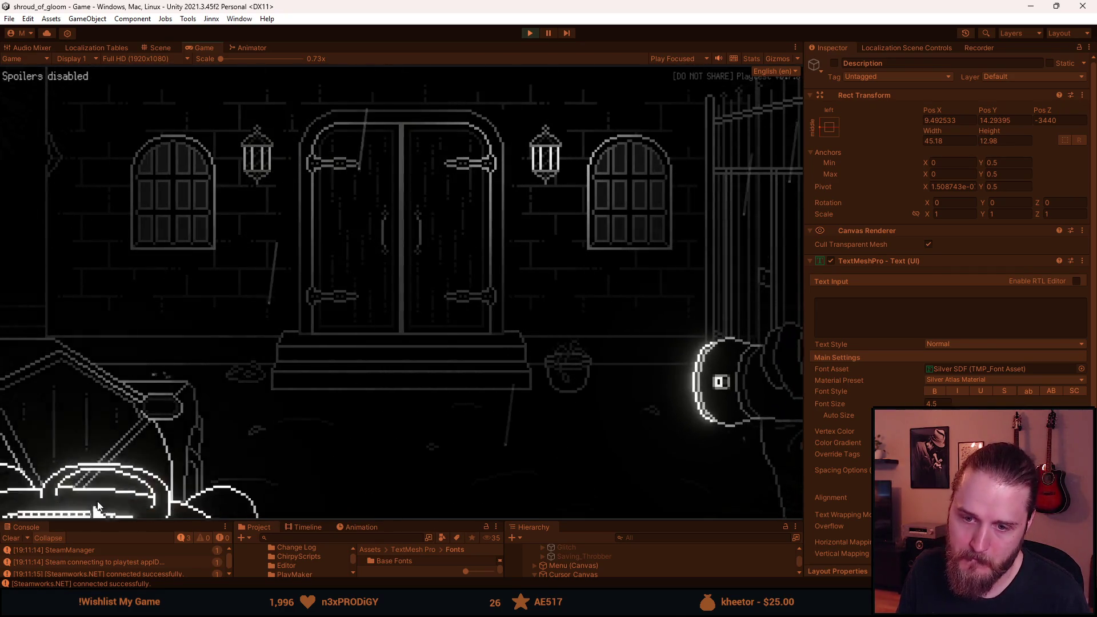
left_click(107, 505)
left_click(107, 506)
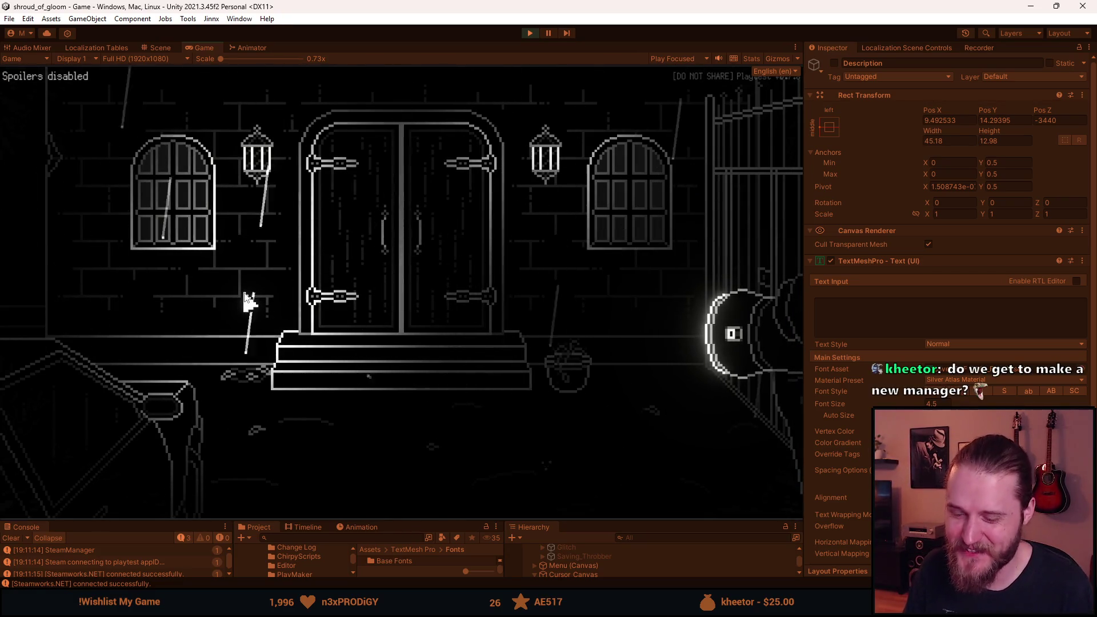
key("Escape")
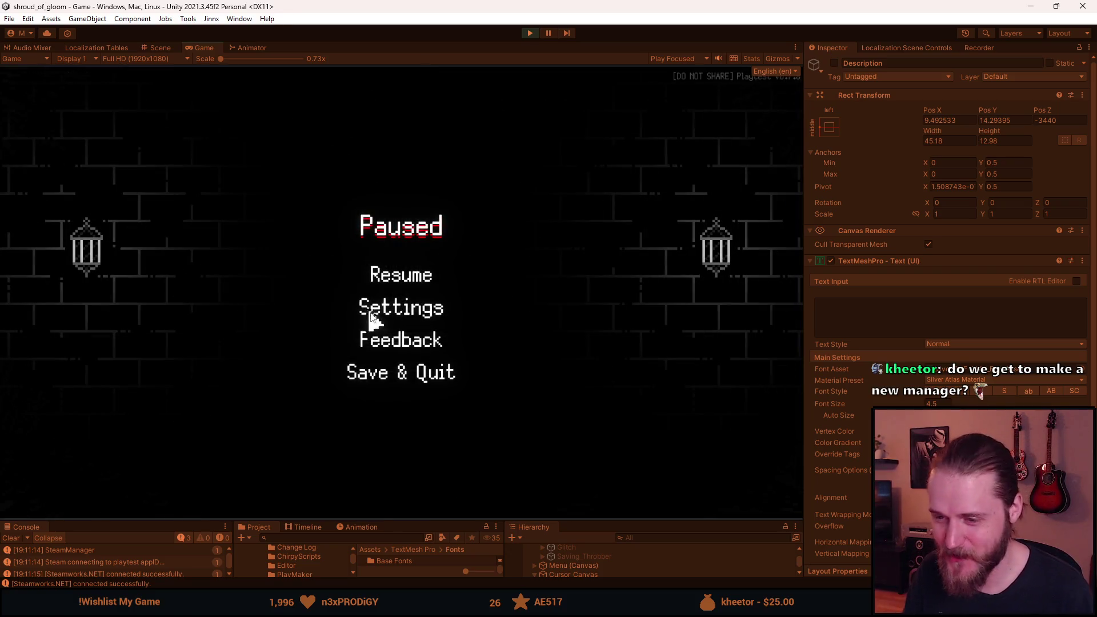
left_click(395, 318)
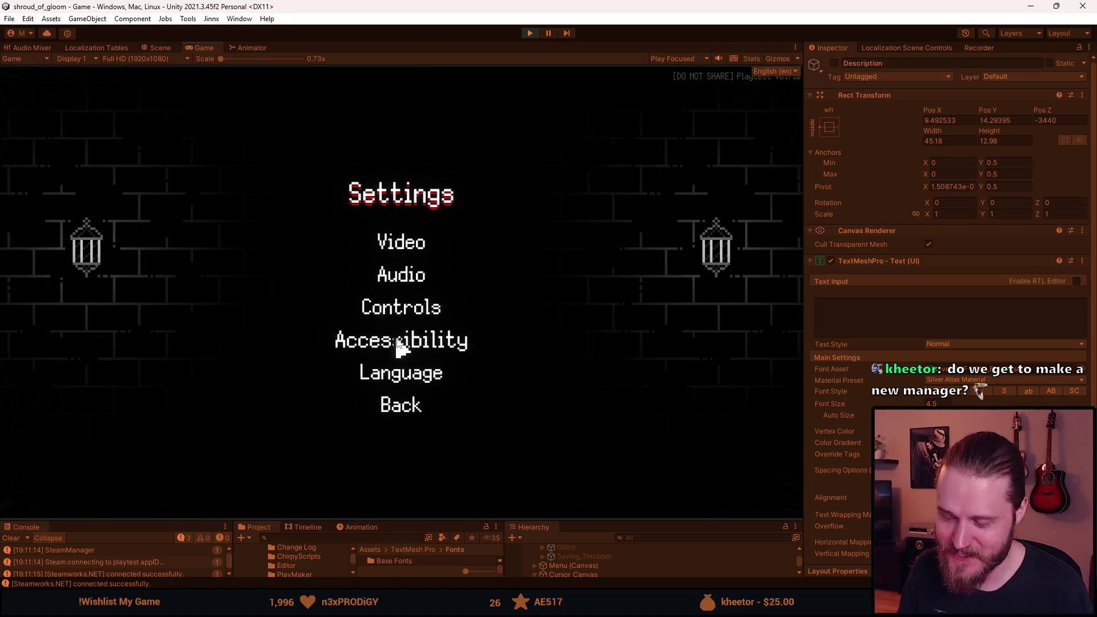
left_click(401, 309)
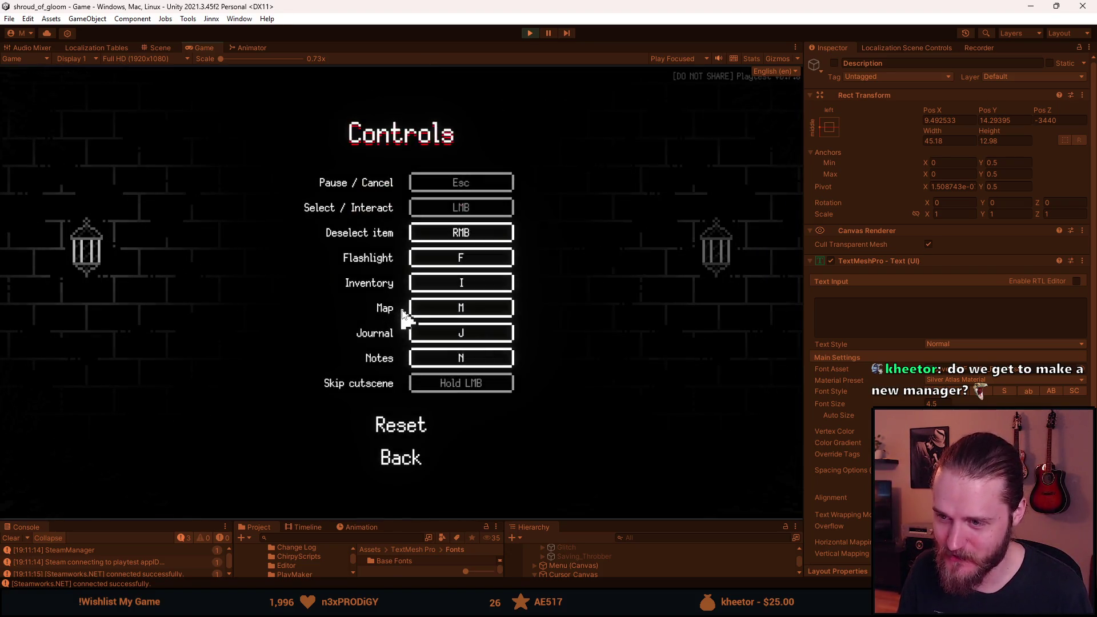
left_click(410, 459)
left_click(404, 241)
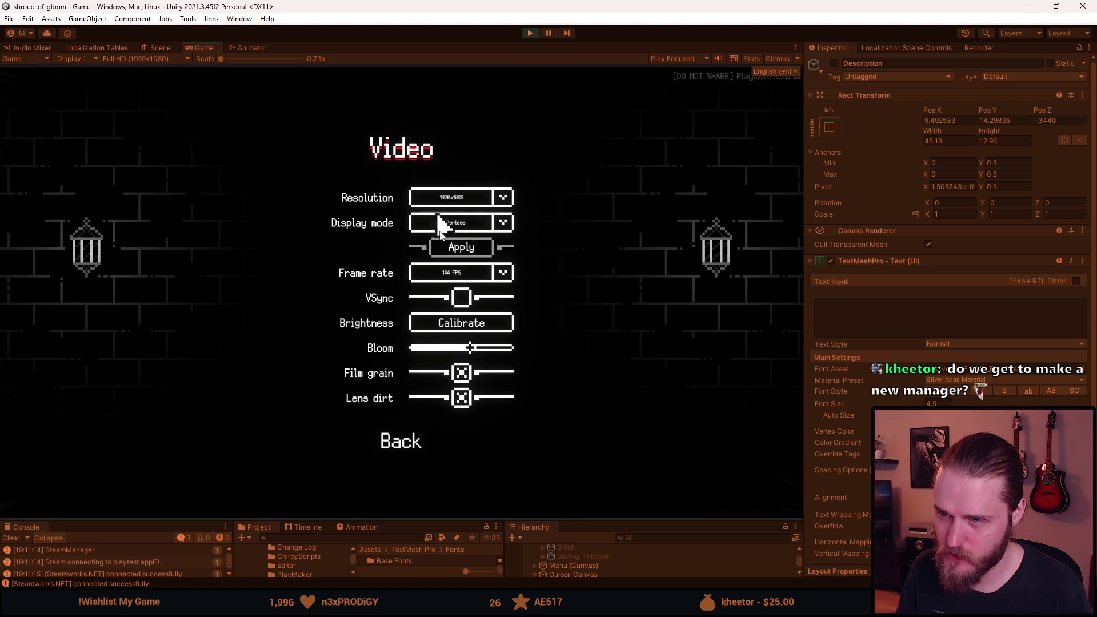
left_click(479, 430)
- Save & Quit to the title screen and start the Credits
key("Escape")
key("Escape")
key("Escape")
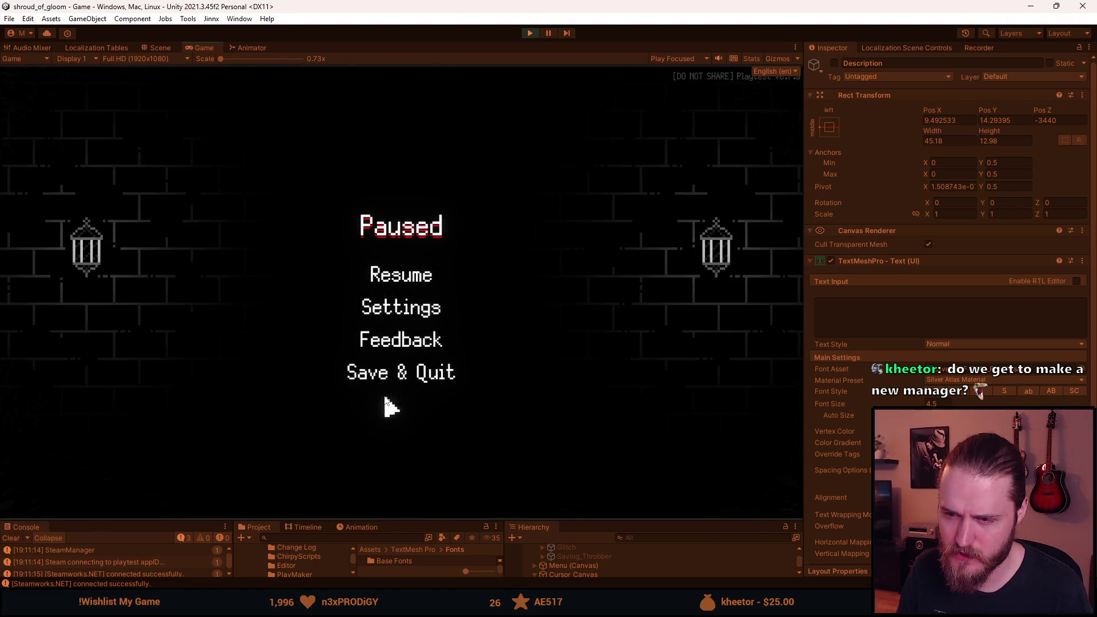
left_click(376, 373)
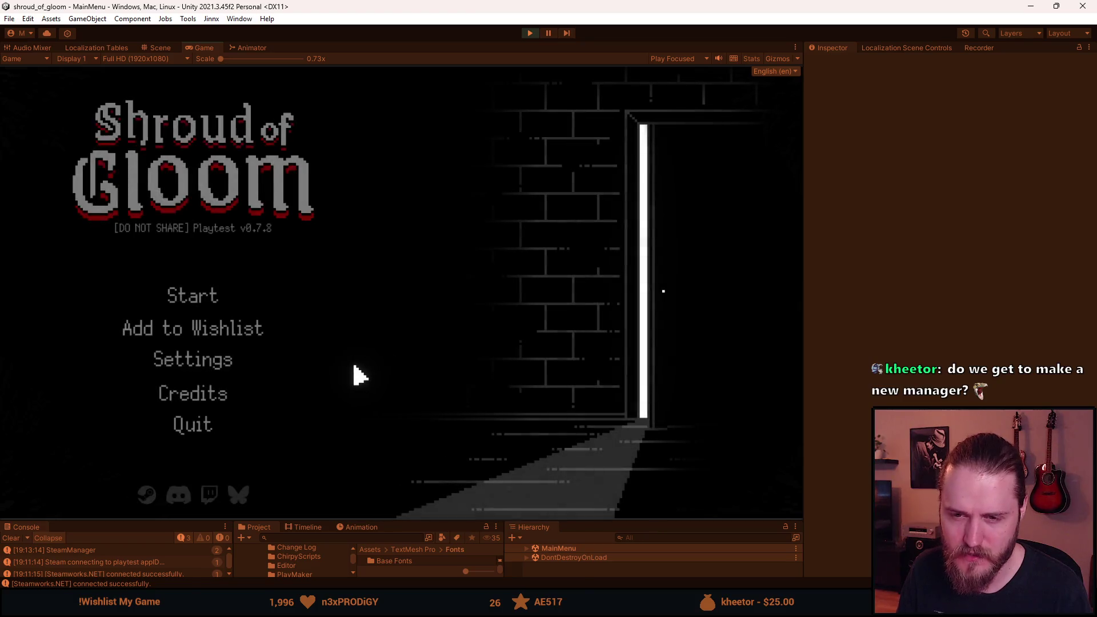
left_click(165, 400)
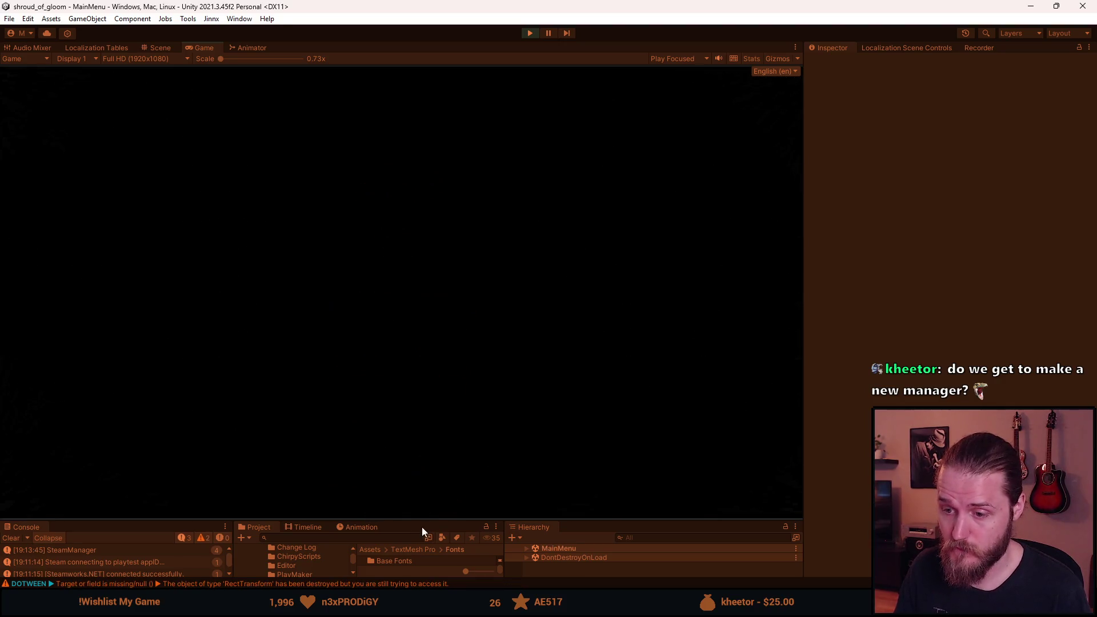
- After the credits return to the title screen, shrink the Game view and stop Play mode
left_click_drag(409, 521, 394, 435)
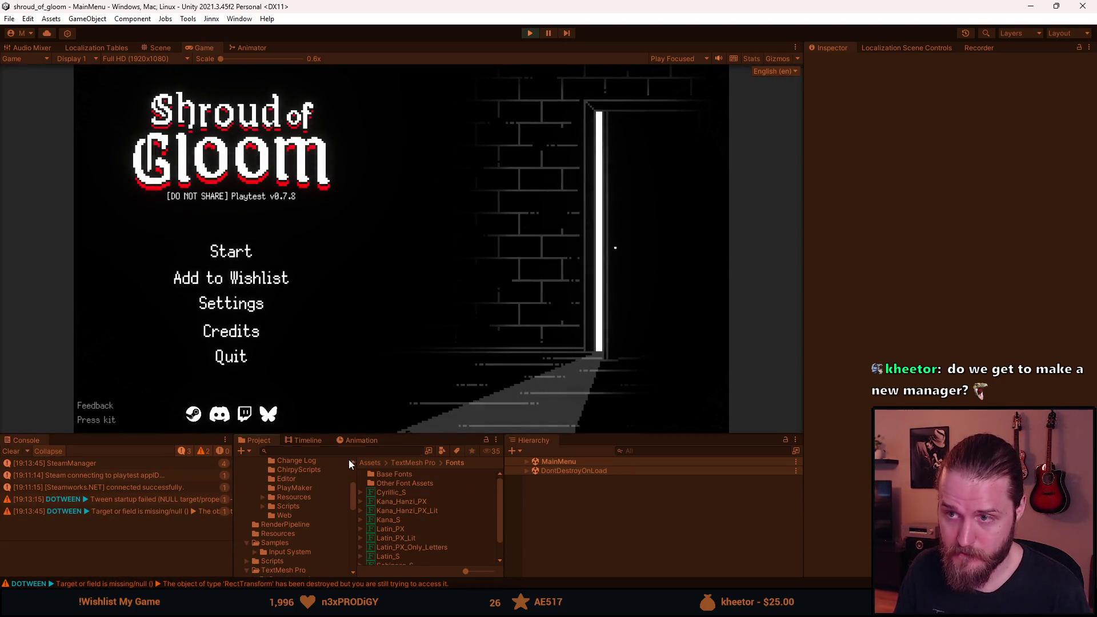
left_click(530, 33)
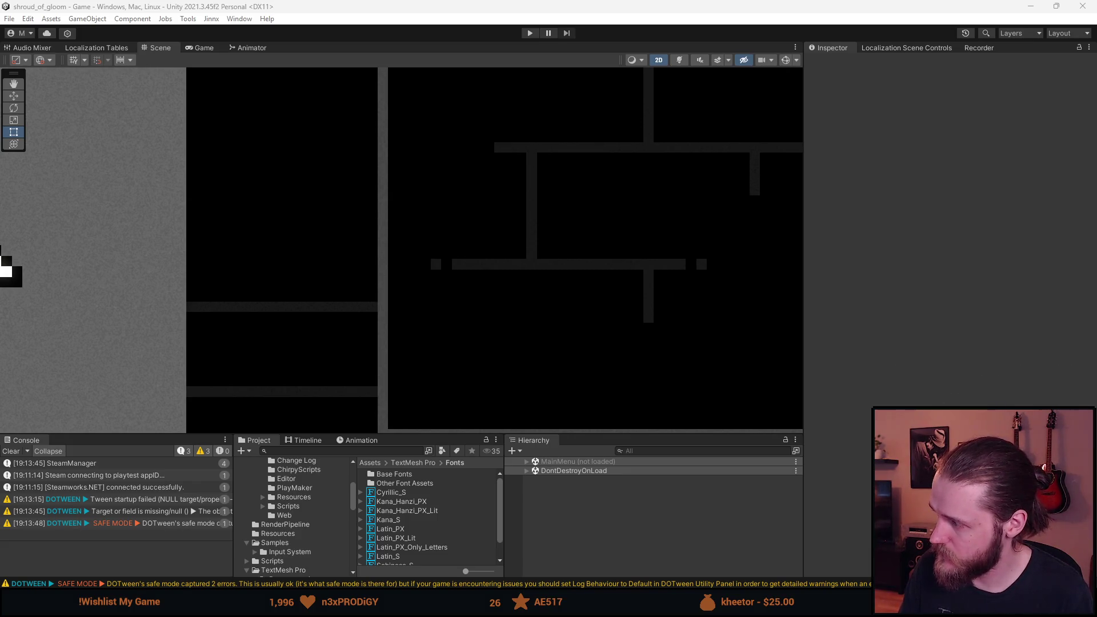
- Clear all messages from the Console
scroll(426, 325, "down", 10)
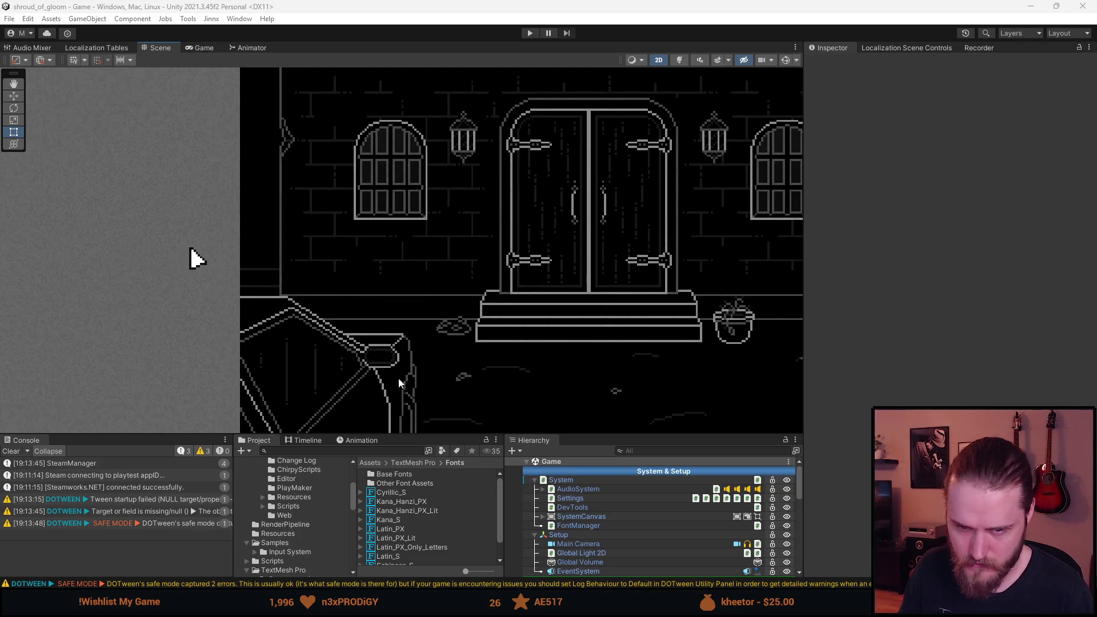
left_click(11, 451)
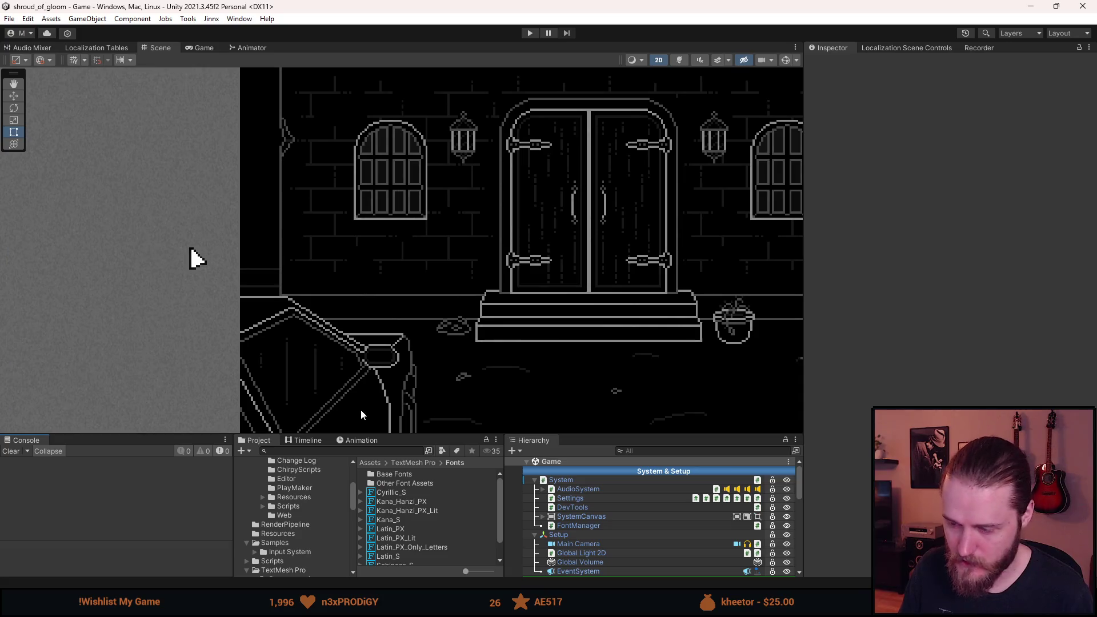
scroll(260, 520, "up", 5)
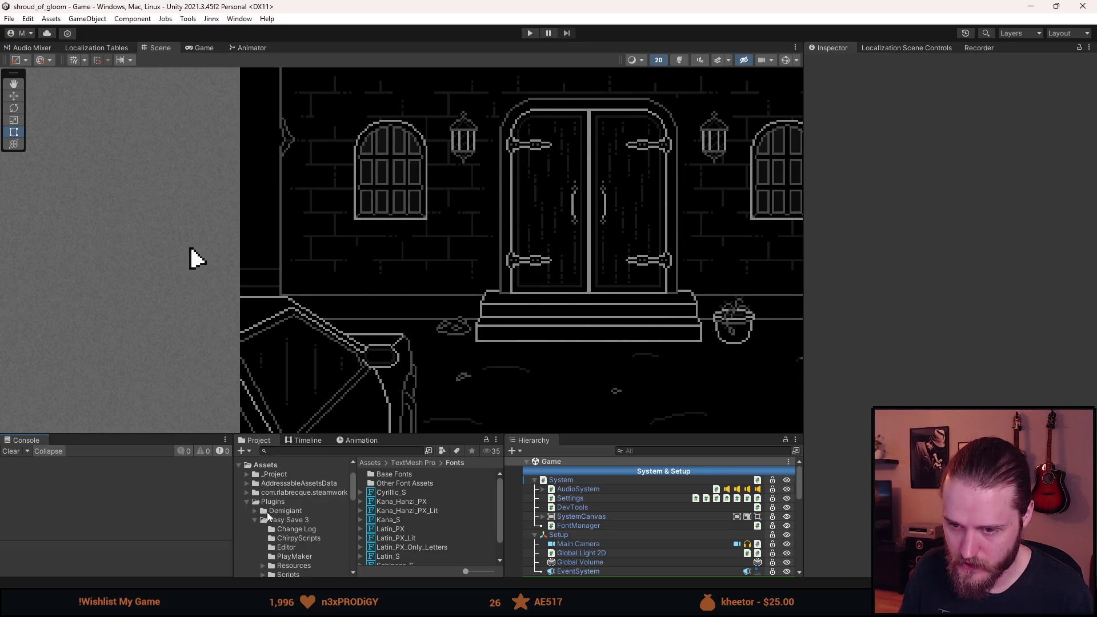
- Open the Credits scene from Assets/_Project/[0] Scenes
left_click(283, 475)
double_click(402, 475)
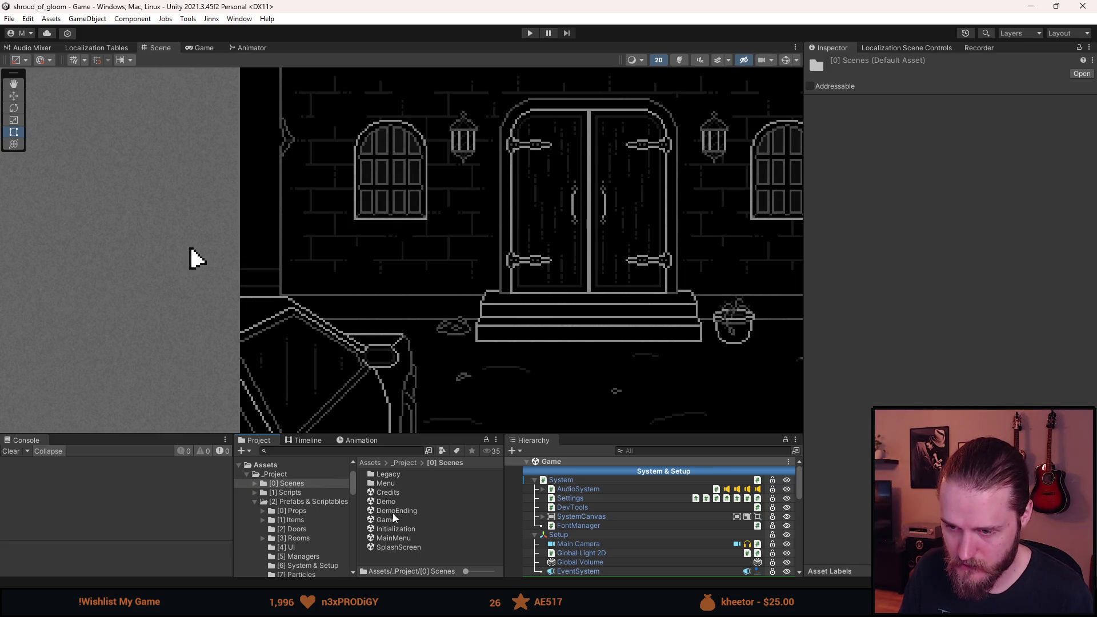
double_click(388, 493)
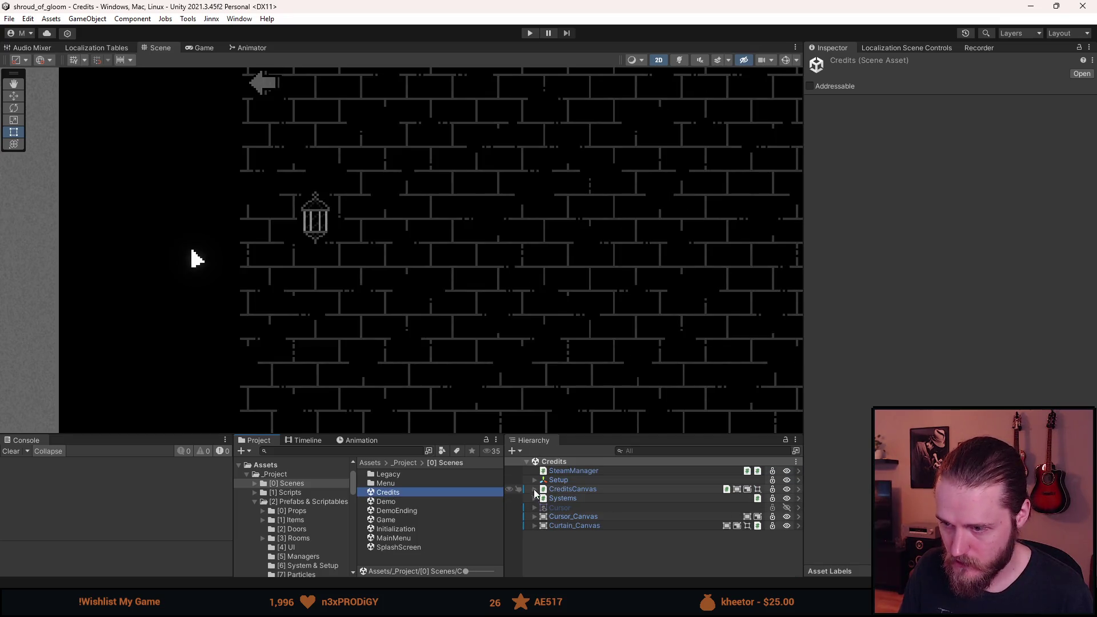
- Pan through the Scene view to inspect the credits text down to the end of the contributor list
scroll(486, 397, "down", 5)
scroll(492, 411, "down", 2)
left_click_drag(492, 411, 464, 131)
mouse_move(470, 389)
left_mouse_down()
mouse_move(487, 252)
mouse_move(485, 140)
left_mouse_up()
mouse_move(489, 306)
left_mouse_down()
mouse_move(473, 273)
mouse_move(474, 217)
left_mouse_up()
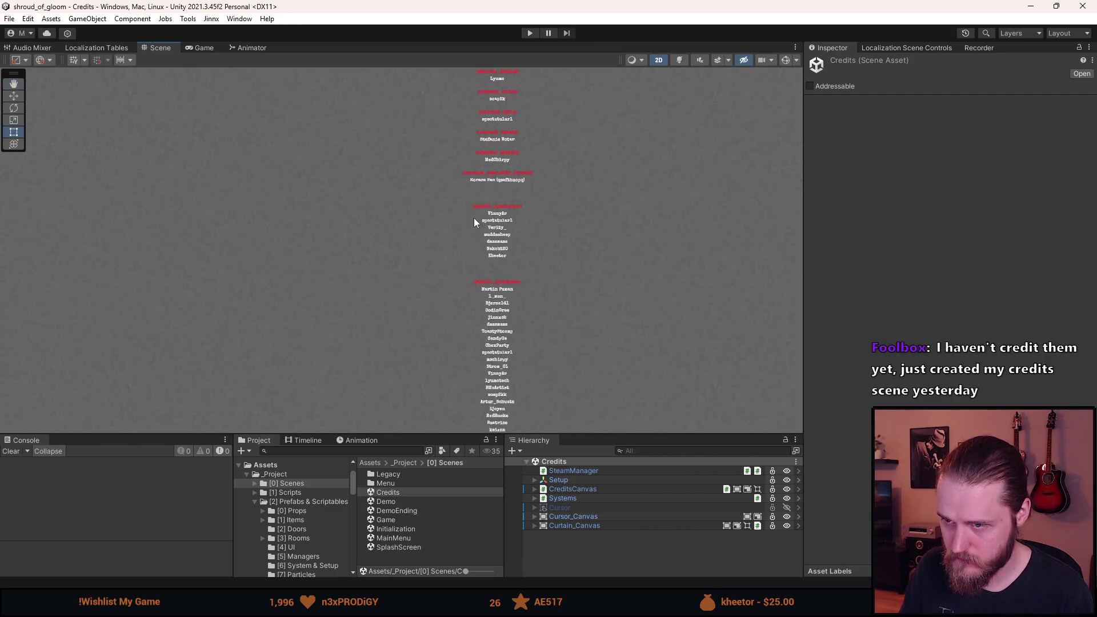
key("t")
scroll(485, 279, "up", 3)
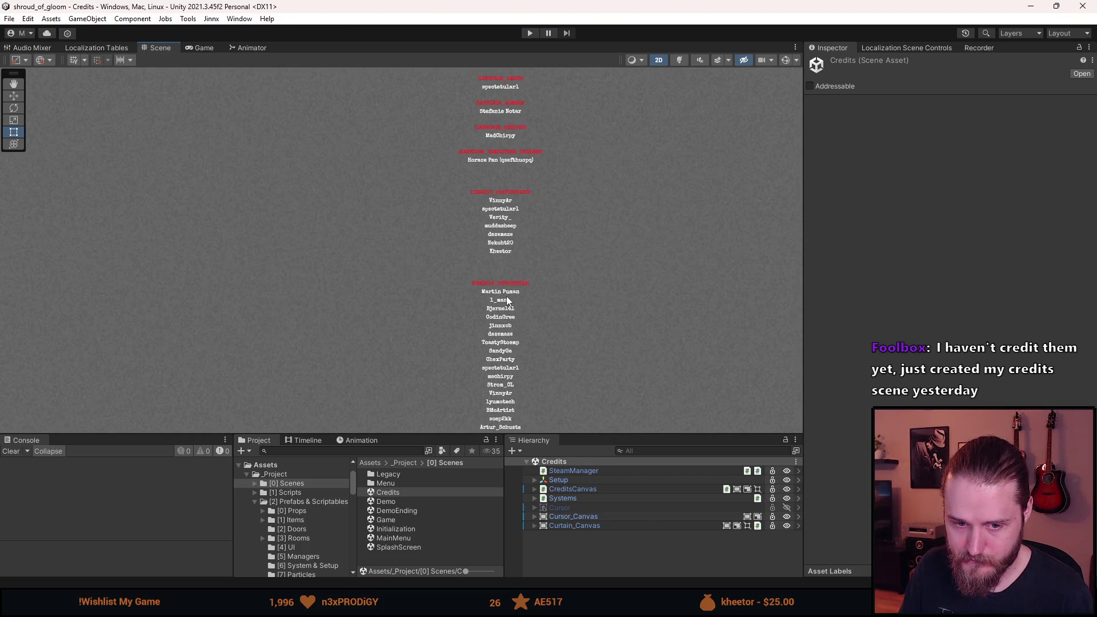
left_click_drag(503, 294, 487, 241)
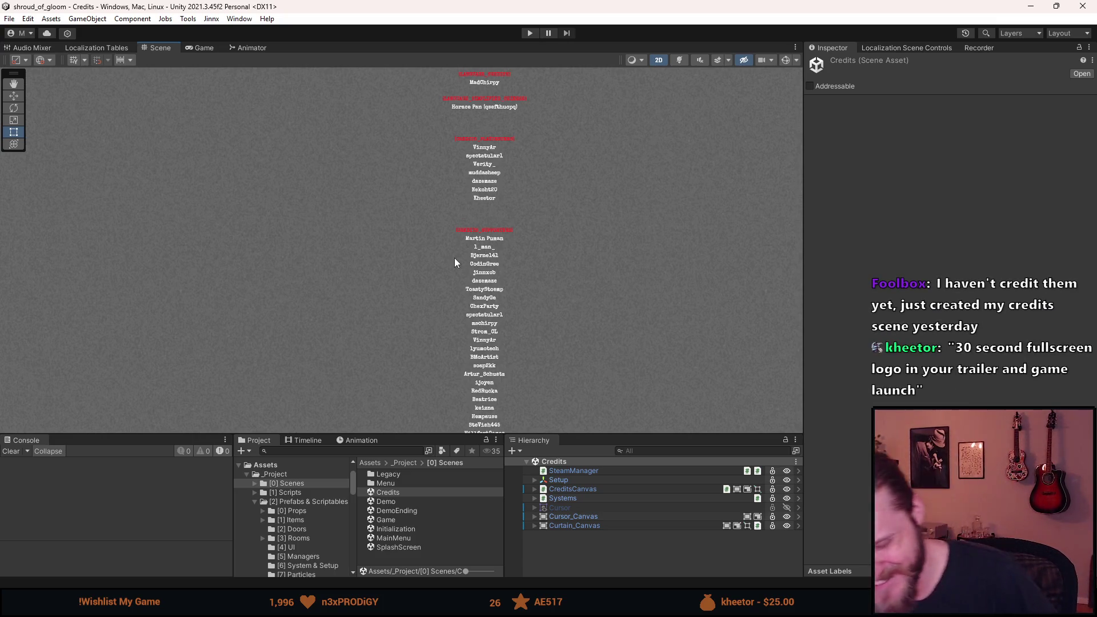
key("q")
left_click_drag(443, 365, 389, 208)
key("t")
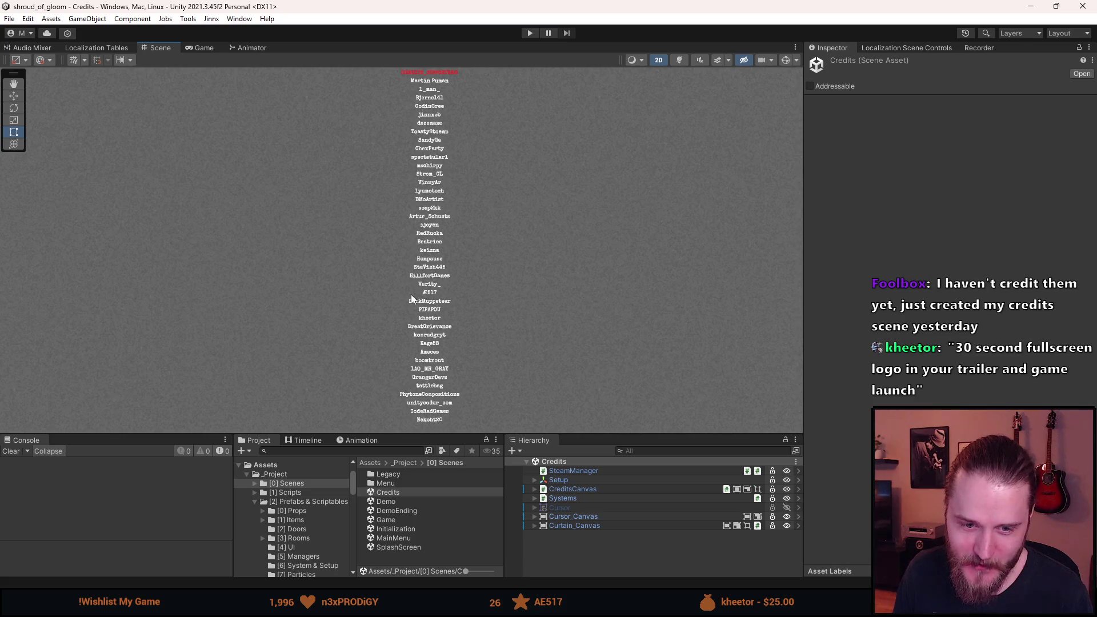
key("q")
left_click_drag(406, 322, 396, 102)
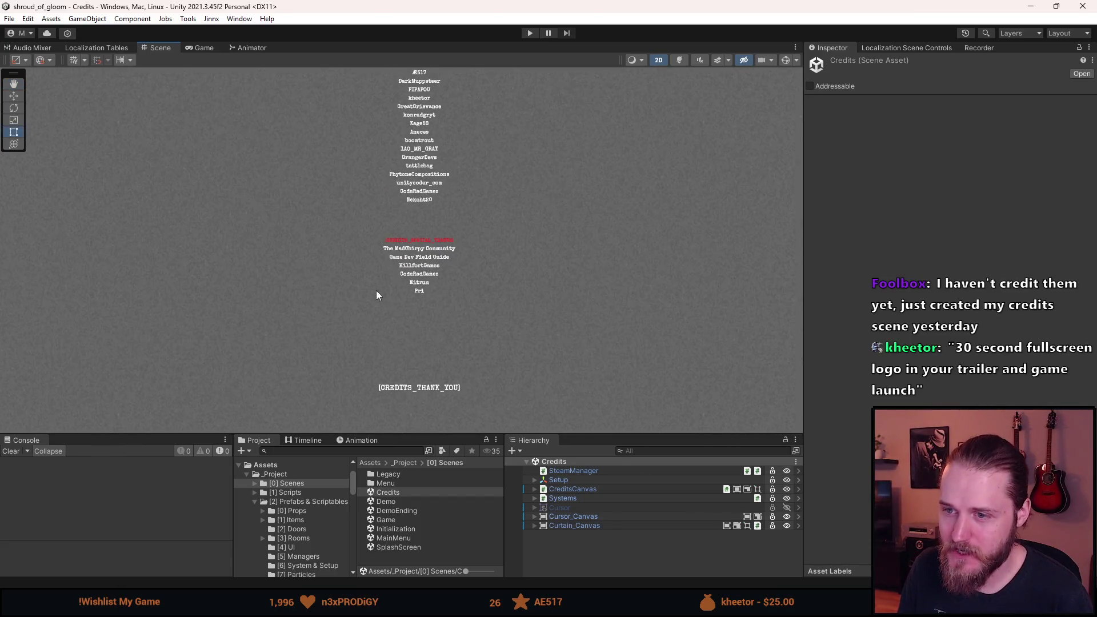
left_click_drag(376, 292, 369, 239)
scroll(416, 317, "up", 3)
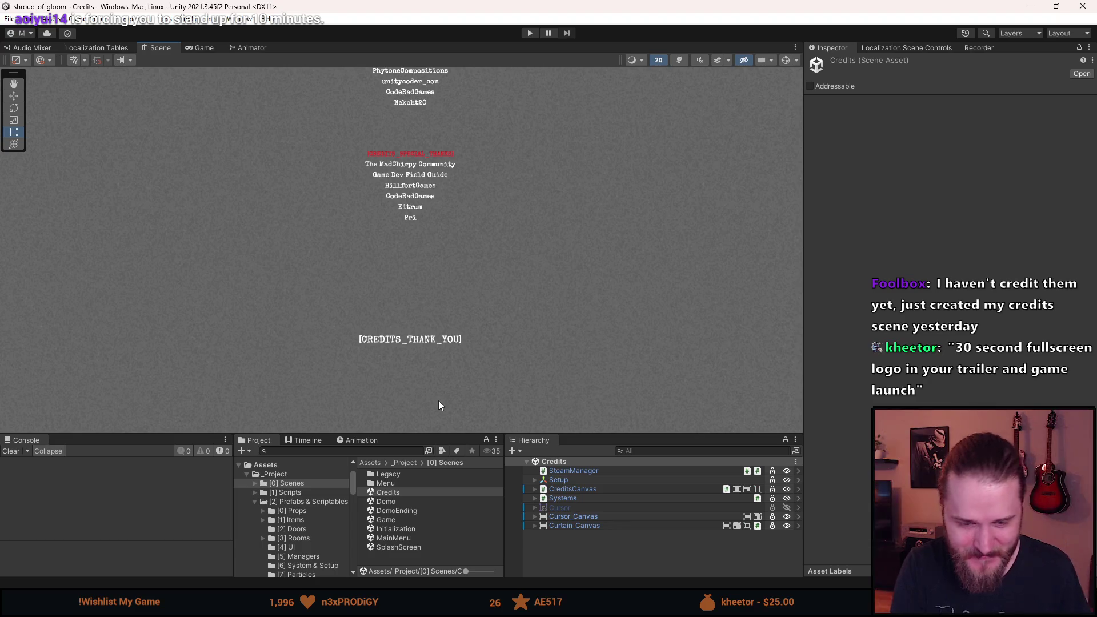
- Expand CreditsCanvas and Credits, then select RollingCredits in the Hierarchy
left_click(533, 489)
left_click(544, 526)
left_click(543, 535)
left_click(565, 544)
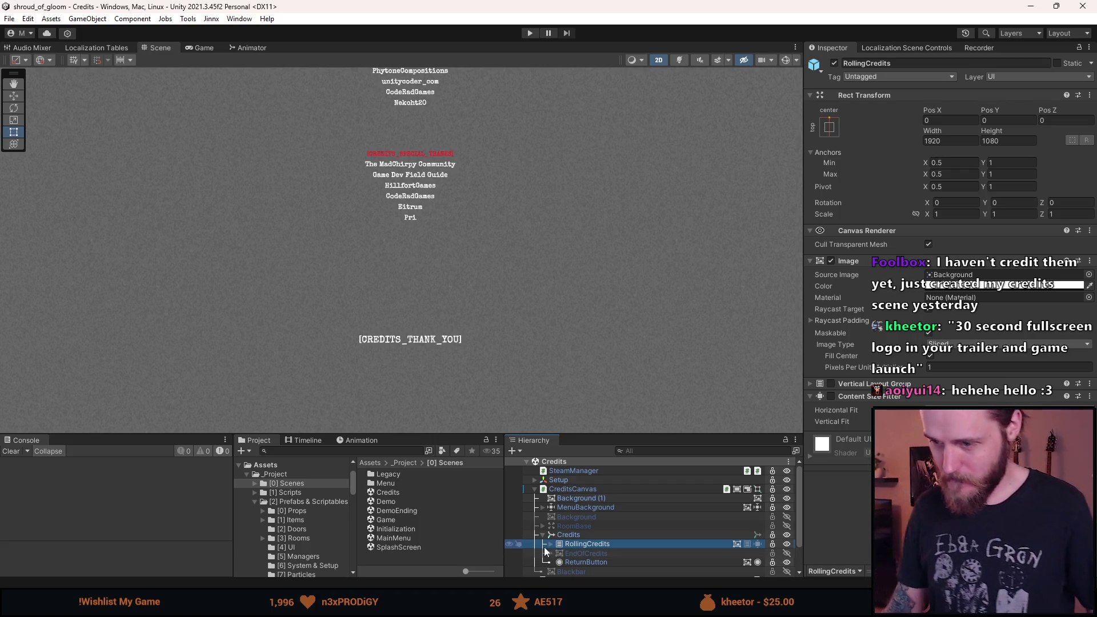
- Select the Credits text under RollingCredits and set its Font Asset to Silver SDF
left_click(549, 545)
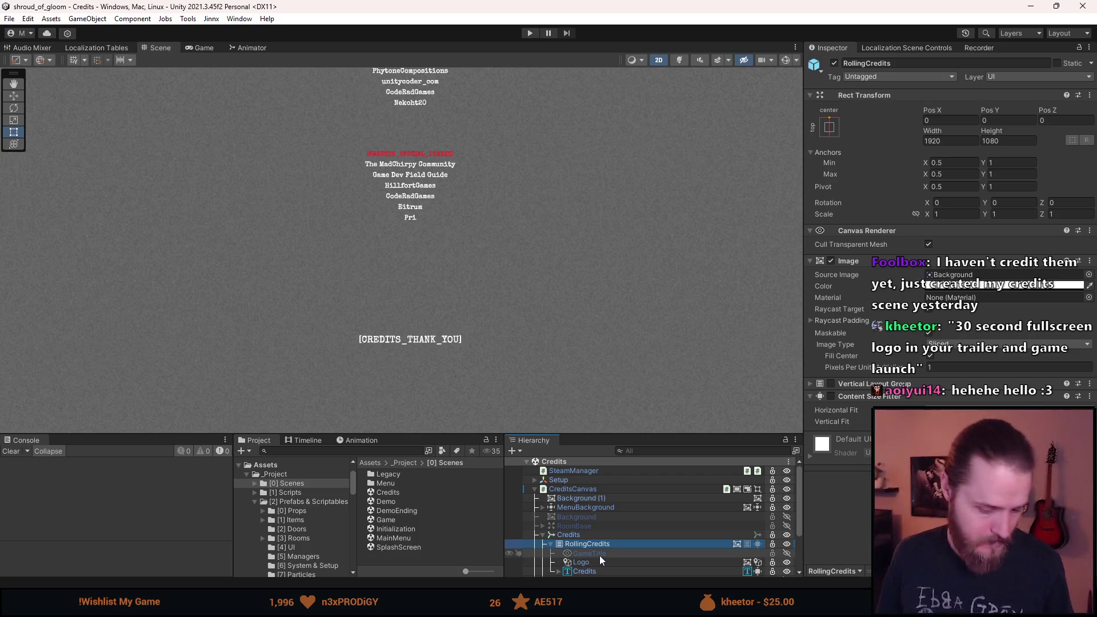
scroll(602, 534, "down", 2)
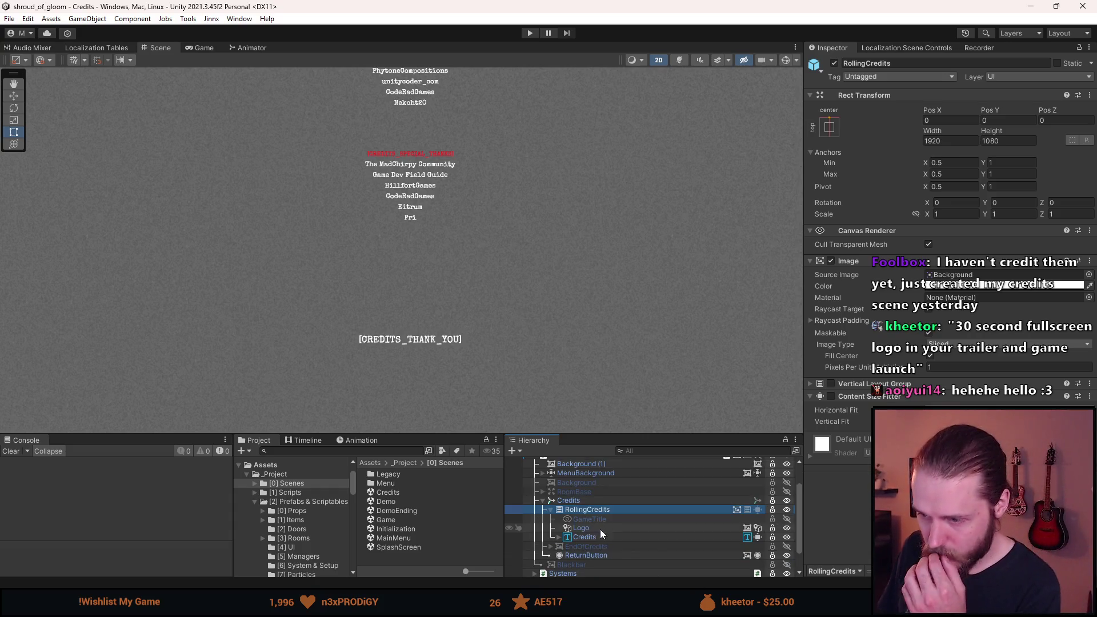
left_click(595, 538)
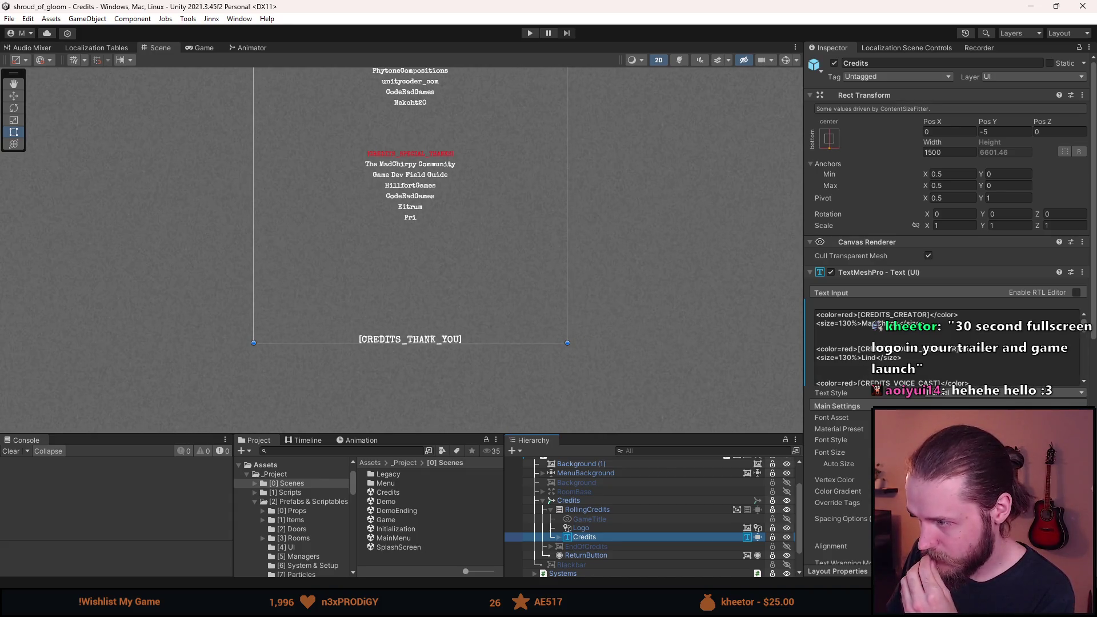
left_click(1082, 418)
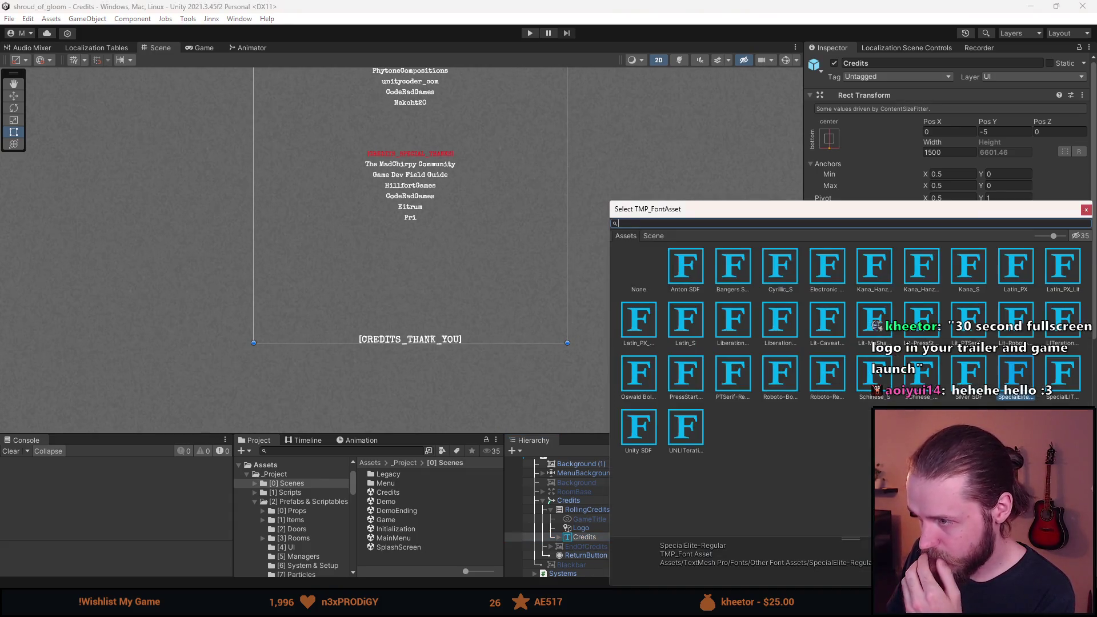
left_click(958, 379)
left_click(776, 317)
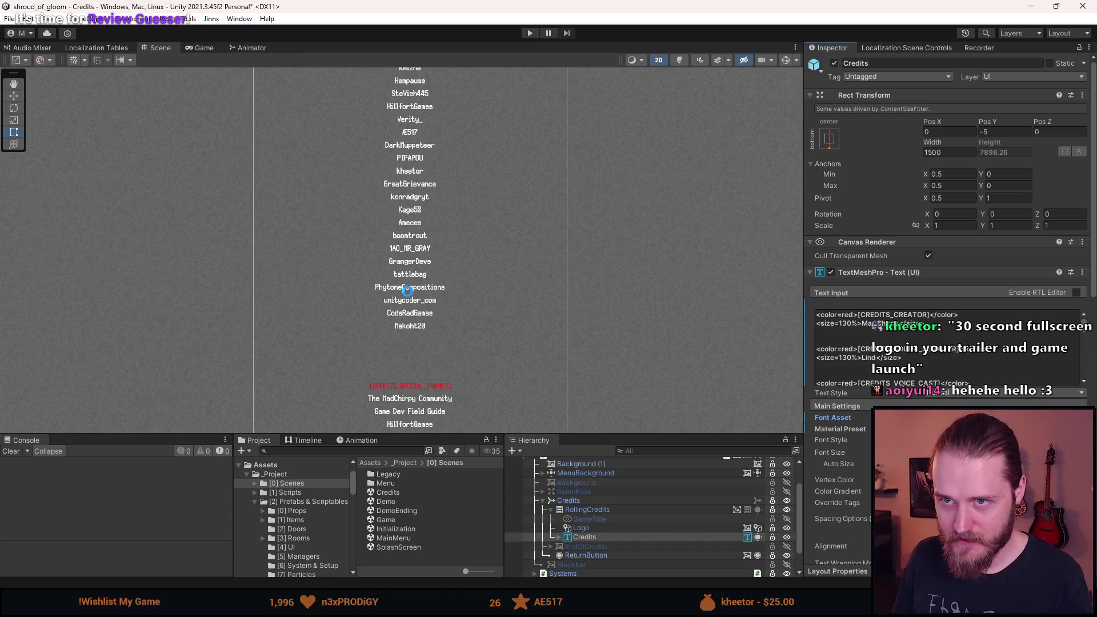
- Zoom to the end of the credits and select the entire credits text
scroll(407, 291, "up", 2)
left_click_drag(407, 291, 436, 134)
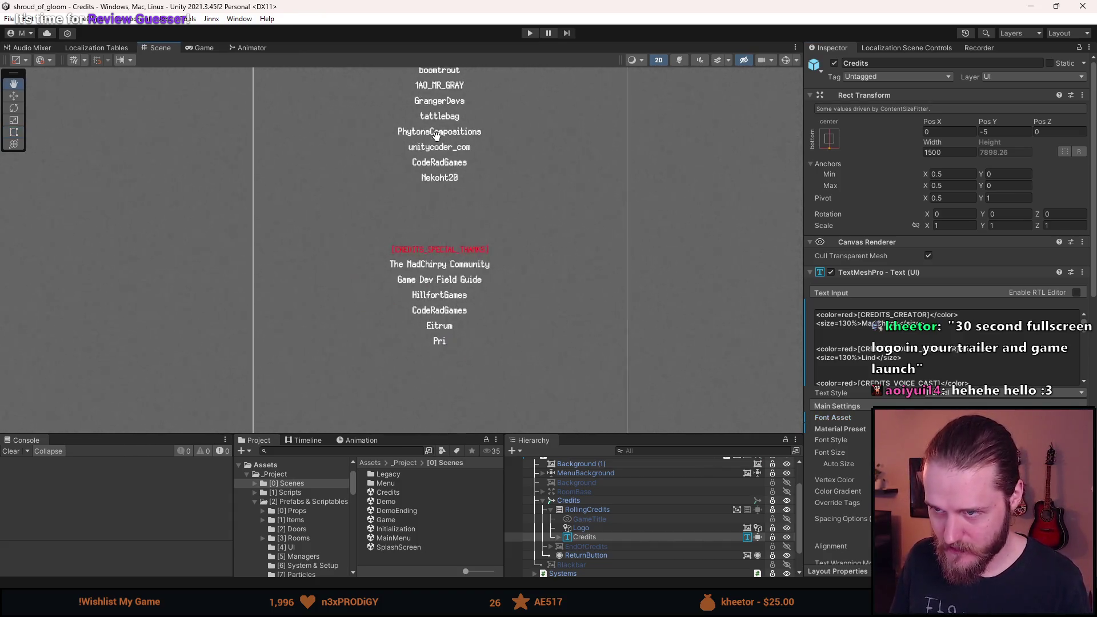
scroll(469, 279, "up", 3)
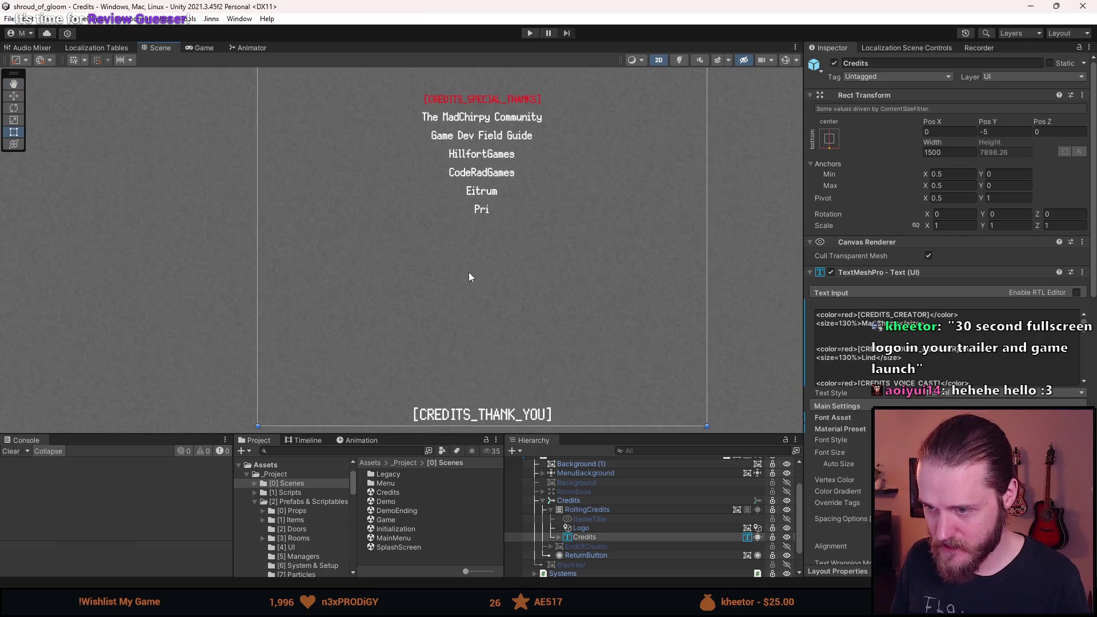
scroll(866, 346, "down", 5)
scroll(866, 346, "down", 5)
mouse_move(858, 345)
left_mouse_down()
mouse_move(579, 250)
mouse_move(561, 115)
left_mouse_up()
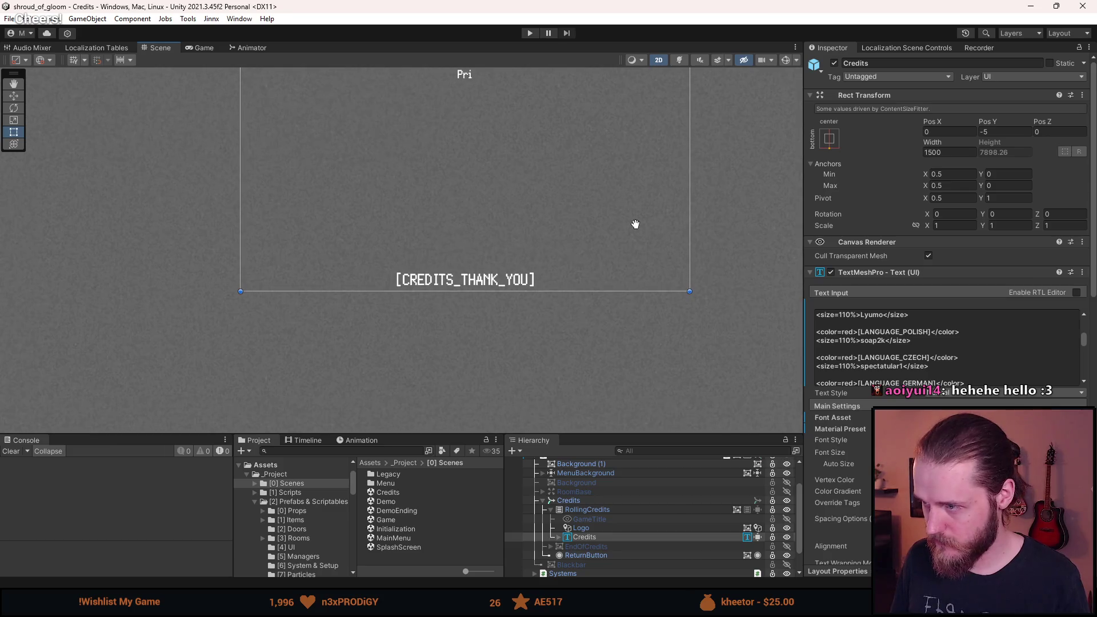
left_click_drag(638, 229, 619, 213)
scroll(890, 345, "down", 3)
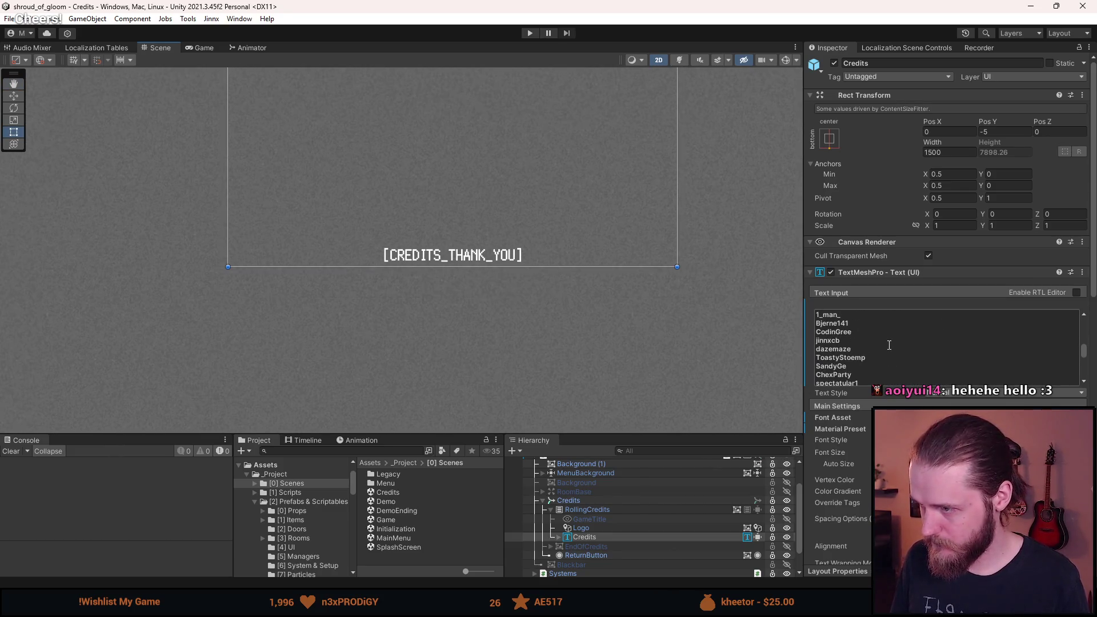
left_click(890, 345)
scroll(875, 346, "up", 4)
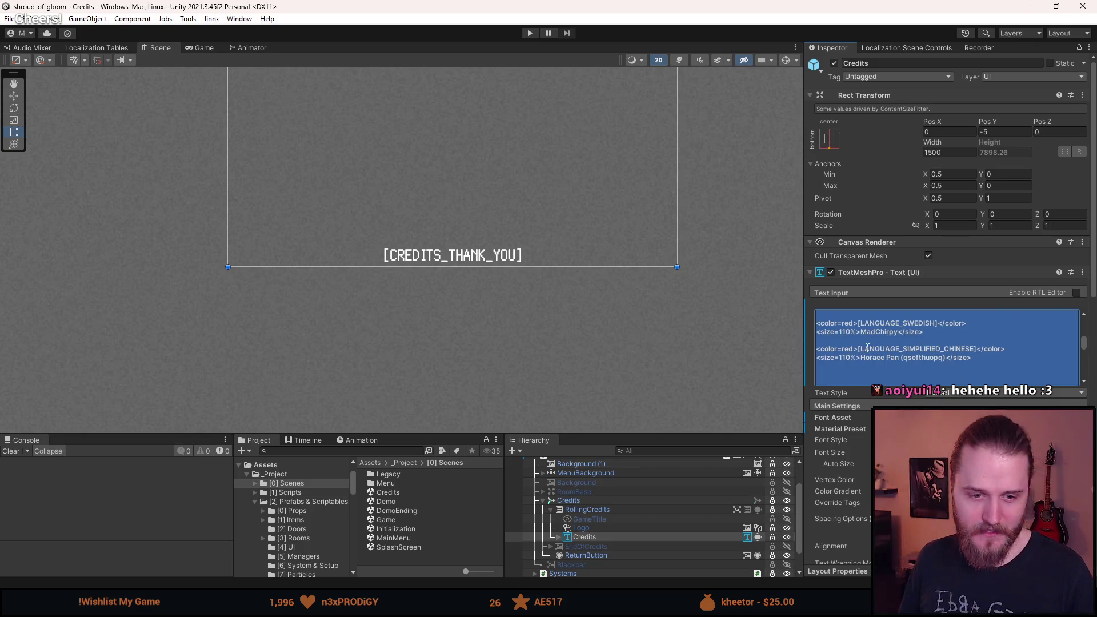
scroll(870, 343, "down", 4)
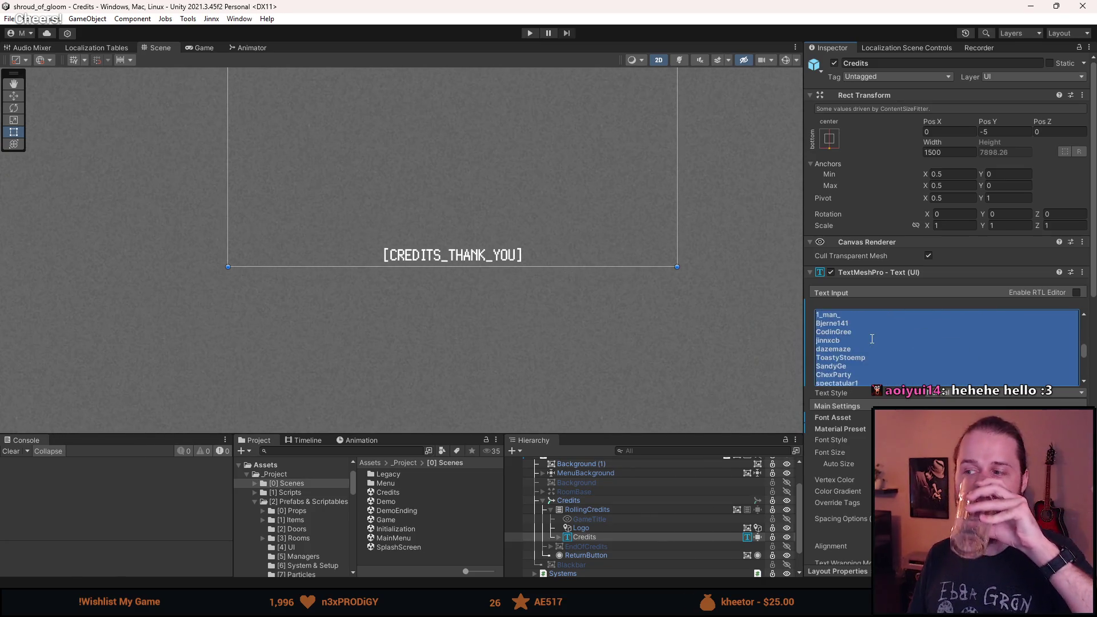
scroll(863, 345, "down", 3)
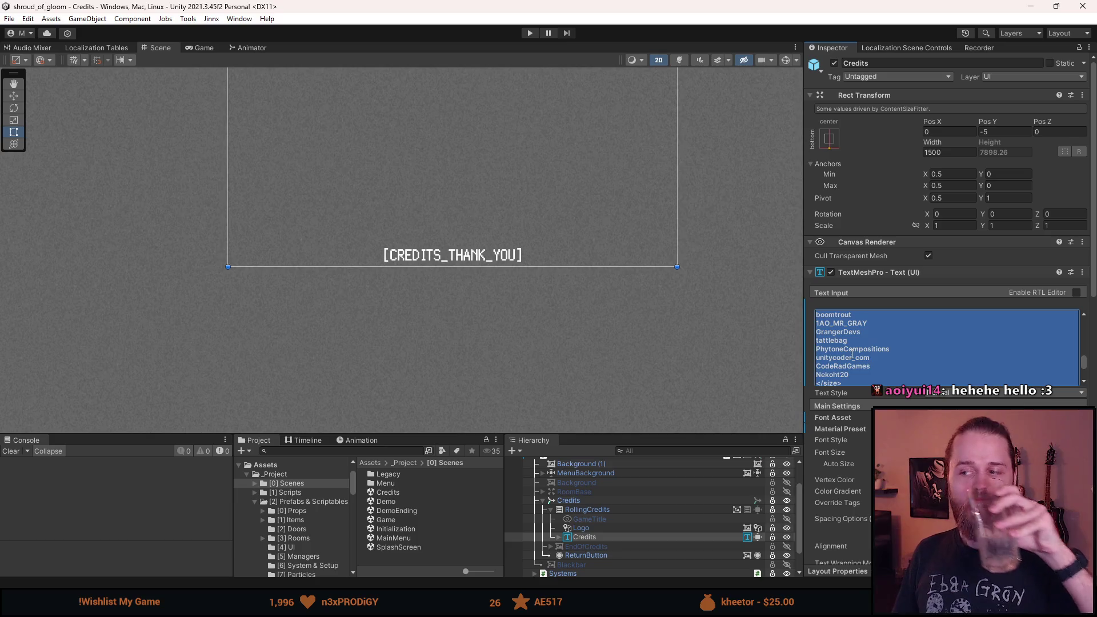
scroll(850, 355, "down", 3)
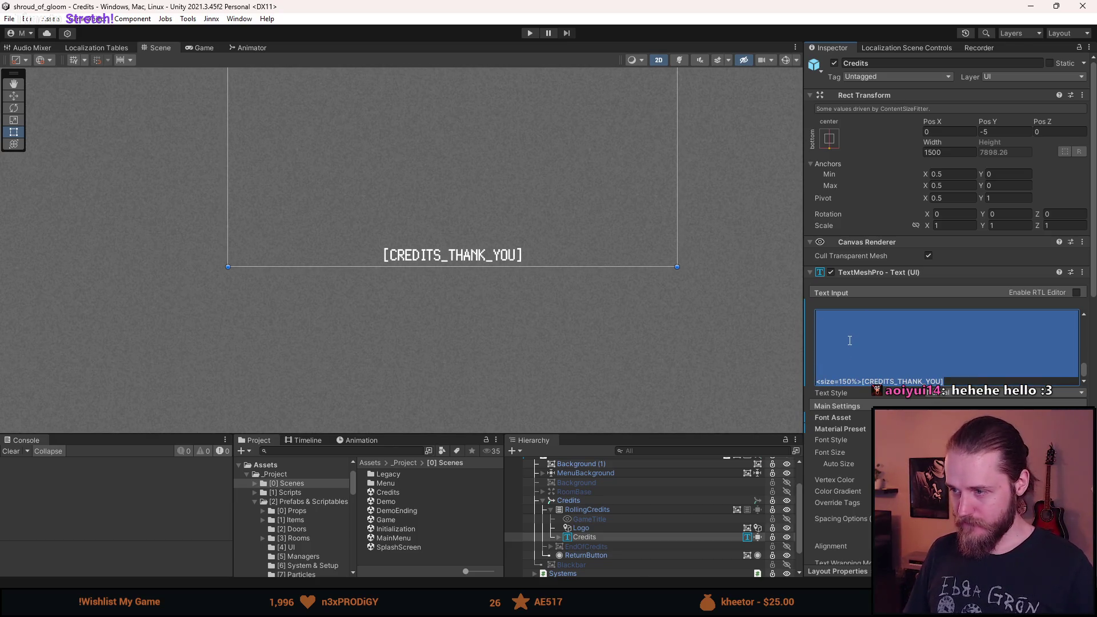
left_click(834, 347)
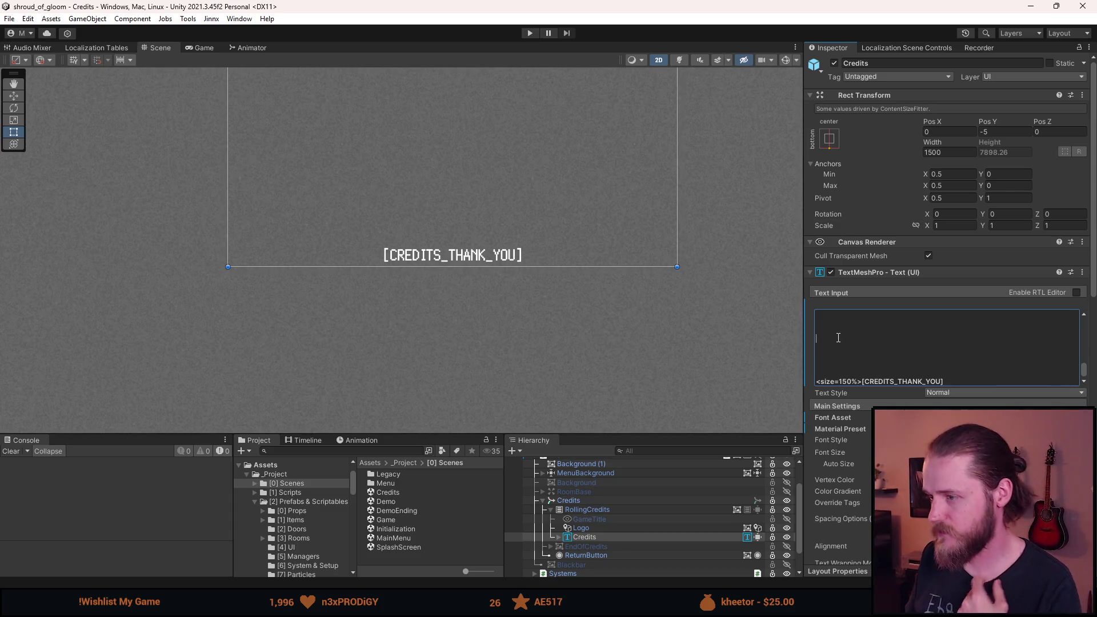
scroll(839, 337, "up", 3)
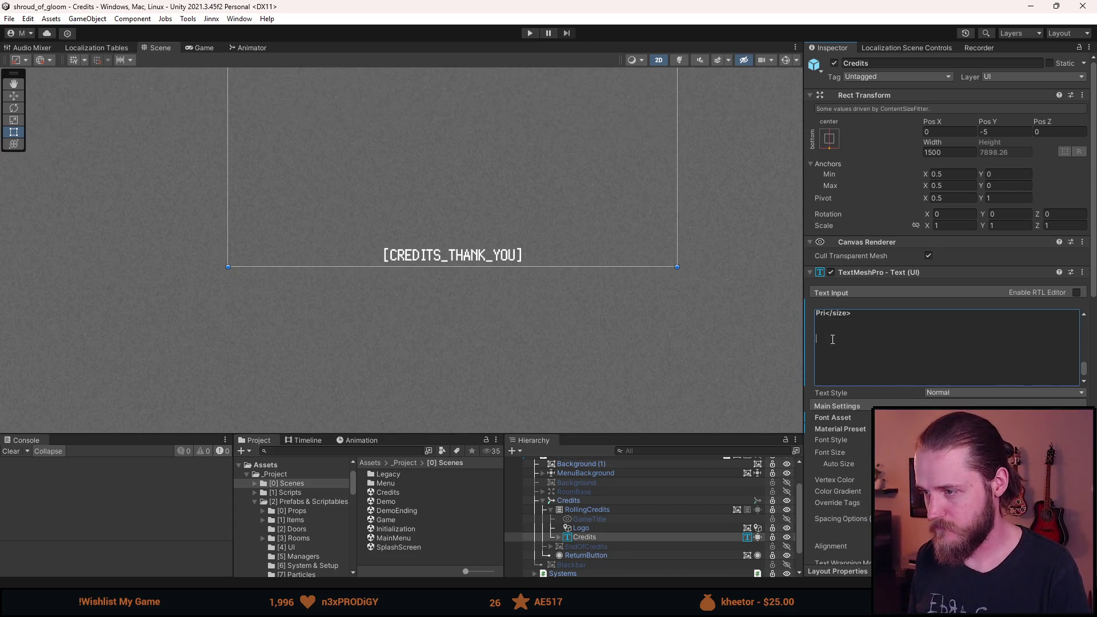
scroll(833, 348, "down", 1)
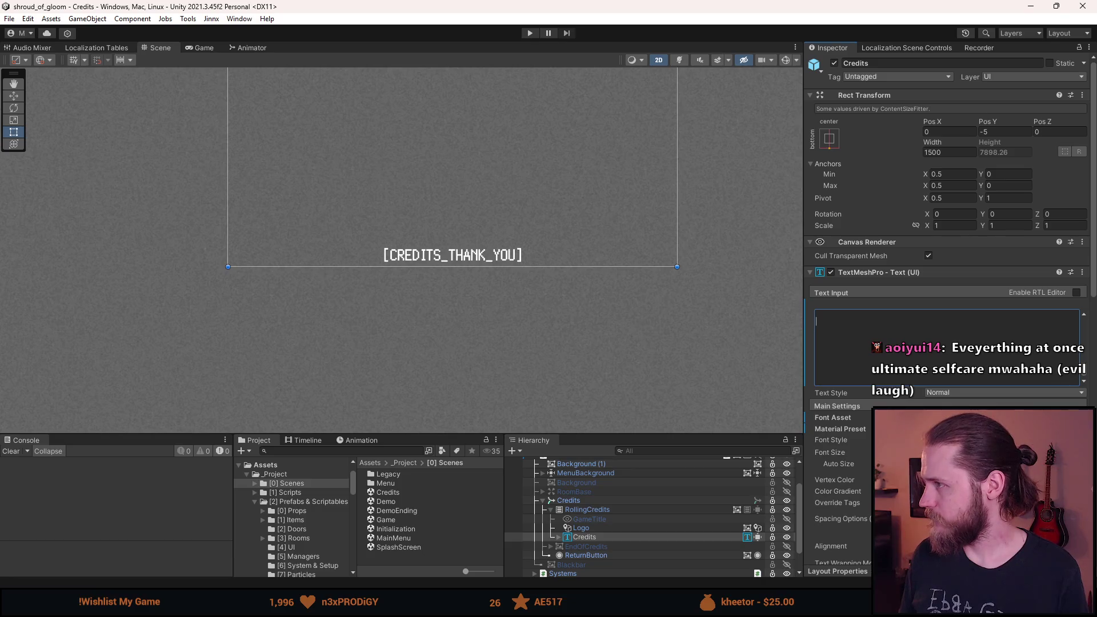
- Add a 'Silver Font' line followed by an Author line naming the font's authors
type("Si")
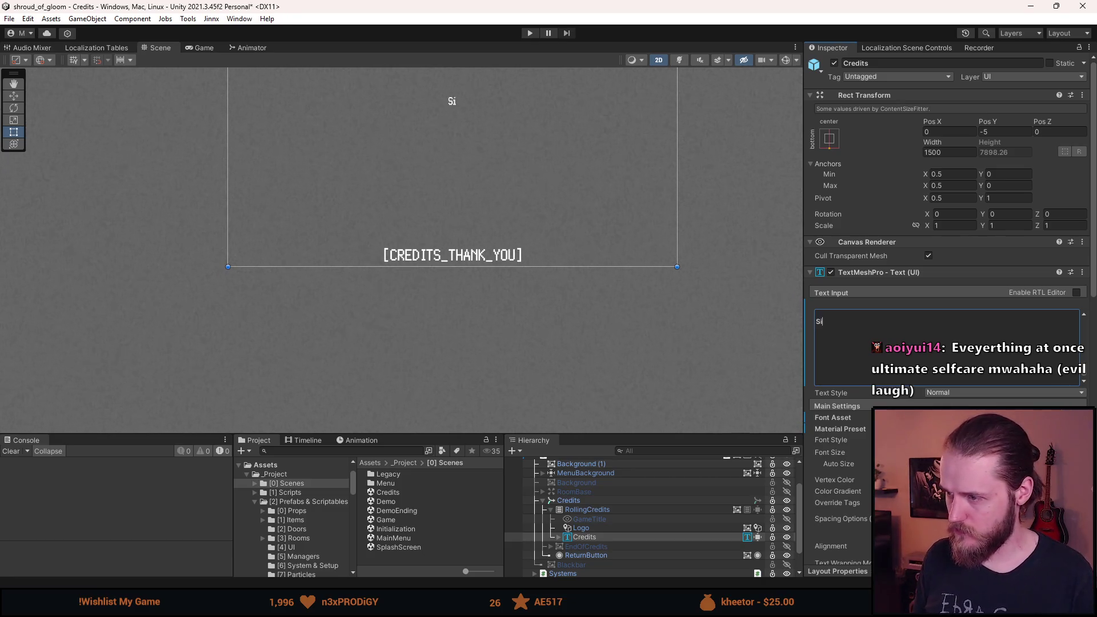
type("lver Font")
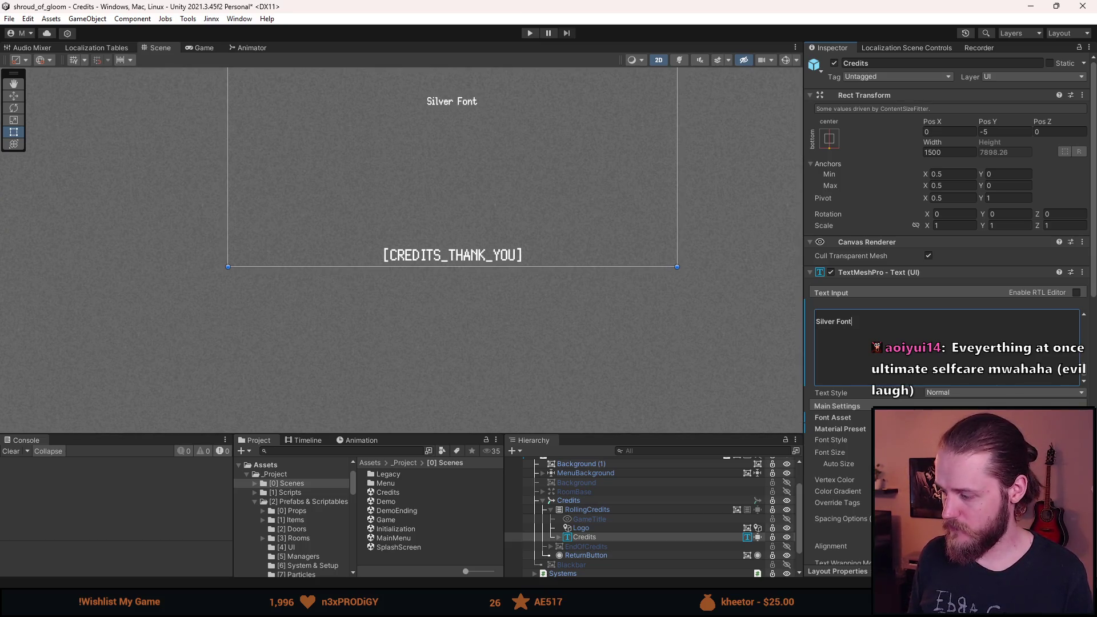
key("Return")
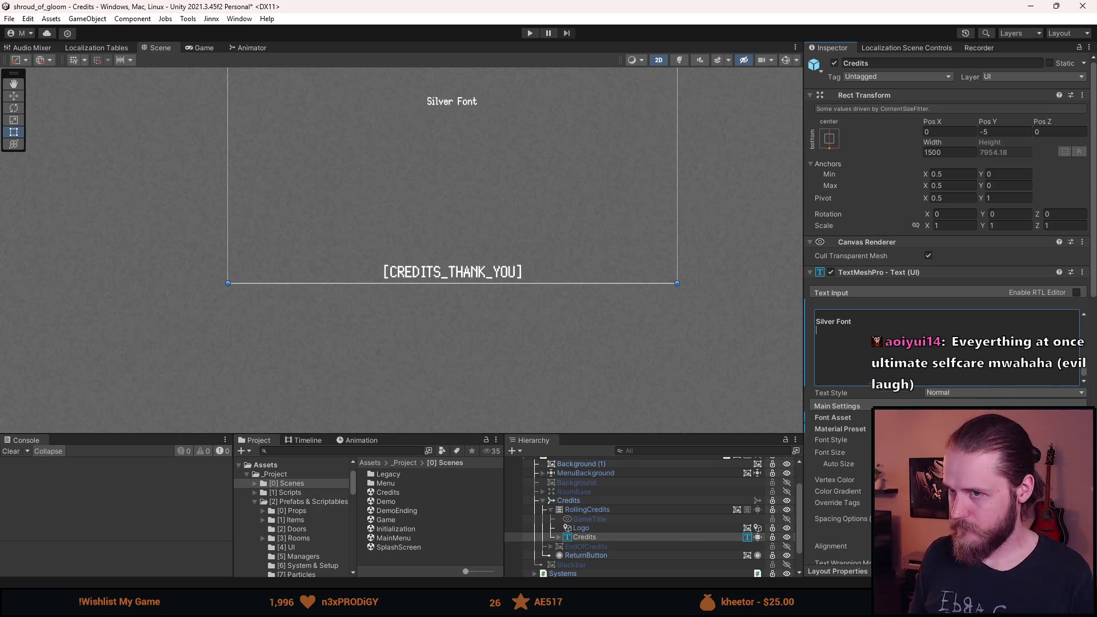
type("Author: Poppy Works, Wolfgang Wozn")
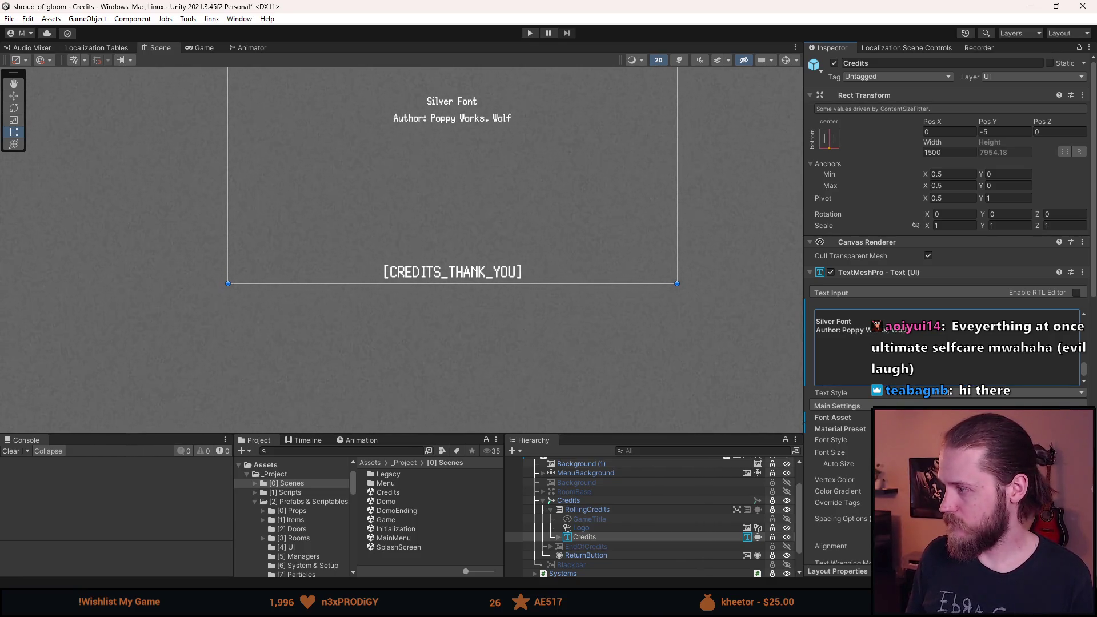
type("iak")
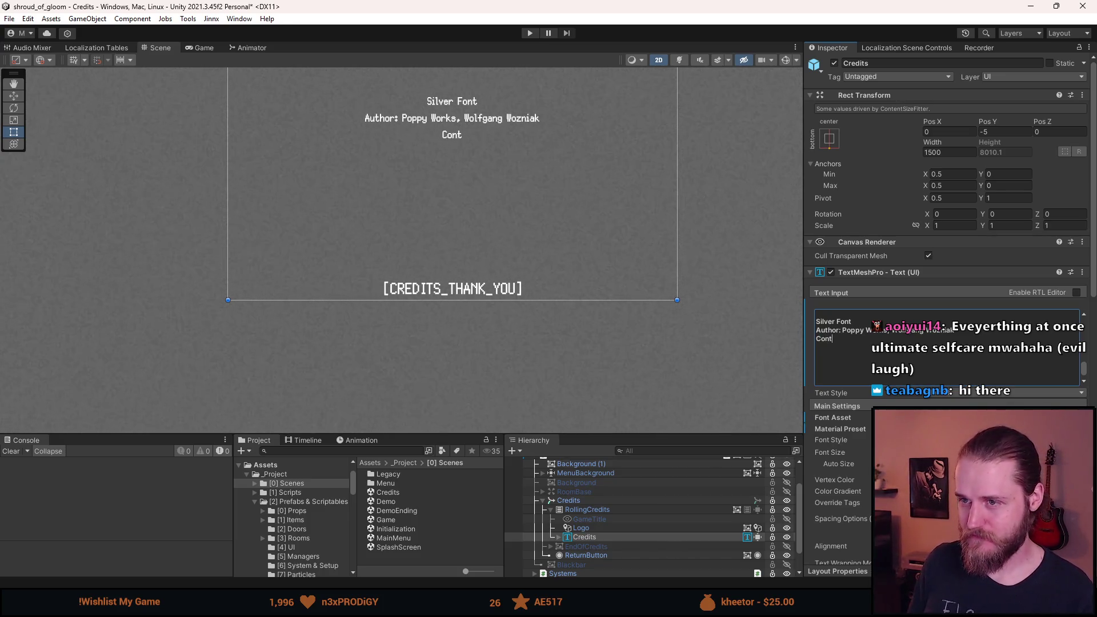
- Write the Contributors line with the contributor names, and check the result in the Scene view
type("butors: Itou Hiro,")
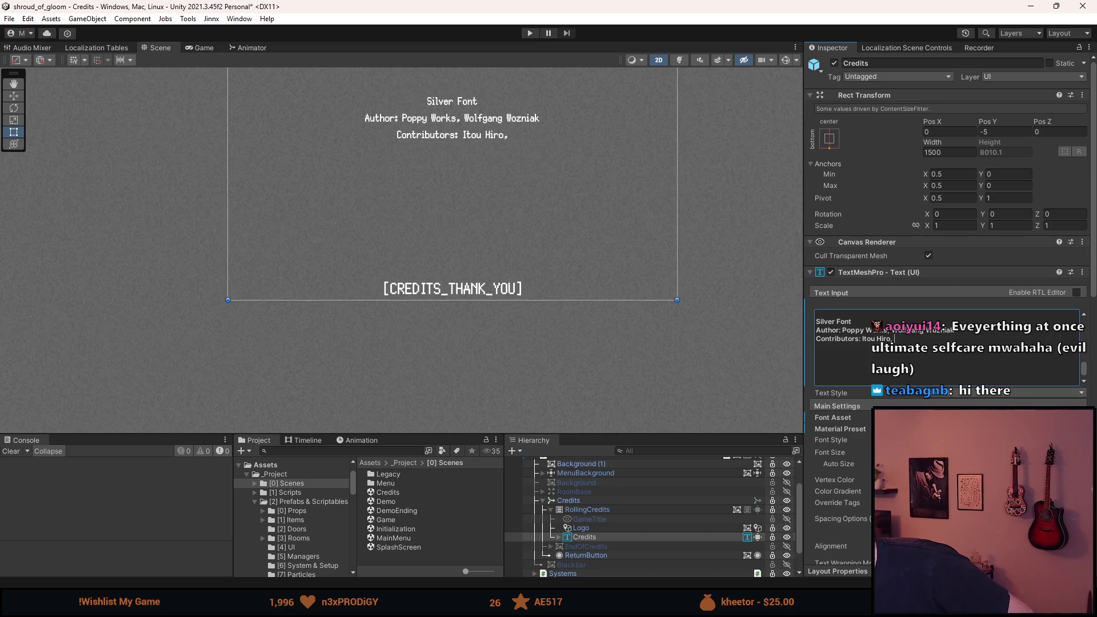
key("alt+Tab")
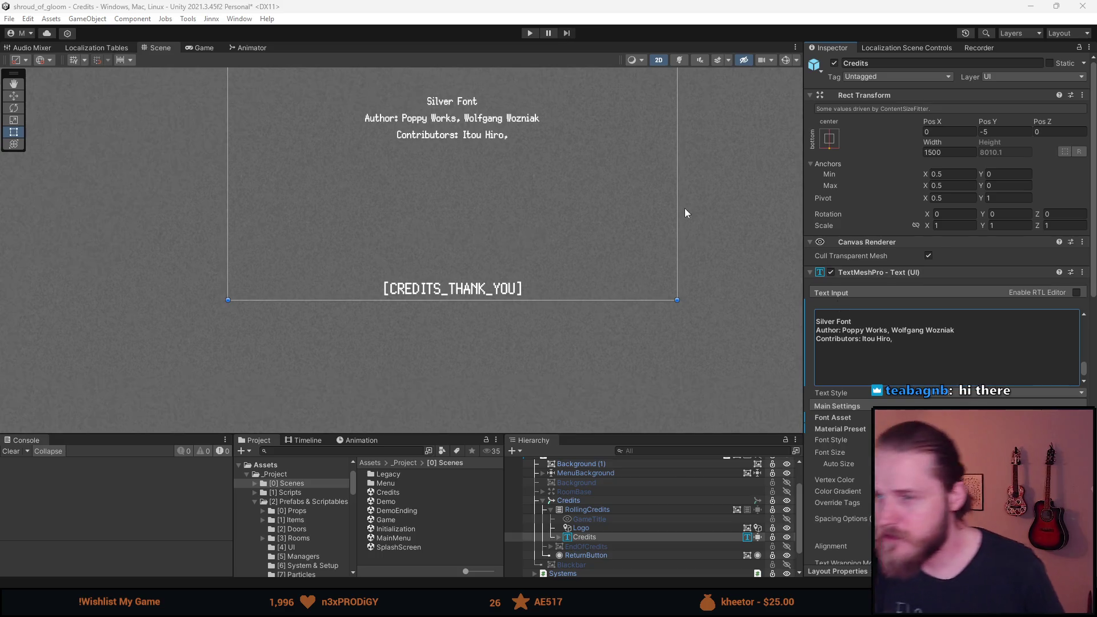
left_click(924, 340)
scroll(909, 356, "down", 5)
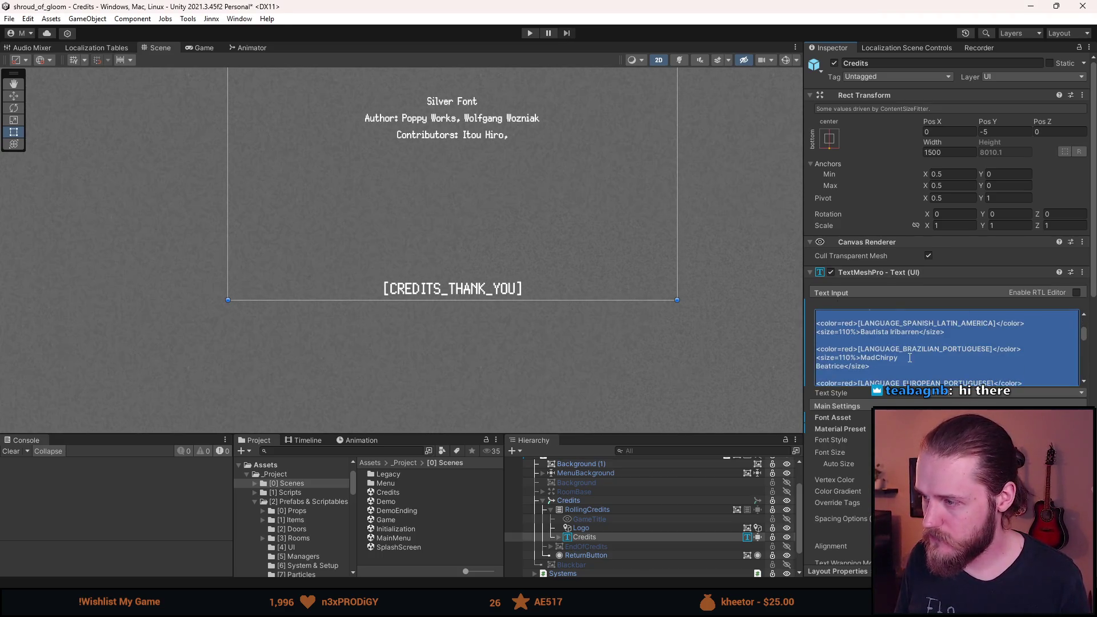
scroll(909, 356, "down", 10)
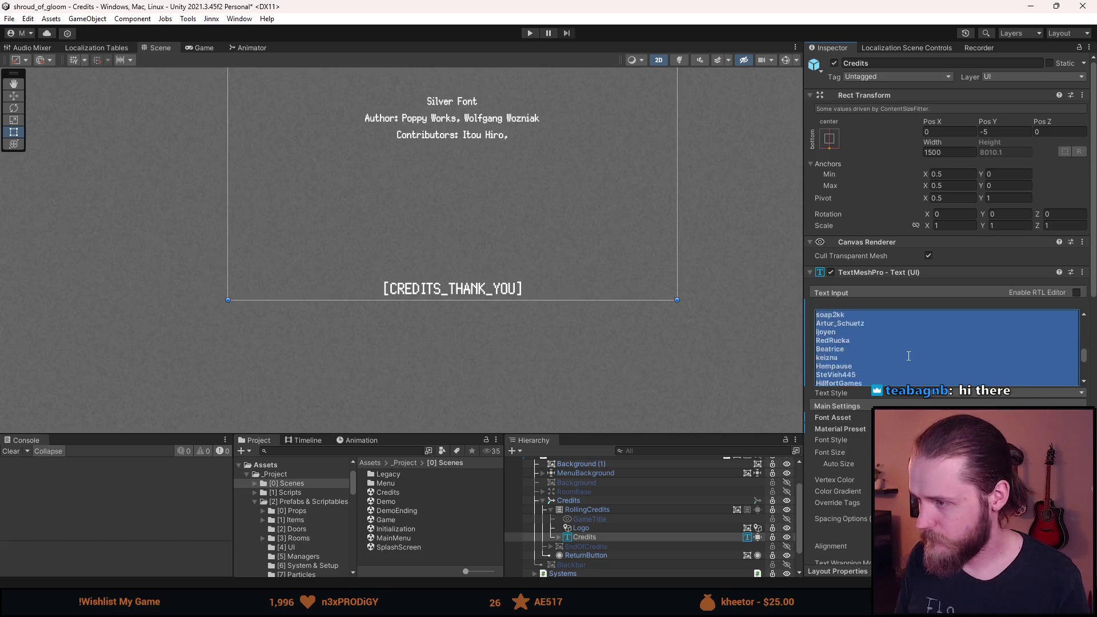
scroll(898, 356, "up", 2)
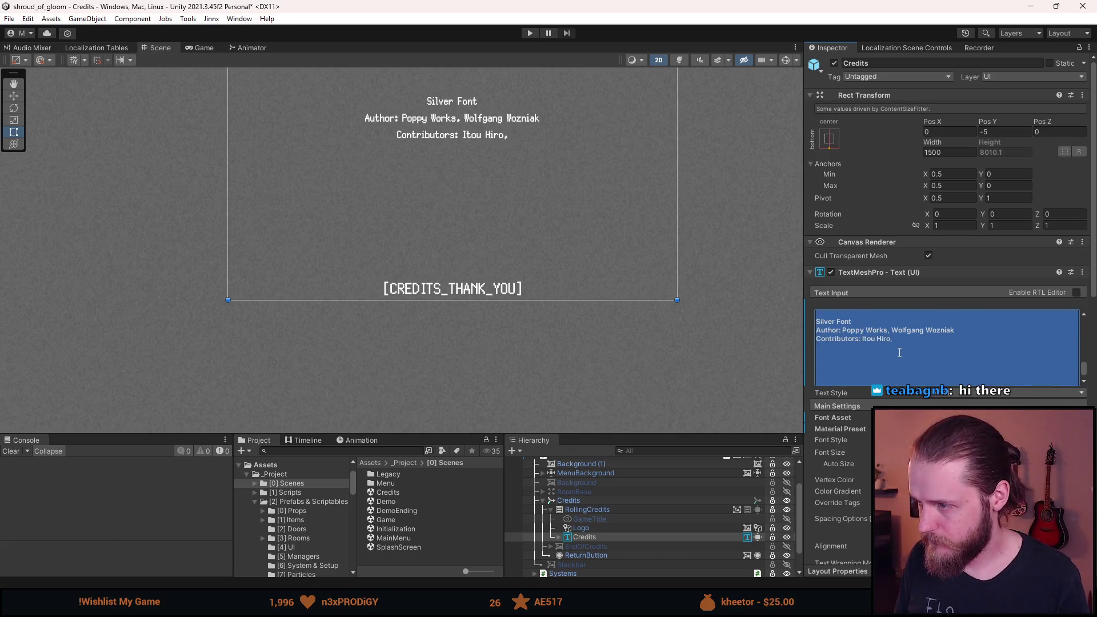
left_click(902, 340)
type("leedheo")
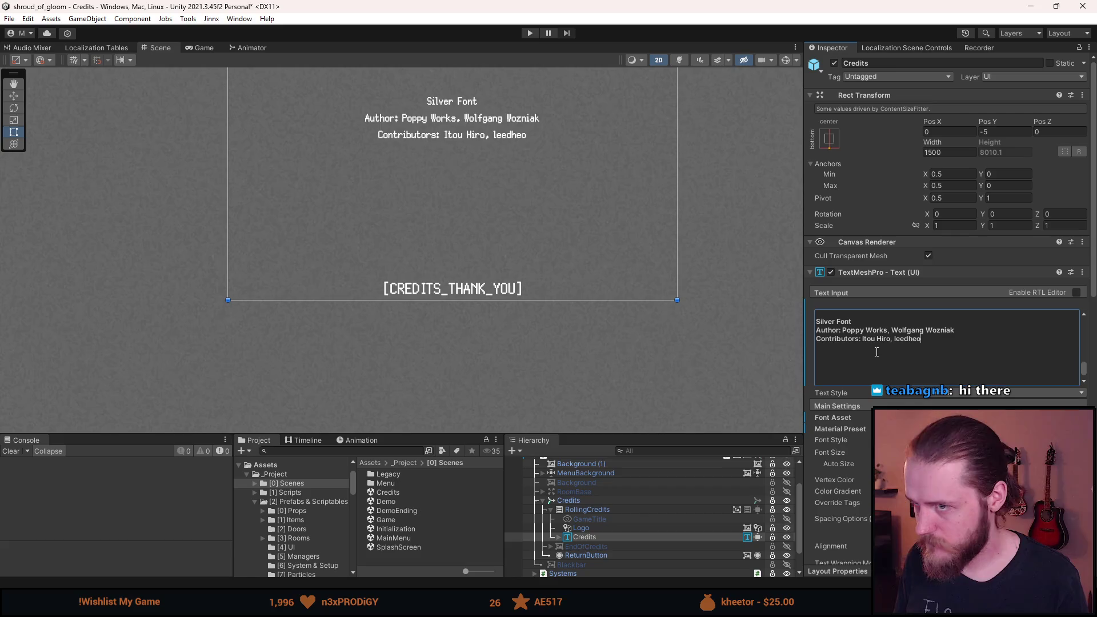
scroll(509, 143, "up", 5)
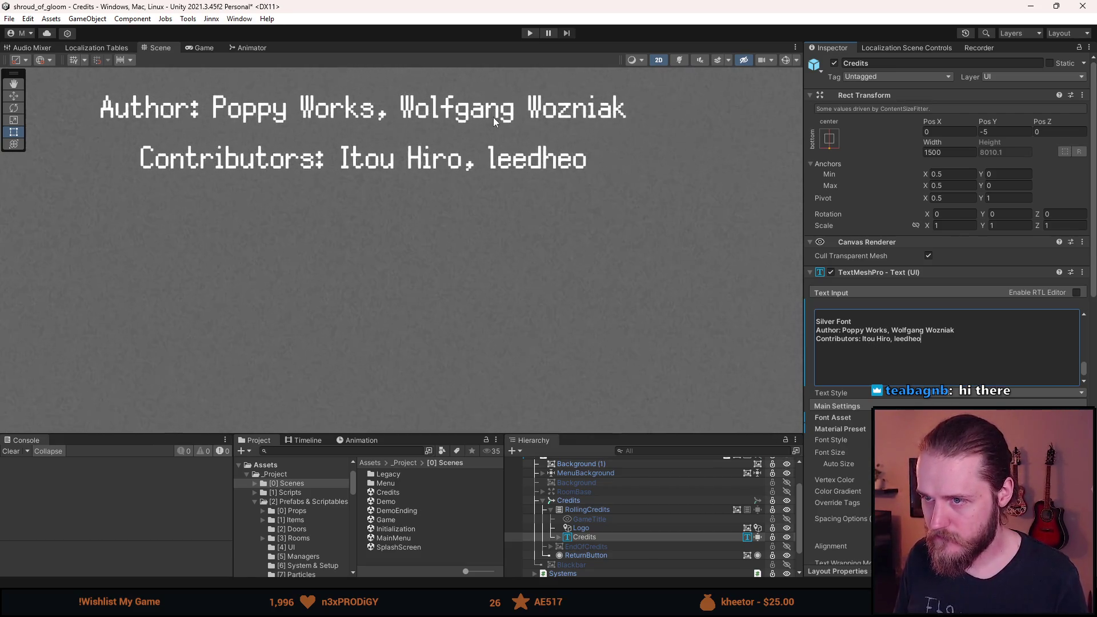
scroll(502, 120, "down", 2)
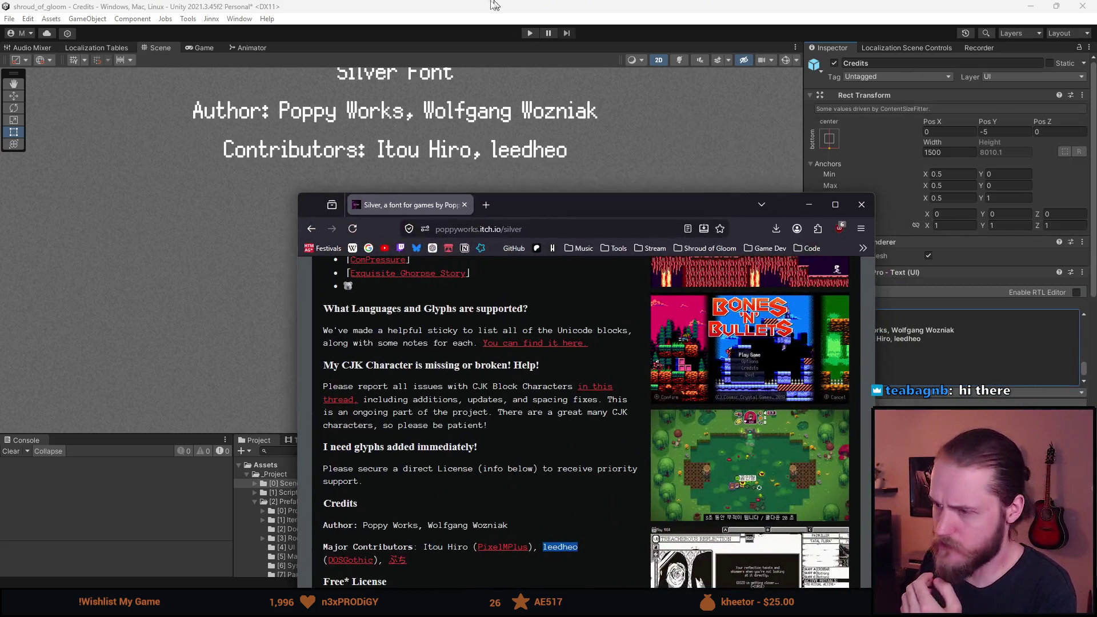
- Maximize the Silver font itch.io page and select a contributor name in its Major Contributors line
left_click_drag(451, 202, 400, 5)
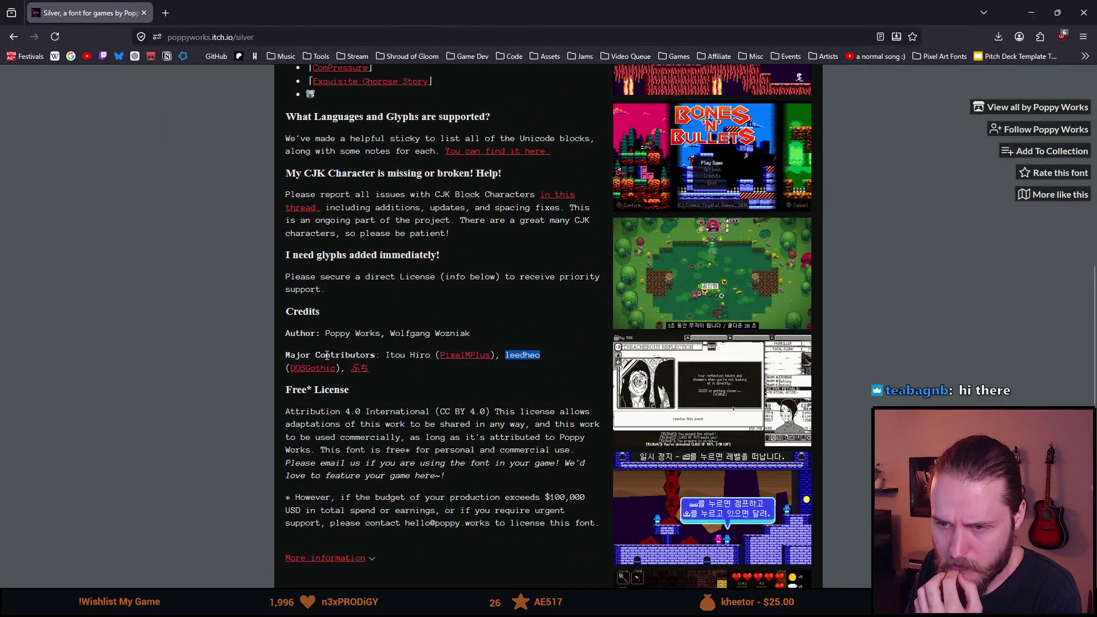
left_click_drag(387, 354, 413, 355)
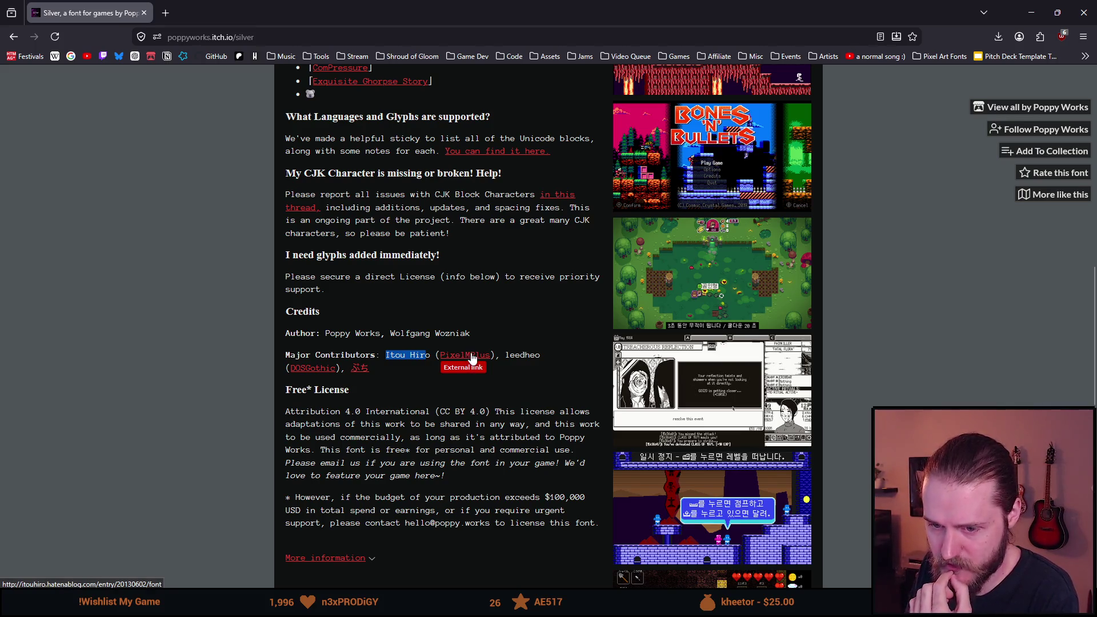
left_click(418, 367)
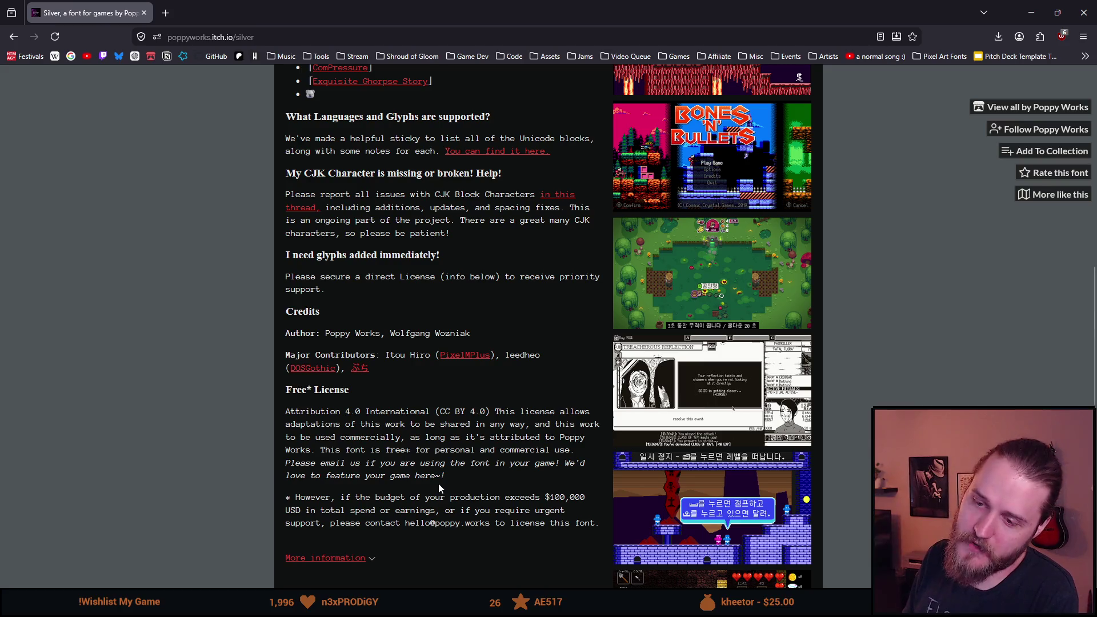
- Scroll the Credits section to read the author and contributor names, then open a new tab
scroll(413, 469, "down", 3)
scroll(413, 473, "down", 1)
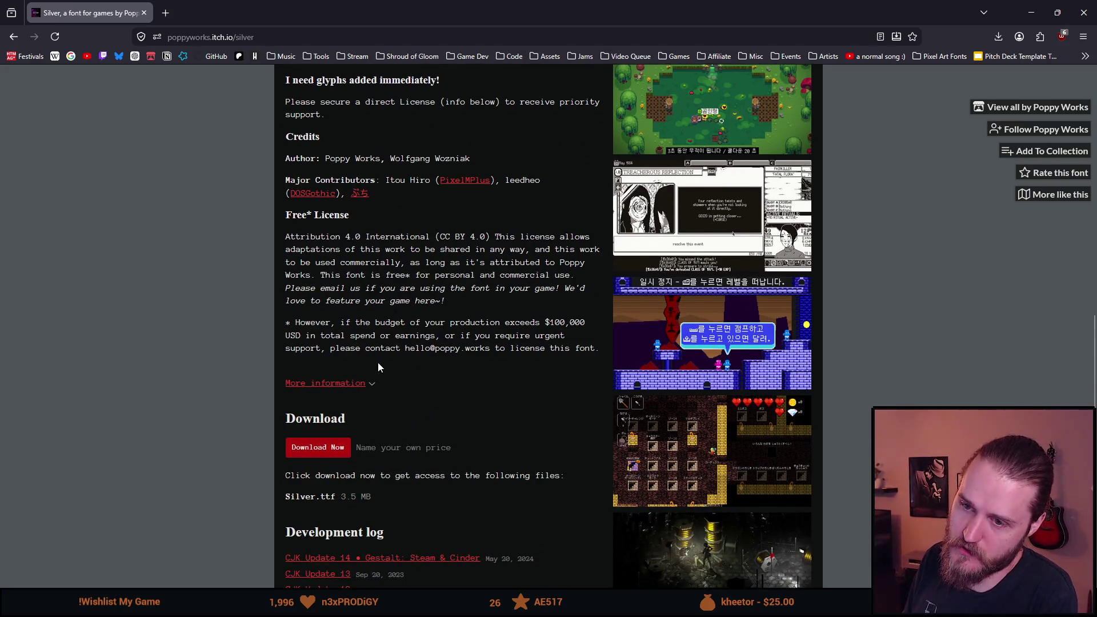
scroll(380, 364, "up", 3)
scroll(383, 366, "up", 3)
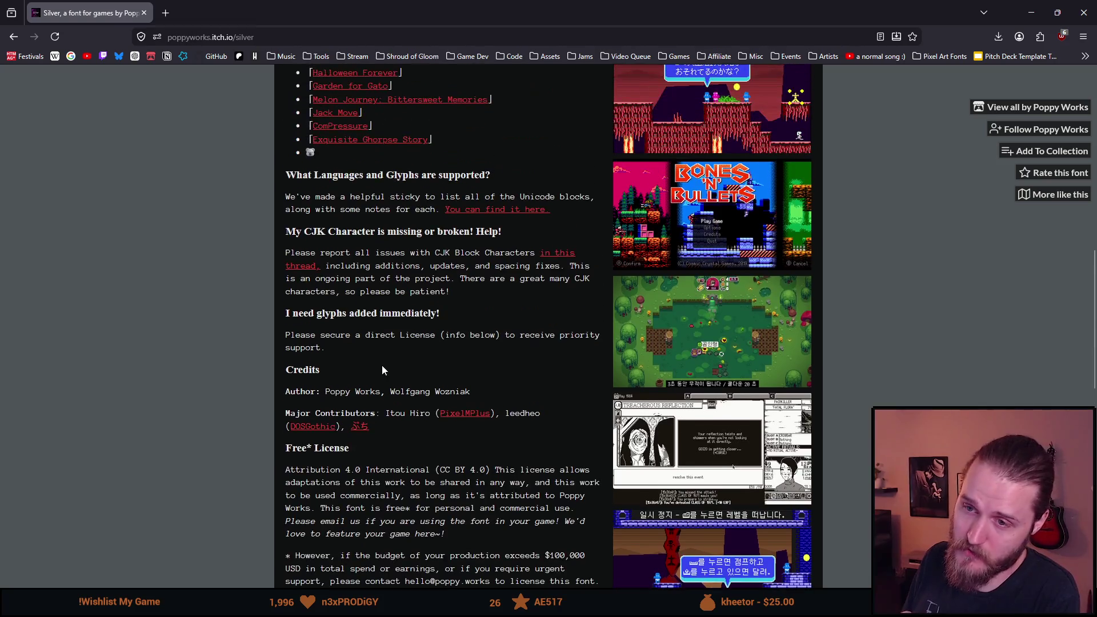
scroll(380, 366, "up", 2)
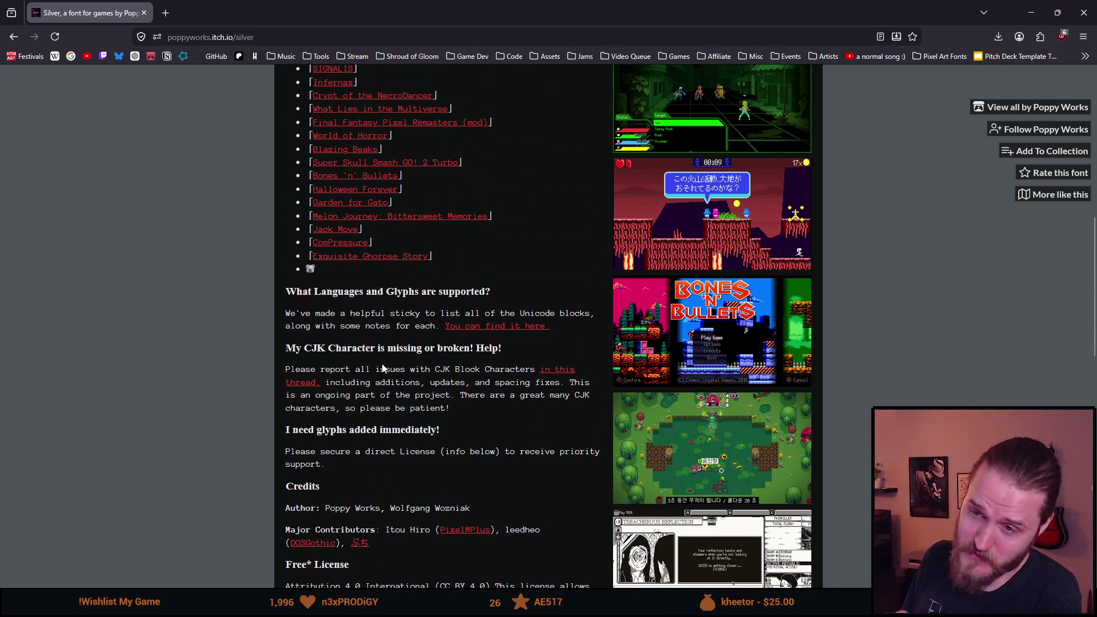
scroll(382, 365, "up", 3)
scroll(383, 368, "down", 6)
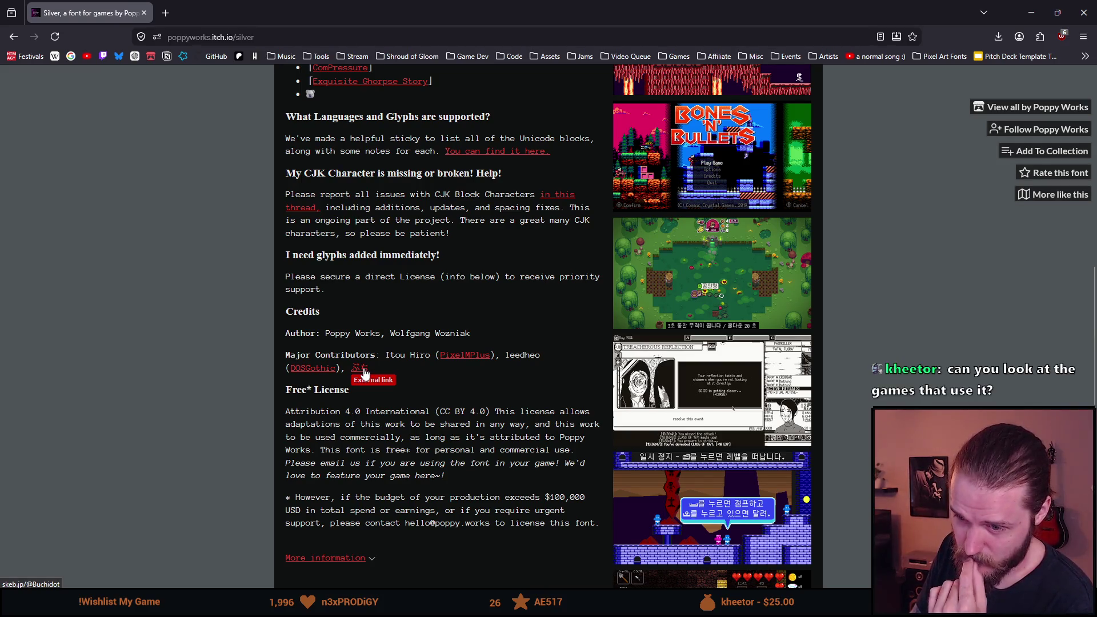
double_click(241, 5)
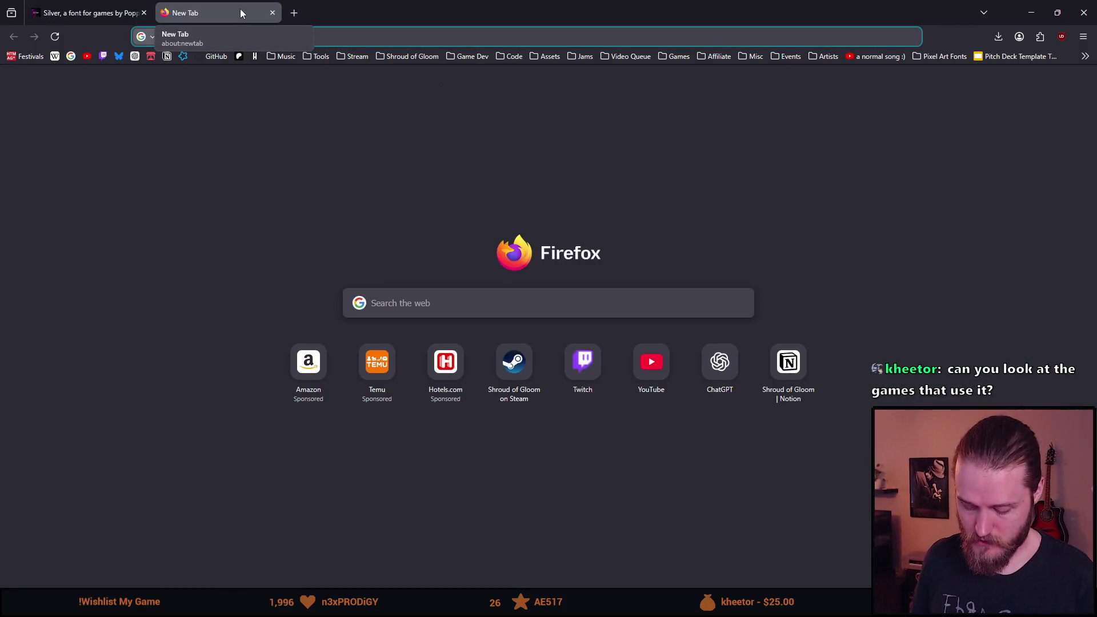
- Search Google for 'world of horror credits' and switch to the MobyGames credits page
type("world of horror ")
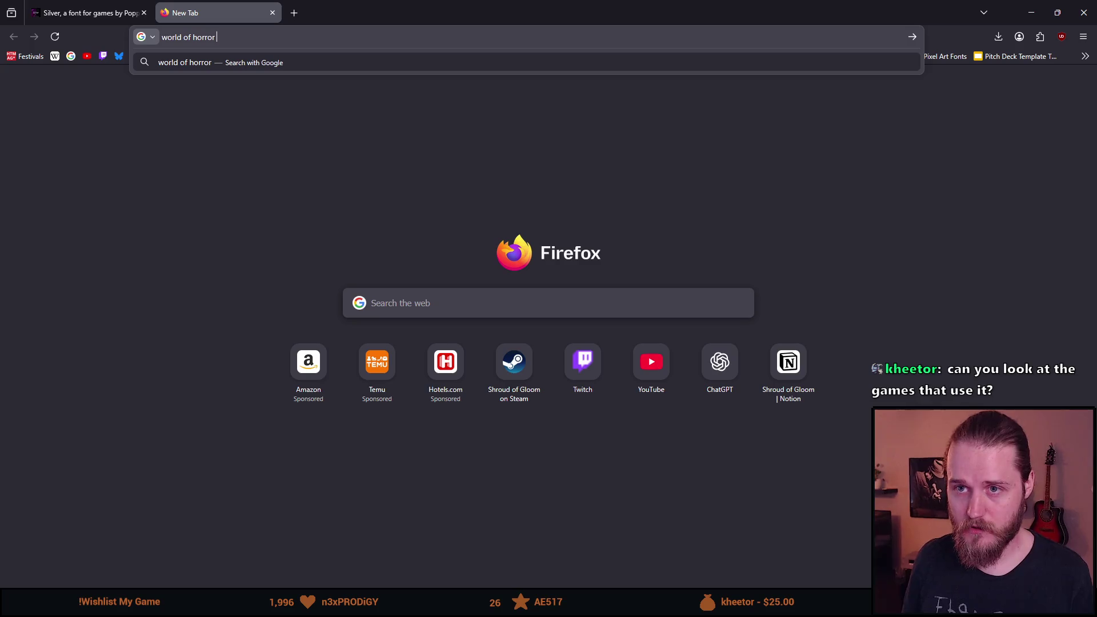
type("credits")
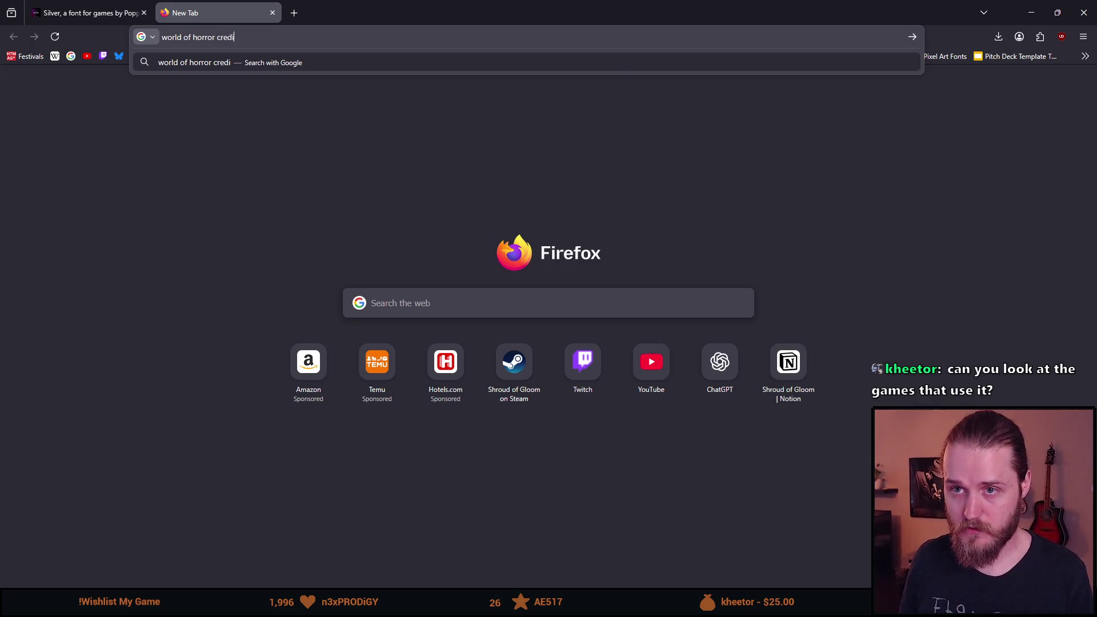
key("Return")
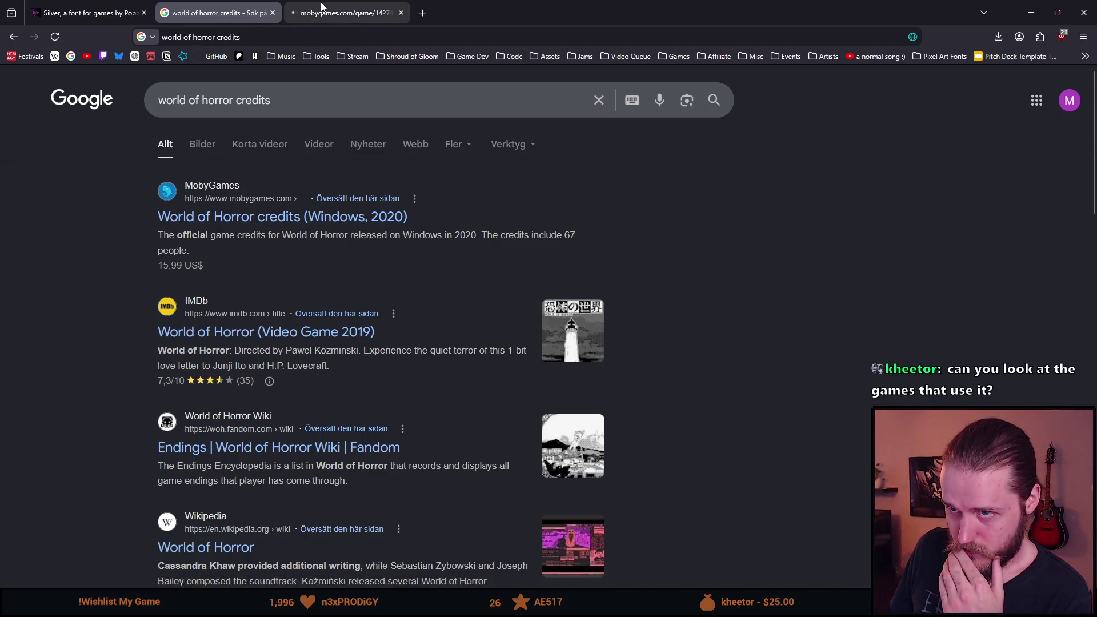
left_click(321, 3)
scroll(134, 249, "down", 4)
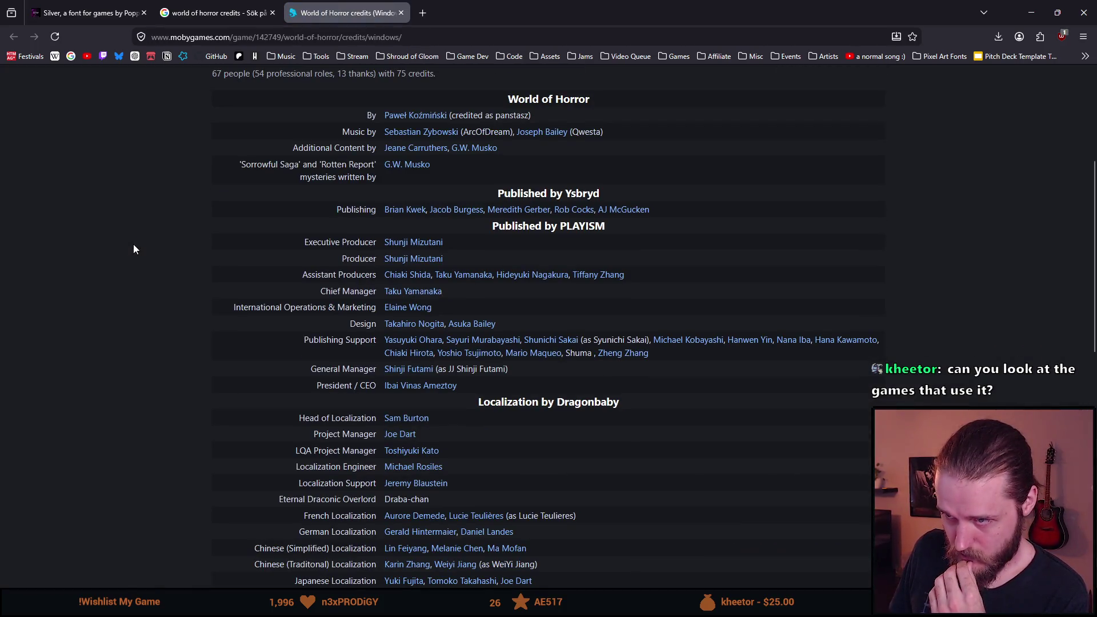
scroll(134, 249, "down", 4)
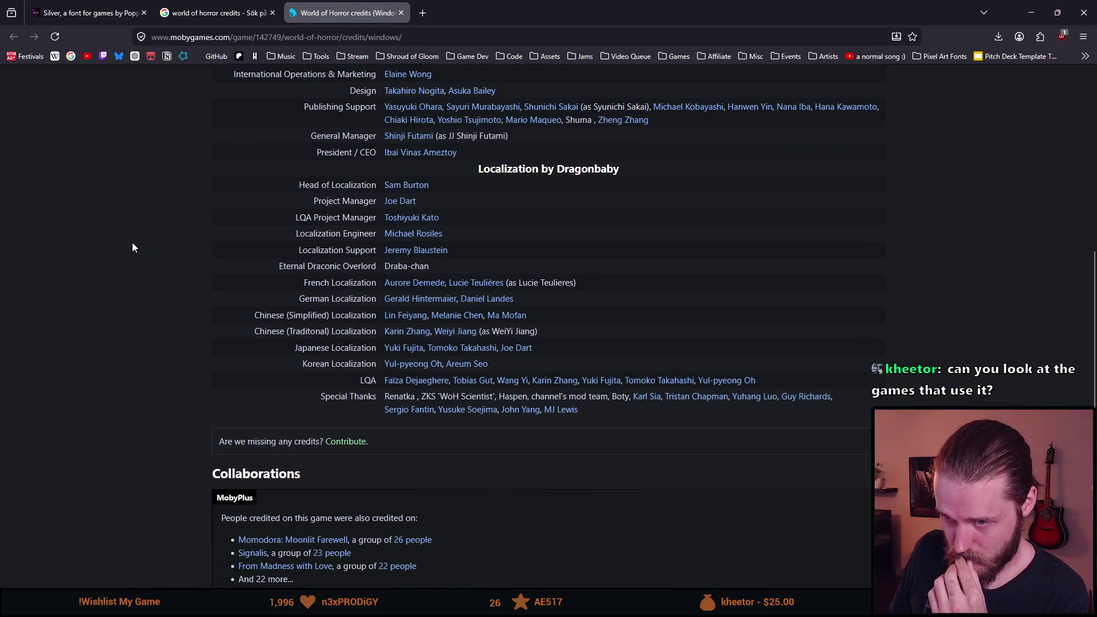
- Scroll through the World of Horror credits, then show only video results on Google
scroll(132, 248, "up", 2)
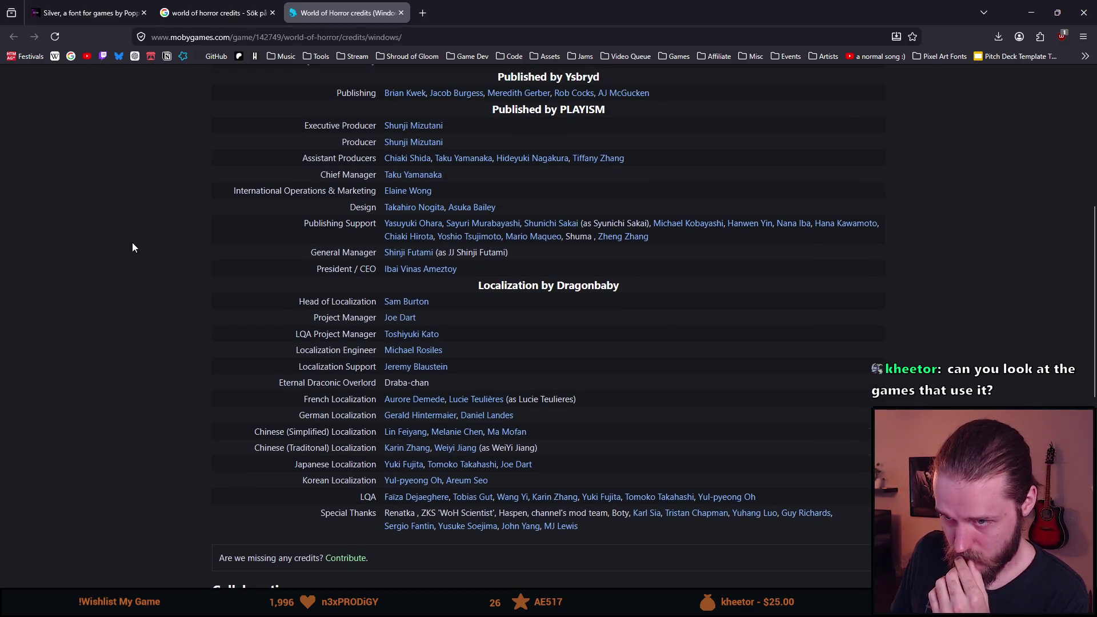
scroll(258, 271, "up", 1)
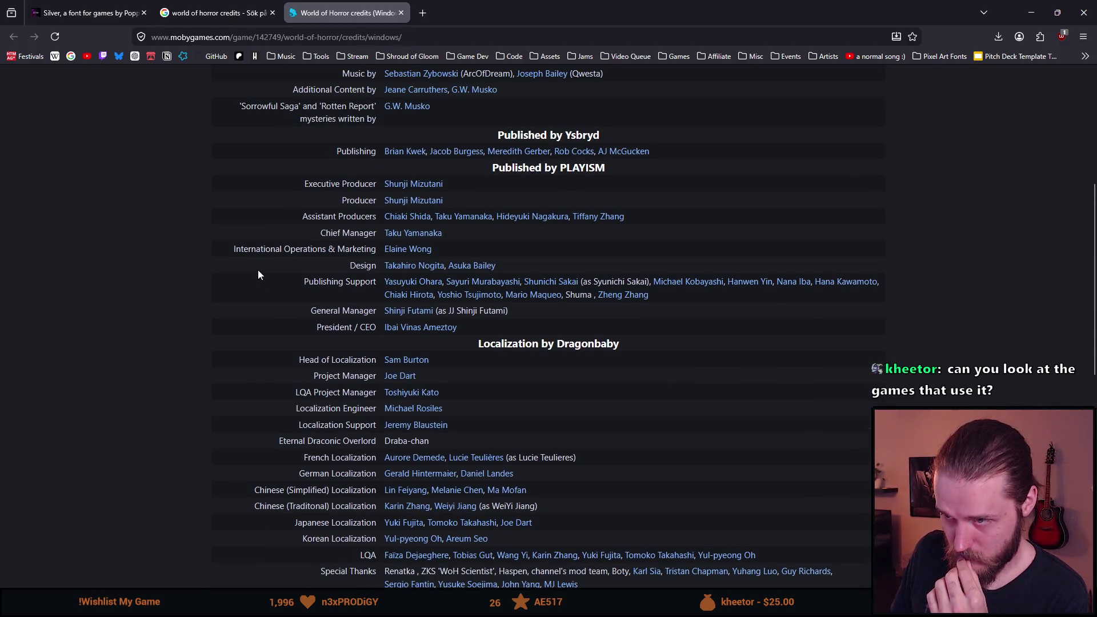
scroll(258, 271, "up", 1)
scroll(258, 273, "up", 3)
scroll(259, 272, "down", 9)
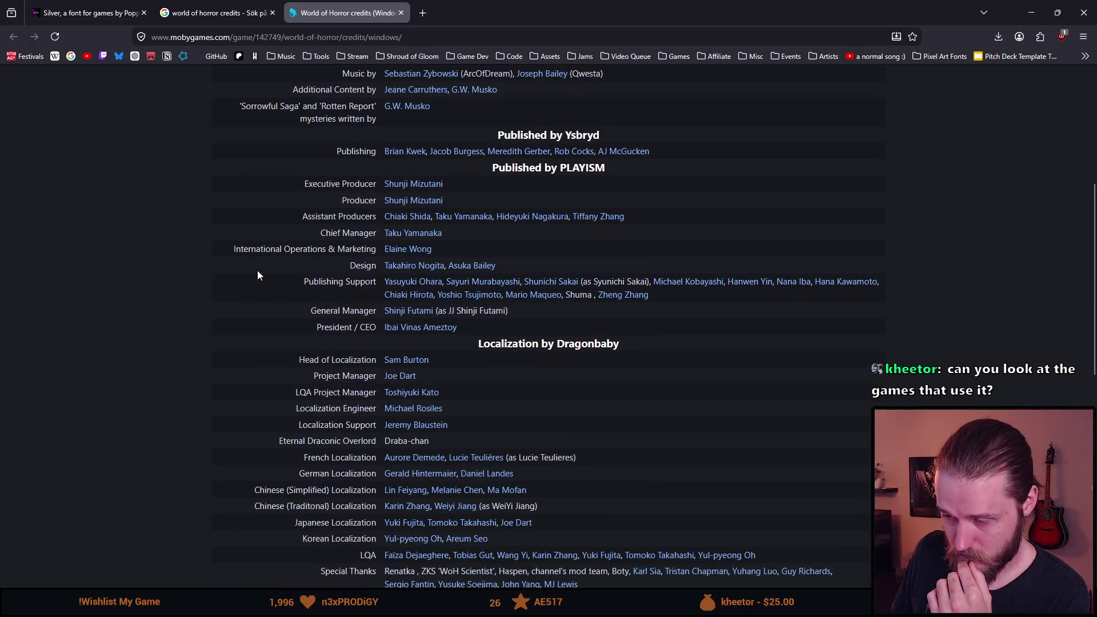
scroll(259, 271, "down", 1)
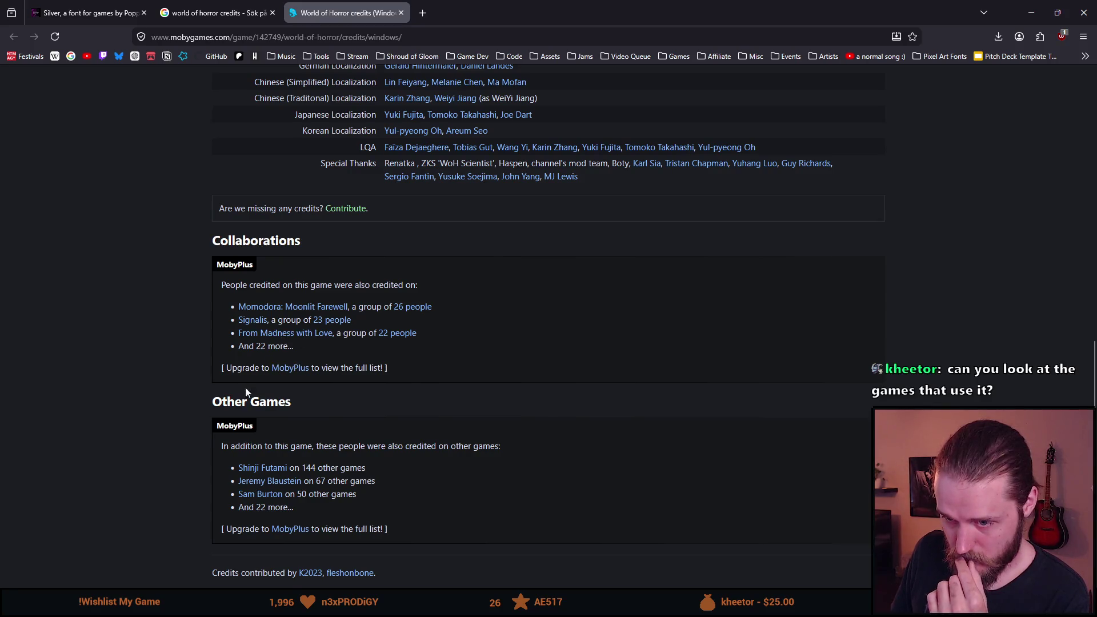
scroll(208, 451, "down", 2)
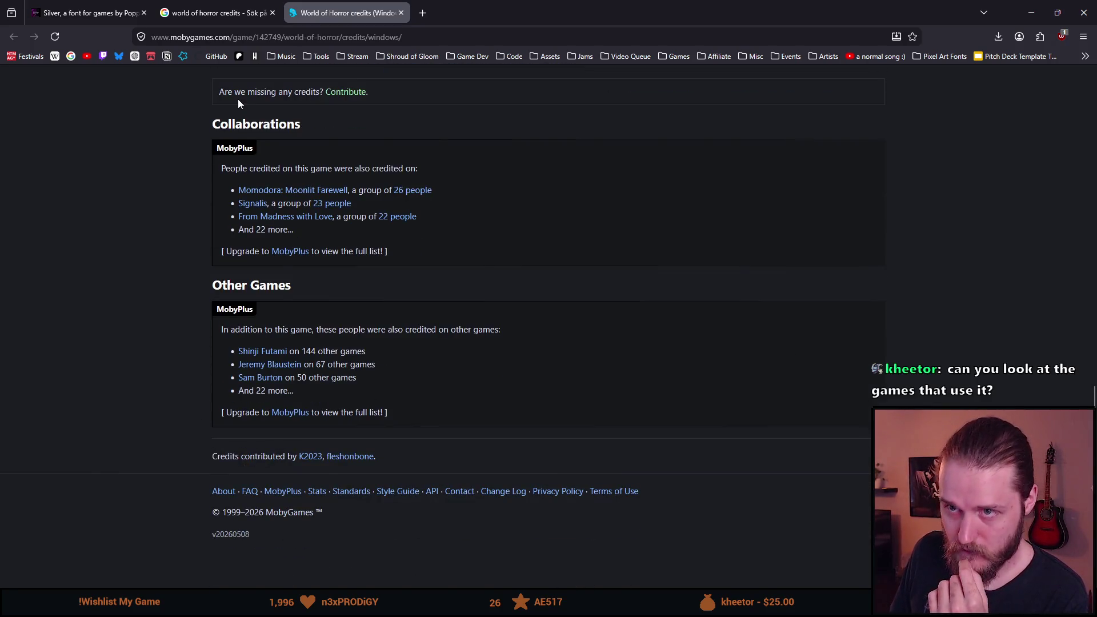
left_click(215, 13)
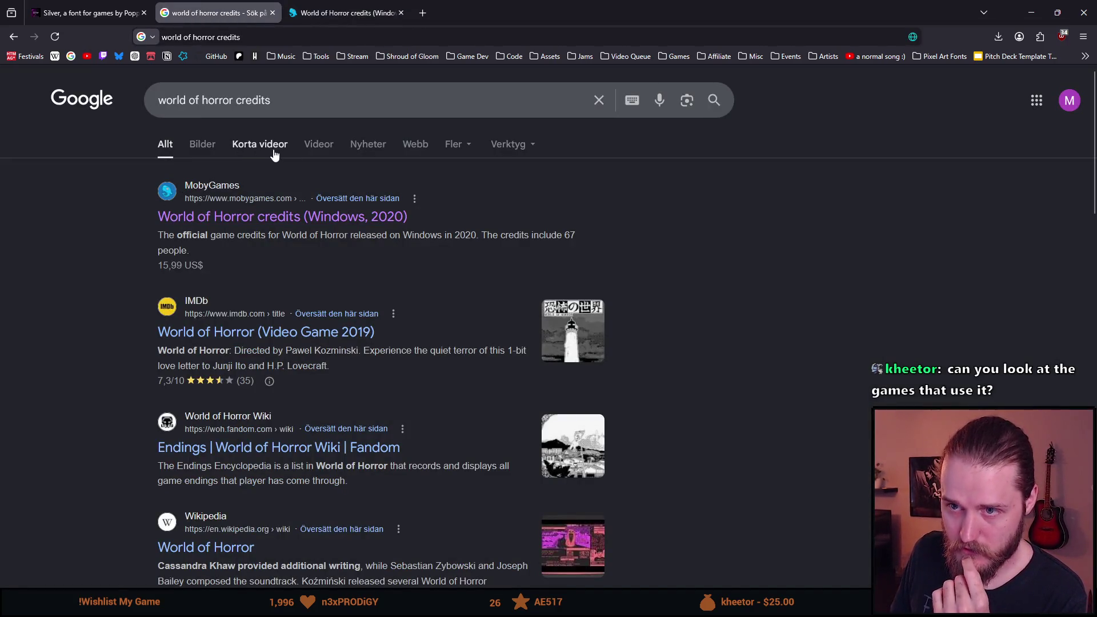
left_click(314, 144)
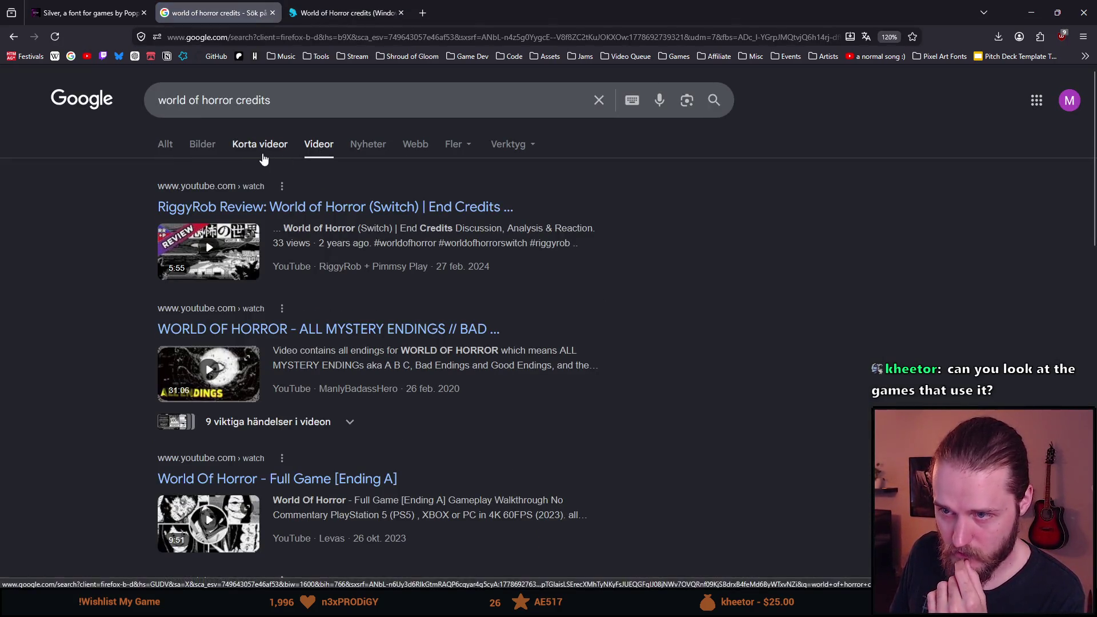
- Open the World of Horror end-credits review video on YouTube, mute it, and close it
middle_click(222, 209)
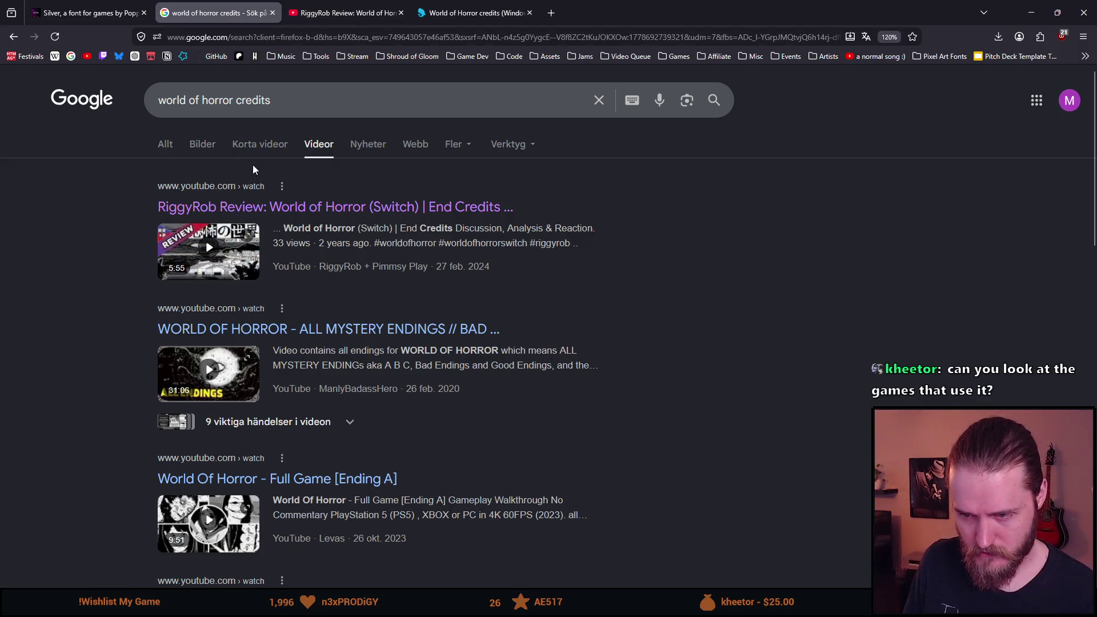
left_click(309, 4)
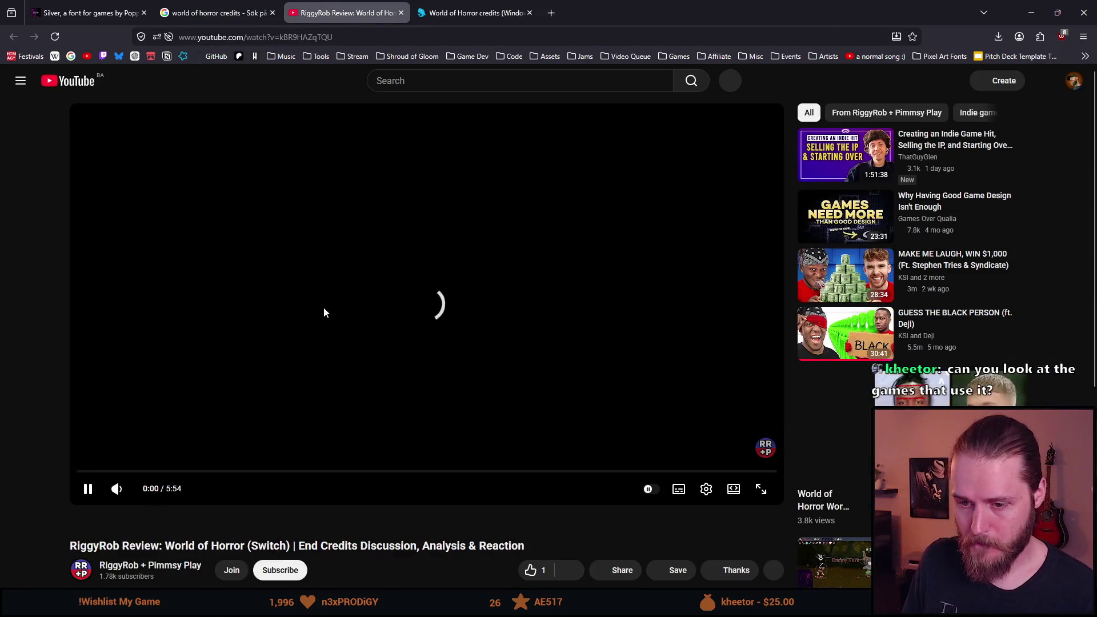
left_click(117, 495)
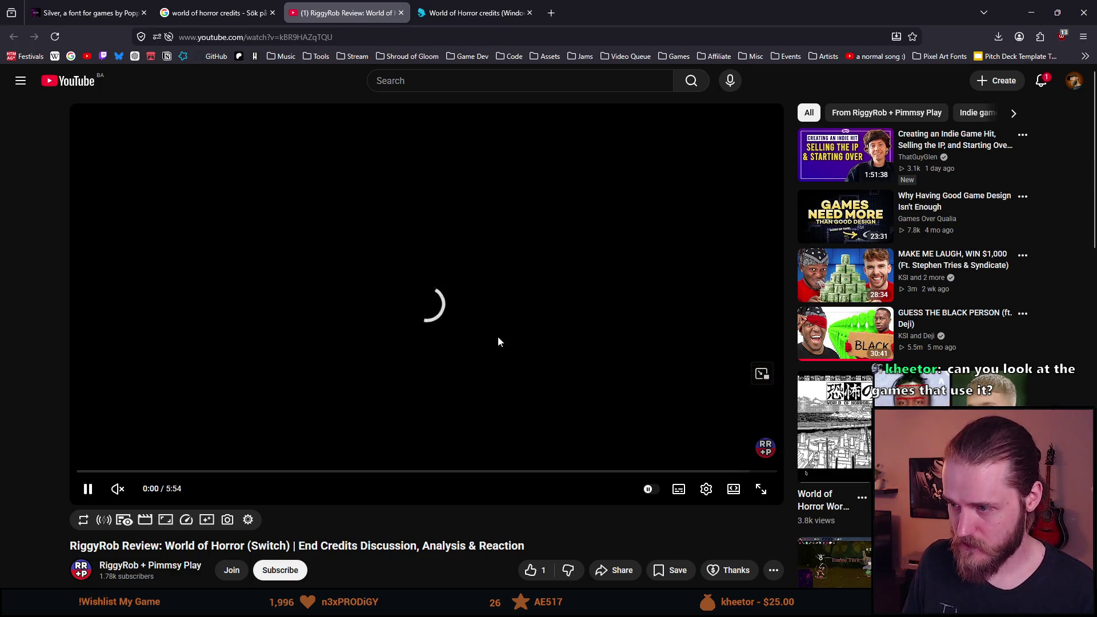
left_click(401, 13)
scroll(197, 275, "down", 5)
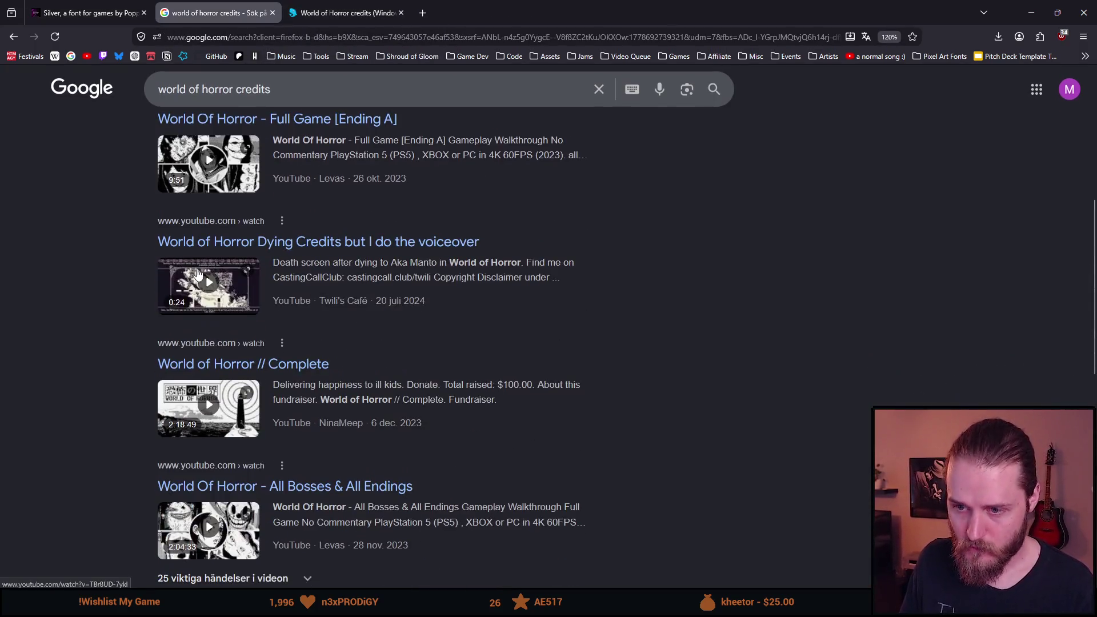
- Preview the World of Horror // Complete video from the results, then close the preview
scroll(200, 286, "down", 1)
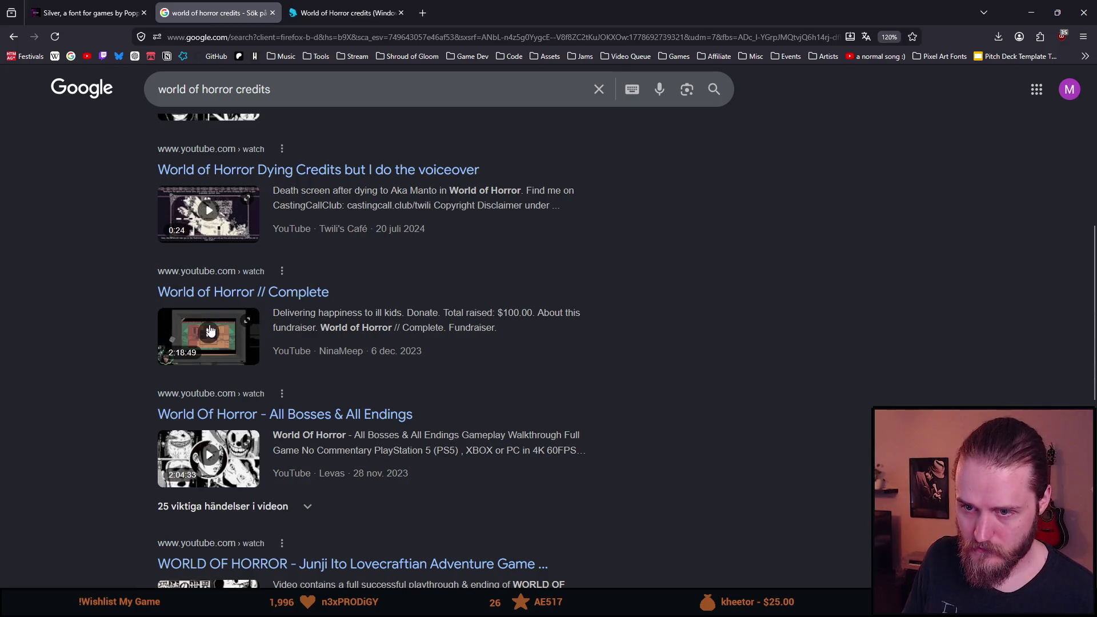
left_click(209, 330)
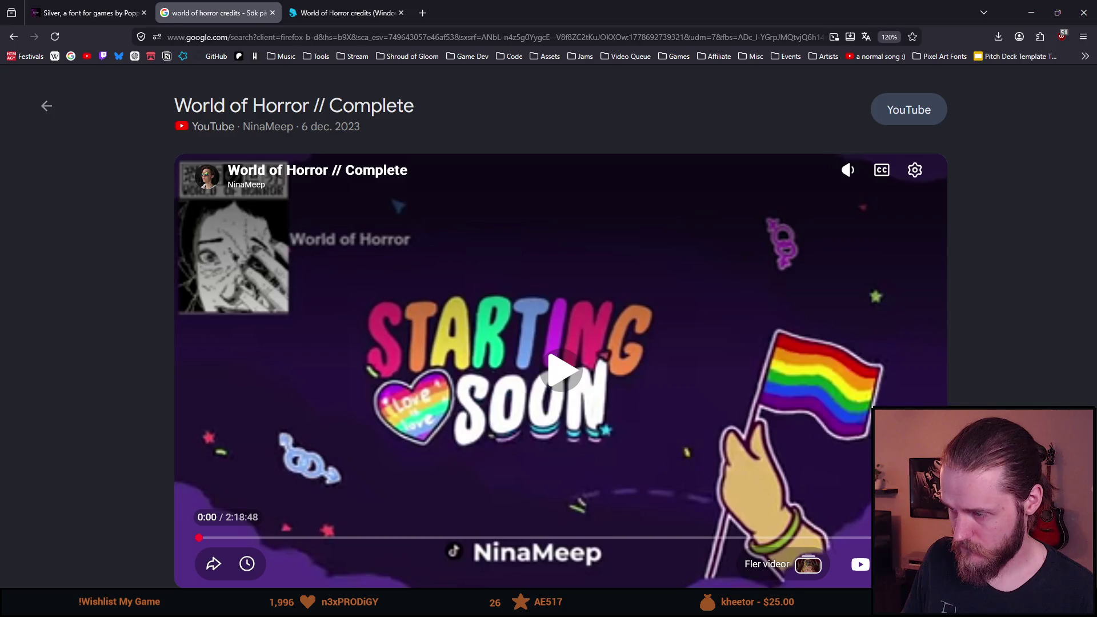
key("space")
key("Escape")
scroll(564, 383, "down", 5)
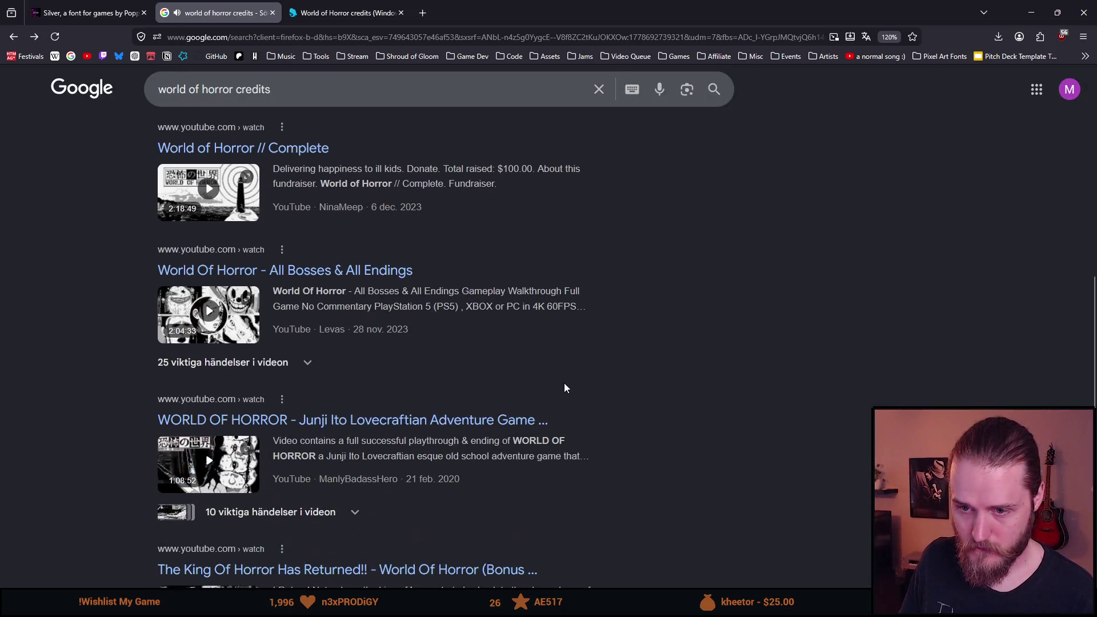
scroll(565, 380, "down", 4)
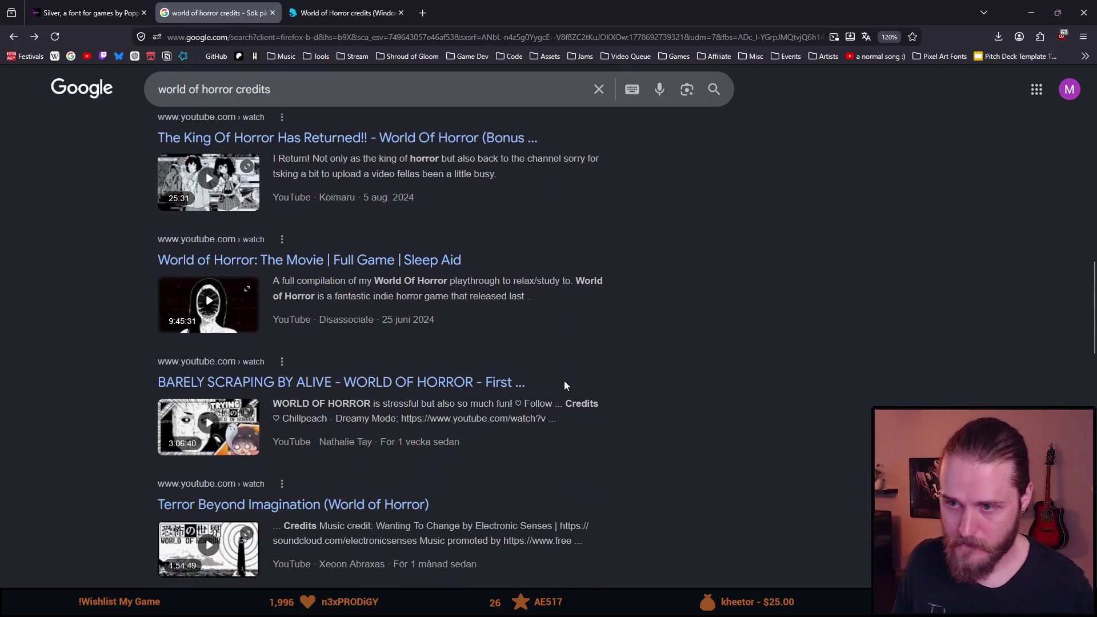
- Open World of Horror: The Movie, pause and close it, then return to the Silver font page
middle_click(204, 271)
left_click(354, 12)
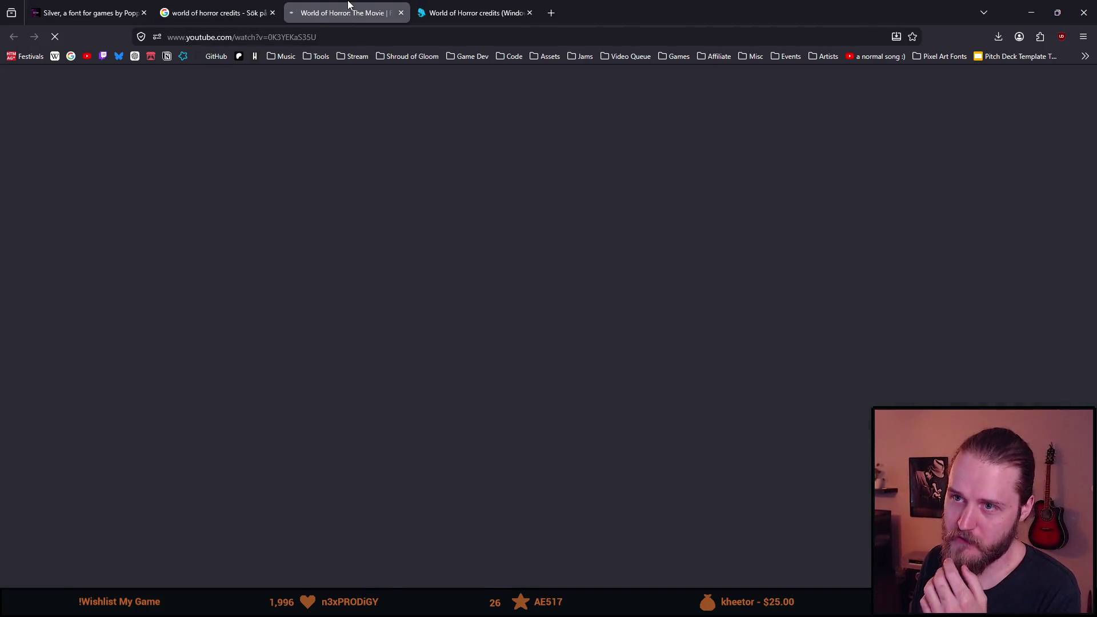
key("space")
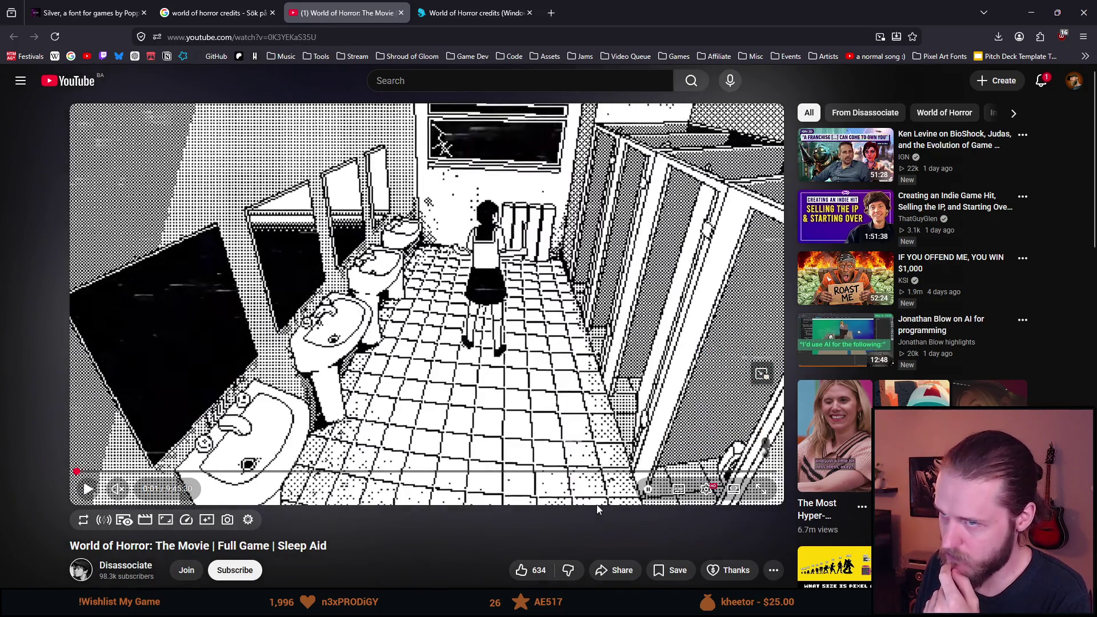
left_click(401, 13)
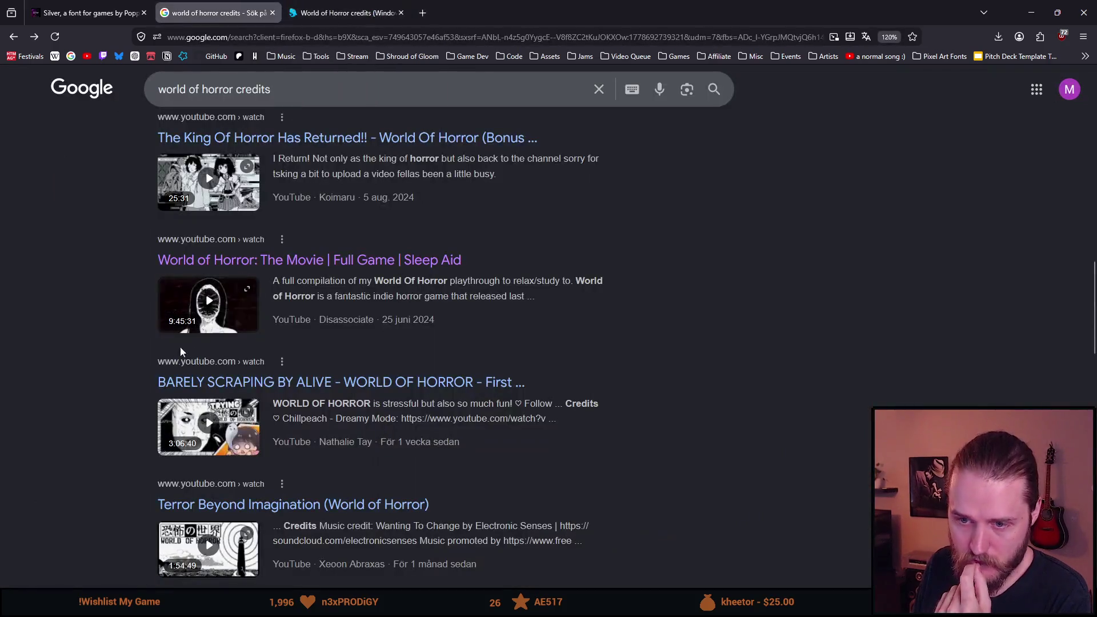
scroll(171, 352, "down", 2)
scroll(169, 359, "down", 4)
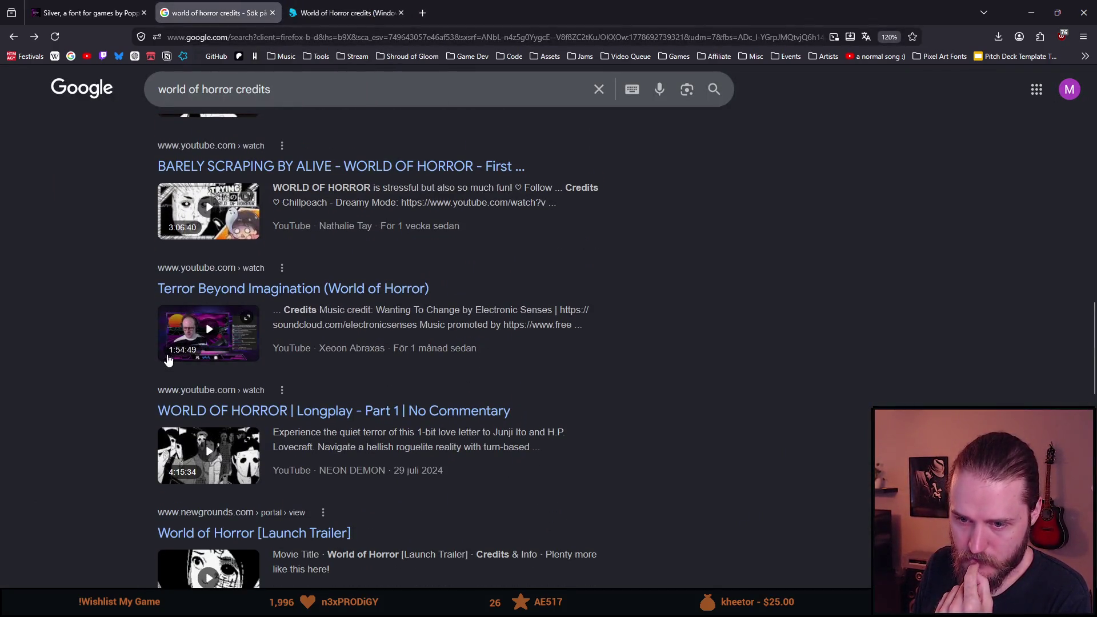
scroll(177, 363, "down", 2)
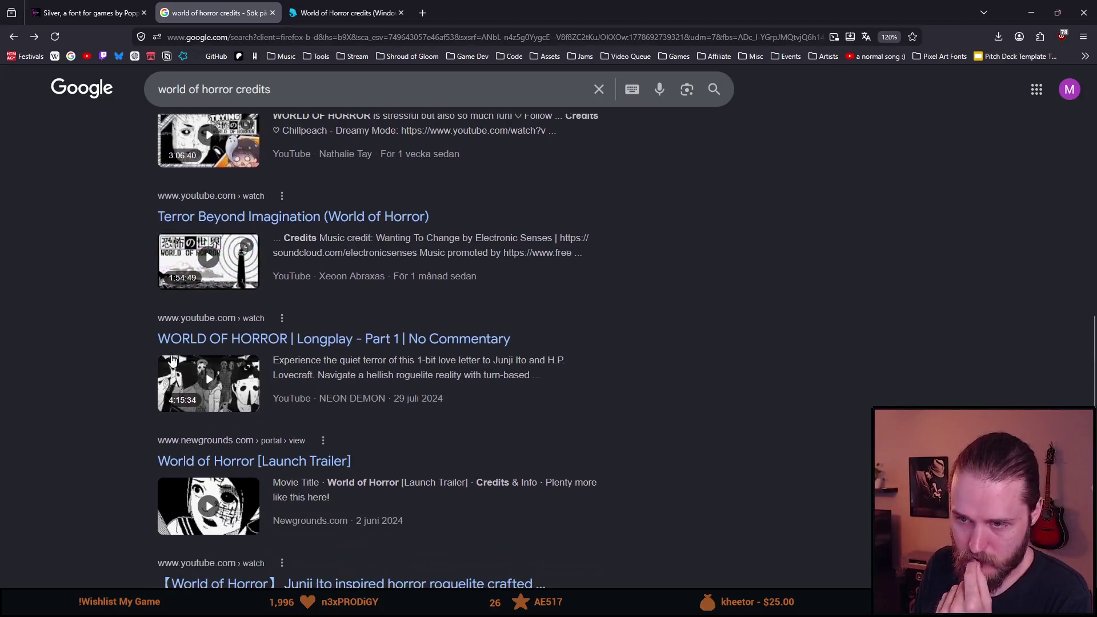
scroll(119, 369, "down", 5)
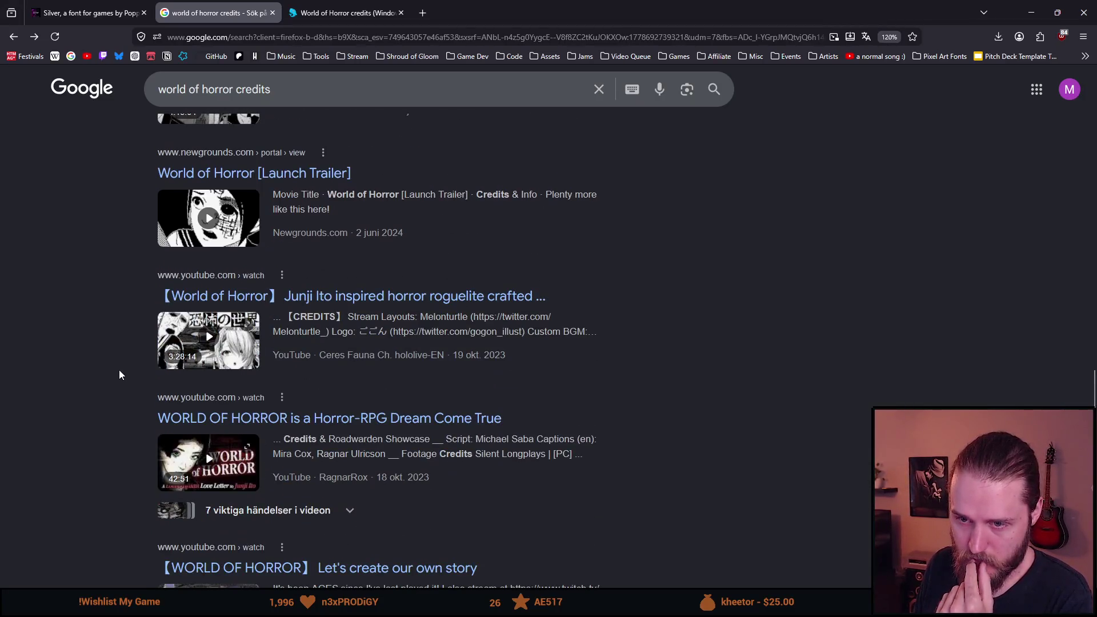
scroll(119, 369, "down", 8)
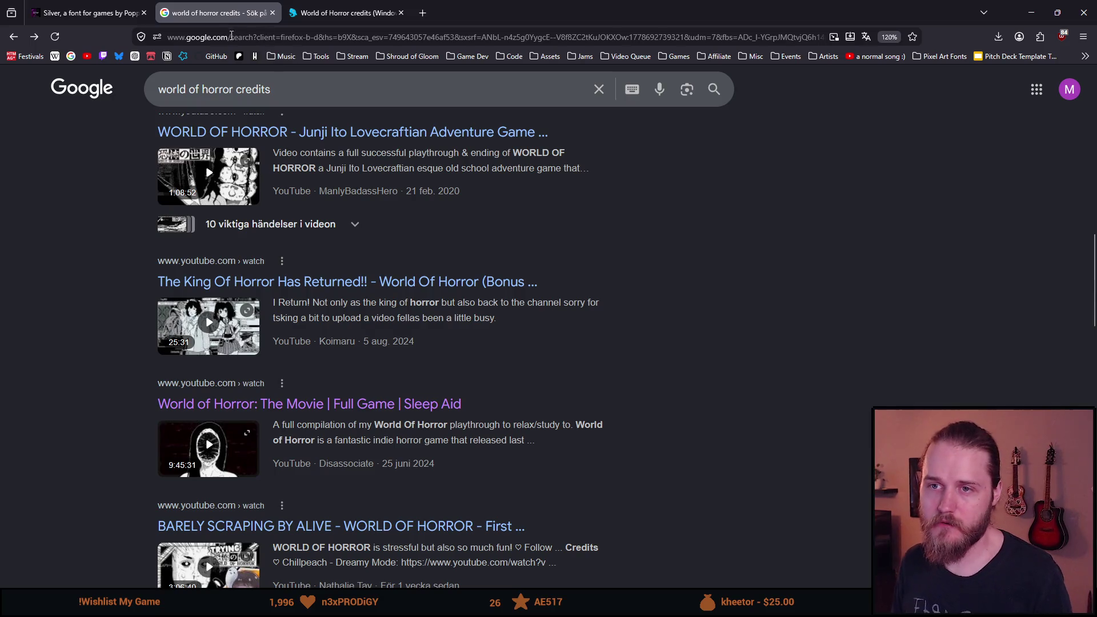
scroll(85, 297, "up", 15)
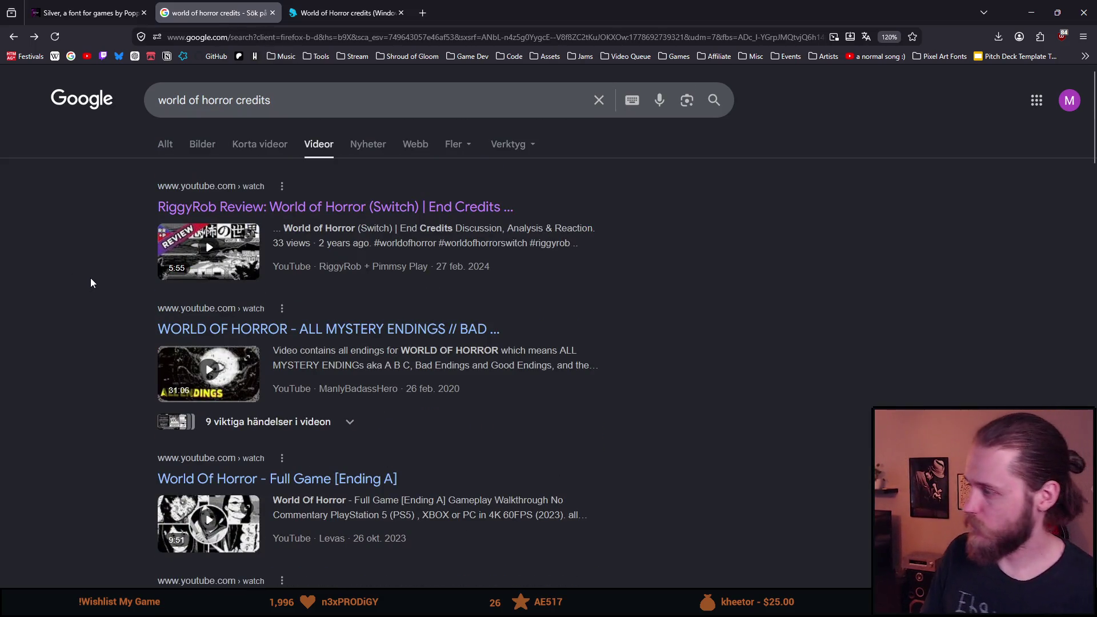
left_click(85, 13)
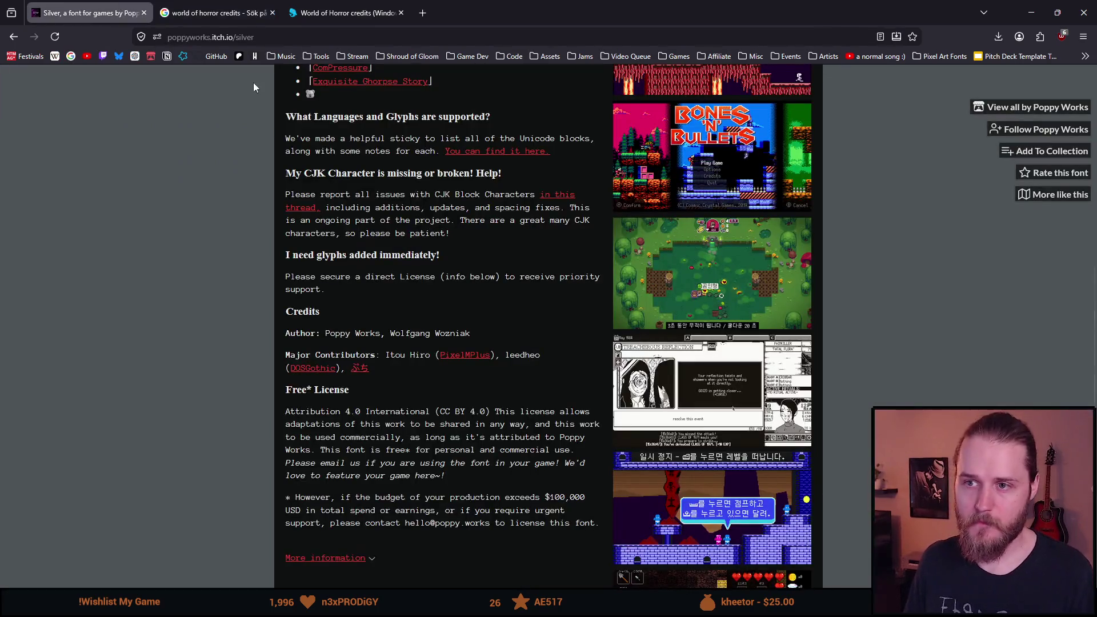
- Return to the world of horror credits results, find World of Horror // Complete, and switch to its tab
scroll(167, 241, "up", 6)
left_click(223, 12)
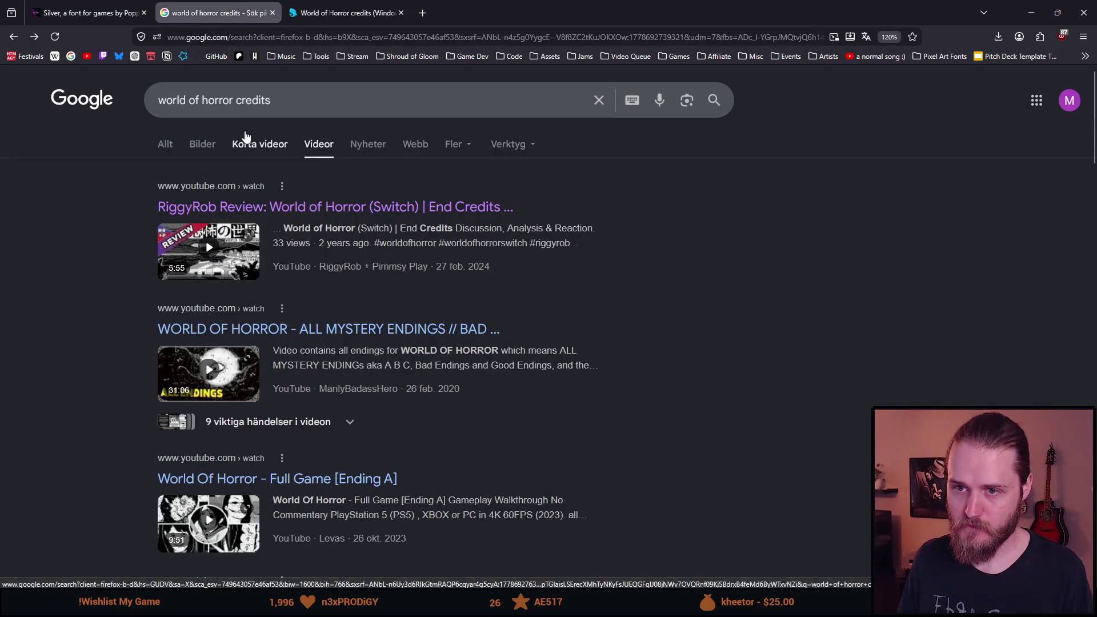
scroll(164, 224, "down", 1)
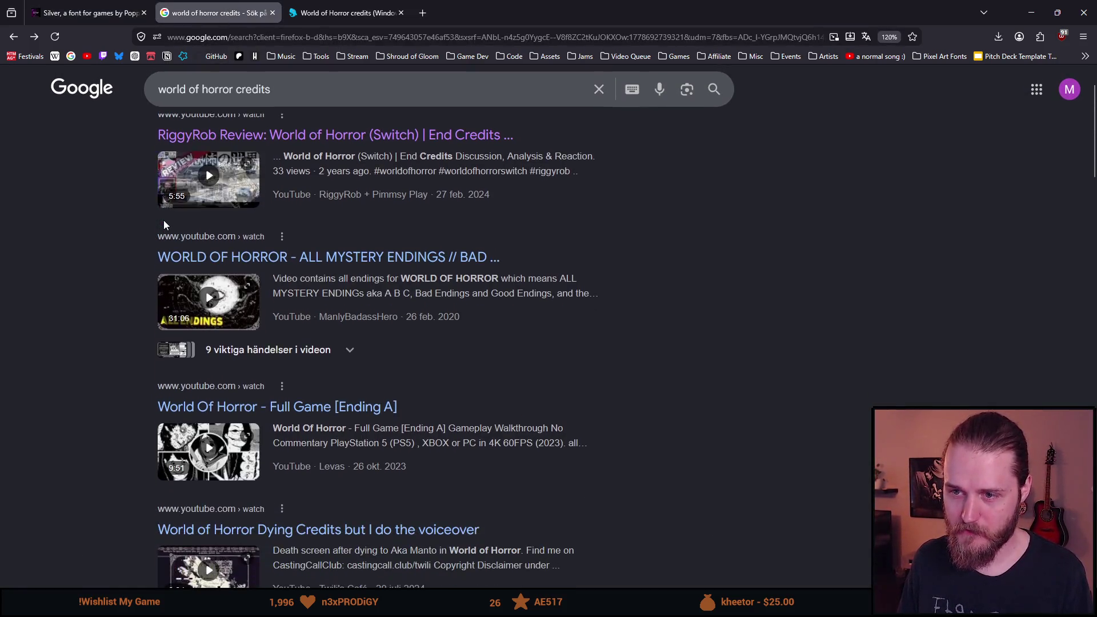
scroll(159, 221, "down", 2)
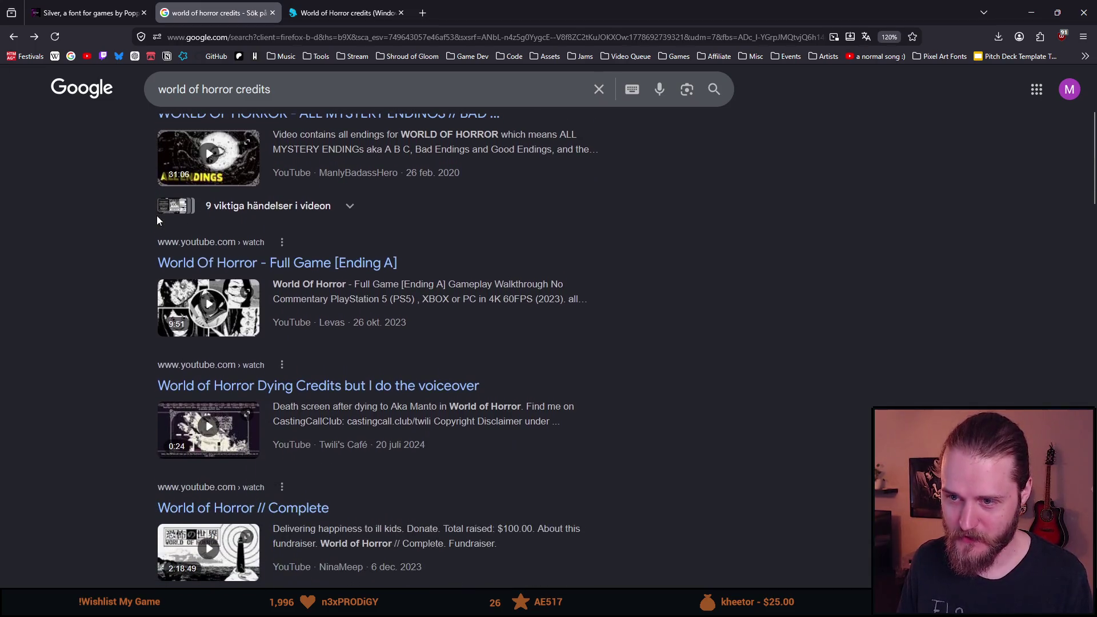
scroll(99, 300, "down", 3)
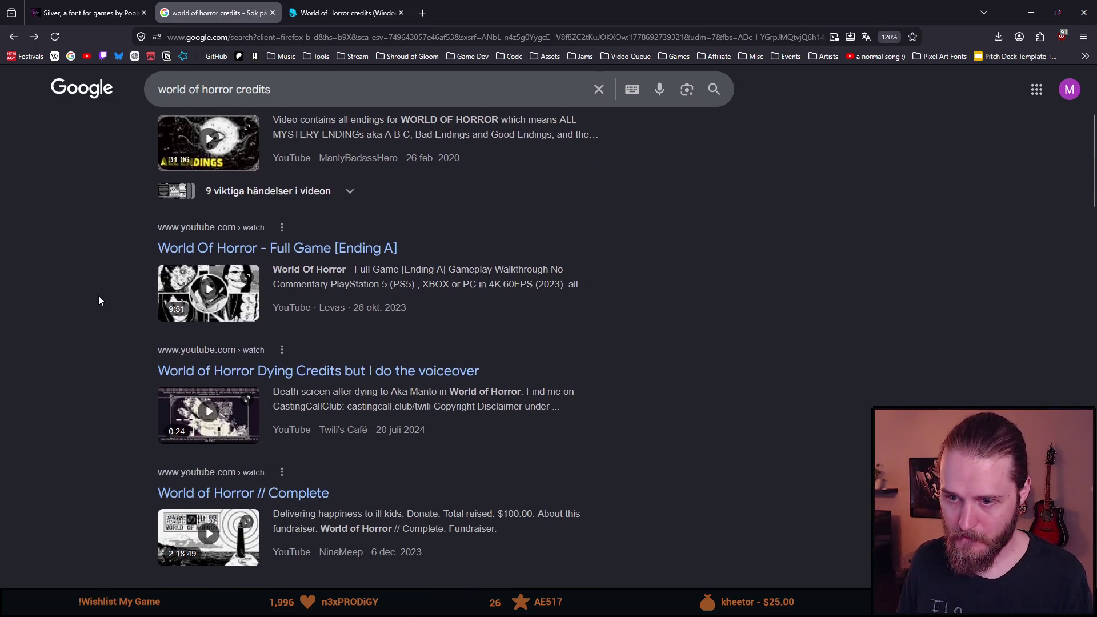
scroll(99, 301, "down", 1)
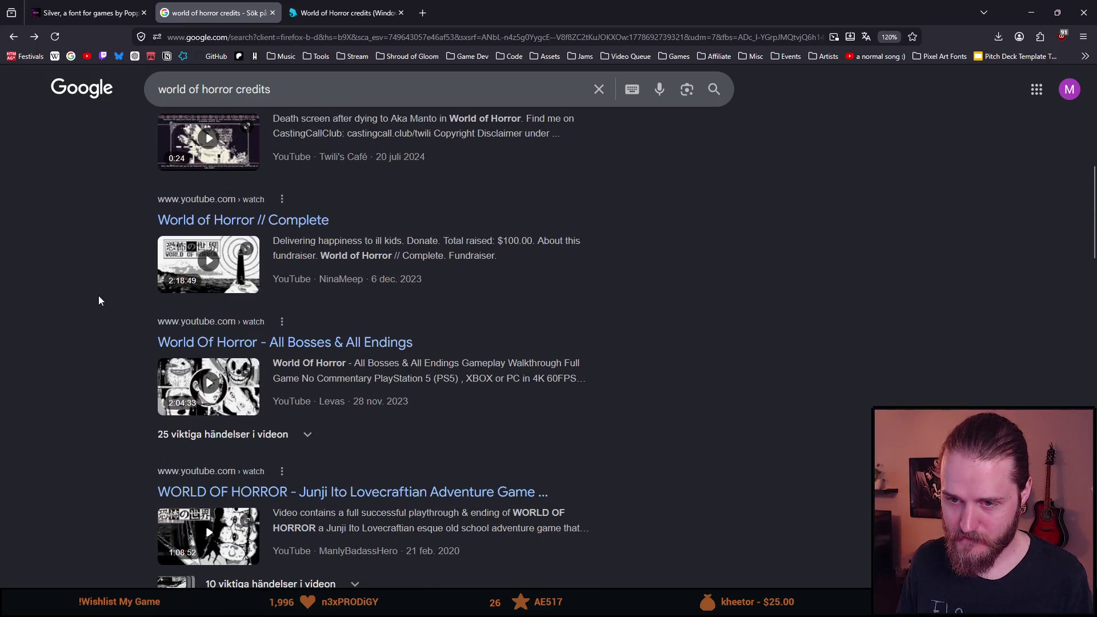
scroll(99, 301, "down", 1)
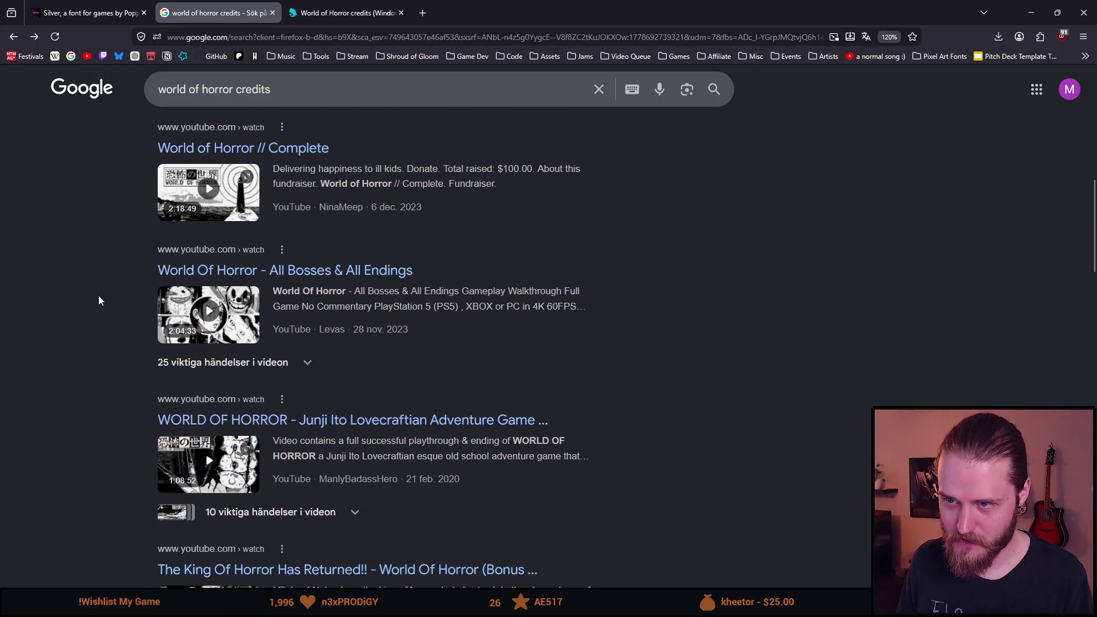
mouse_move(190, 200)
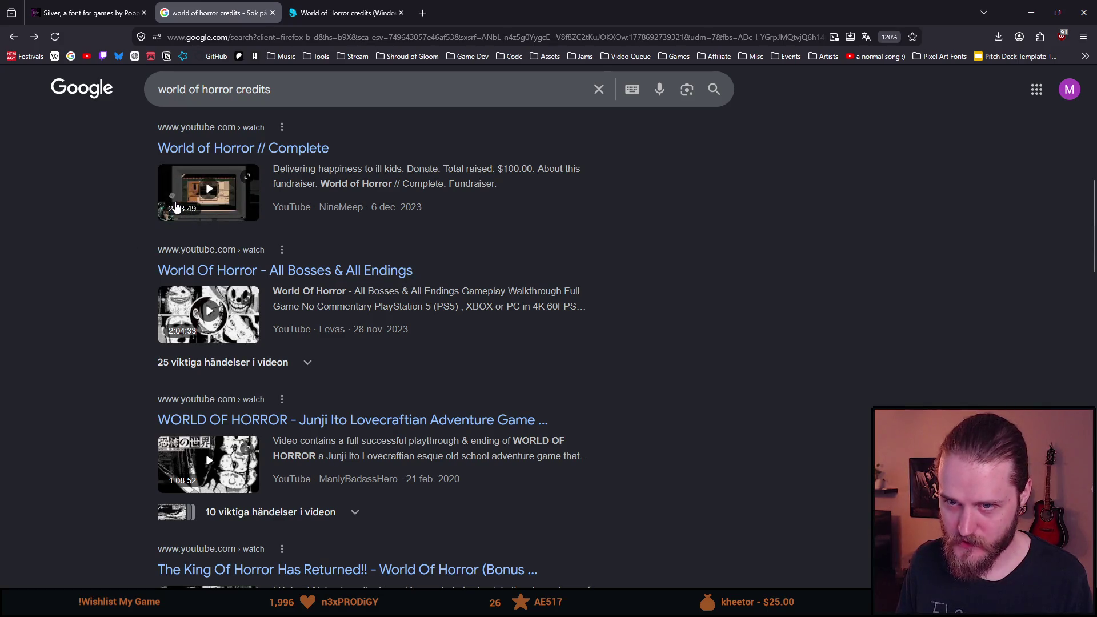
scroll(116, 221, "down", 1)
scroll(116, 220, "up", 1)
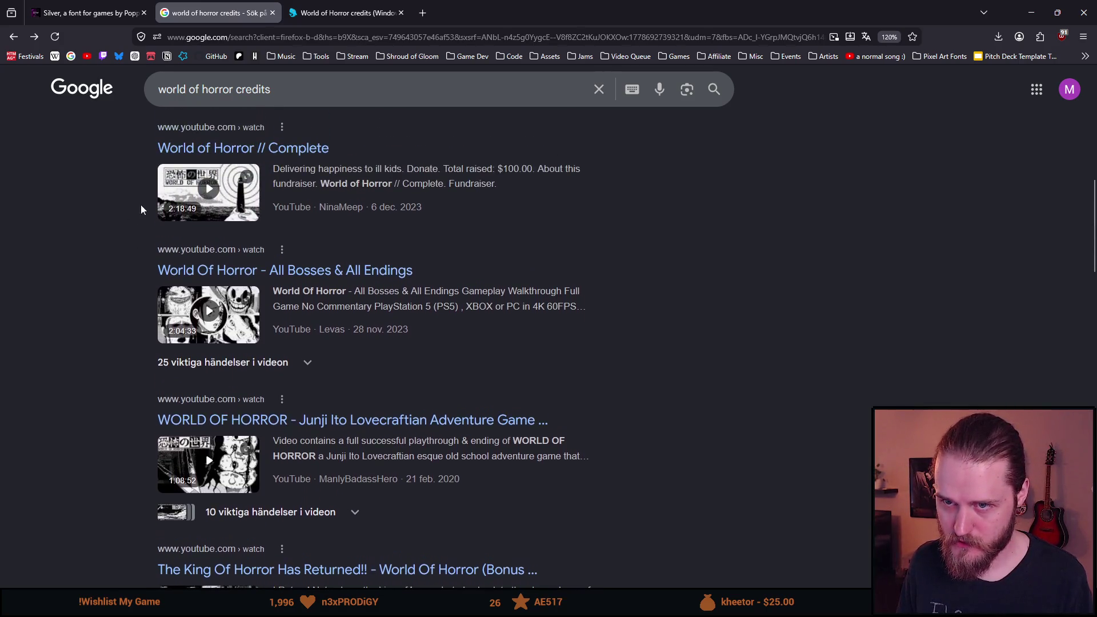
key("ctrl+Tab")
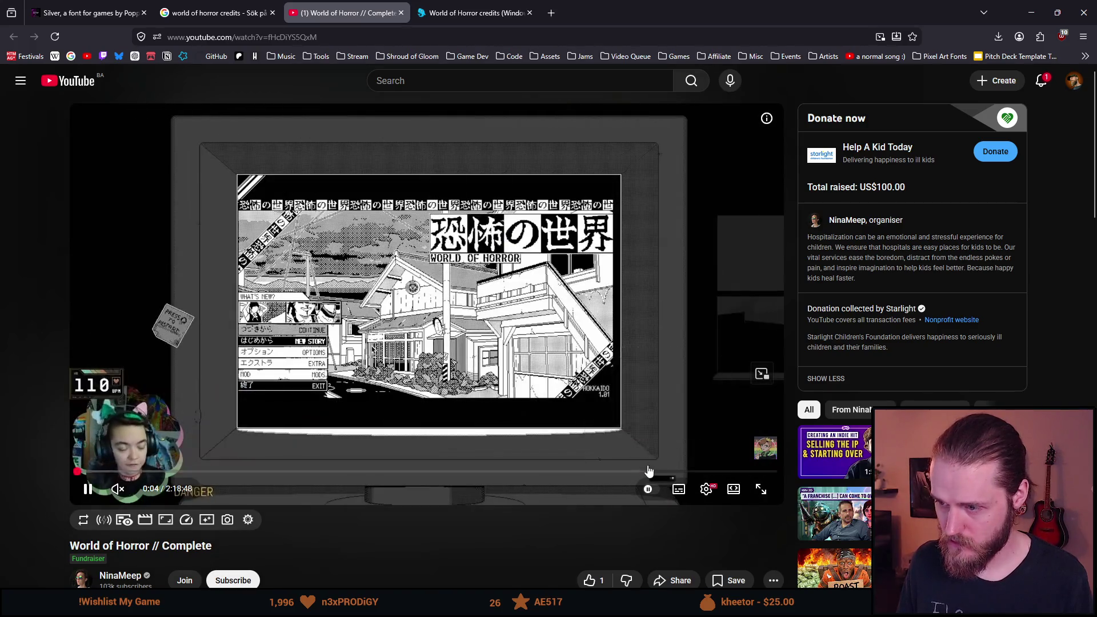
- Pause and resume the video, then search the web for 'world of horror youtube'
left_click(438, 303)
key("space")
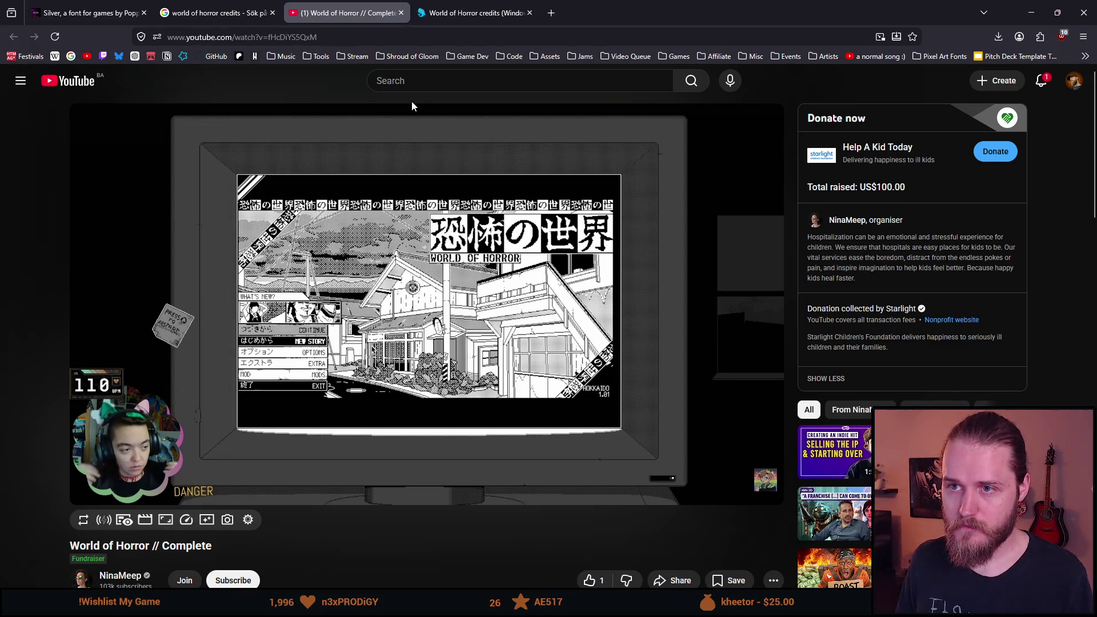
left_click(288, 34)
type("leedheo")
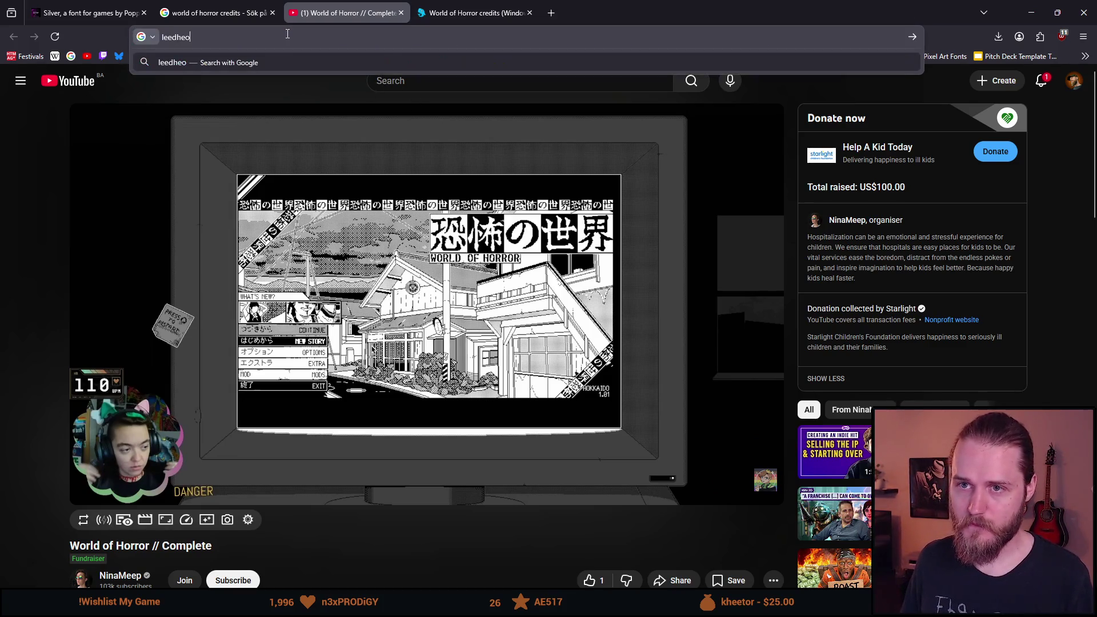
key("BackSpace")
key("BackSpace")
key("BackSpace")
type("world of horror youtube")
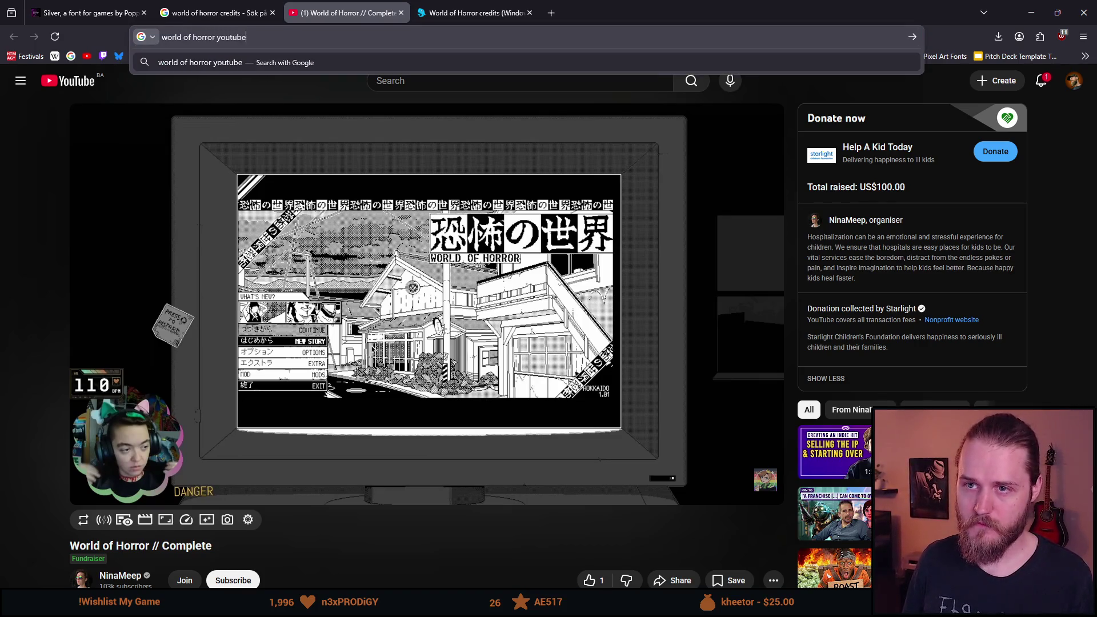
key("Return")
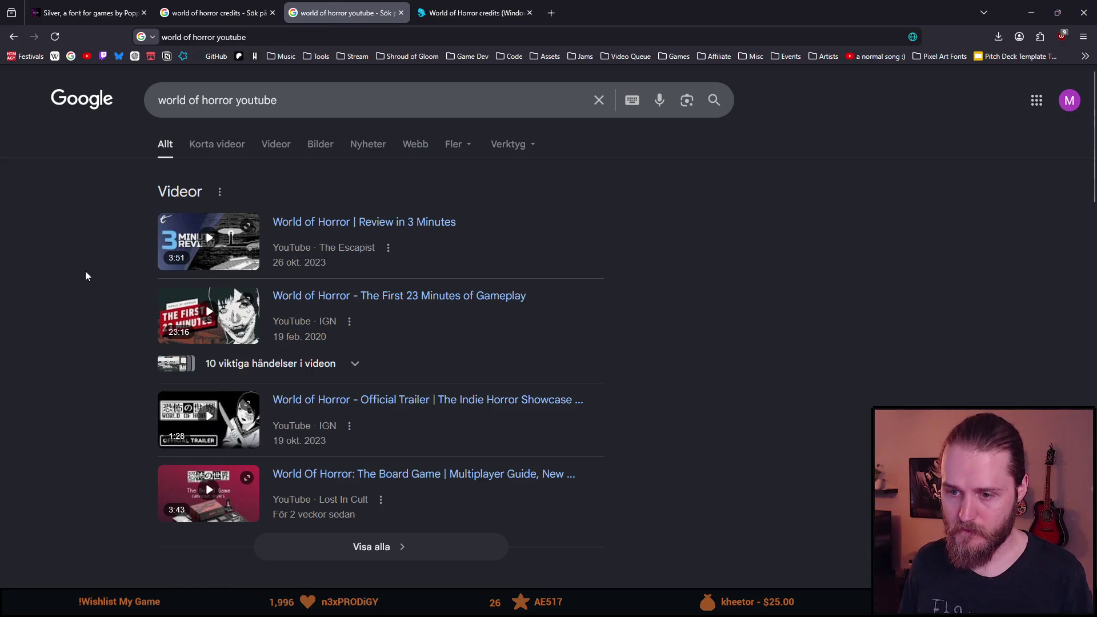
- Open the World of Horror | First Time Playthroughs video, jump near its end, then go back
scroll(86, 276, "down", 2)
scroll(88, 270, "down", 3)
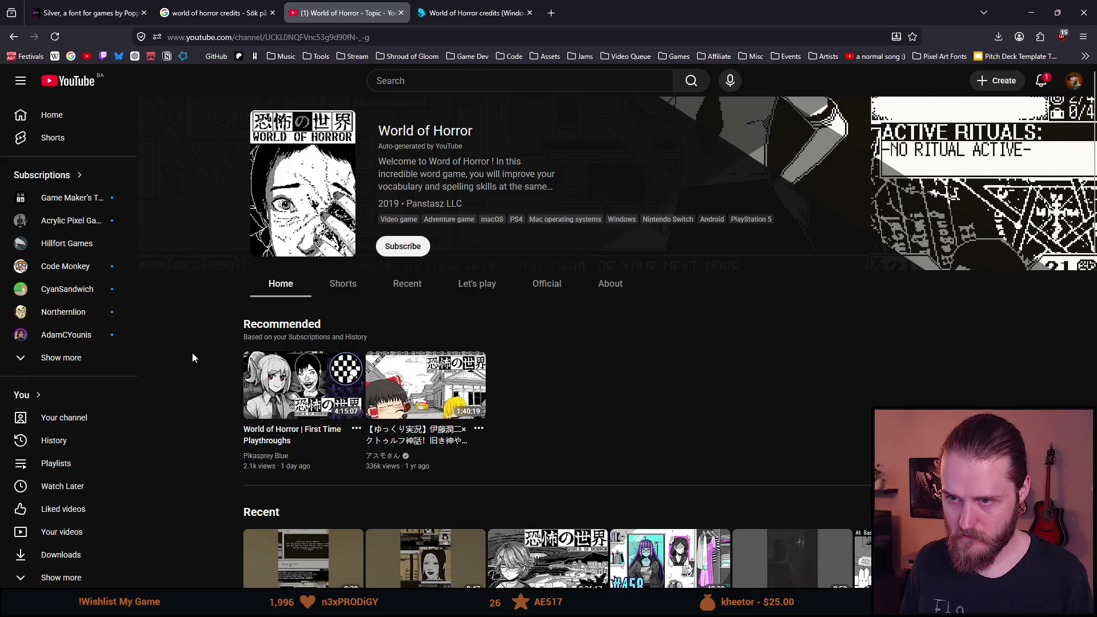
left_click(265, 377)
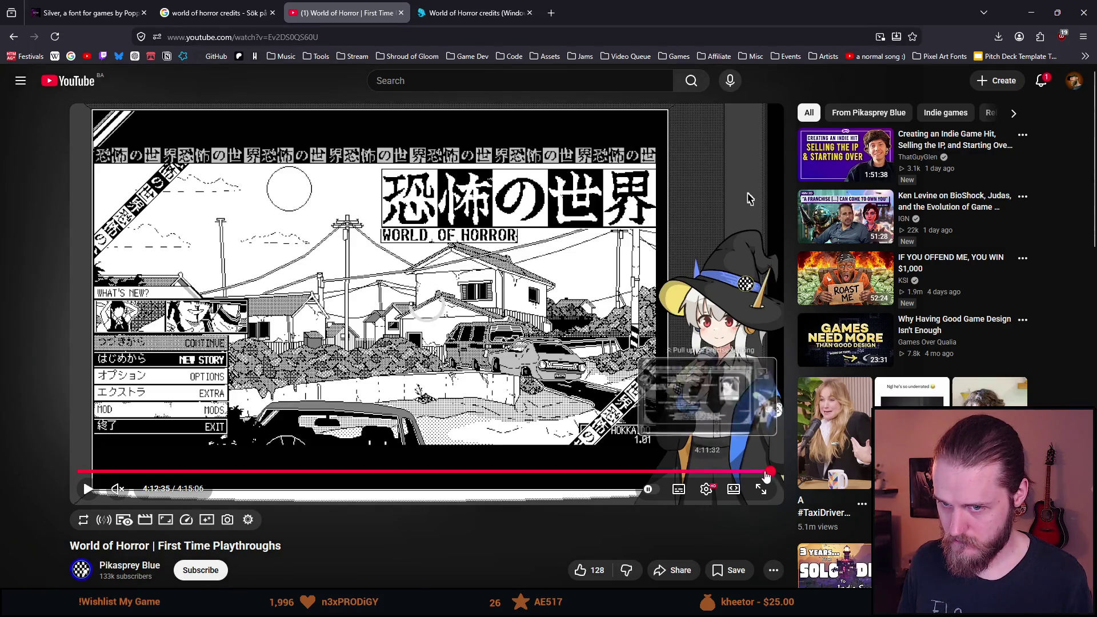
left_click(771, 473)
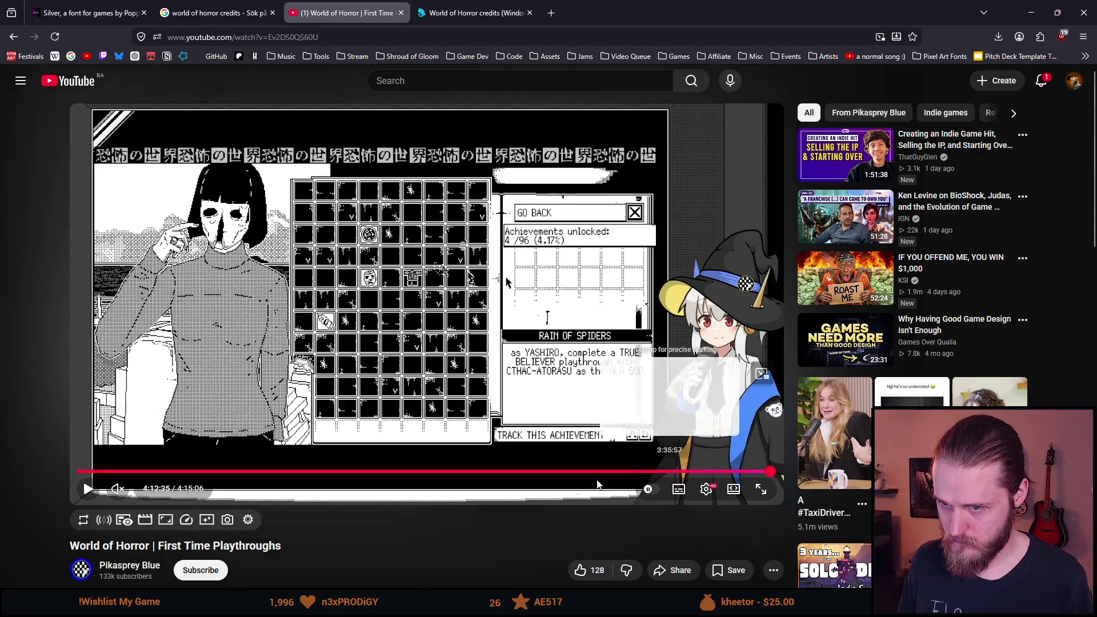
key("alt+Left")
scroll(252, 268, "down", 5)
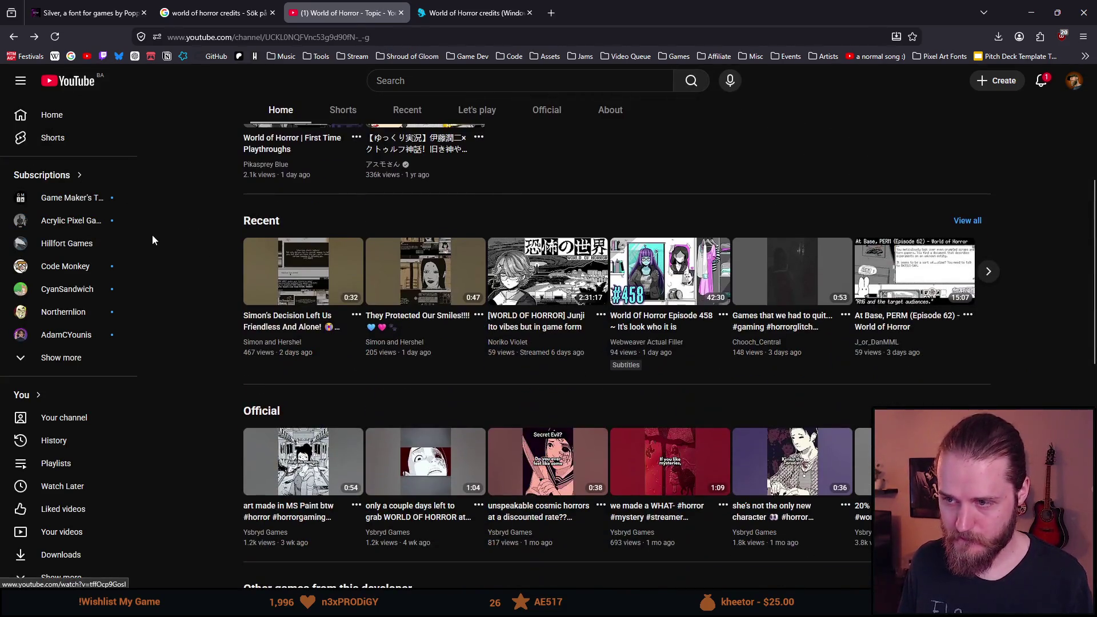
scroll(195, 249, "up", 5)
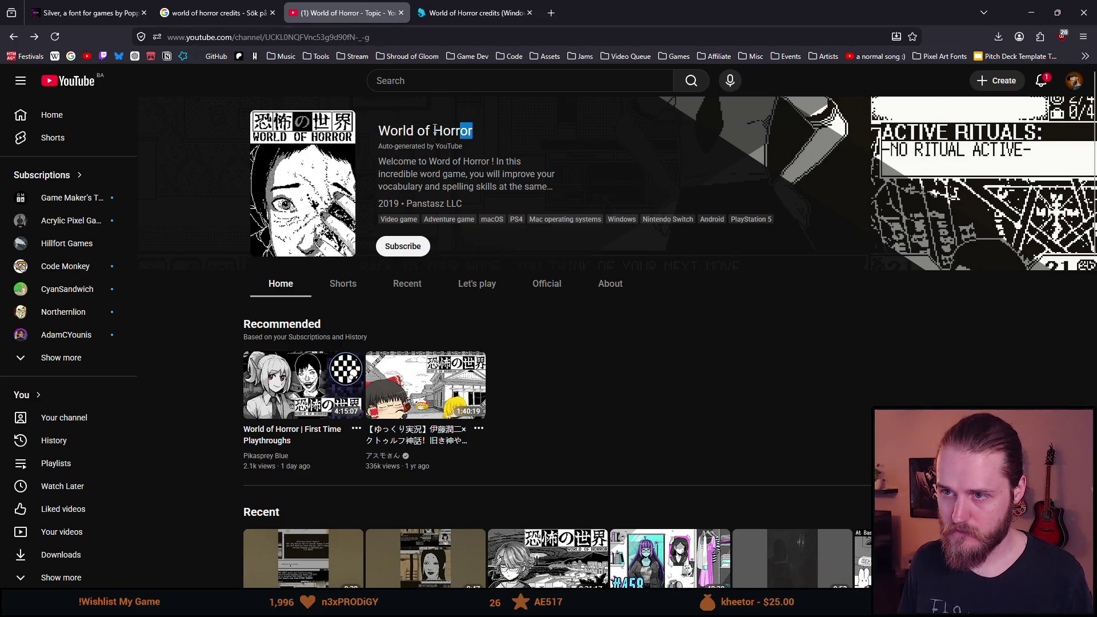
- Search YouTube for World of Horror and briefly open the full playthrough video before returning
left_click(408, 81)
type("World of Horror")
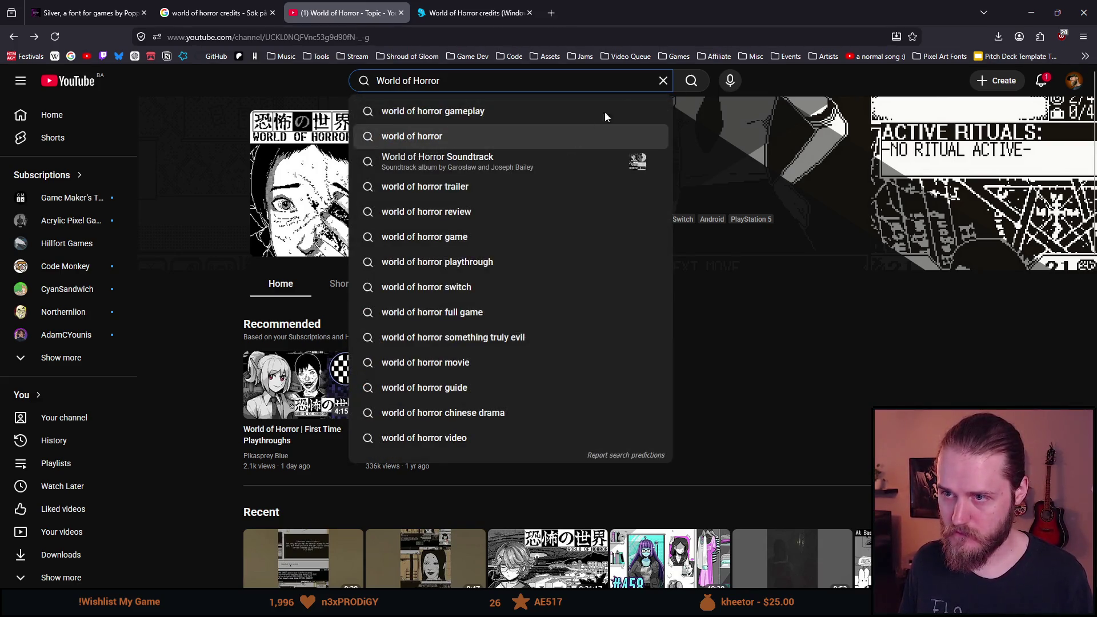
left_click(692, 81)
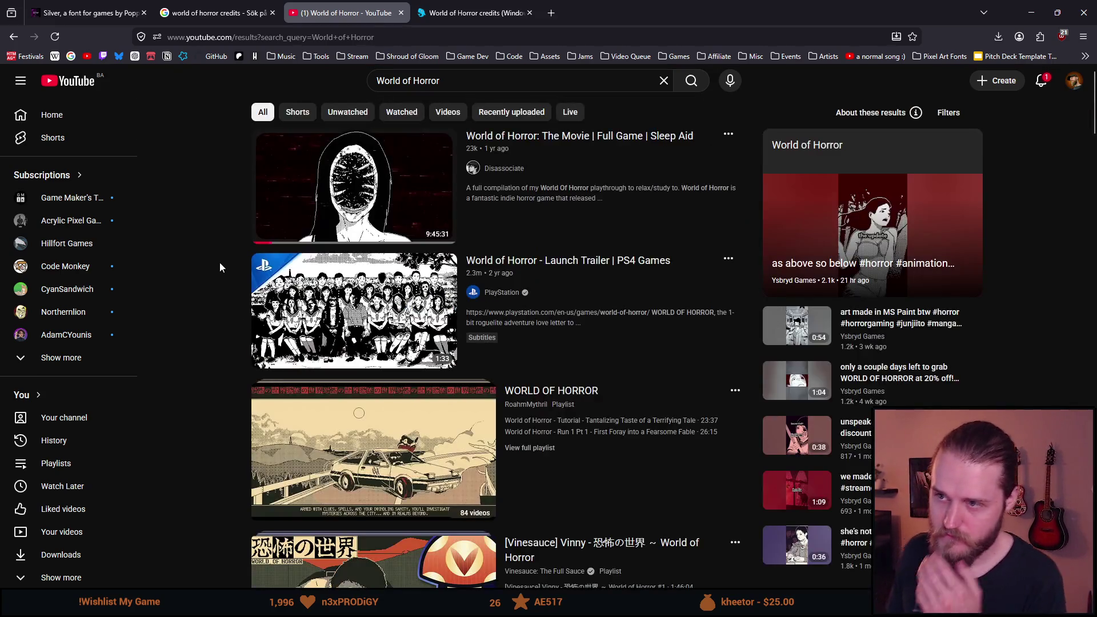
scroll(218, 264, "down", 2)
scroll(212, 265, "down", 1)
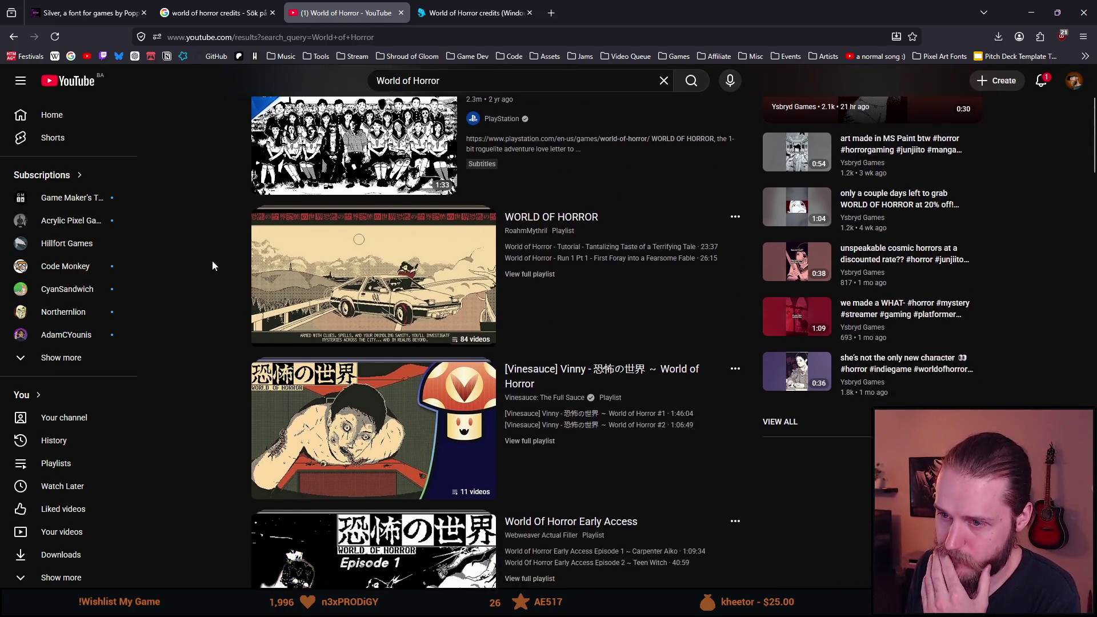
scroll(212, 266, "down", 1)
scroll(212, 265, "down", 1)
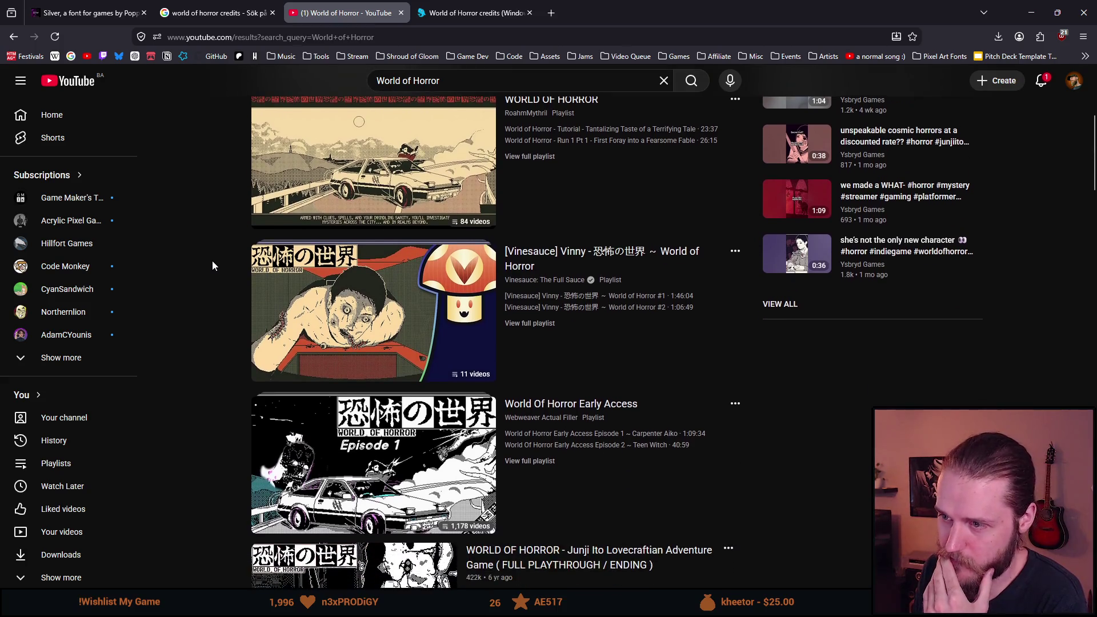
scroll(212, 265, "down", 1)
scroll(212, 266, "down", 3)
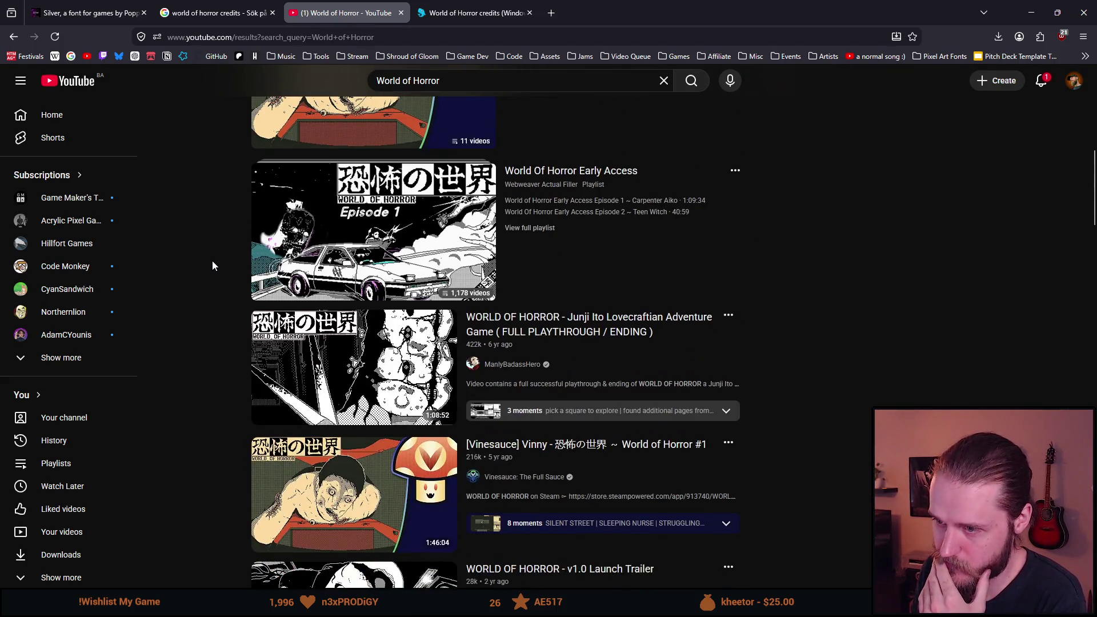
scroll(211, 266, "down", 1)
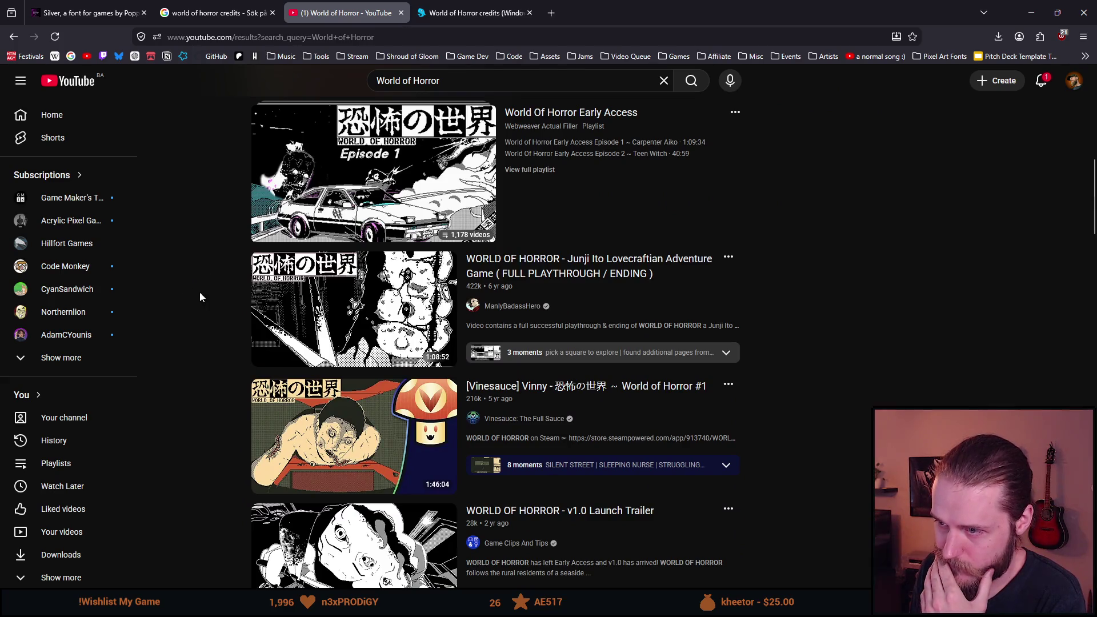
left_click(320, 329)
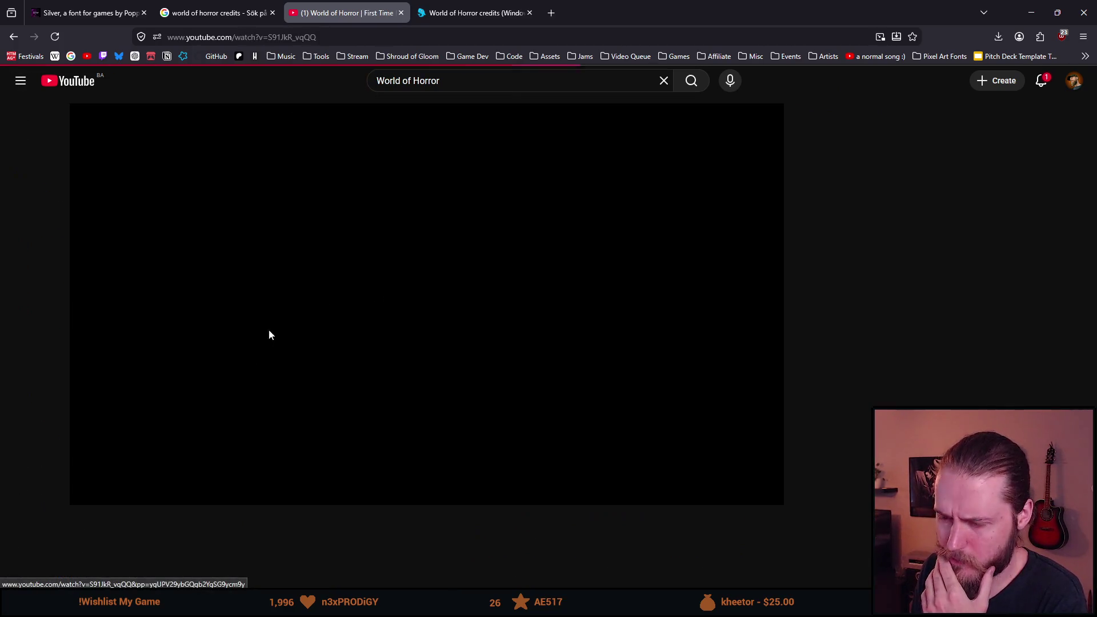
left_click(247, 298)
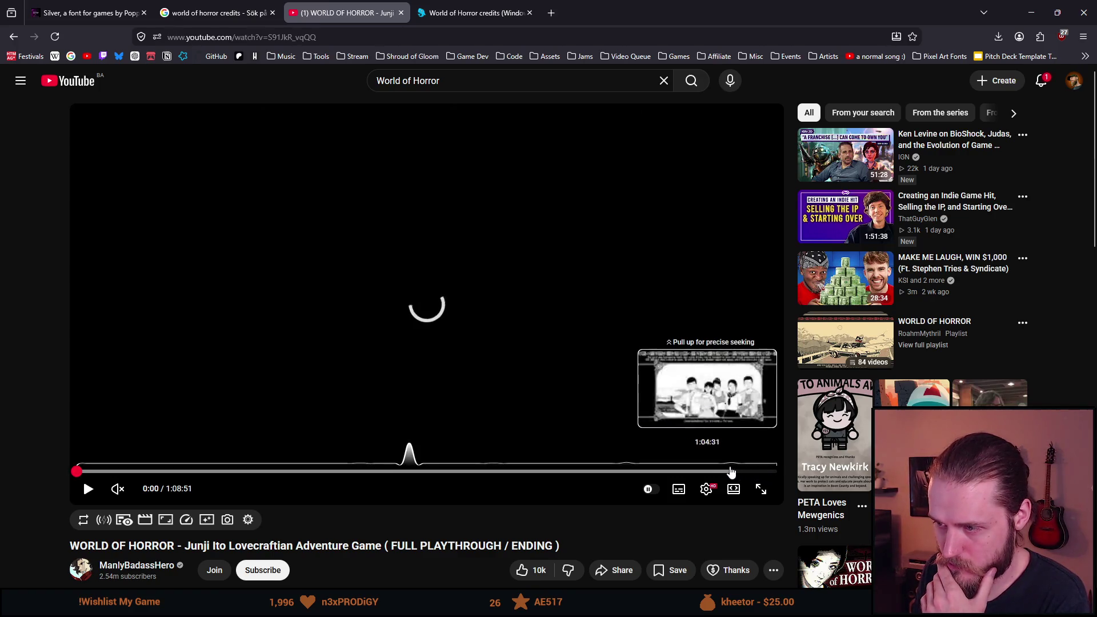
key("alt+Left")
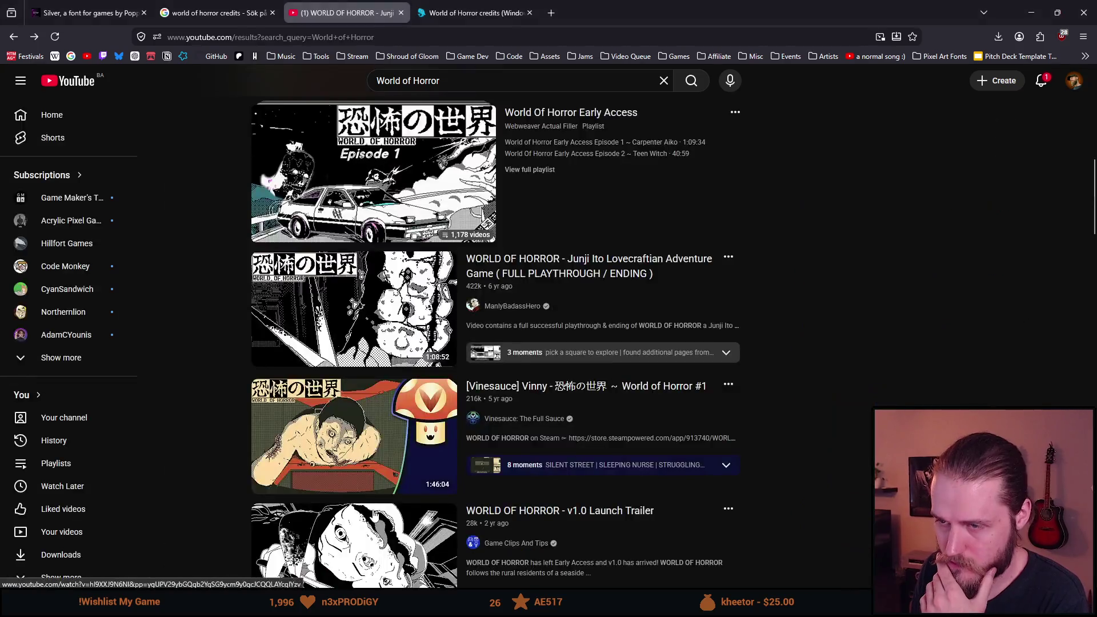
- Open and close the Vinesauce World of Horror #1 video, then open the JUNJI ITO/LOVECRAFT RPG video
scroll(176, 382, "down", 1)
scroll(176, 382, "down", 1)
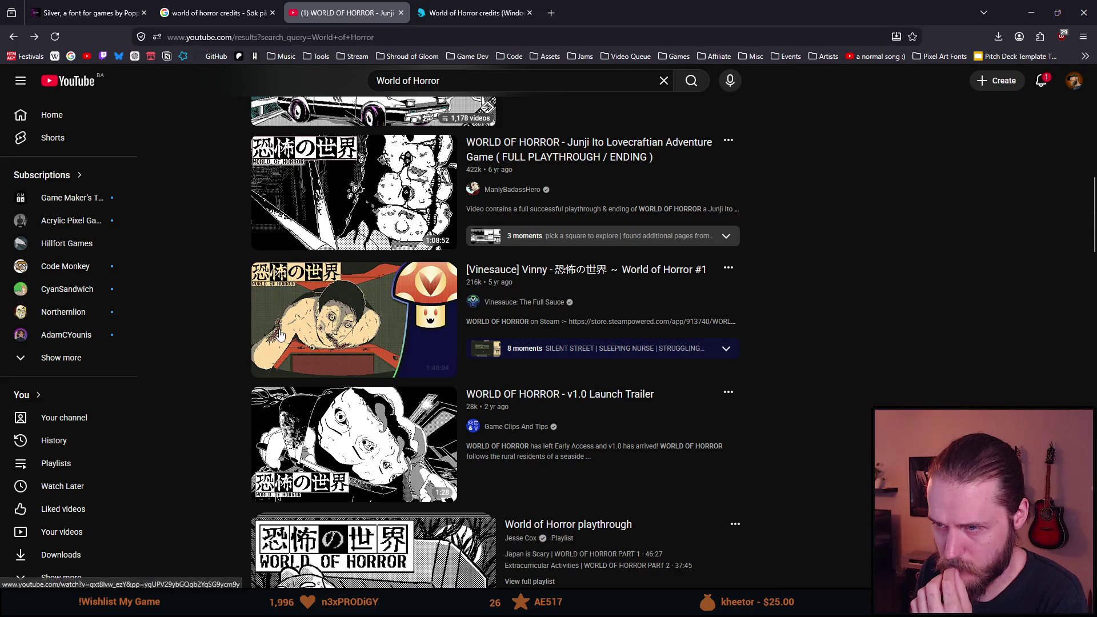
middle_click(309, 331)
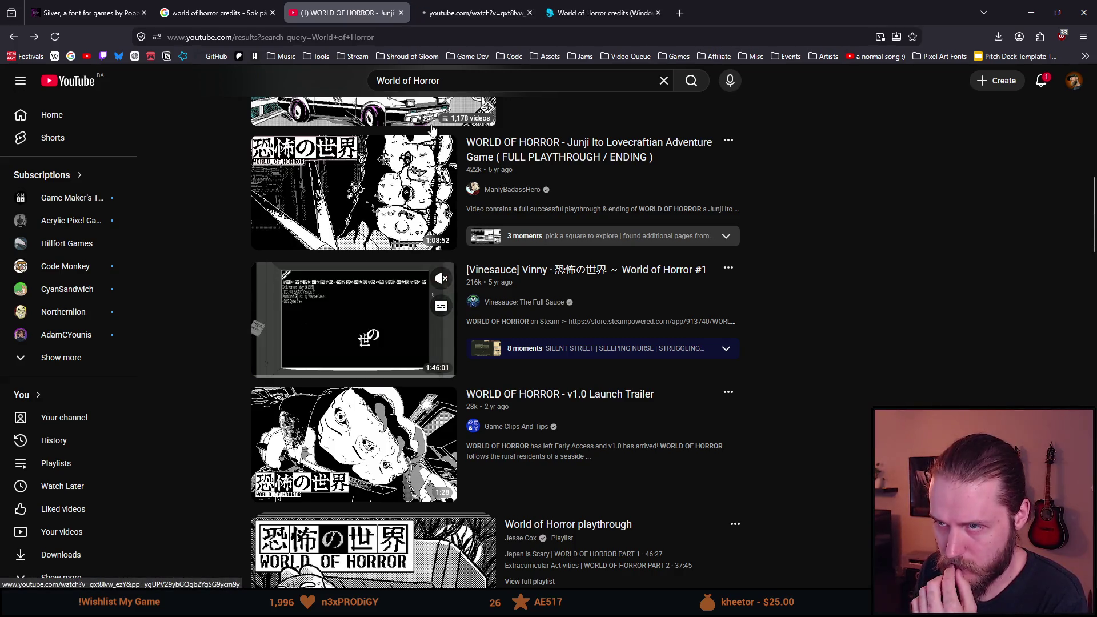
key("ctrl+Tab")
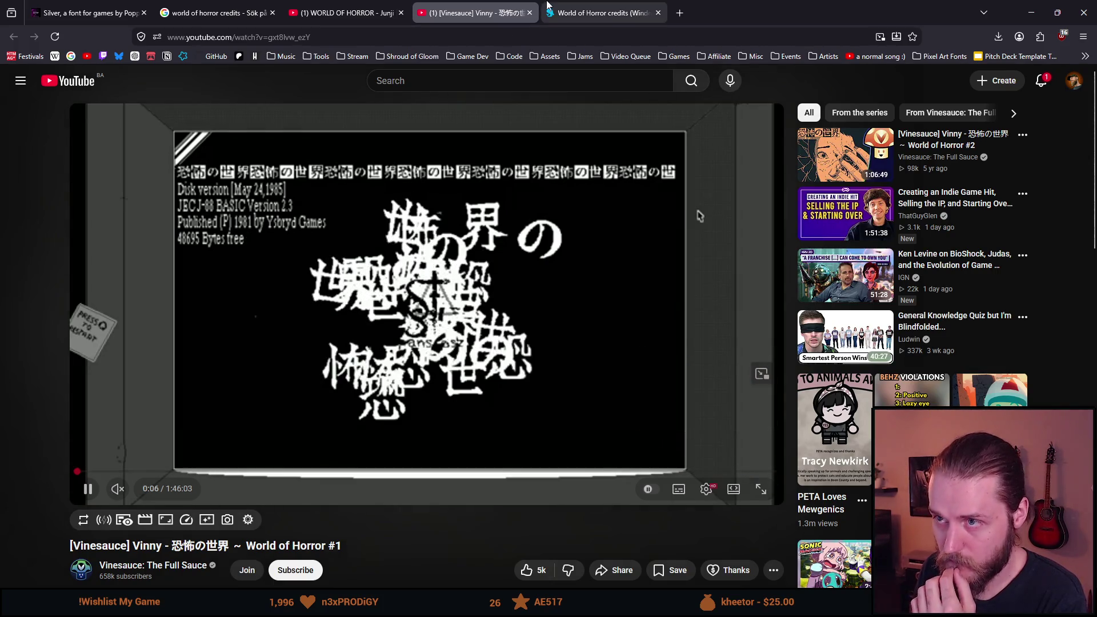
left_click(530, 13)
scroll(244, 331, "down", 3)
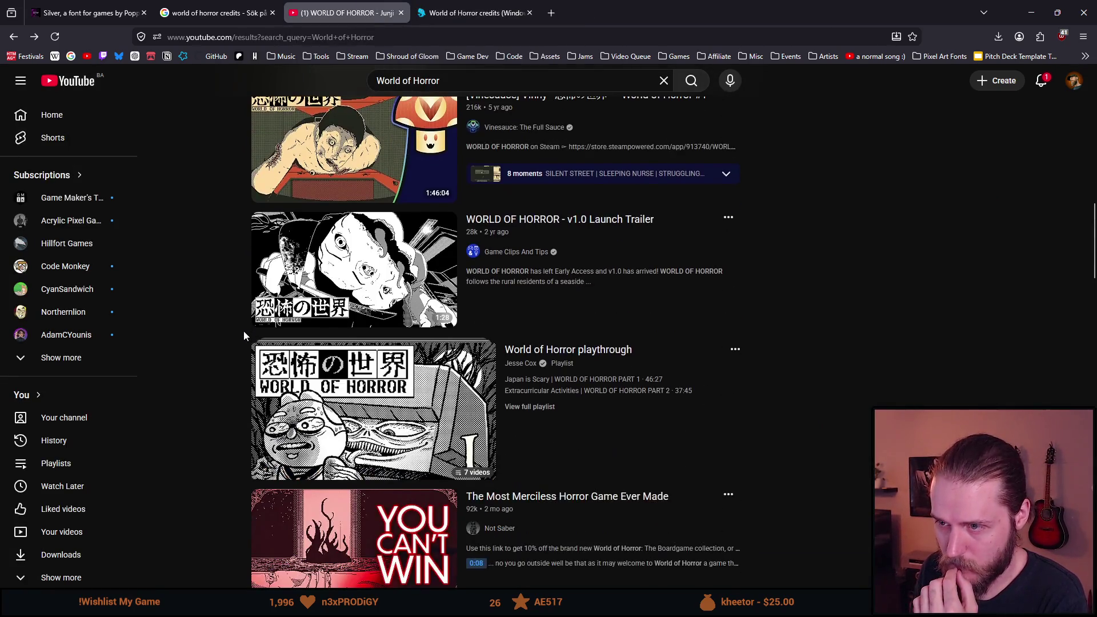
scroll(244, 334, "down", 3)
scroll(244, 332, "down", 3)
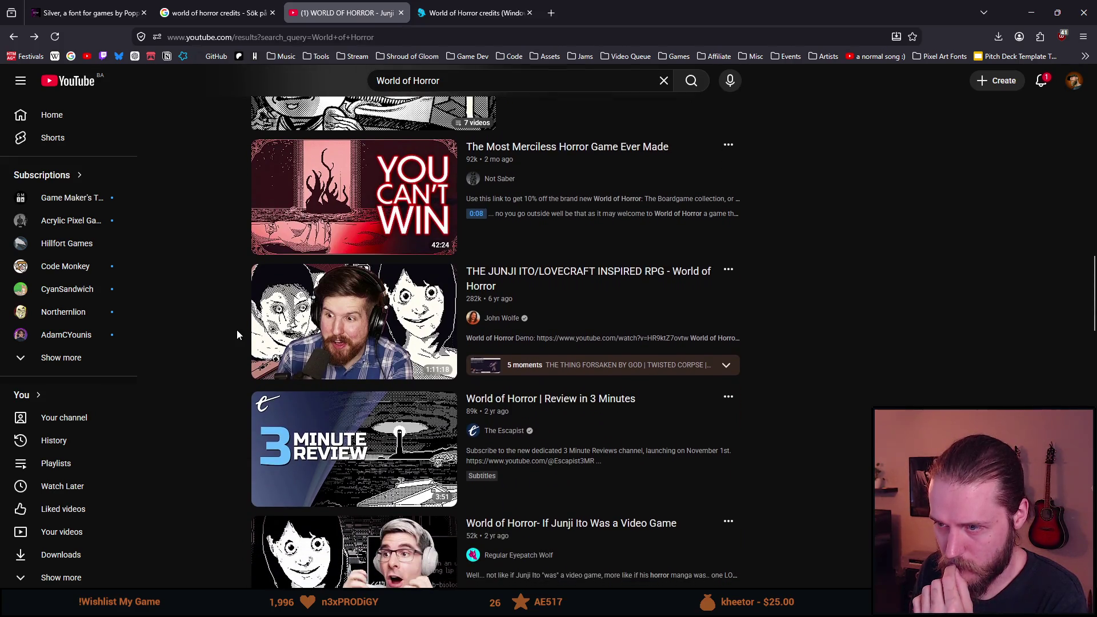
scroll(236, 330, "down", 1)
middle_click(320, 292)
left_click(451, 8)
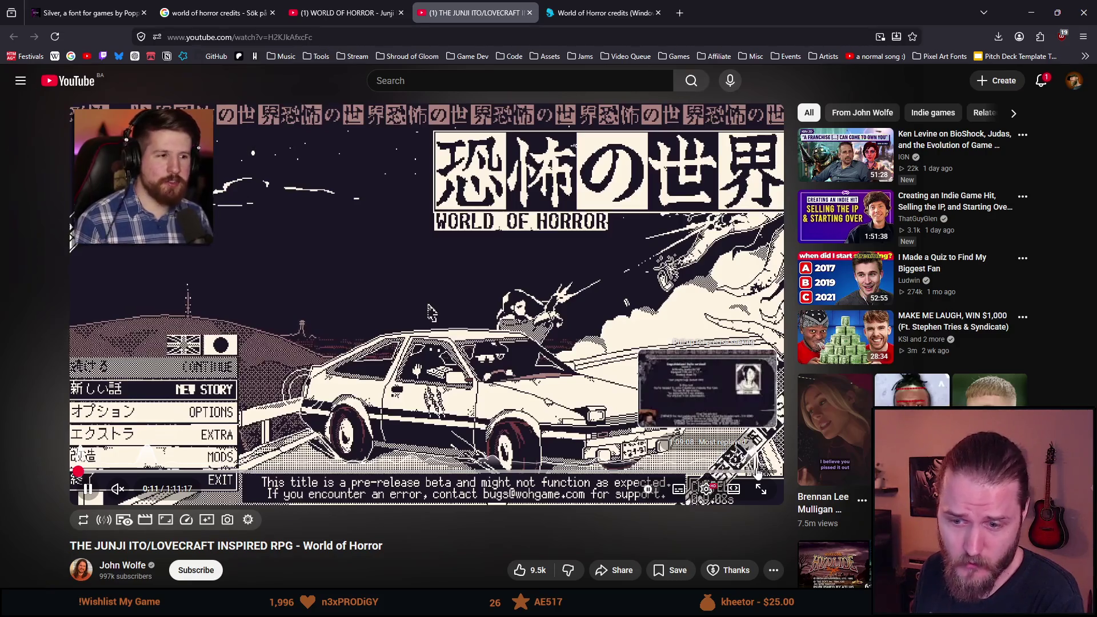
- Jump the RPG video to about 1:09:08 and skip around its ending looking for credits
left_click(757, 472)
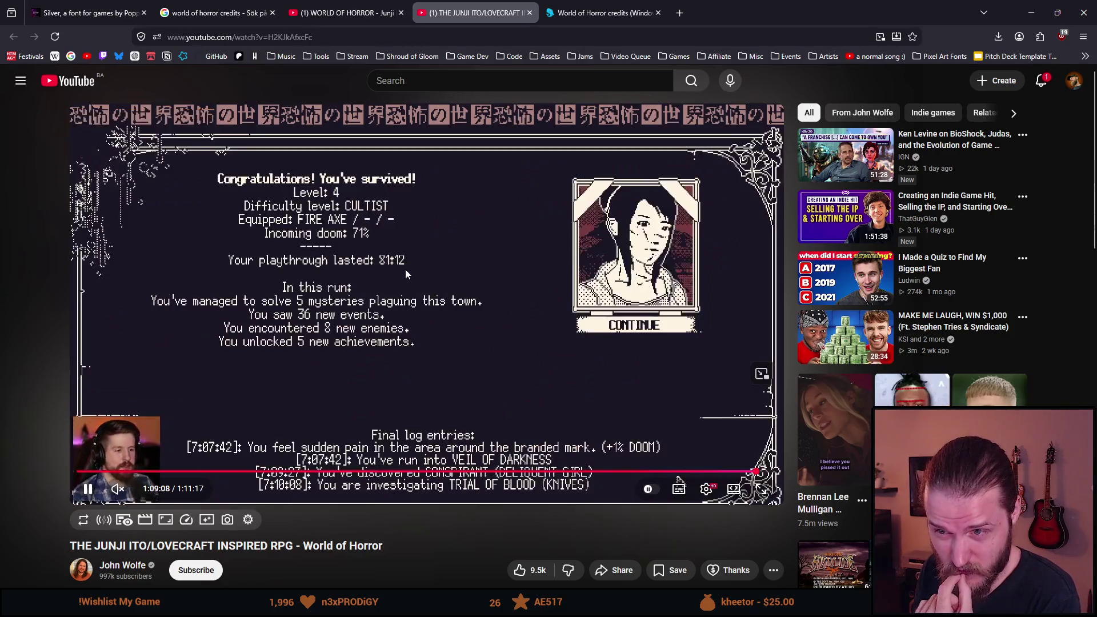
left_click(404, 269)
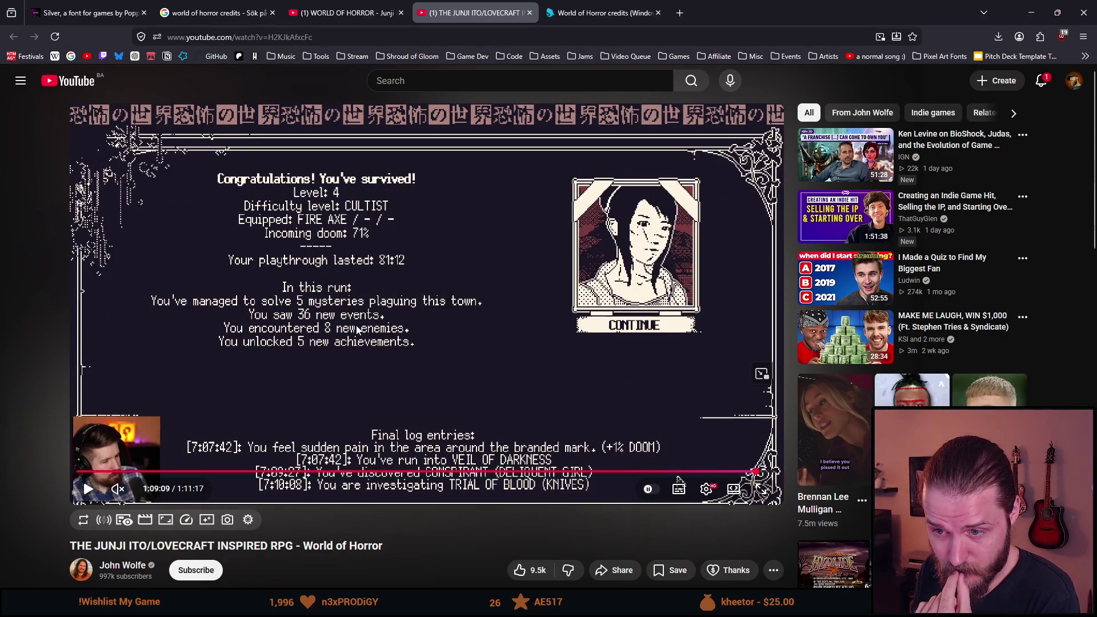
left_click(400, 374)
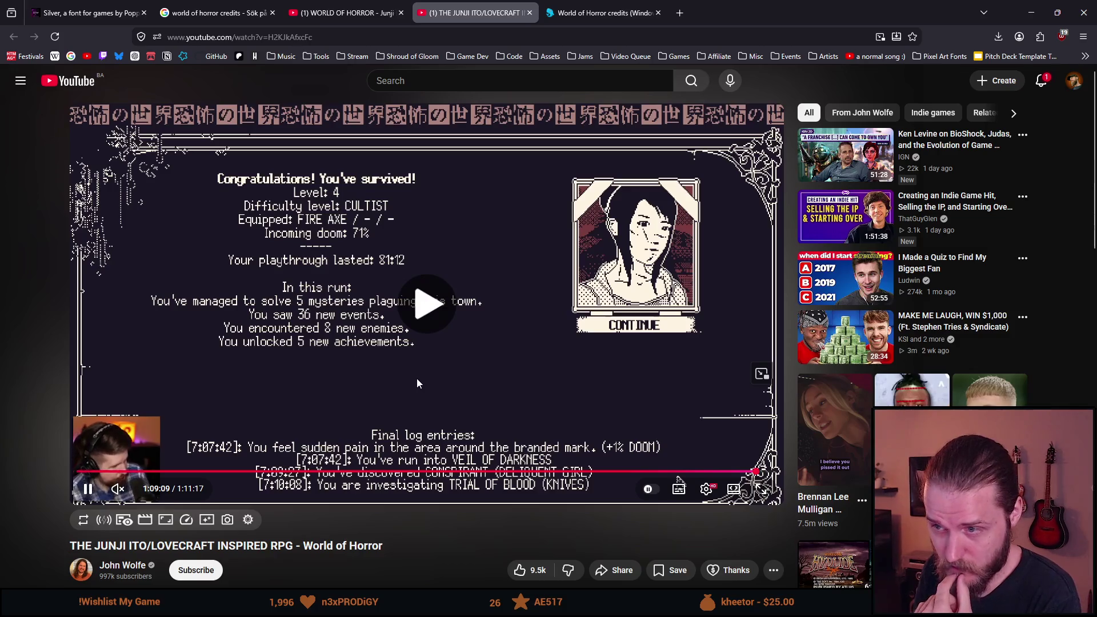
key("Right")
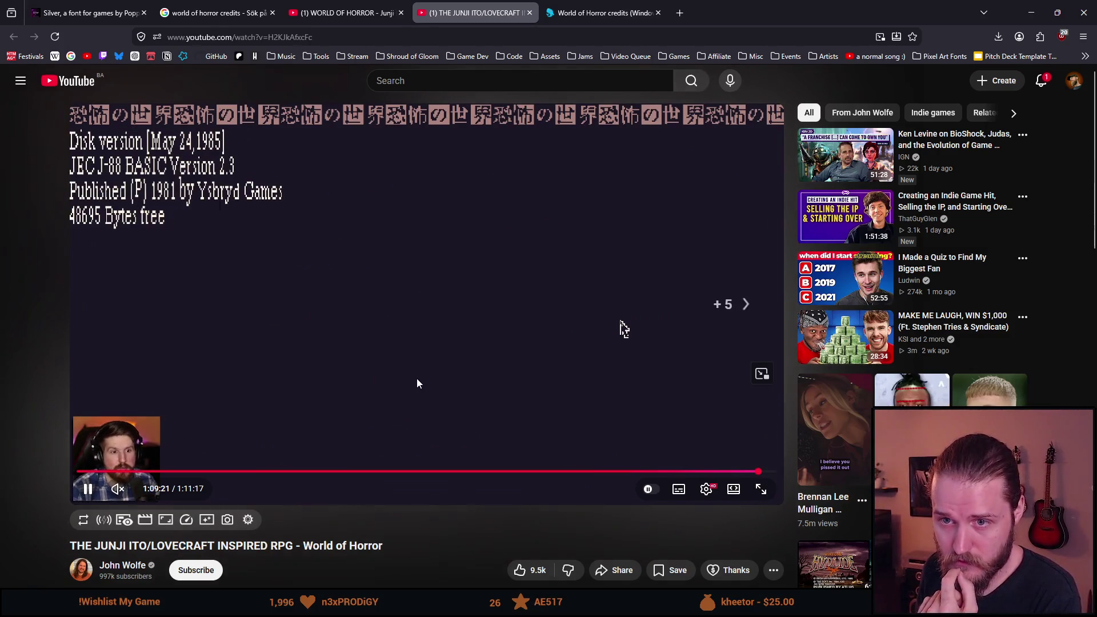
key("Right")
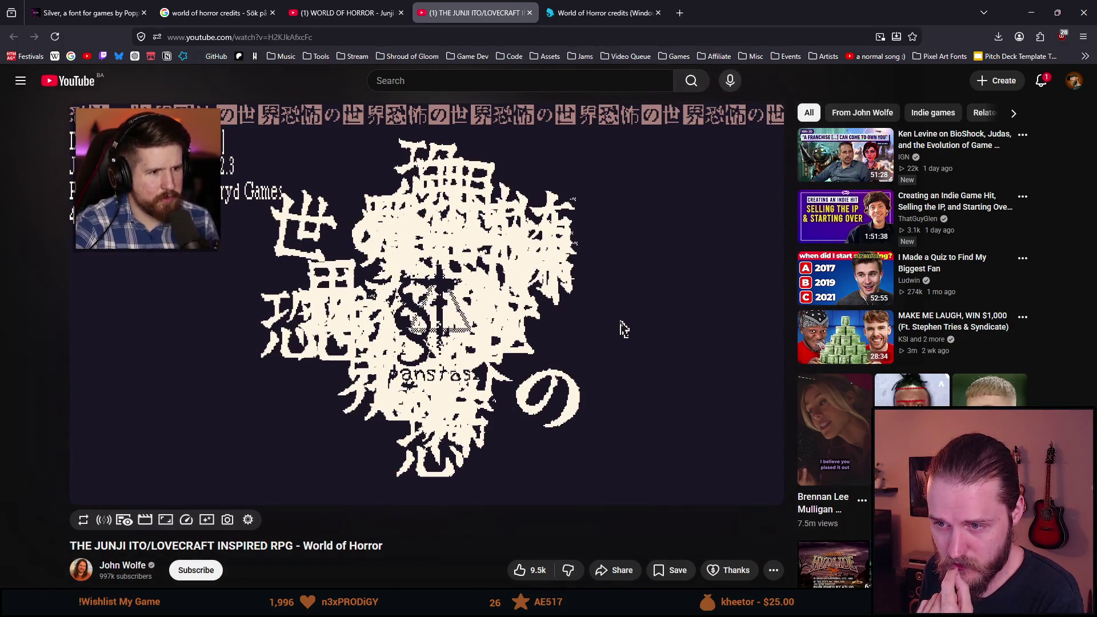
key("Left")
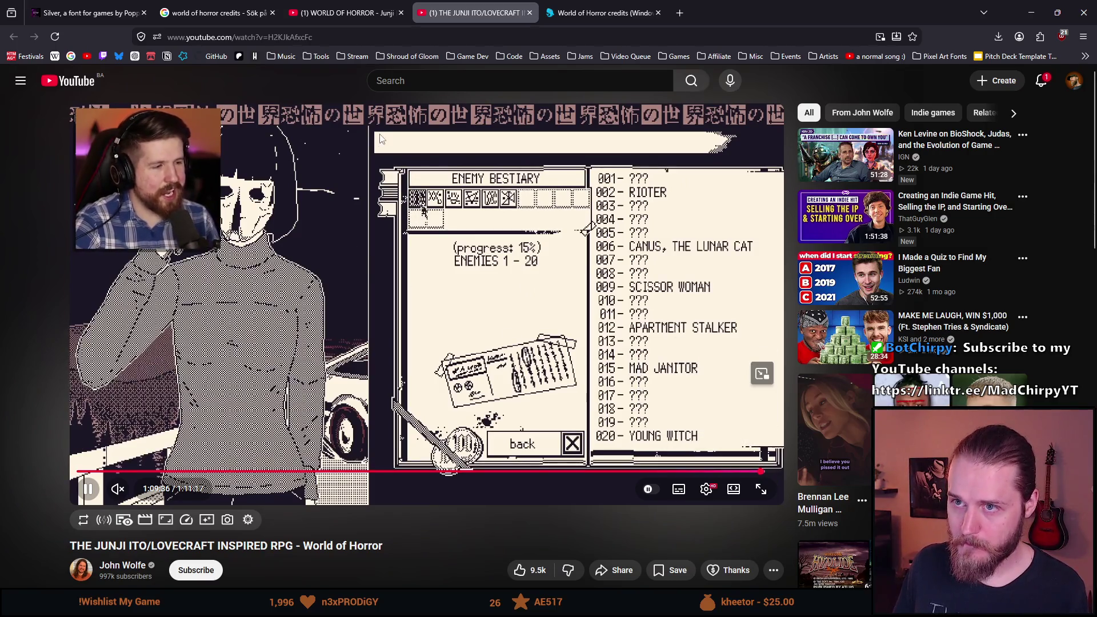
- Close the RPG video and scroll the World of Horror search results back toward the top
left_click(530, 12)
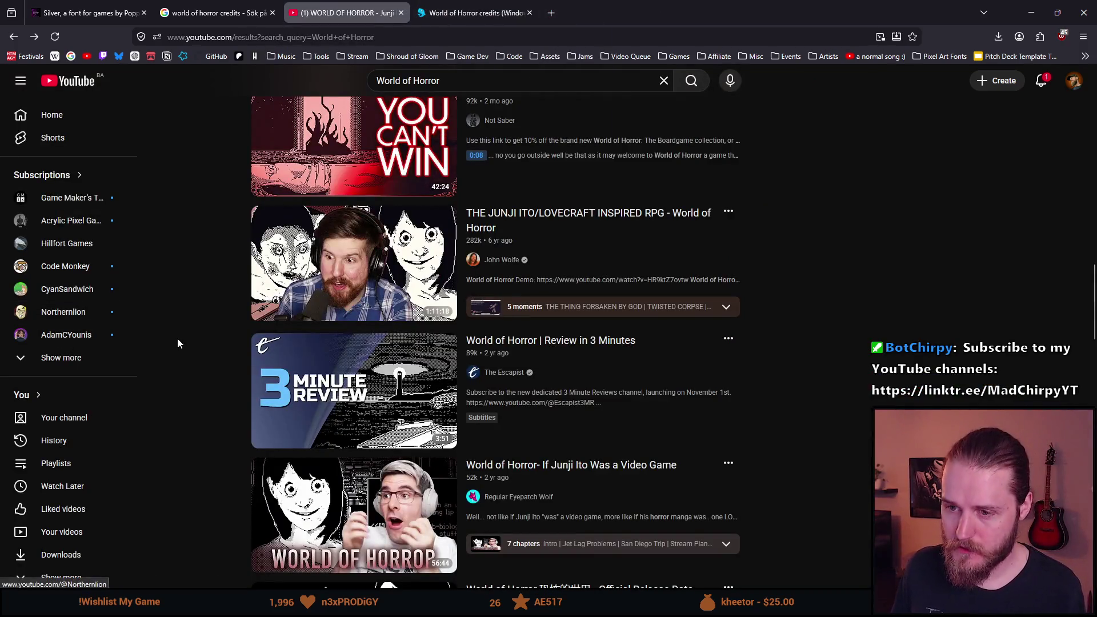
scroll(192, 347, "down", 3)
scroll(193, 348, "down", 2)
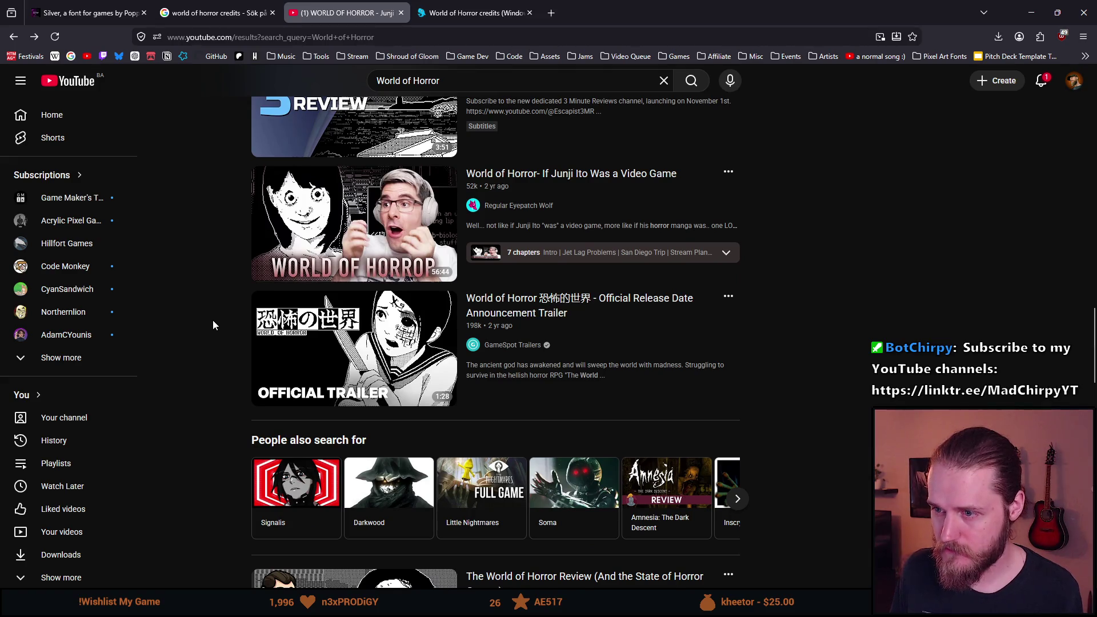
scroll(213, 321, "down", 6)
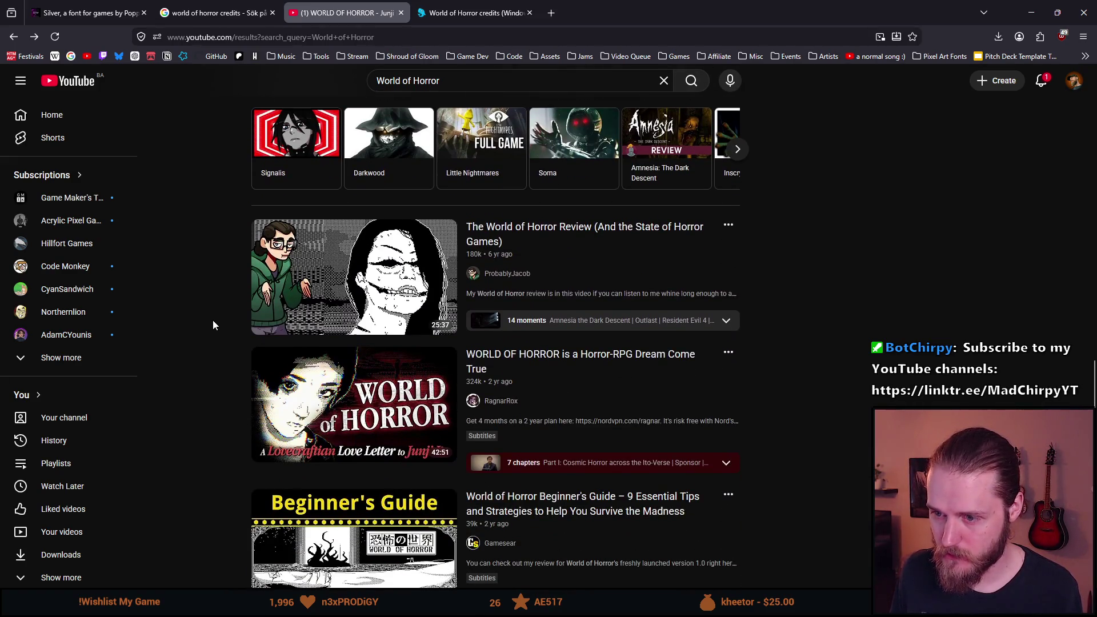
scroll(213, 322, "down", 2)
scroll(212, 324, "down", 5)
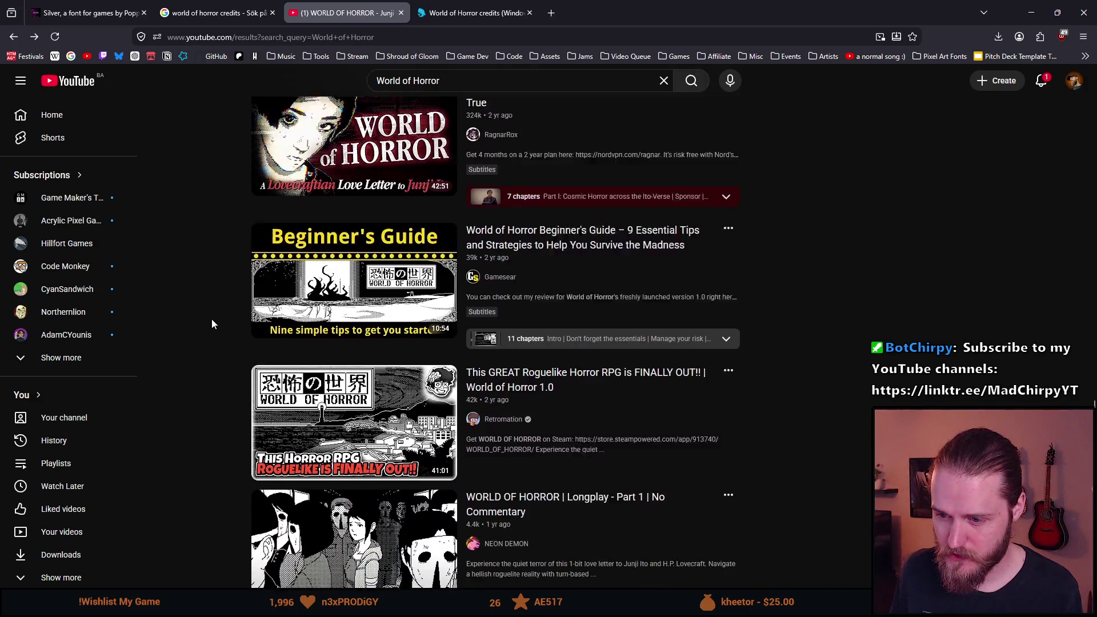
scroll(211, 324, "down", 5)
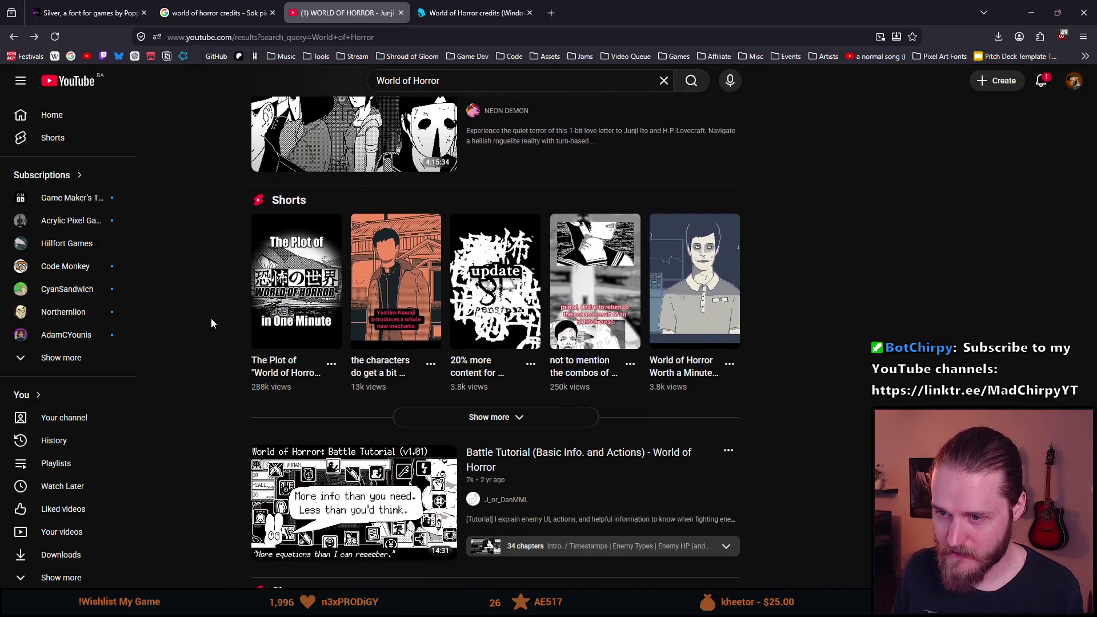
scroll(209, 311, "down", 4)
scroll(209, 311, "up", 15)
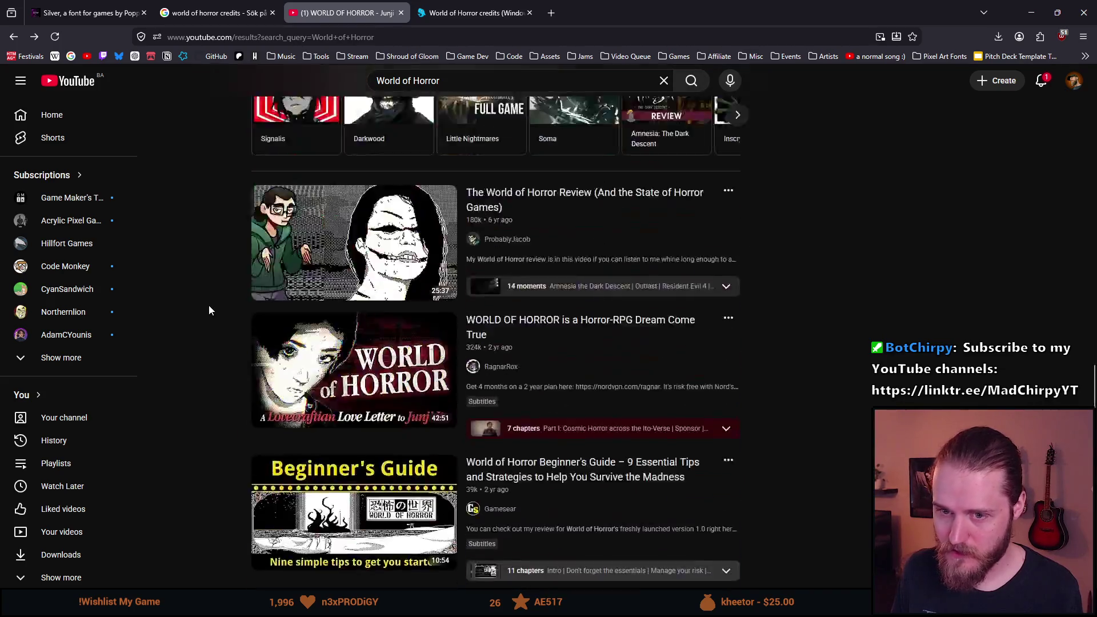
scroll(209, 310, "up", 8)
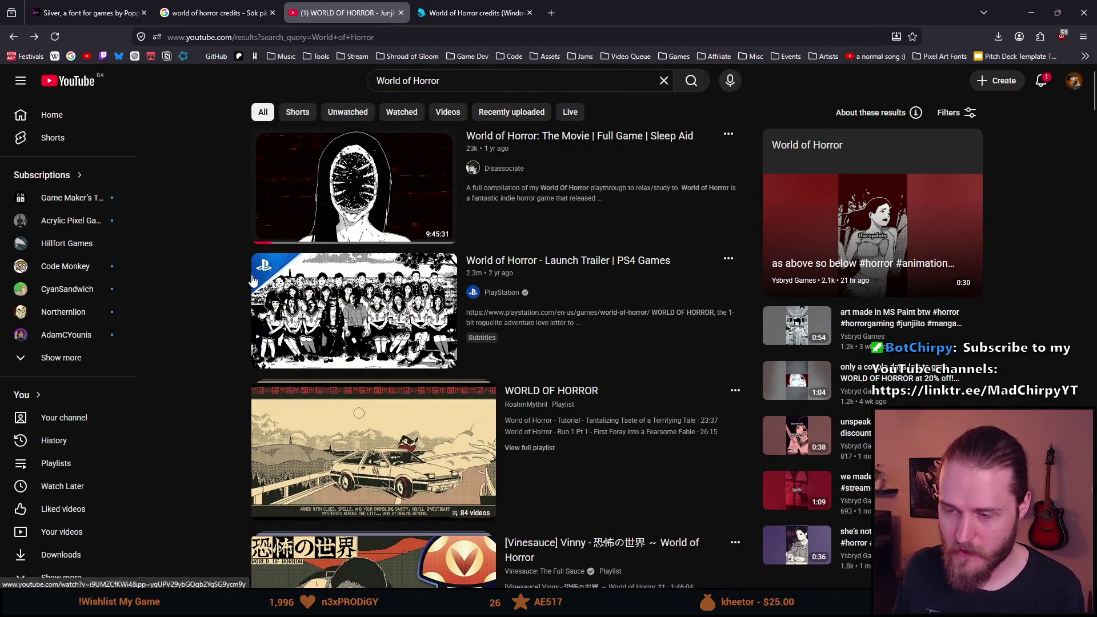
- Search YouTube for 'World of Horror credits' and scroll through the results
left_click(457, 83)
type("credits")
key("Return")
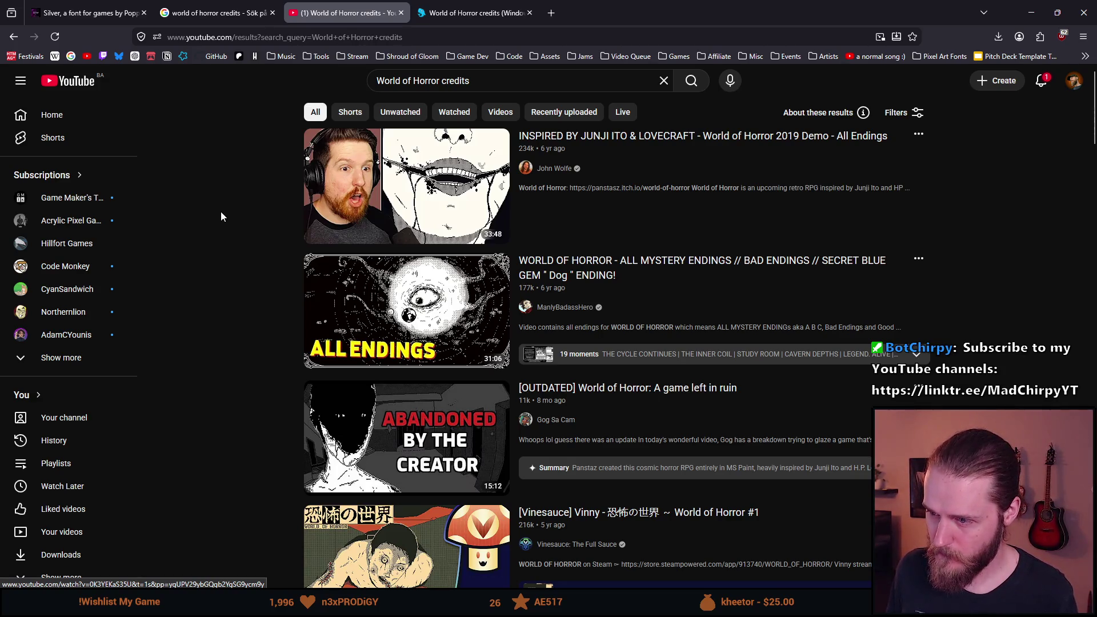
scroll(221, 212, "down", 2)
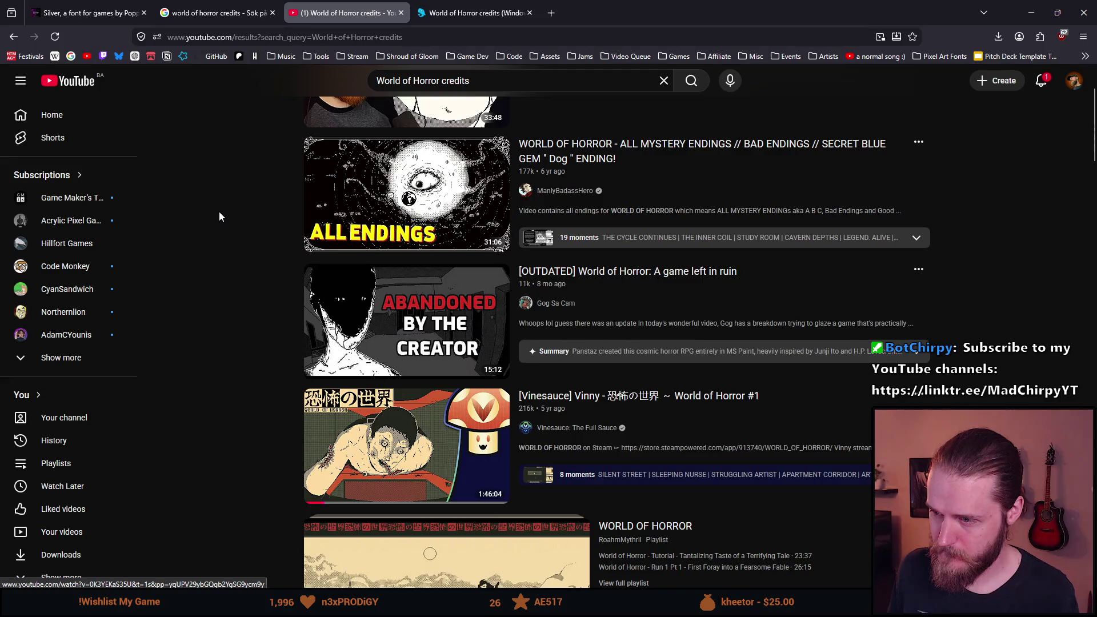
scroll(219, 217, "down", 4)
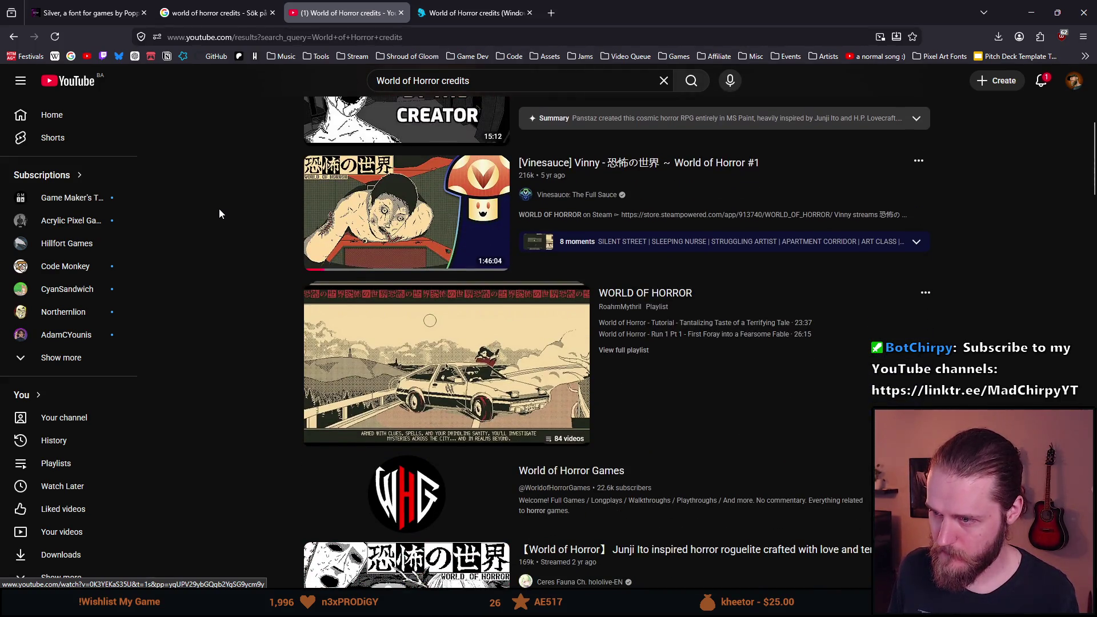
scroll(219, 214, "down", 1)
scroll(219, 214, "down", 1)
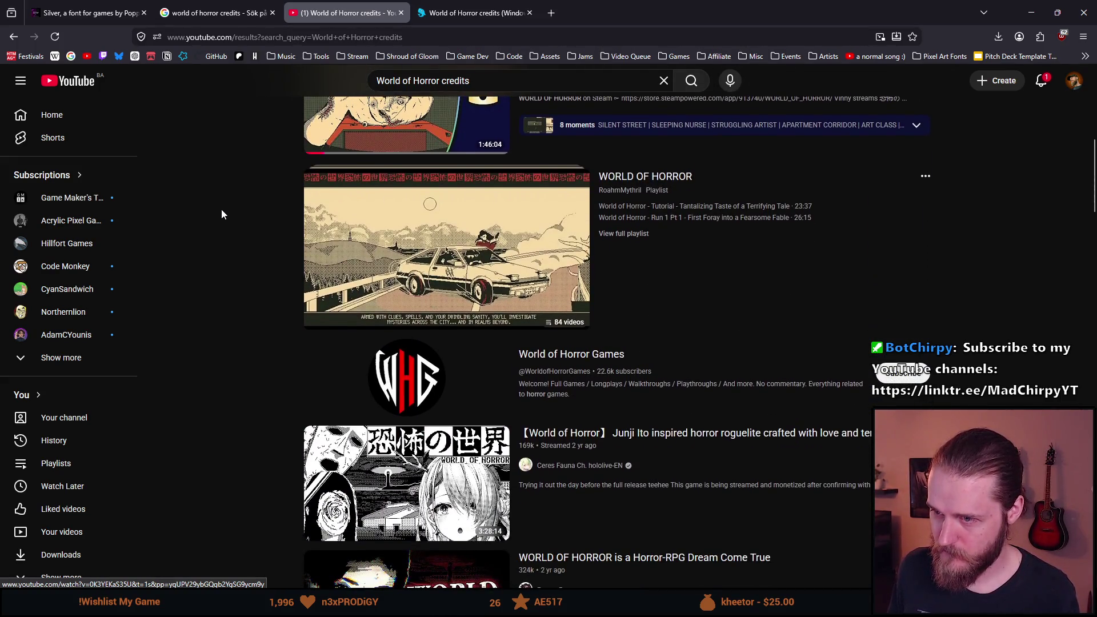
- Play the WORLD OF HORROR playlist's first video and skip to its ending
left_click(641, 179)
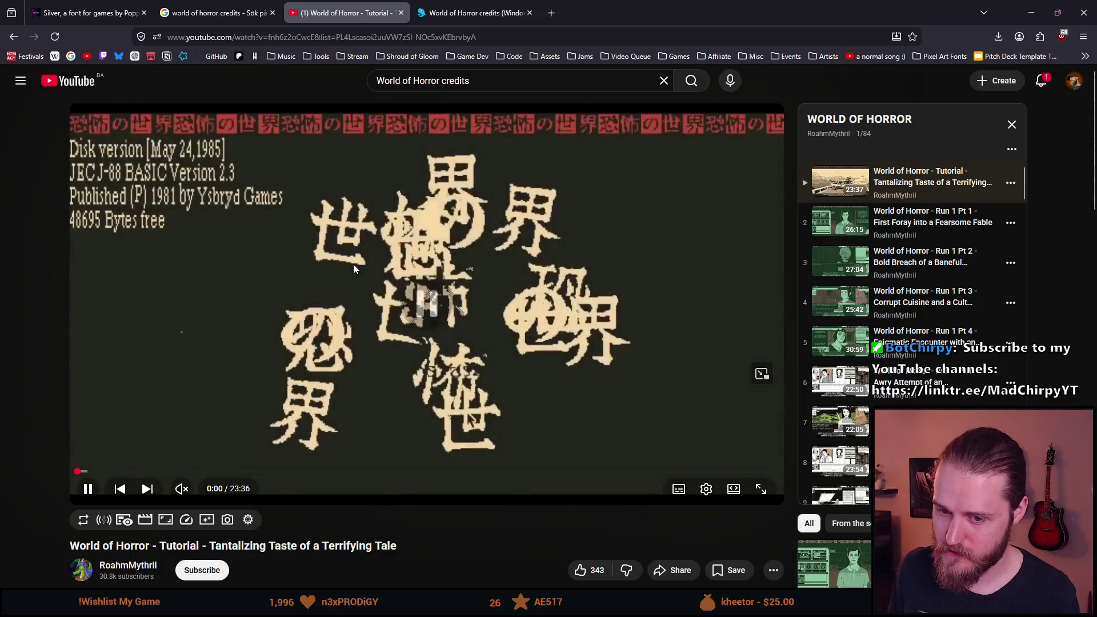
left_click(353, 264)
scroll(974, 403, "down", 20)
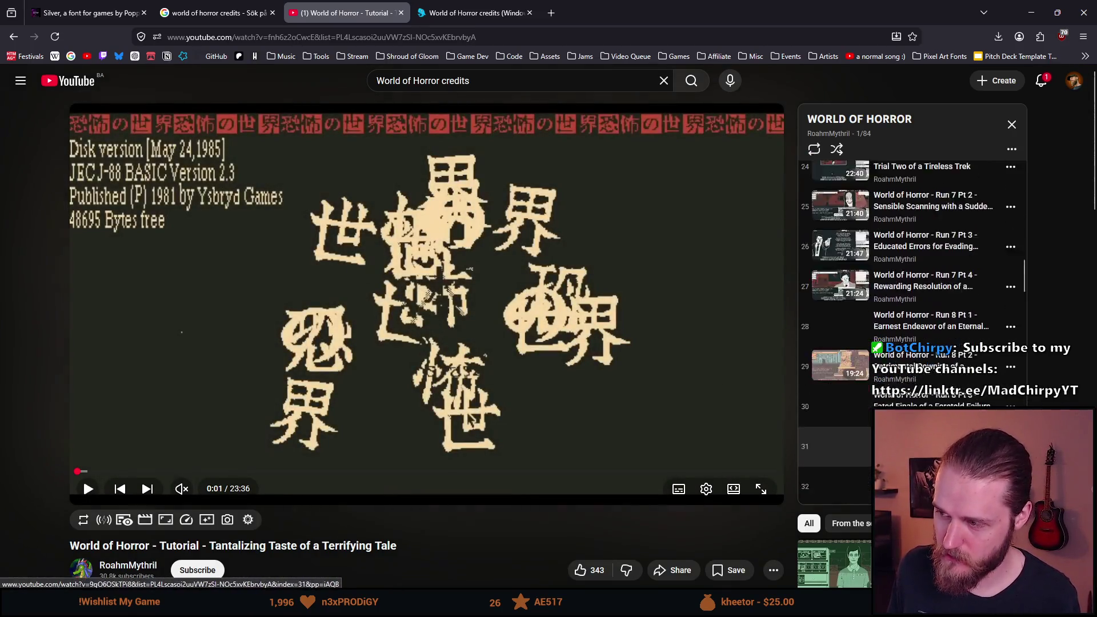
scroll(944, 441, "down", 8)
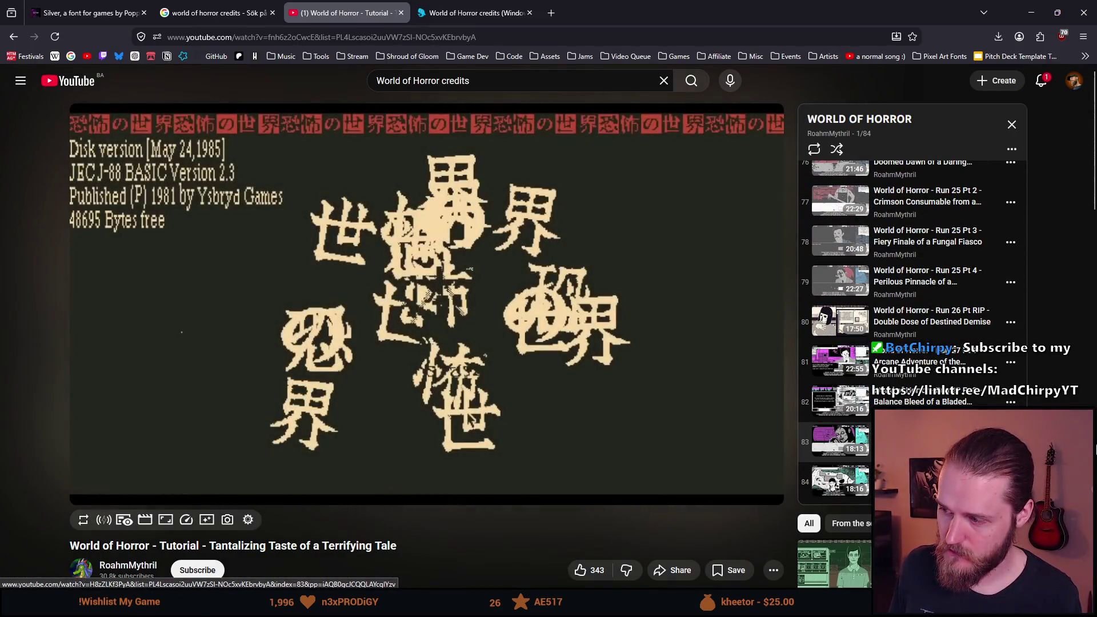
scroll(915, 463, "up", 20)
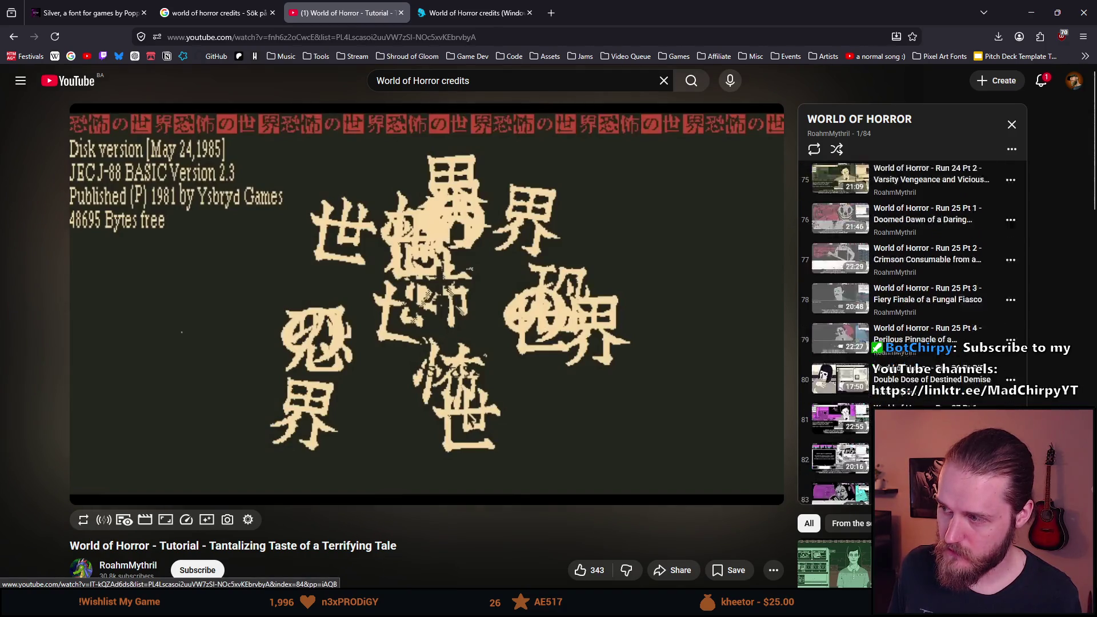
scroll(869, 407, "up", 20)
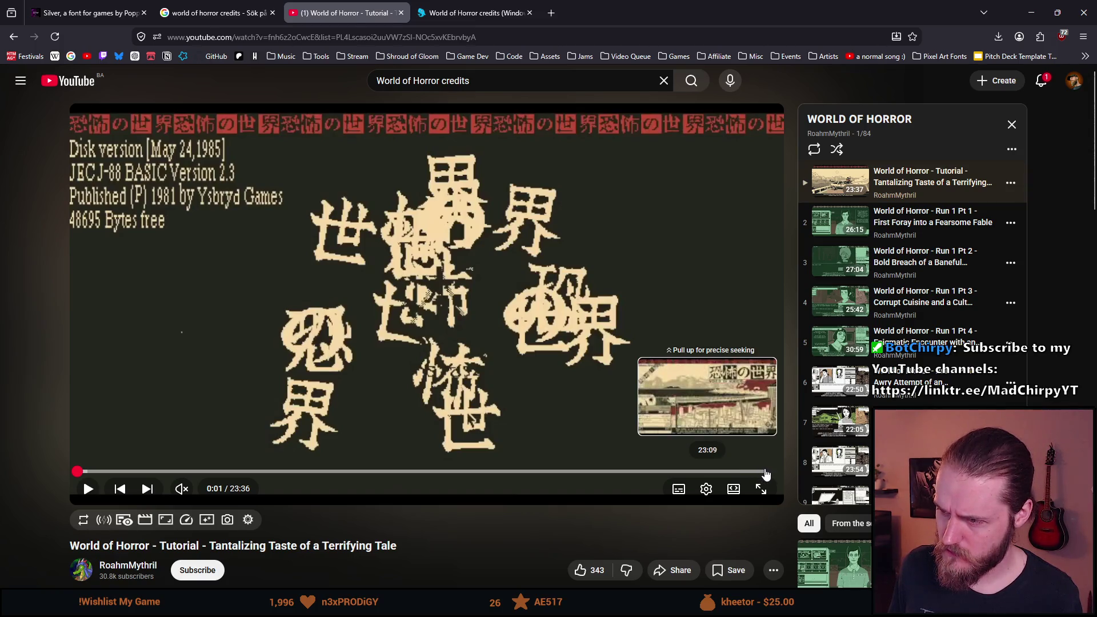
left_click(763, 474)
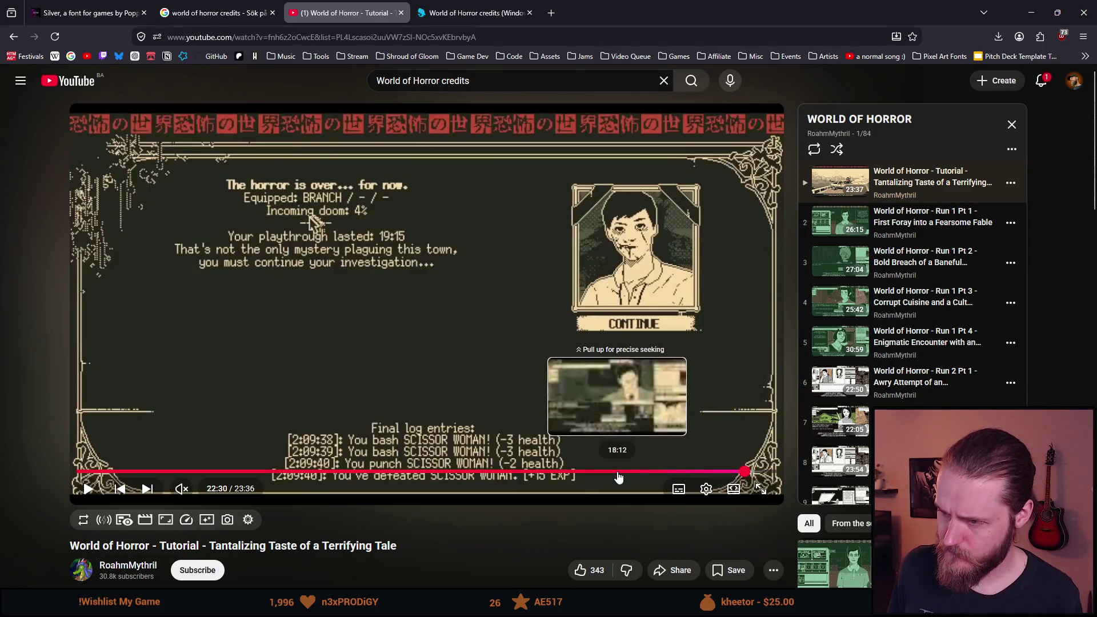
- Go back to the video results and switch to the Google credits search tab
key("alt+Left")
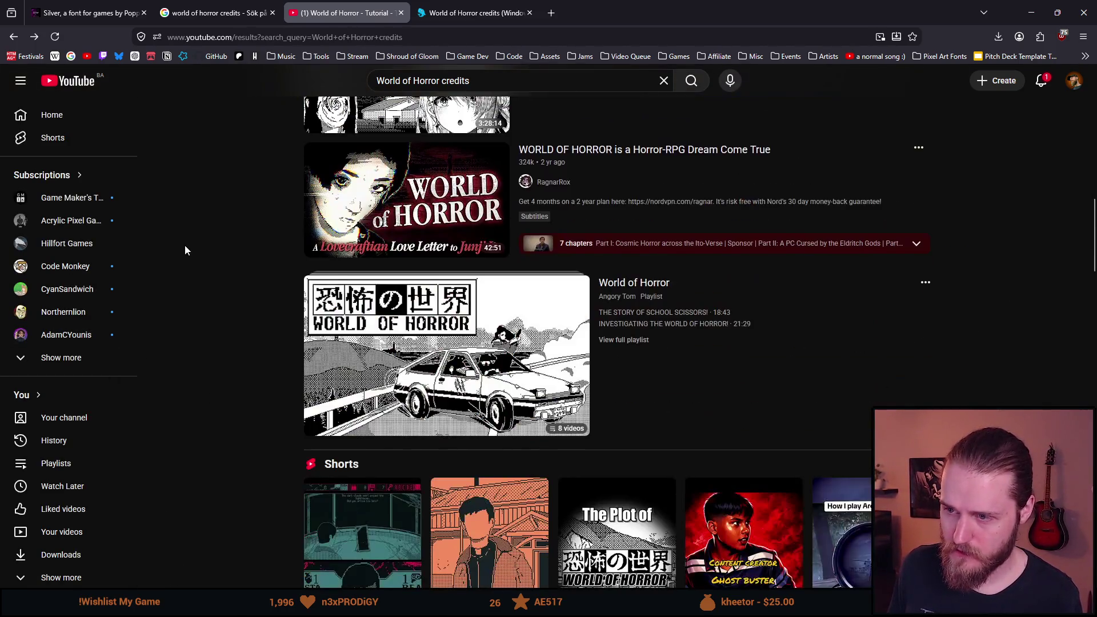
scroll(187, 240, "up", 2)
scroll(192, 241, "down", 4)
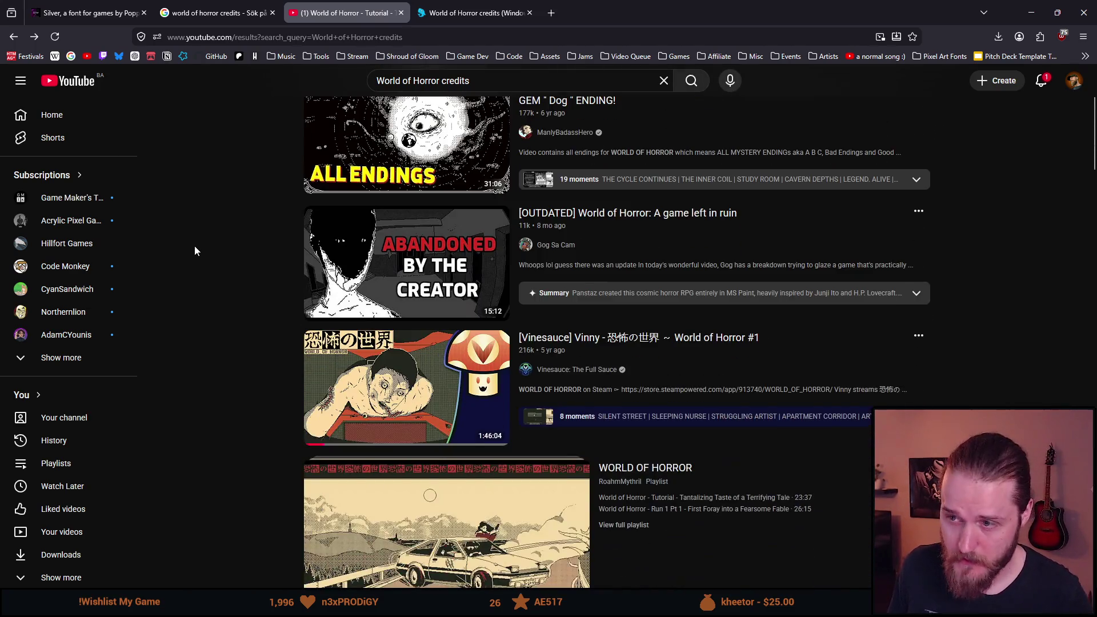
scroll(197, 247, "down", 5)
scroll(195, 248, "down", 5)
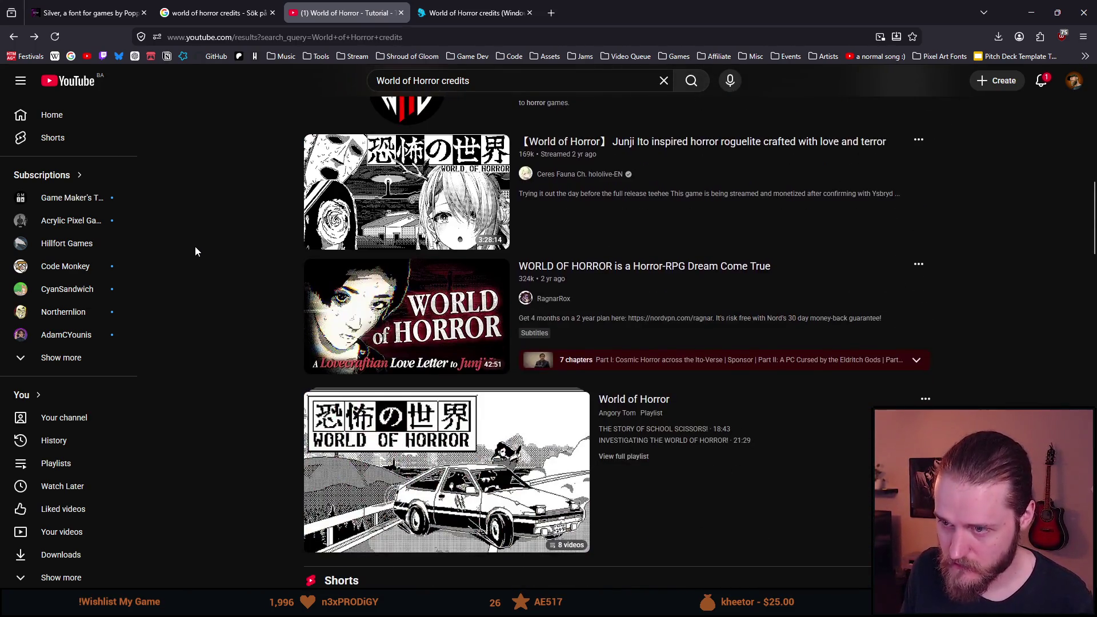
scroll(196, 252, "down", 5)
scroll(197, 252, "down", 5)
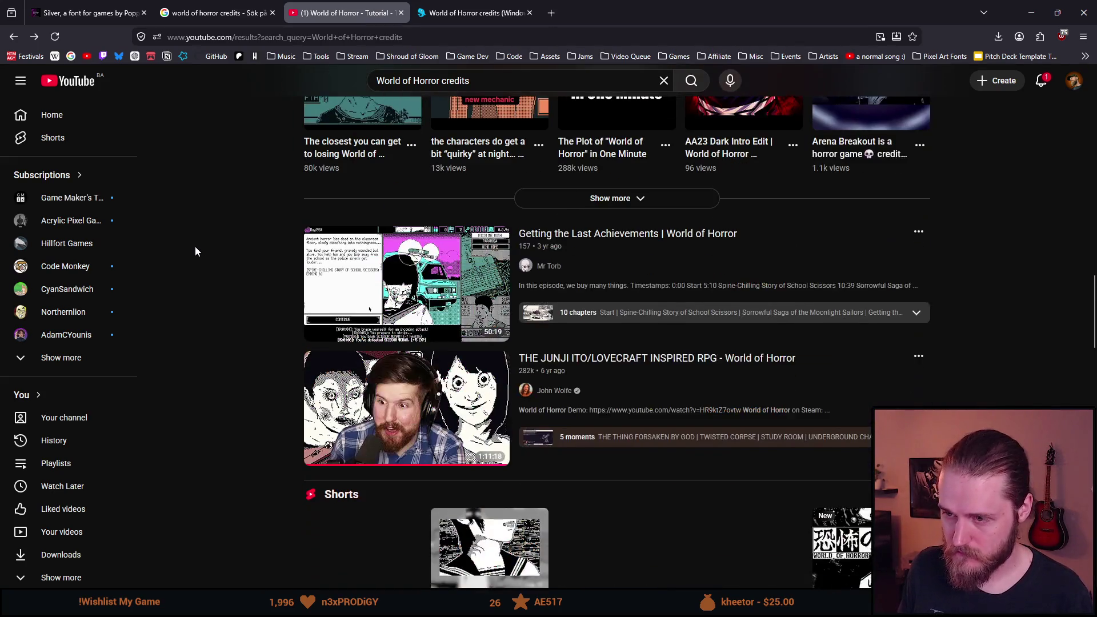
scroll(200, 246, "up", 10)
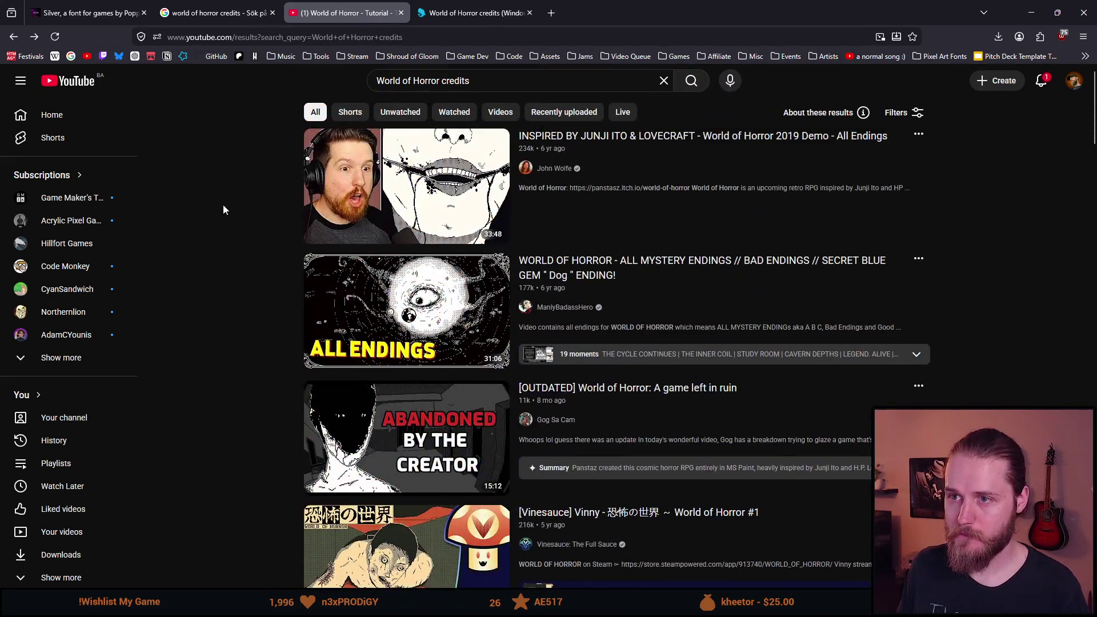
left_click(197, 7)
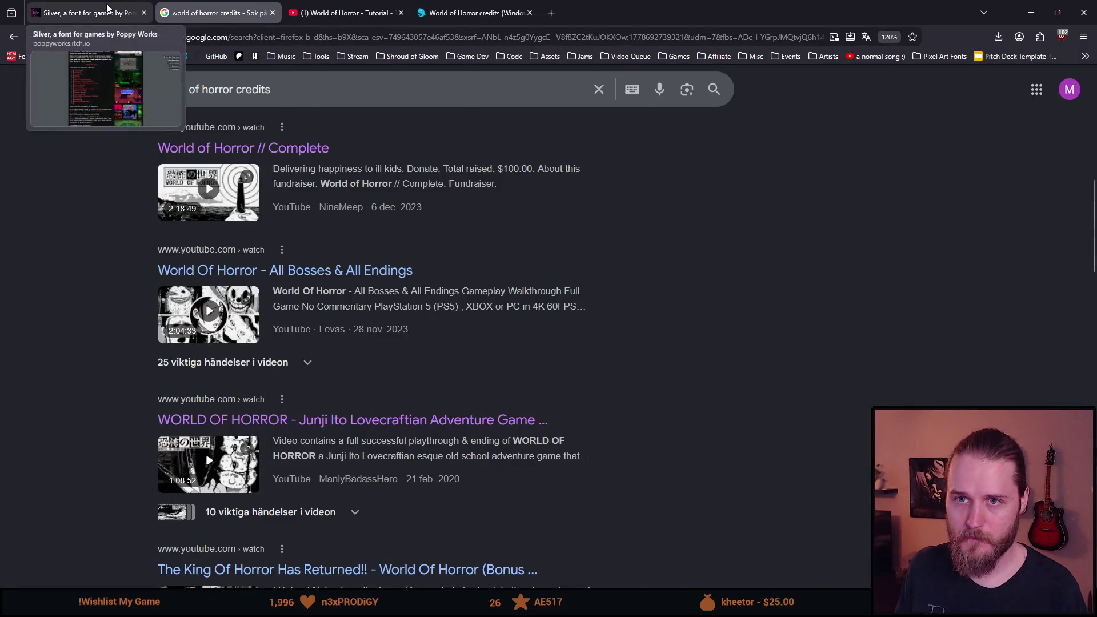
- Scroll the Silver itch.io page to its Credits section and select that text
left_click(109, 9)
scroll(375, 83, "down", 5)
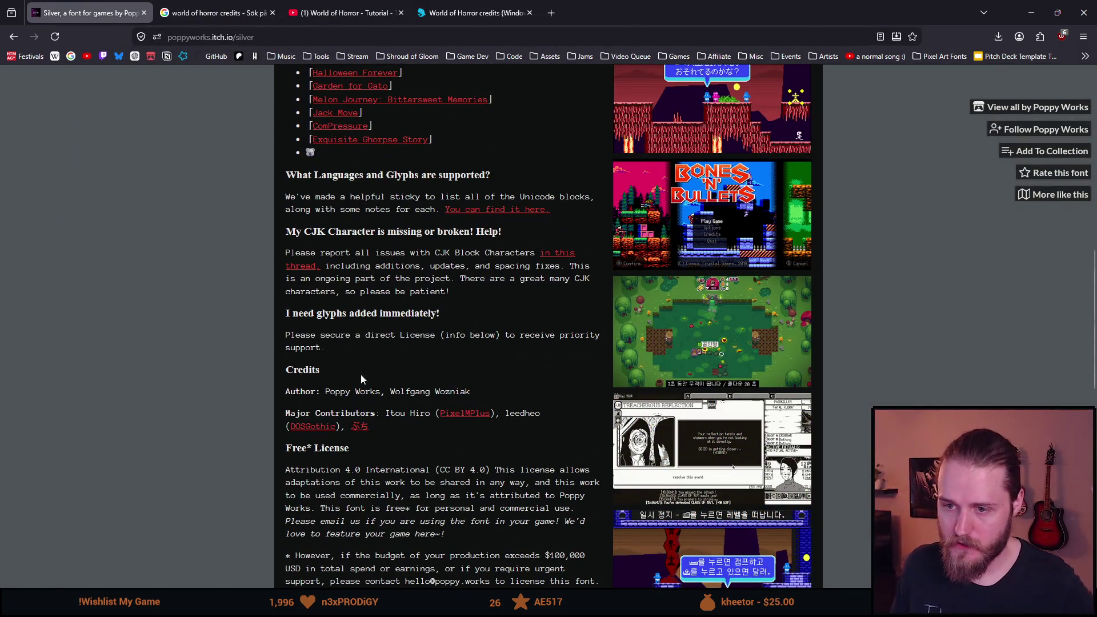
mouse_move(389, 423)
left_mouse_down()
mouse_move(294, 392)
mouse_move(285, 375)
left_mouse_up()
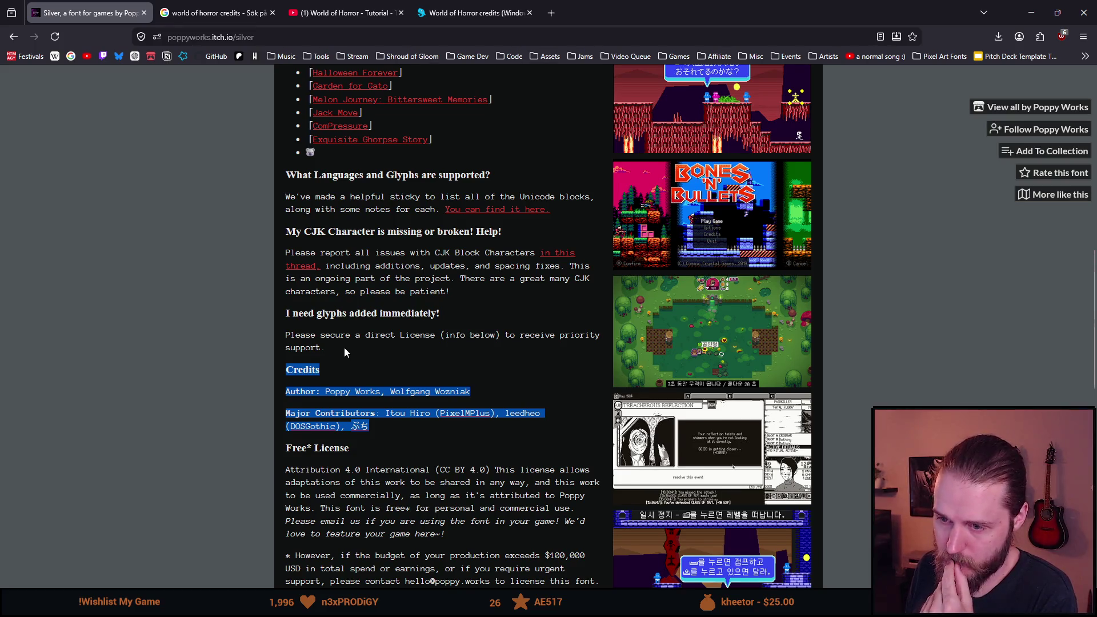
scroll(344, 348, "down", 1)
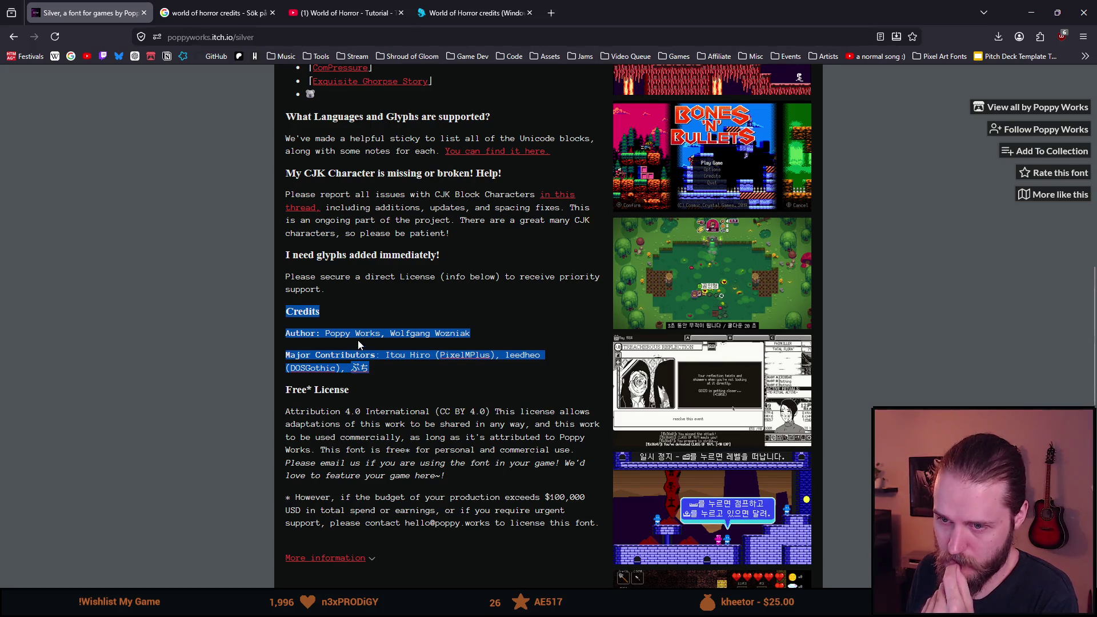
left_click(343, 311)
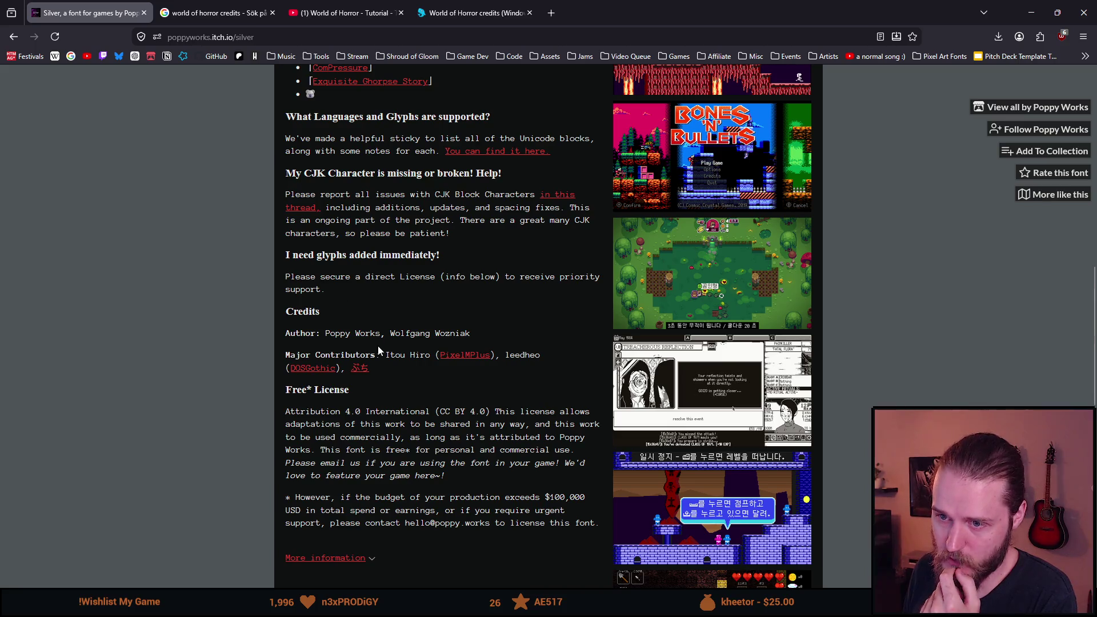
mouse_move(395, 377)
left_mouse_down()
mouse_move(429, 355)
mouse_move(272, 312)
left_mouse_up()
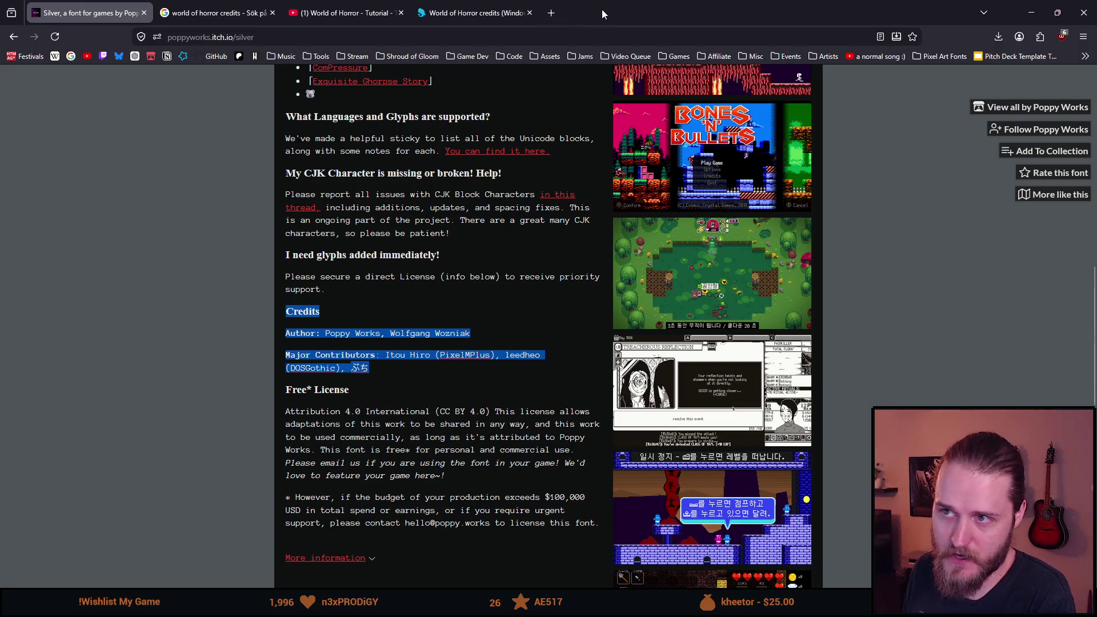
- Compare the credits against Unity, then select the last contributor's Japanese name
left_click_drag(613, 15, 1096, 15)
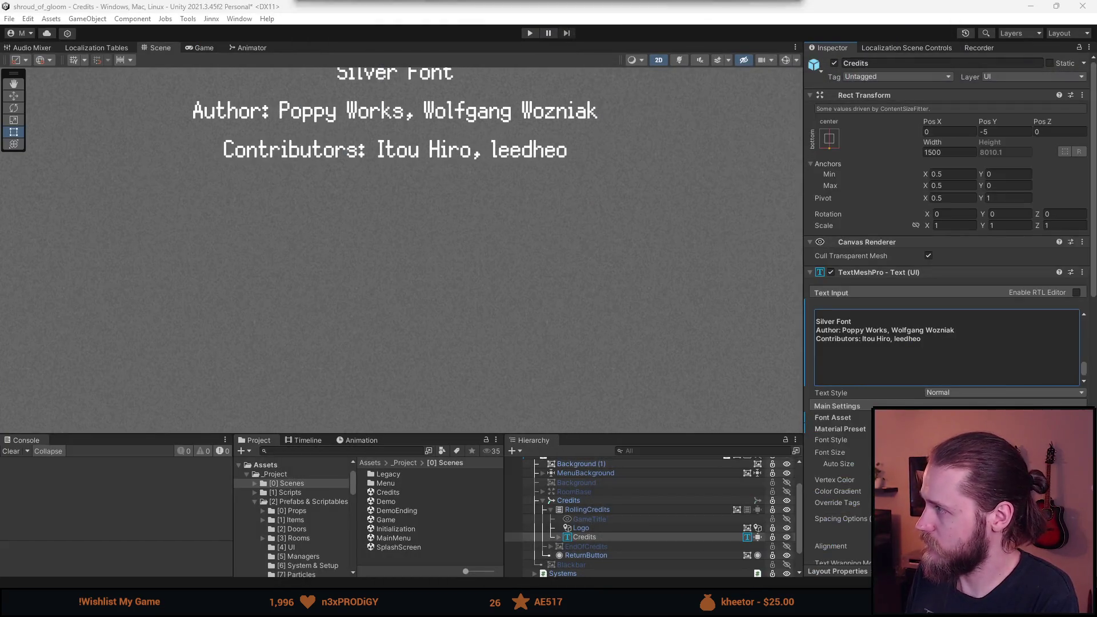
left_click_drag(1089, 11, 303, 3)
left_click(385, 388)
left_click_drag(366, 369, 351, 369)
key("ctrl+c")
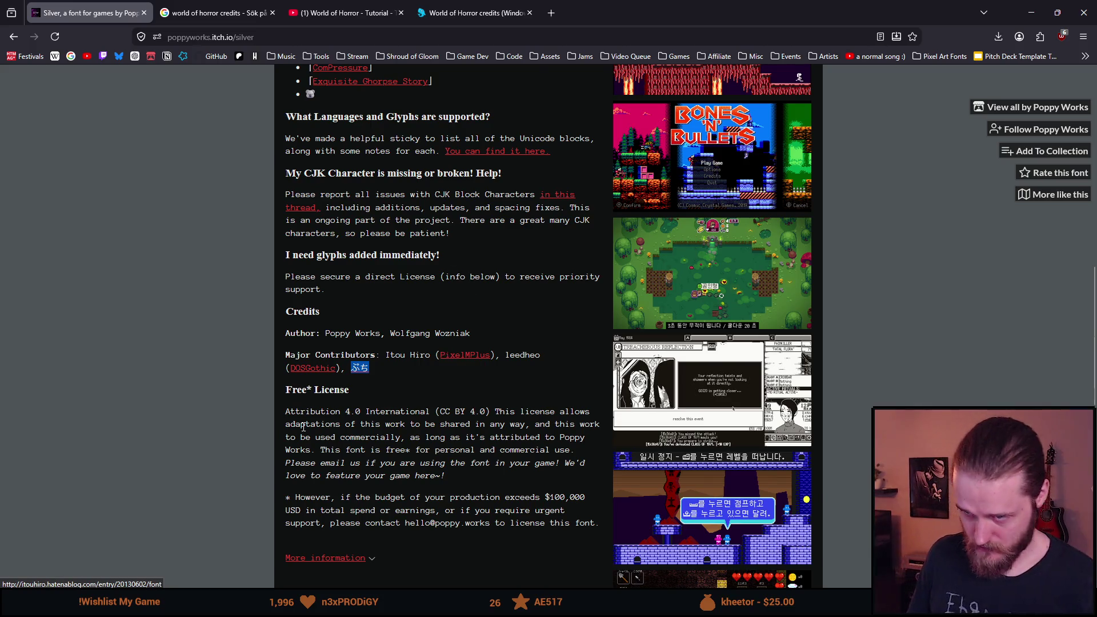
- In a new tab, search Google for 'ぶち meaning'
left_click(552, 11)
key("ctrl+v")
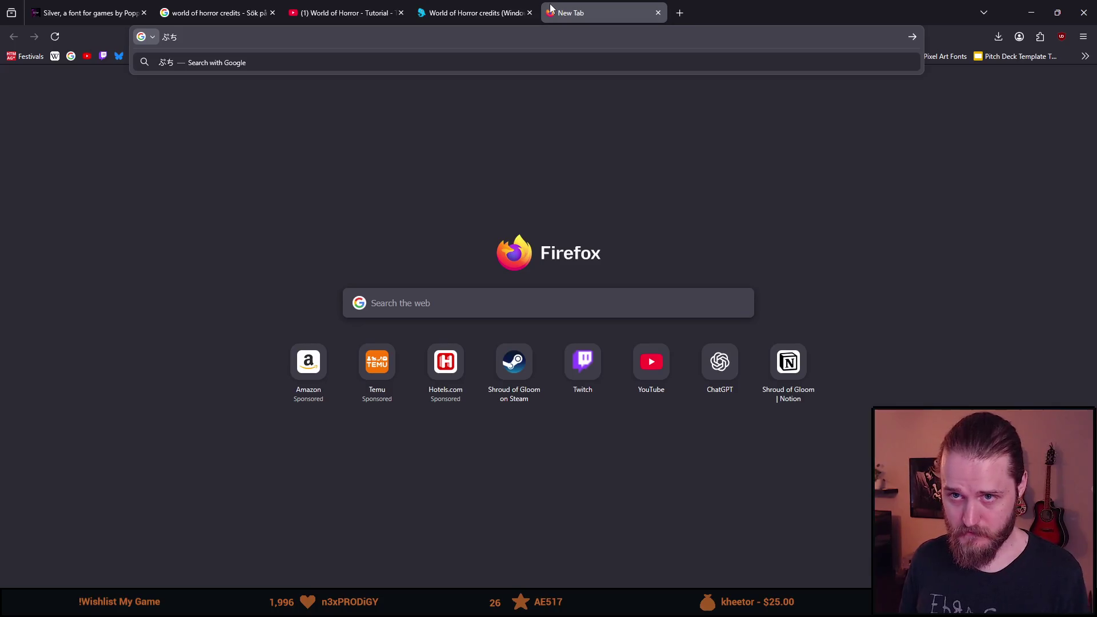
key("Return")
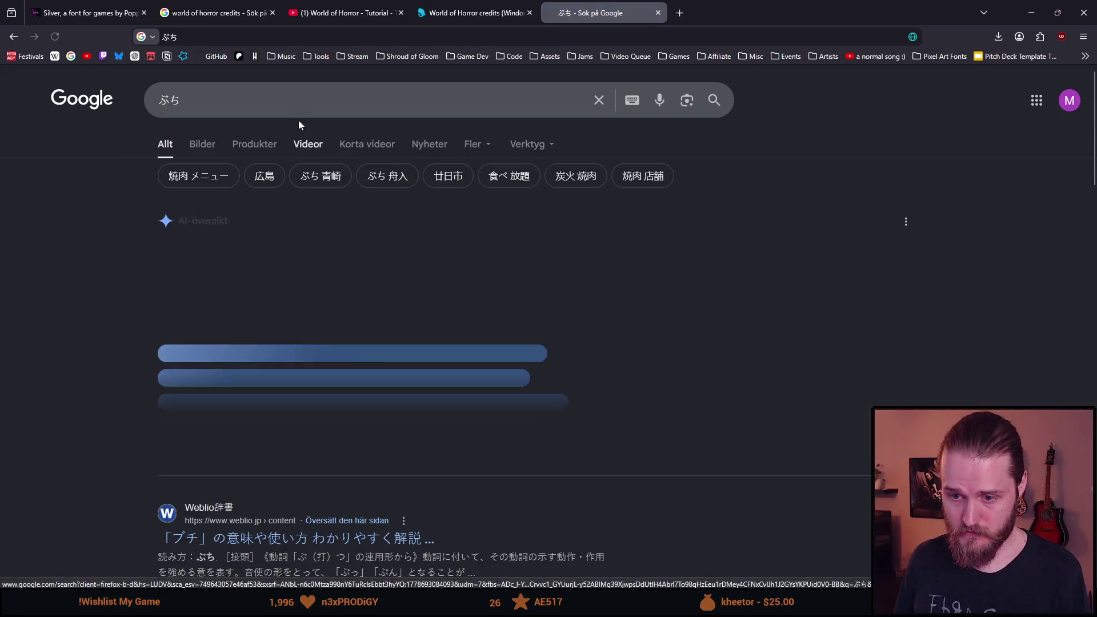
left_click(344, 35)
type("meaning")
key("Return")
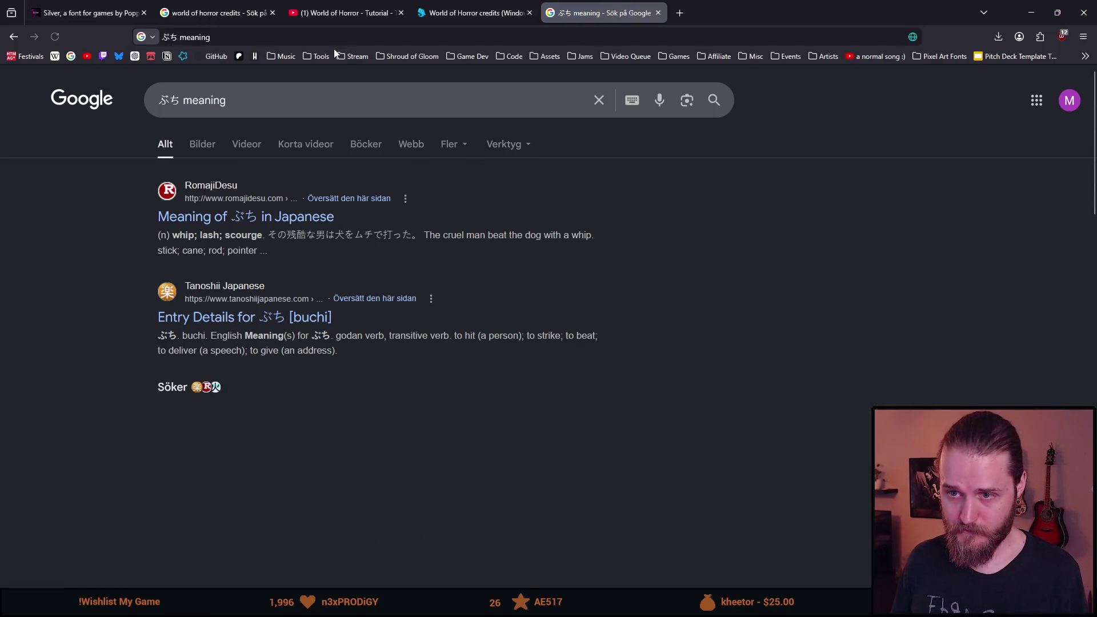
- Refine to 'ぶち meaning english', read the expanded AI overview, then return to credits results
left_click(244, 36)
type("english")
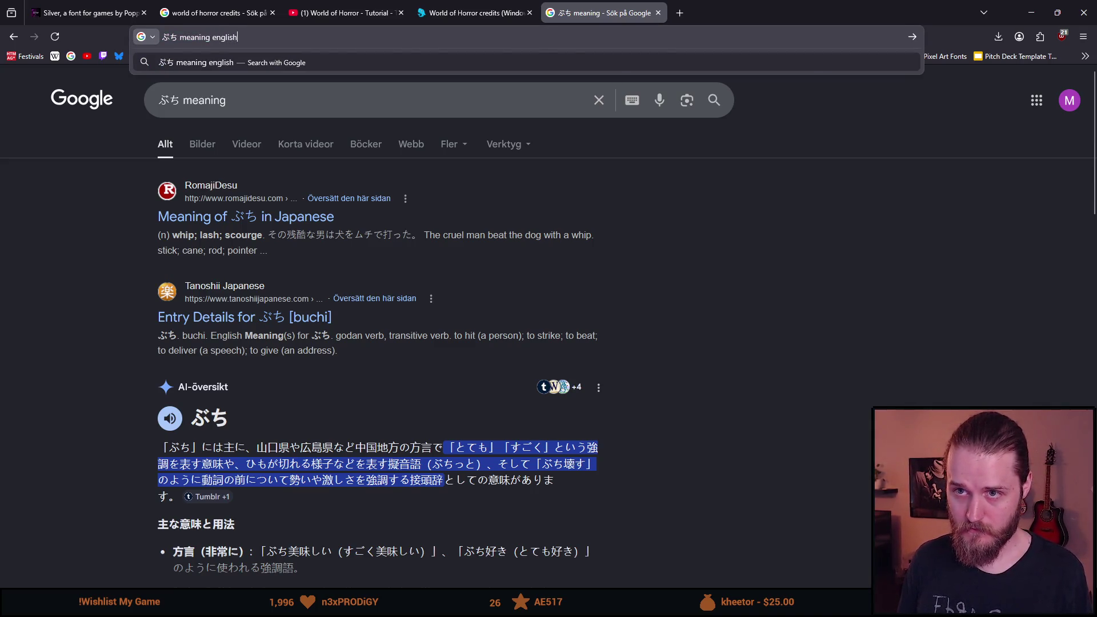
key("Return")
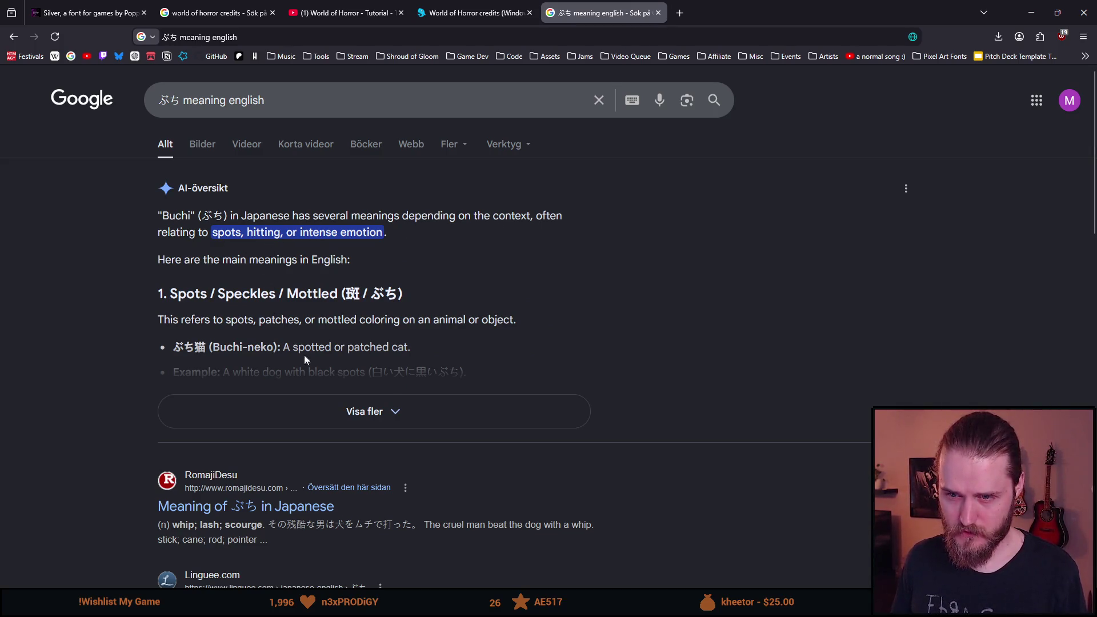
left_click(328, 410)
scroll(256, 395, "down", 1)
scroll(255, 393, "down", 1)
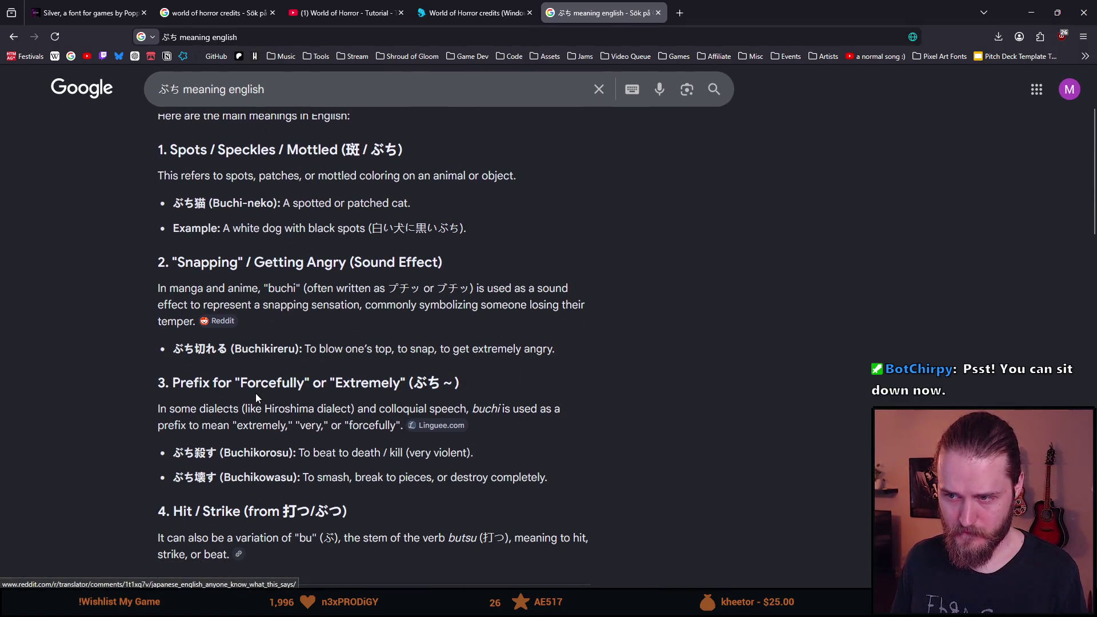
scroll(255, 393, "down", 1)
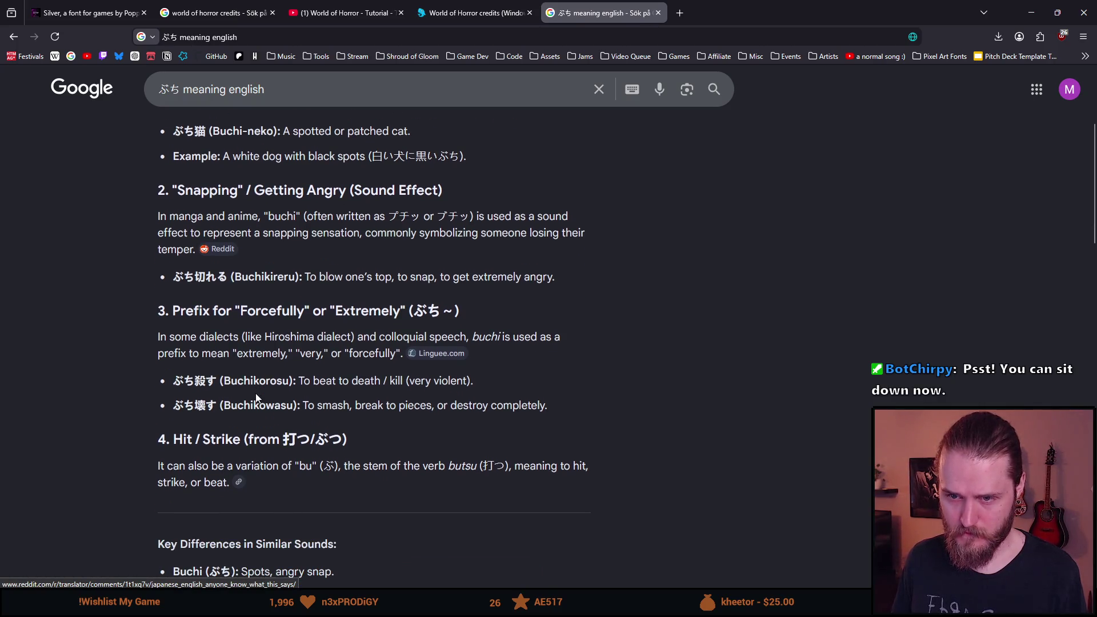
scroll(255, 397, "down", 2)
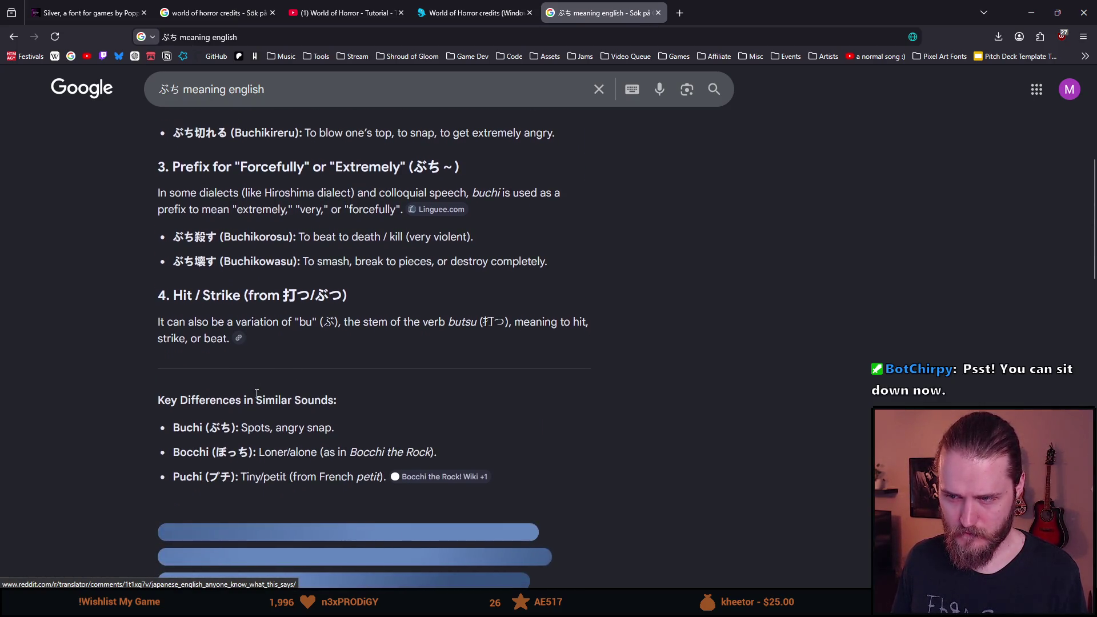
scroll(255, 398, "down", 4)
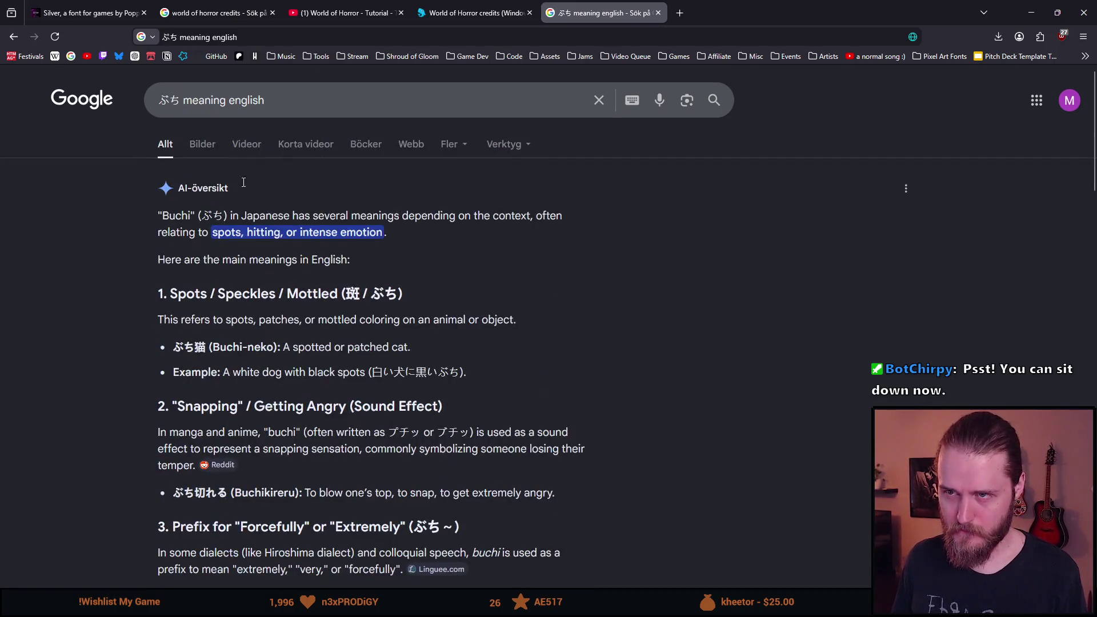
left_click(357, 13)
left_click(206, 13)
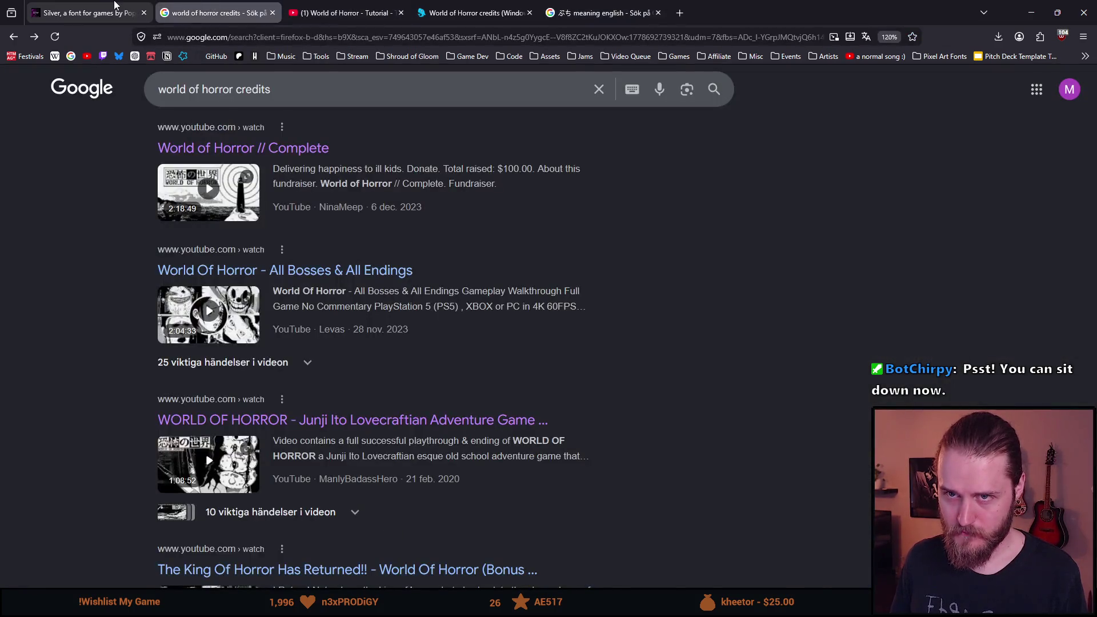
- Glance at the Silver font page, then switch back to the Unity Editor
left_click(116, 7)
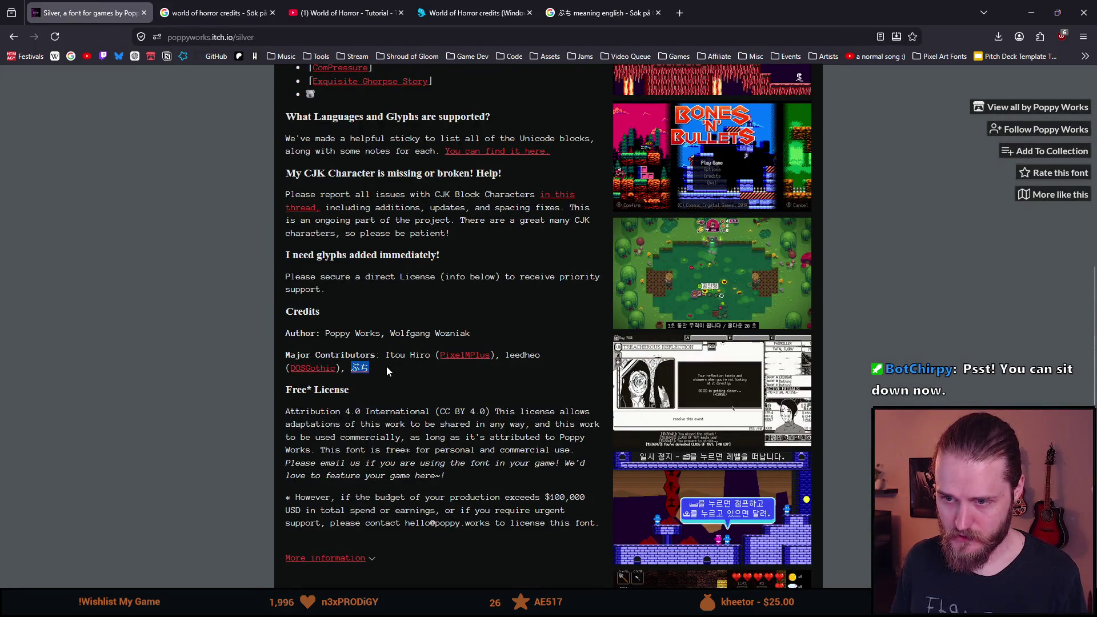
key("alt+Tab")
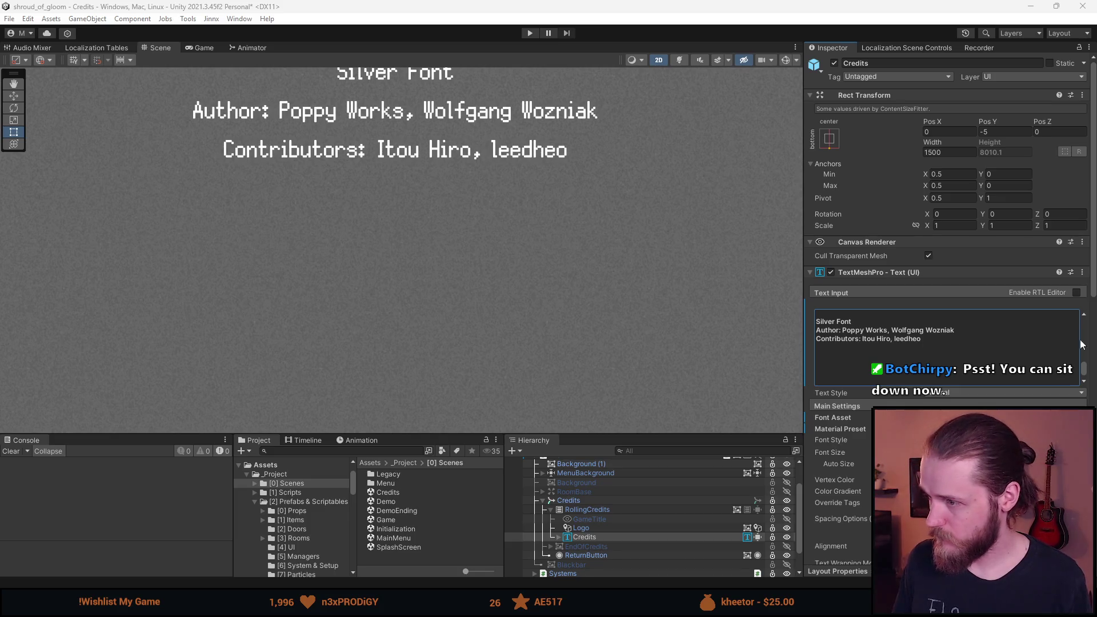
- Replace 'Itou Hiro, leedheo' with 'Itou Hiro (PixelMPlus), leedheo (DOSGothic), ぶち'
left_click(928, 340)
key("ctrl+a")
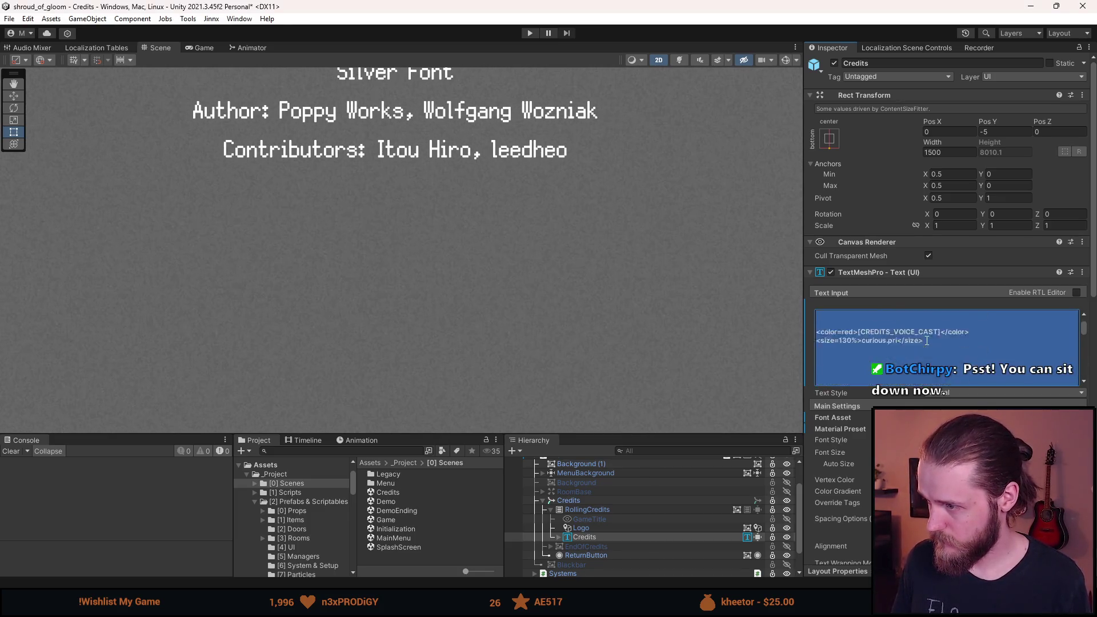
scroll(905, 341, "down", 5)
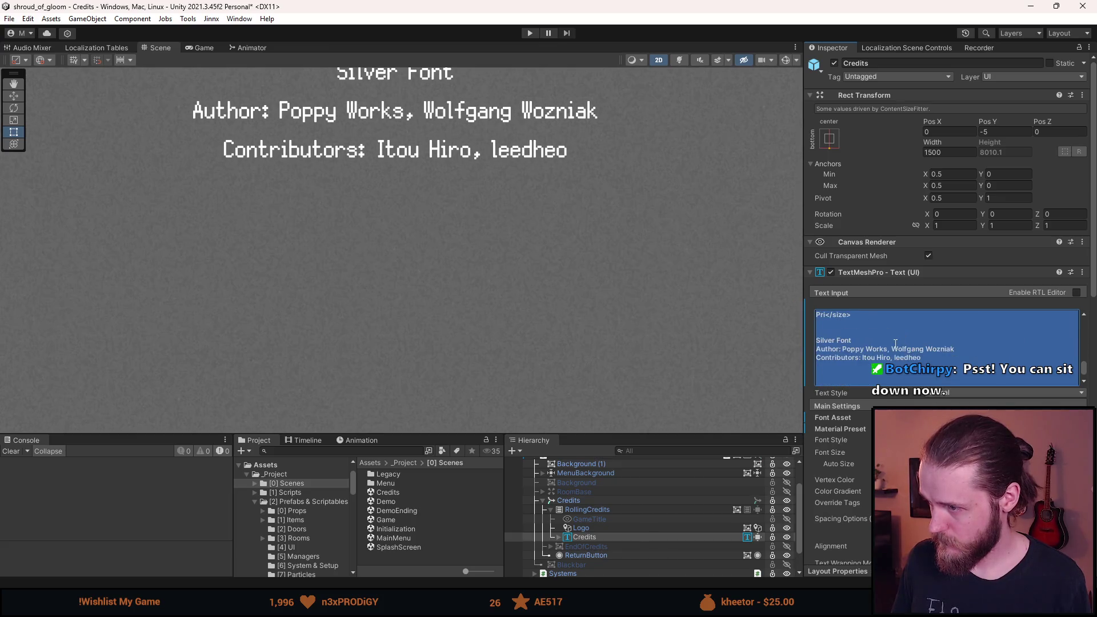
left_click(895, 348)
left_click_drag(924, 359, 864, 358)
type("Itou Hiro (PixelMPlus), leedheo (DOSGothic), ぶち")
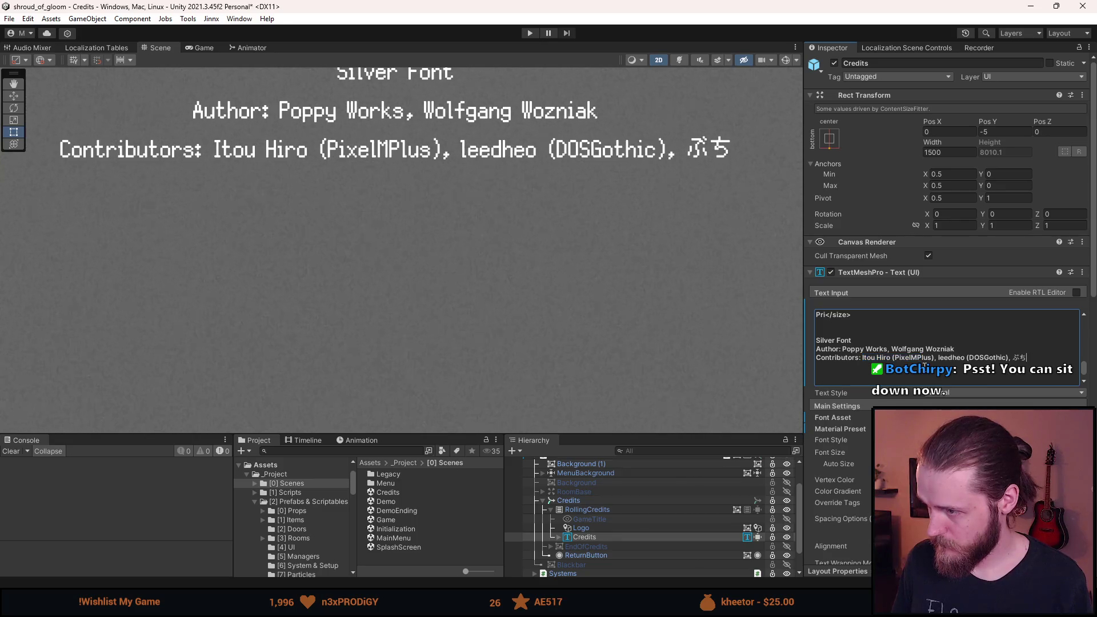
- Pan and zoom the Scene view to check the updated contributors line
scroll(632, 240, "down", 5)
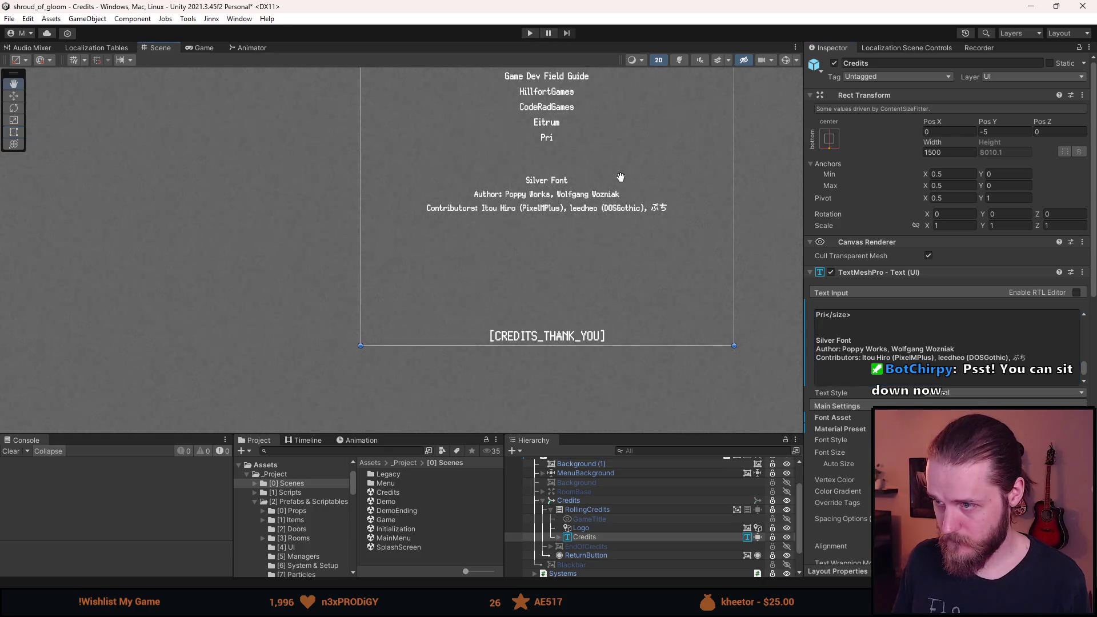
left_click_drag(602, 193, 581, 227)
scroll(588, 211, "up", 2)
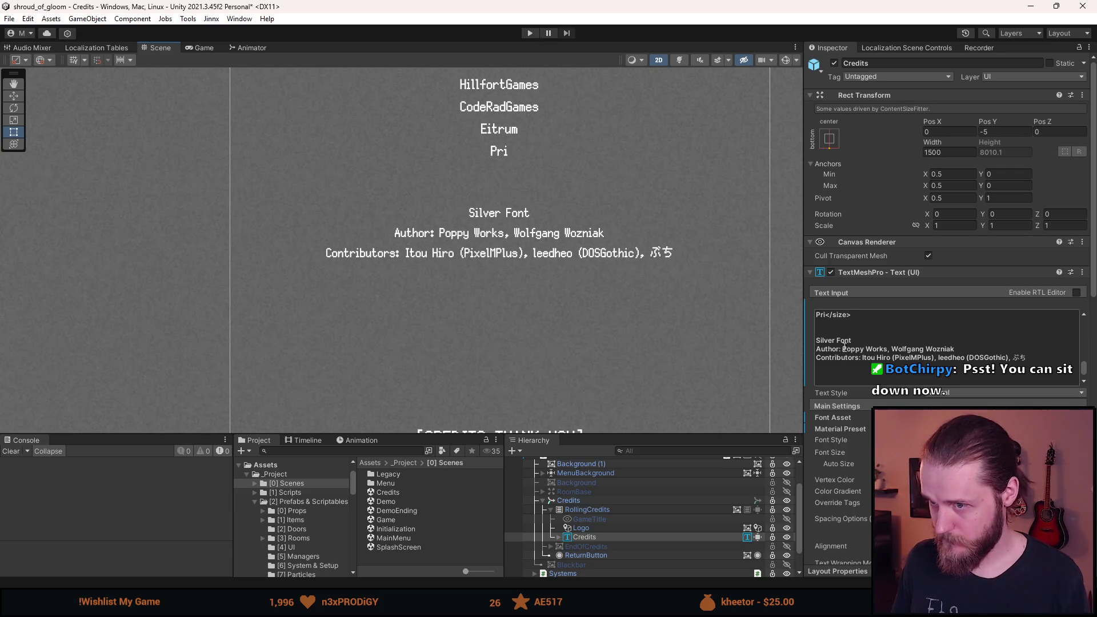
scroll(605, 314, "down", 4)
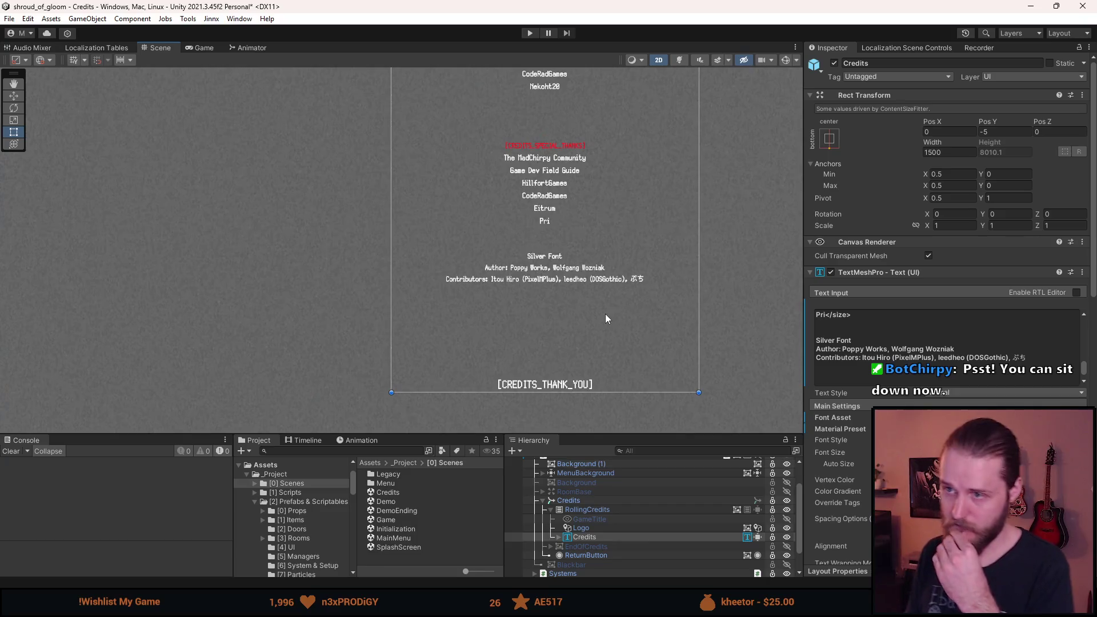
scroll(606, 314, "up", 3)
scroll(549, 297, "up", 1)
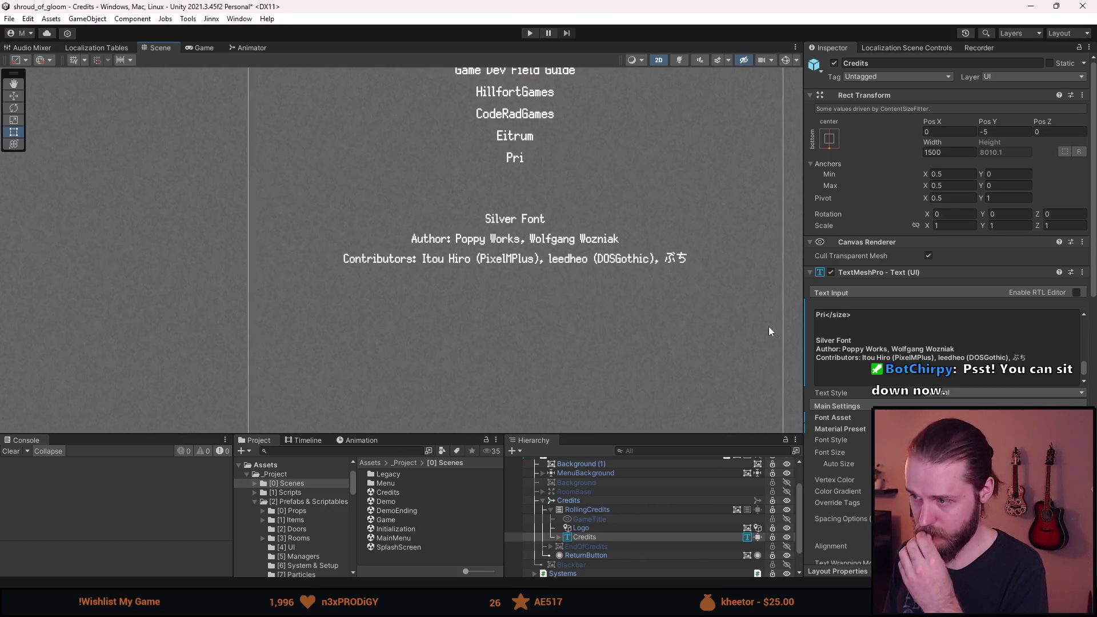
- Reselect the credits text and shift the Scene view to review the surrounding credits
left_click(852, 353)
scroll(853, 353, "down", 10)
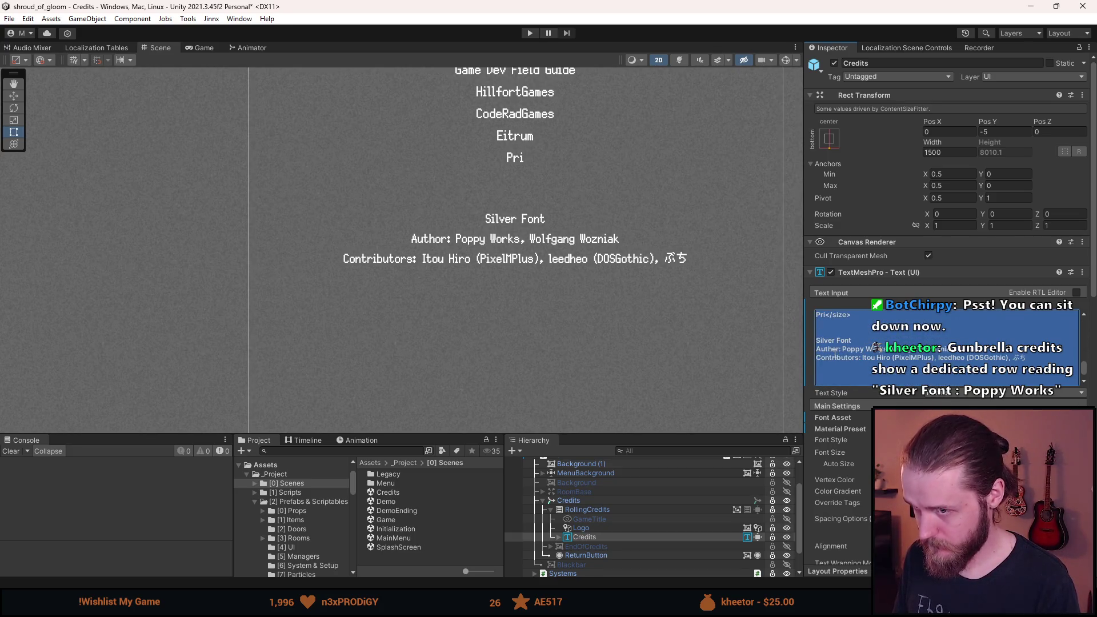
scroll(544, 74, "down", 1)
mouse_move(532, 74)
left_mouse_down()
mouse_move(521, 229)
mouse_move(508, 160)
left_mouse_up()
scroll(874, 340, "down", 2)
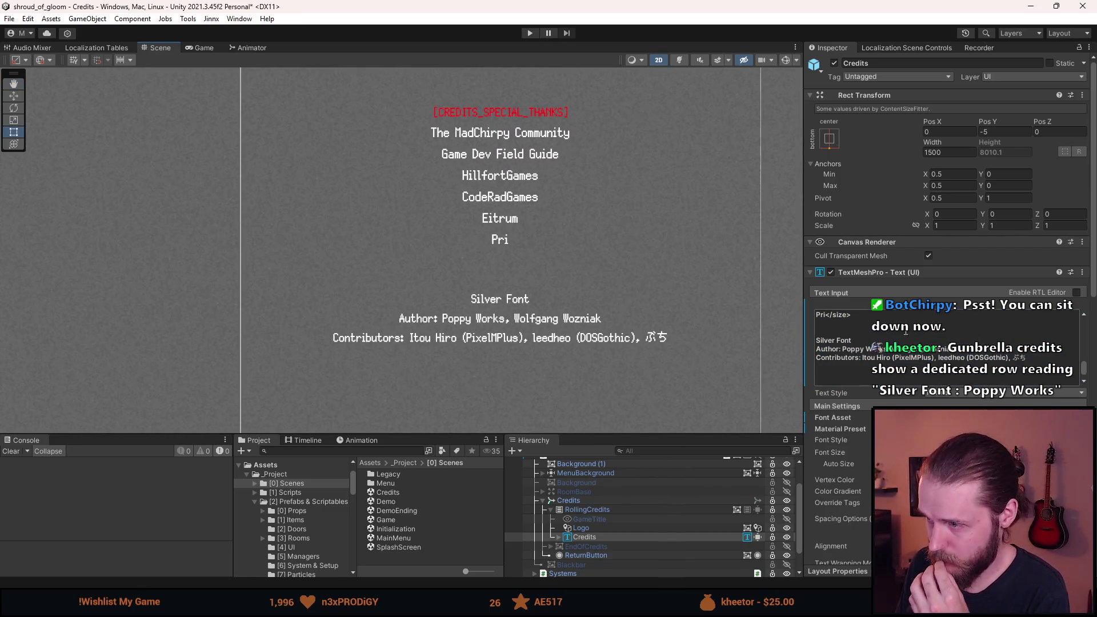
scroll(874, 340, "down", 3)
scroll(832, 331, "up", 2)
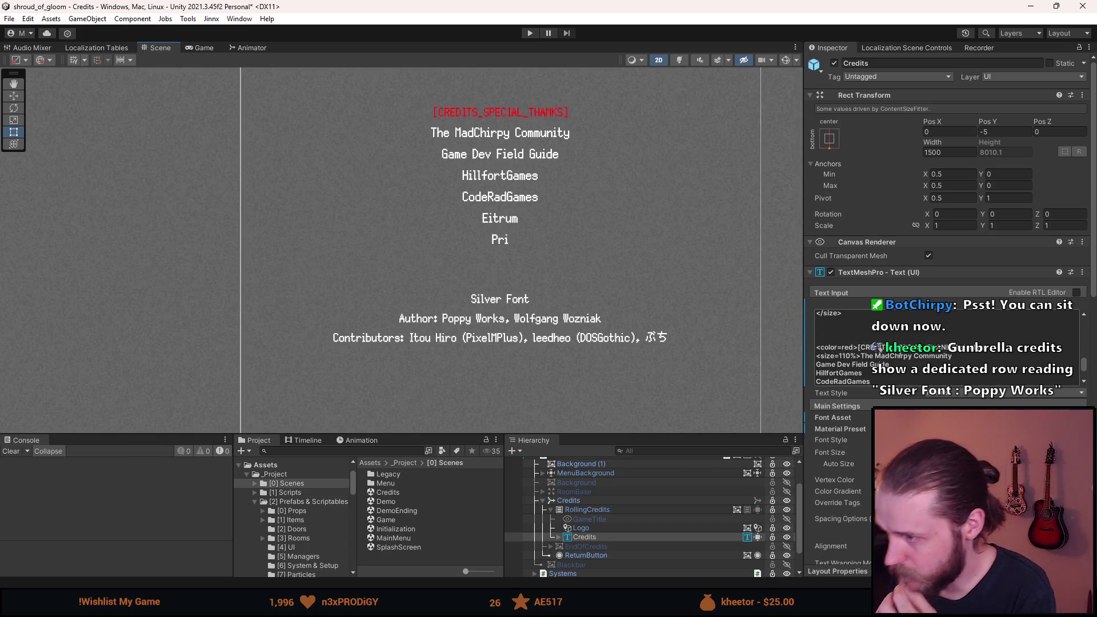
scroll(862, 357, "up", 3)
left_click_drag(862, 357, 834, 356)
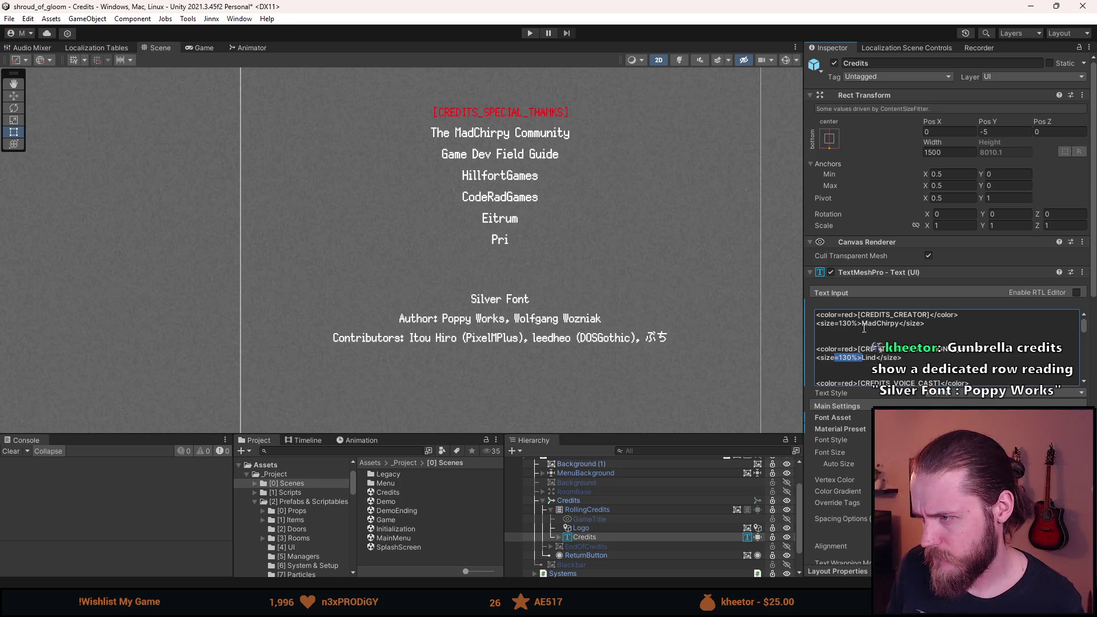
scroll(864, 328, "down", 1)
scroll(864, 328, "down", 1)
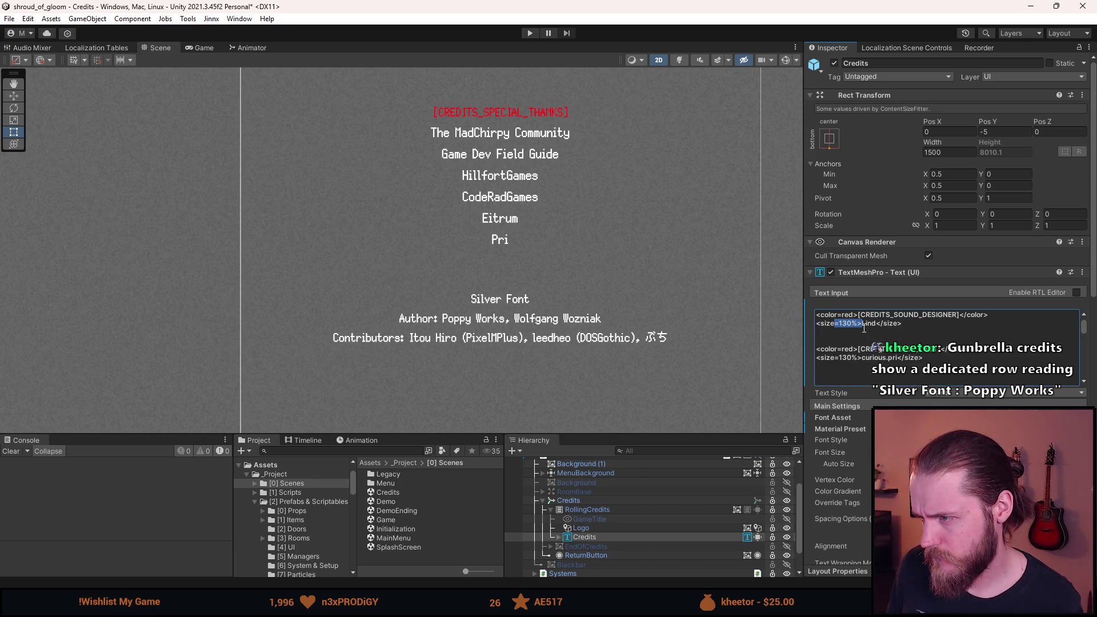
scroll(865, 327, "down", 2)
scroll(864, 328, "down", 1)
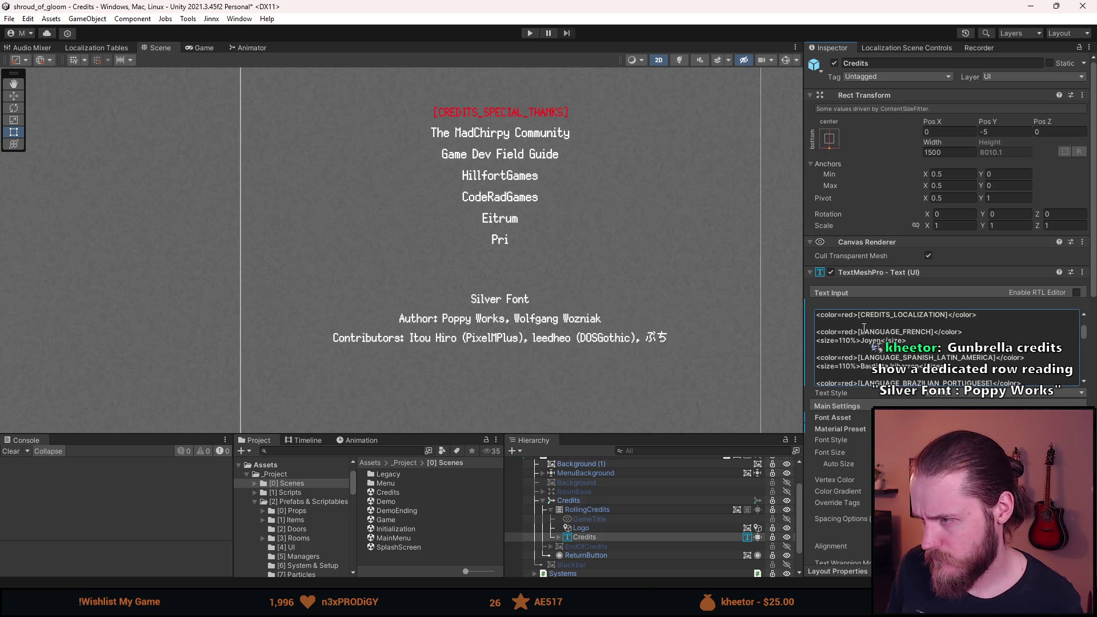
scroll(864, 328, "down", 3)
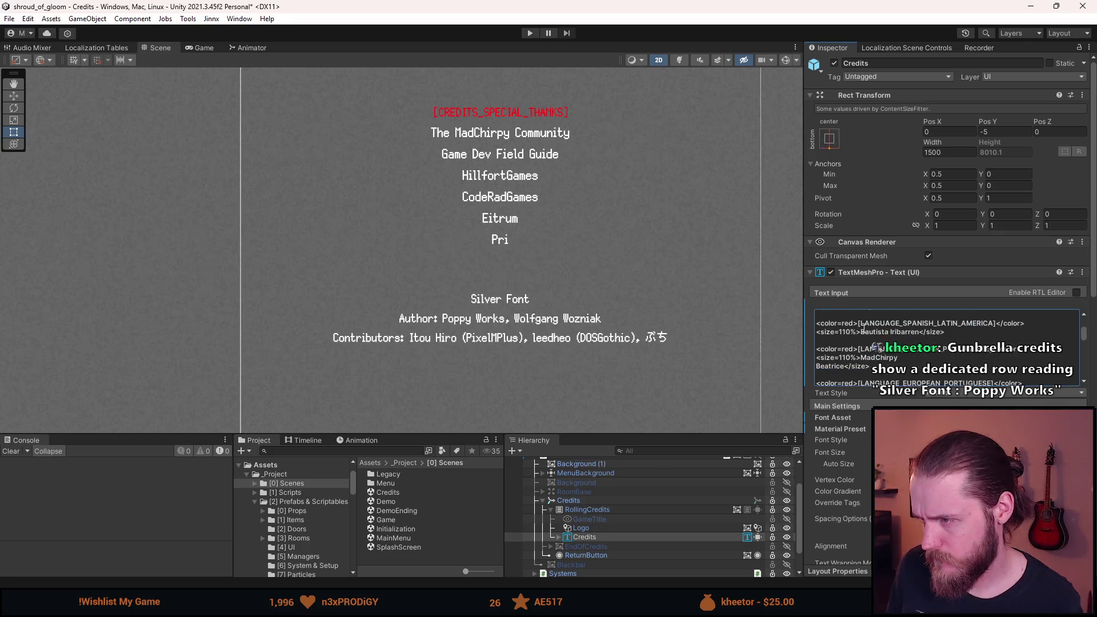
scroll(864, 328, "down", 2)
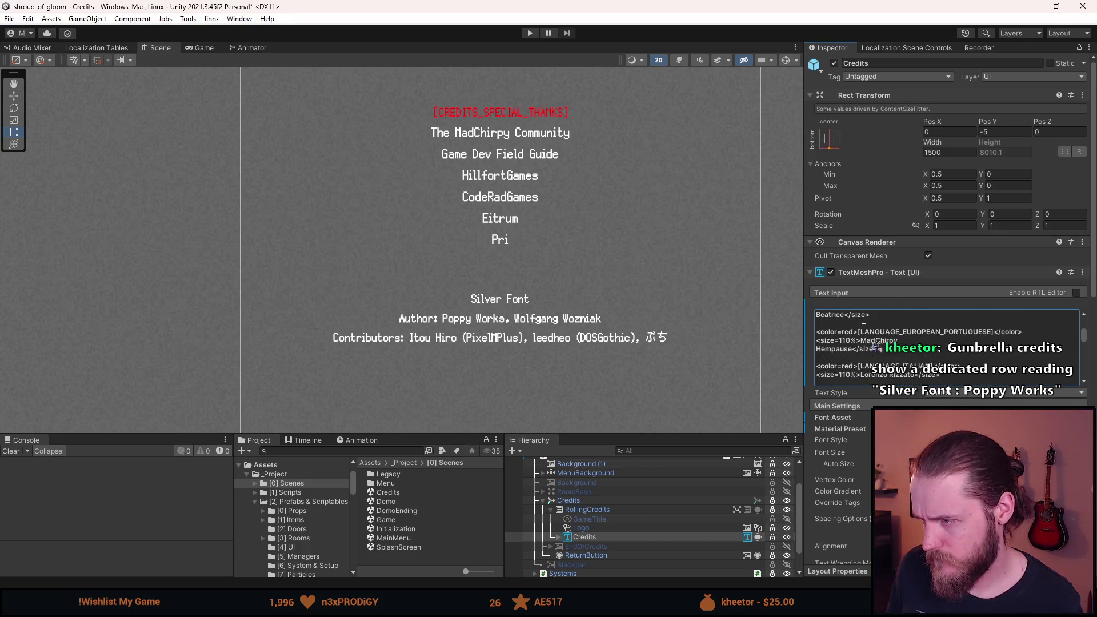
scroll(864, 327, "down", 5)
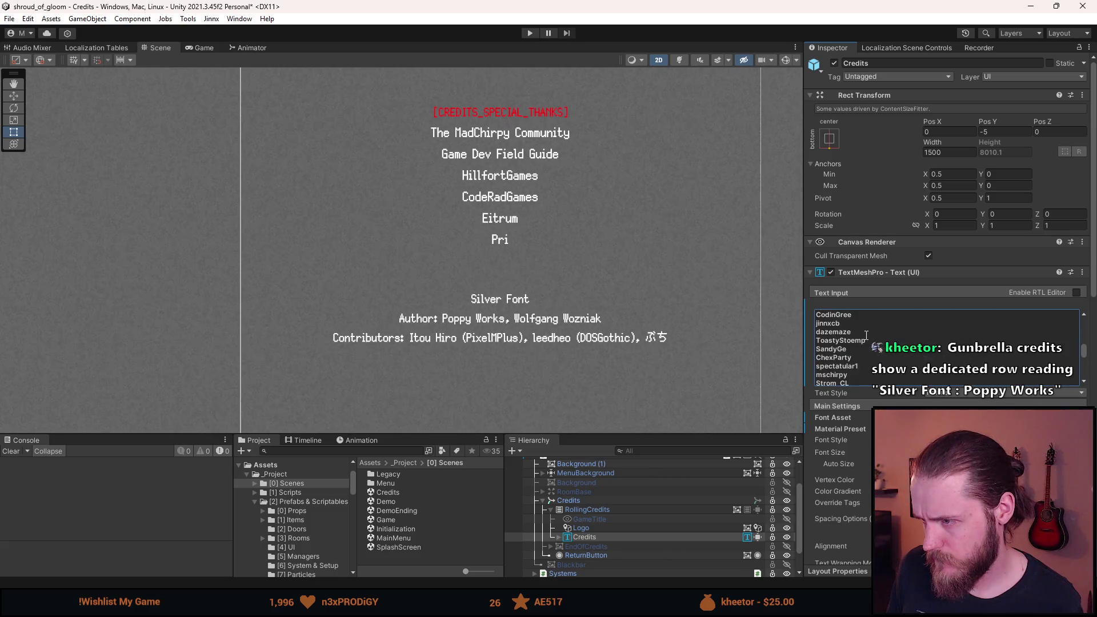
scroll(866, 336, "down", 5)
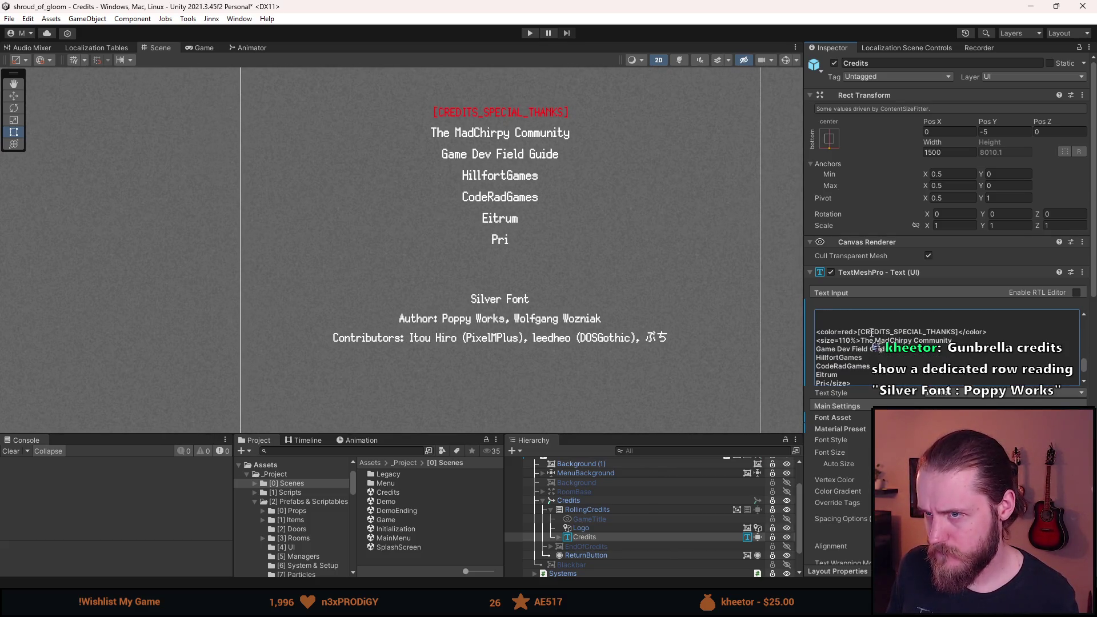
scroll(873, 332, "down", 4)
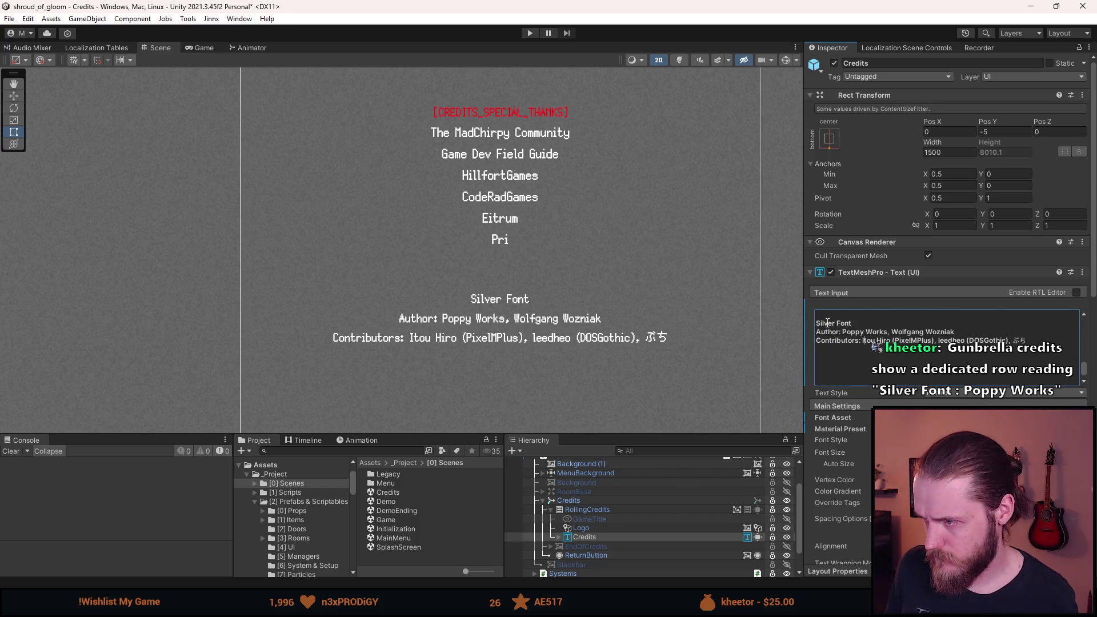
- Type <color=red></color> tag pairs into the credits text to color the labels red
type("<colo")
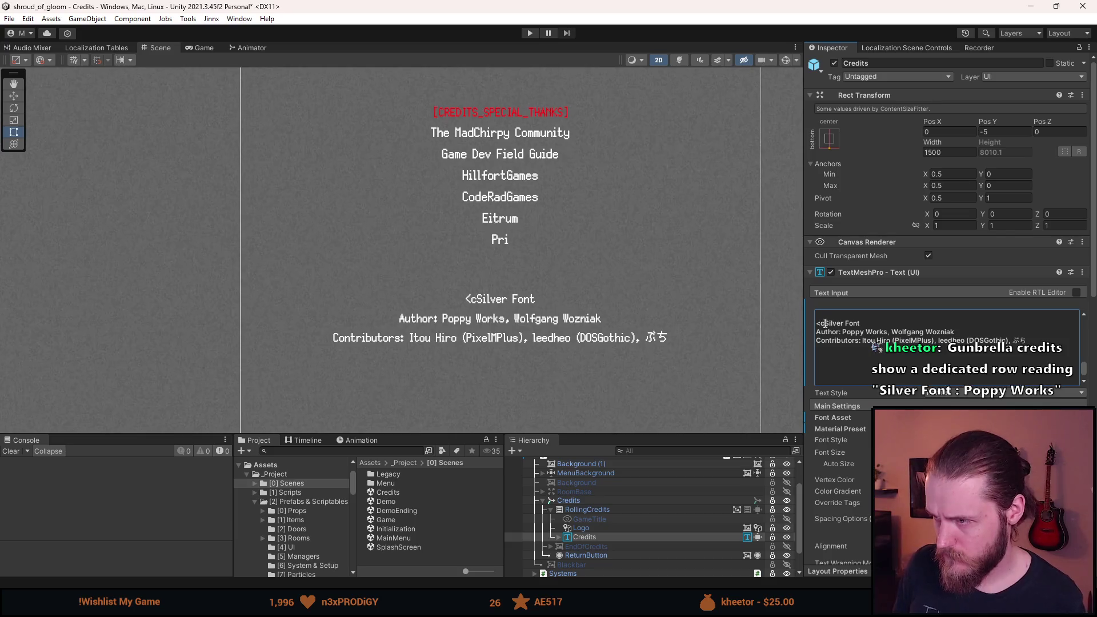
type("r=red>")
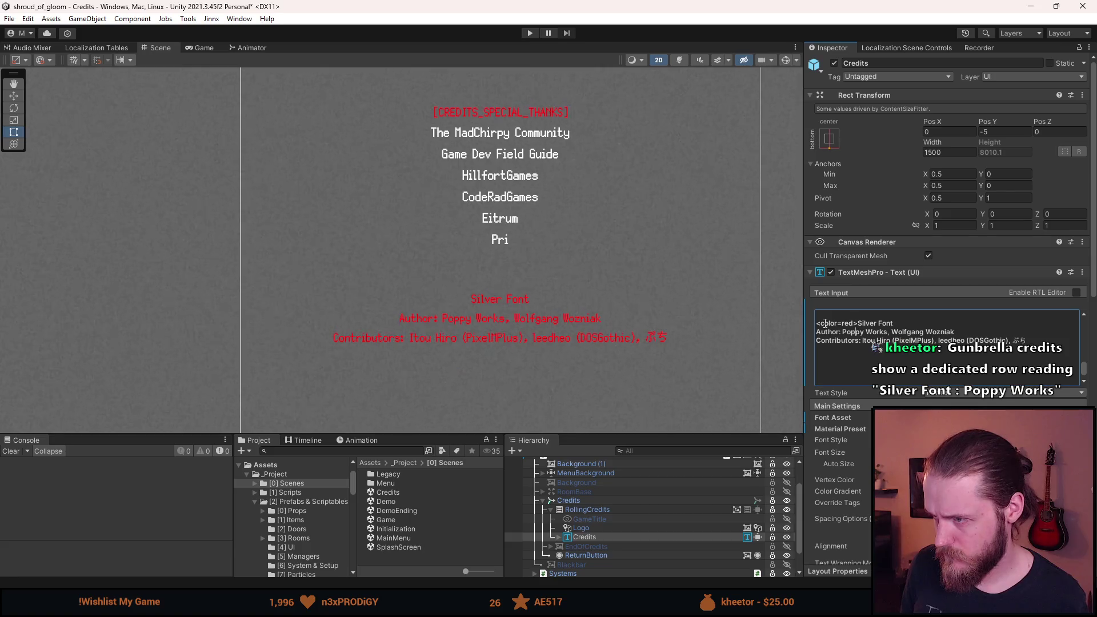
type("</colo")
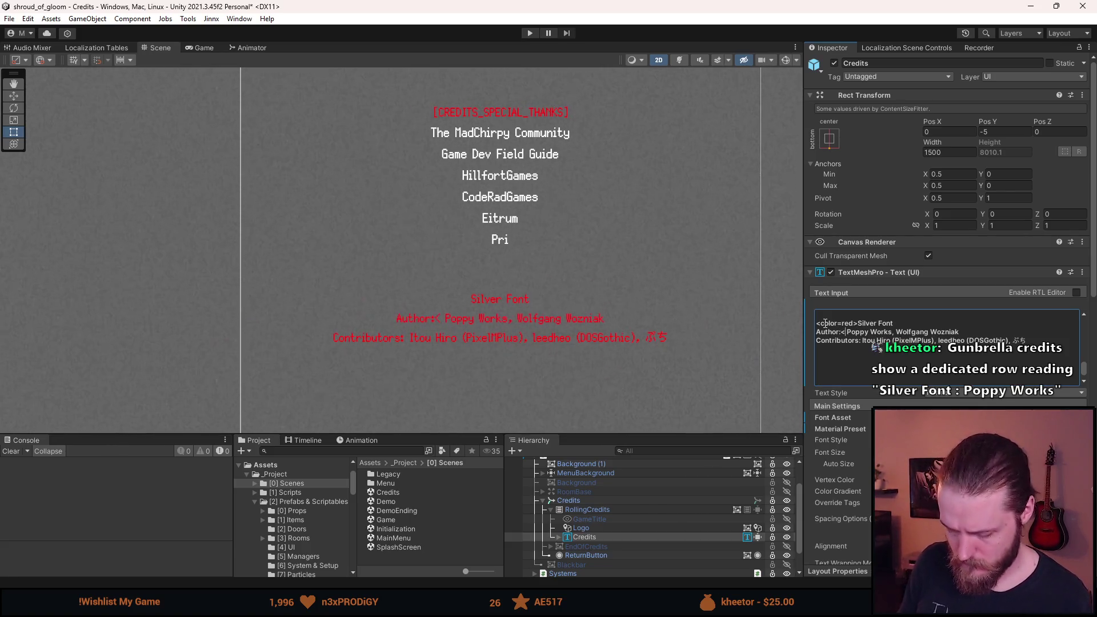
type("r>")
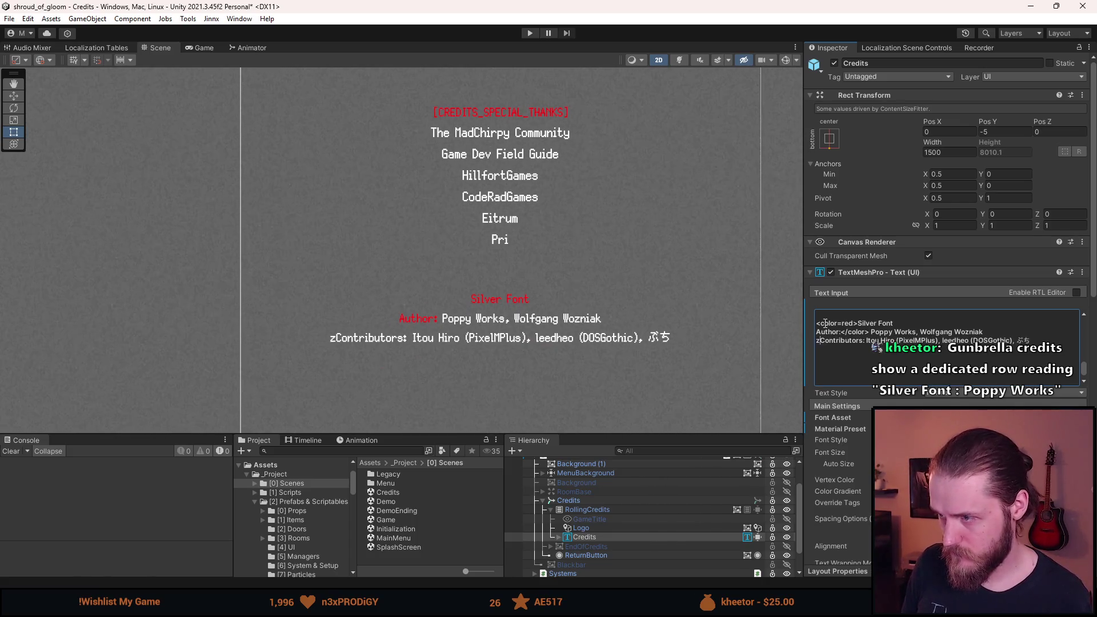
type("<co")
type("lor=red>")
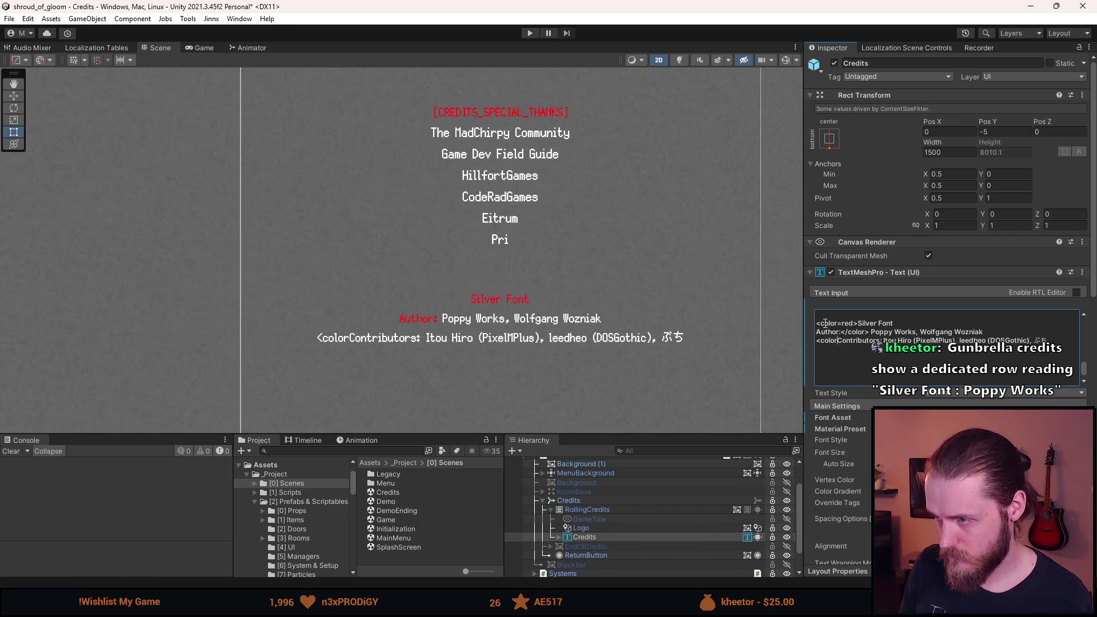
type("<")
type("/color>")
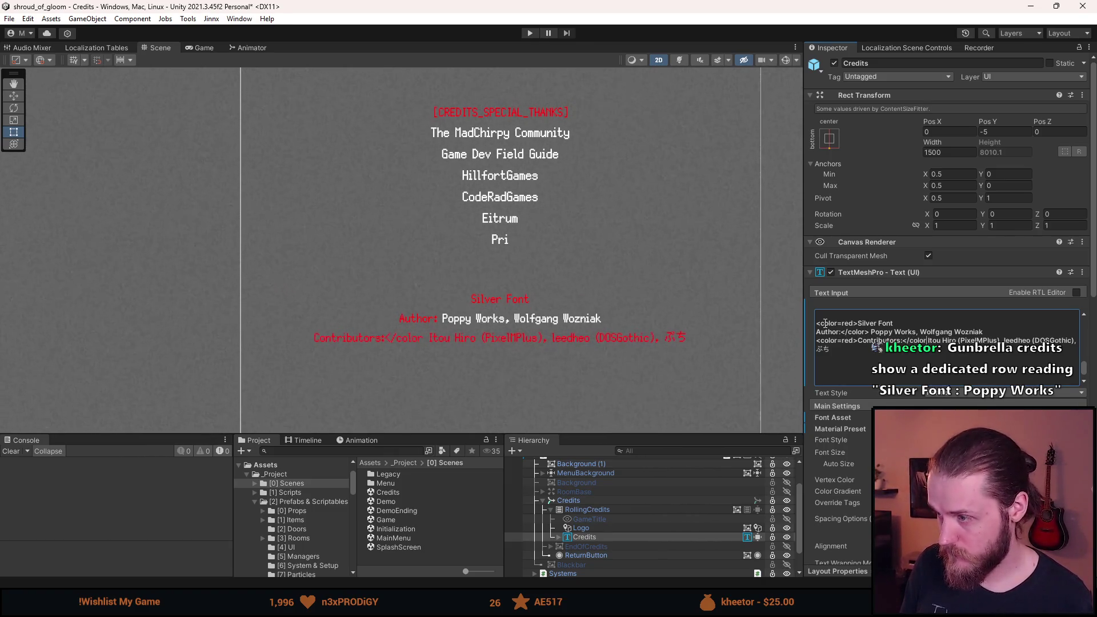
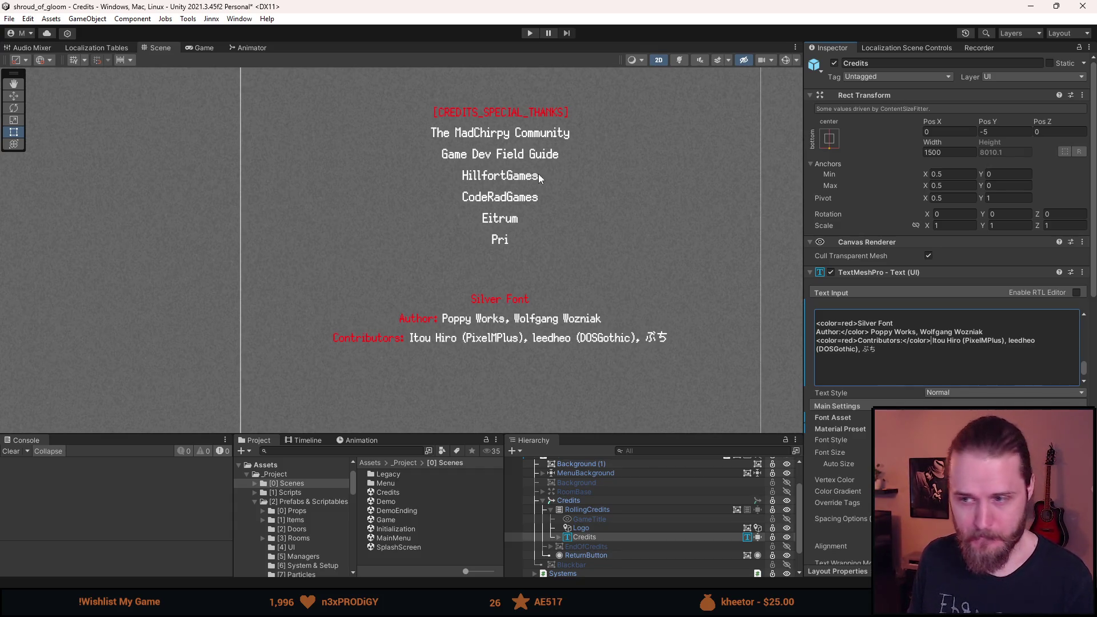
- Bring the Silver Font credits into view, save the Credits scene, and enter Play mode
scroll(483, 298, "down", 3)
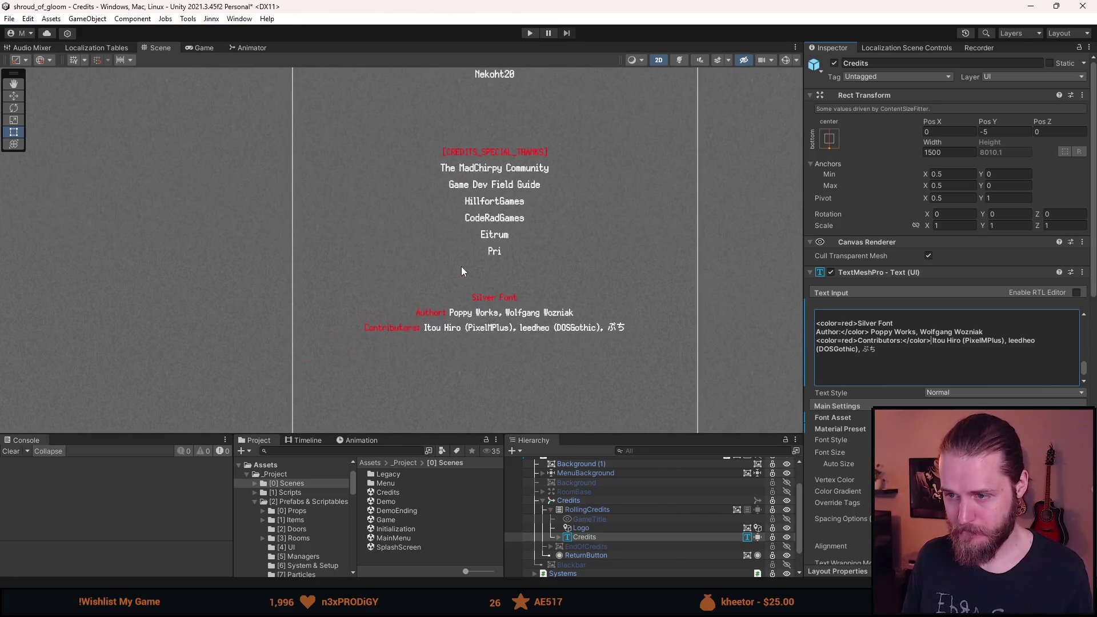
left_click_drag(352, 336, 292, 299)
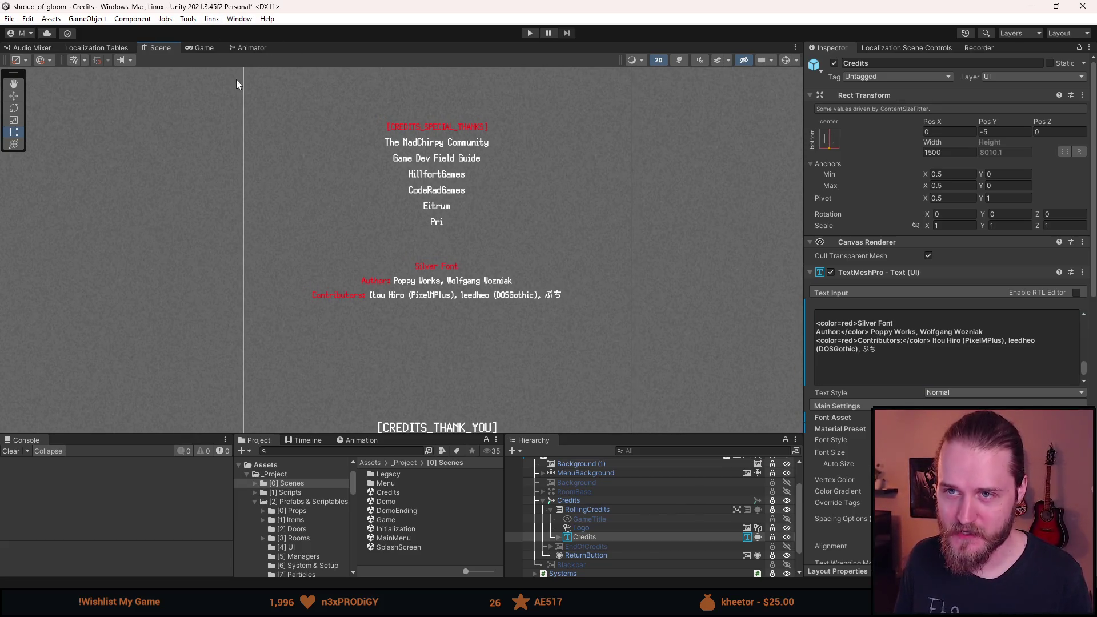
key("ctrl+s")
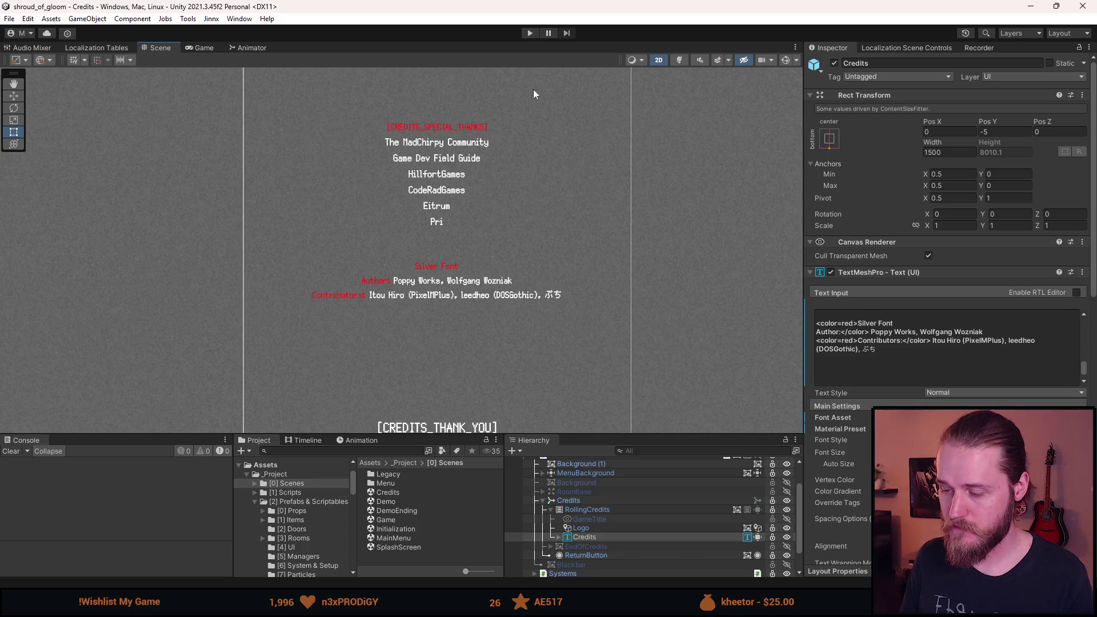
left_click(530, 33)
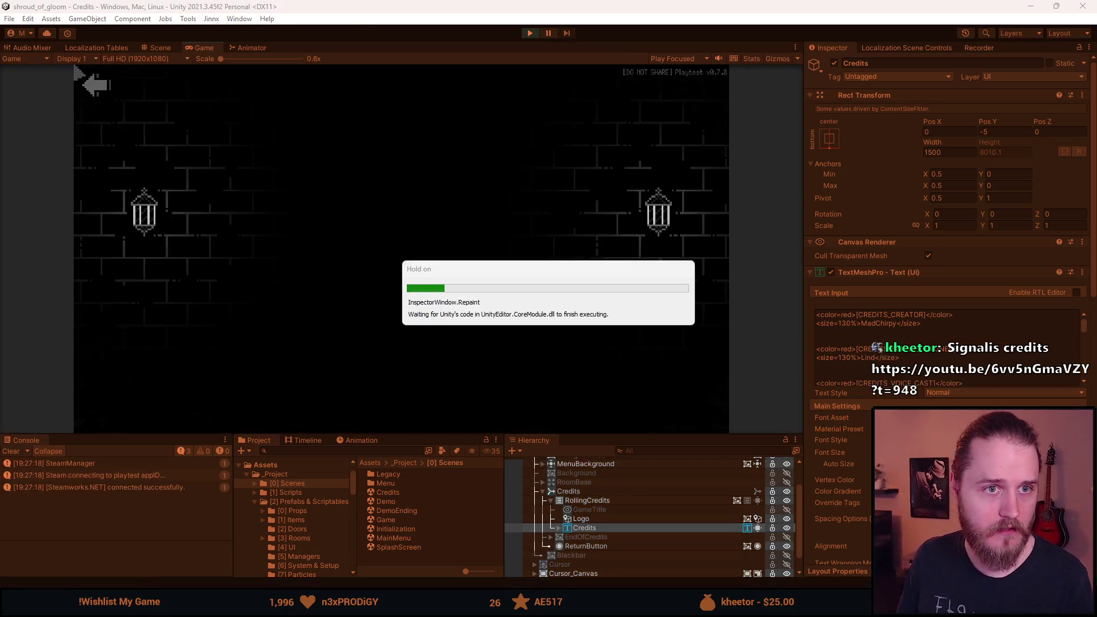
- Maximize the browser and pause the Signalis credits video on the Silver Font attribution
key("alt+Tab")
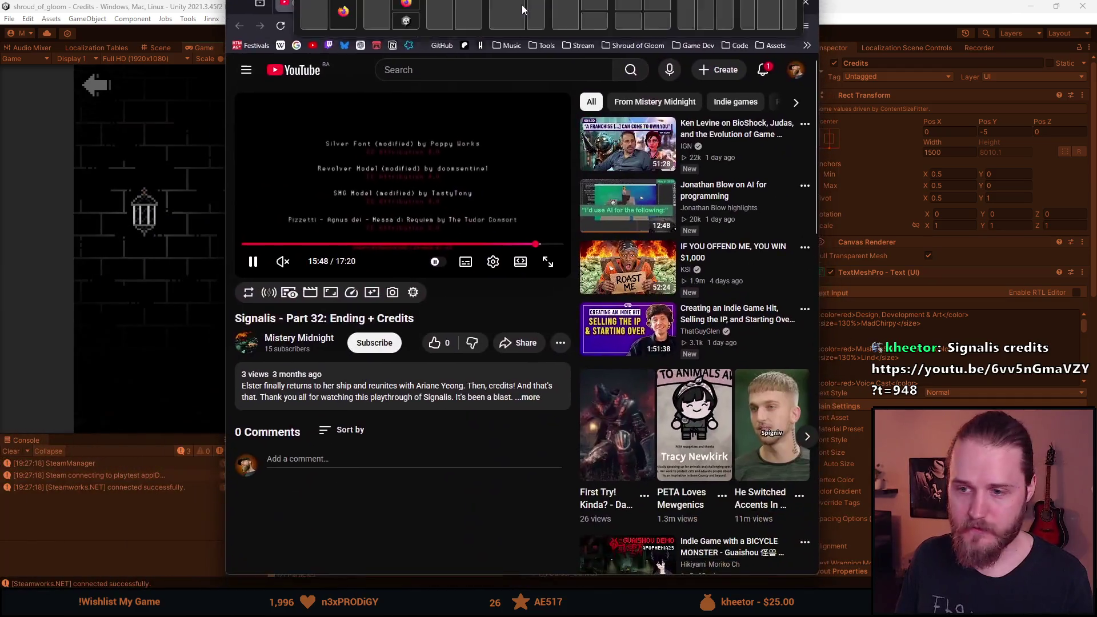
double_click(485, 16)
left_click(441, 229)
- Switch the video to a different quality resolution, then minimize the browser
left_click(746, 520)
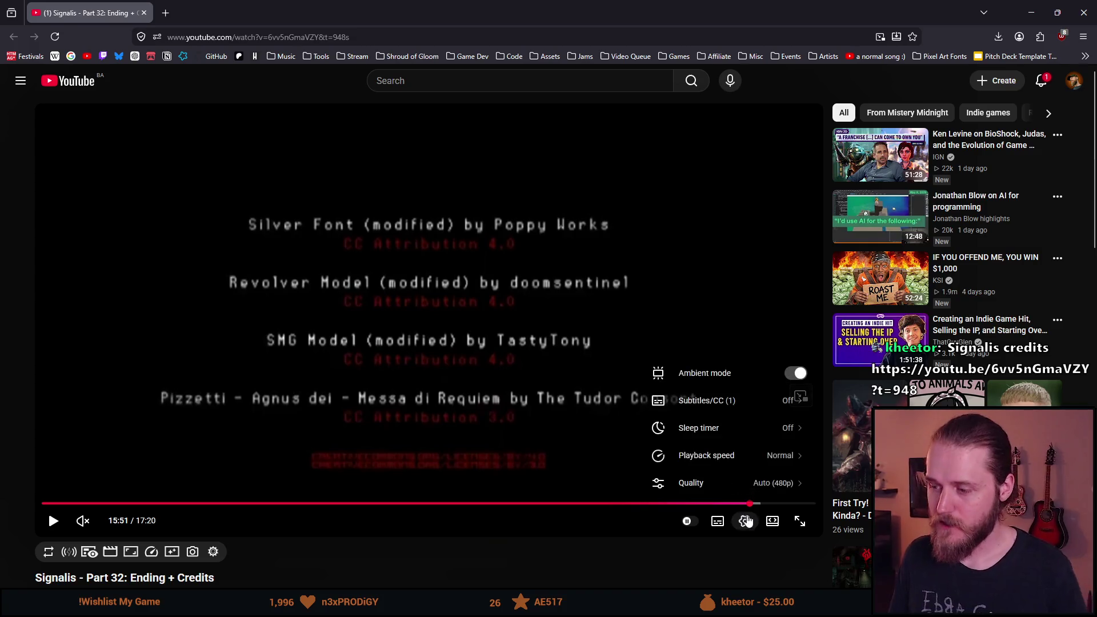
left_click(731, 484)
left_click(724, 416)
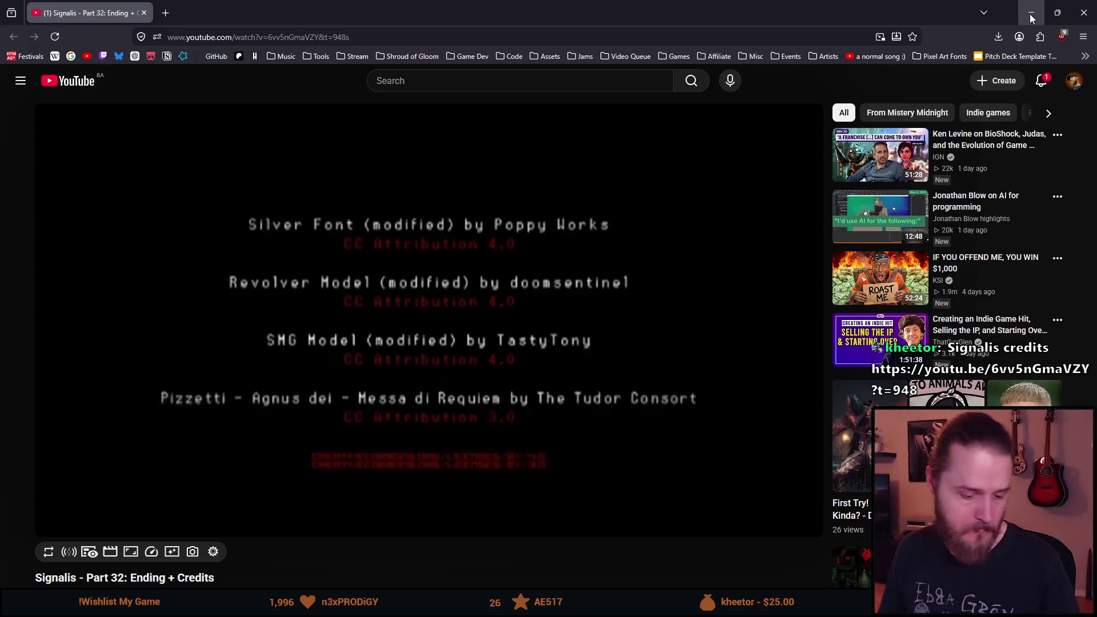
mouse_move(504, 374)
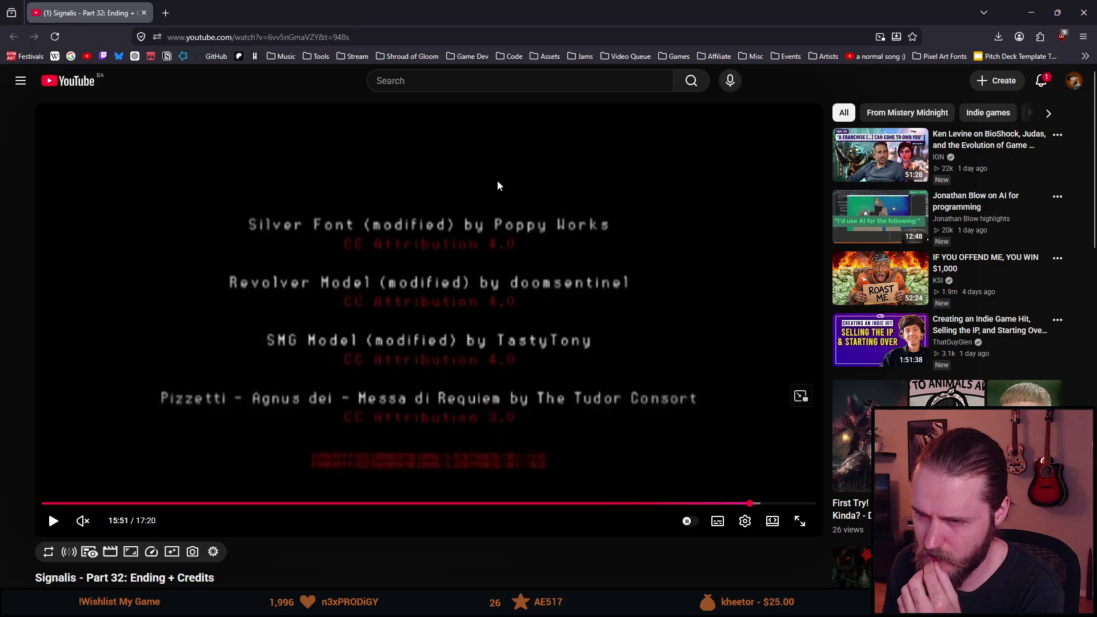
left_click(1031, 7)
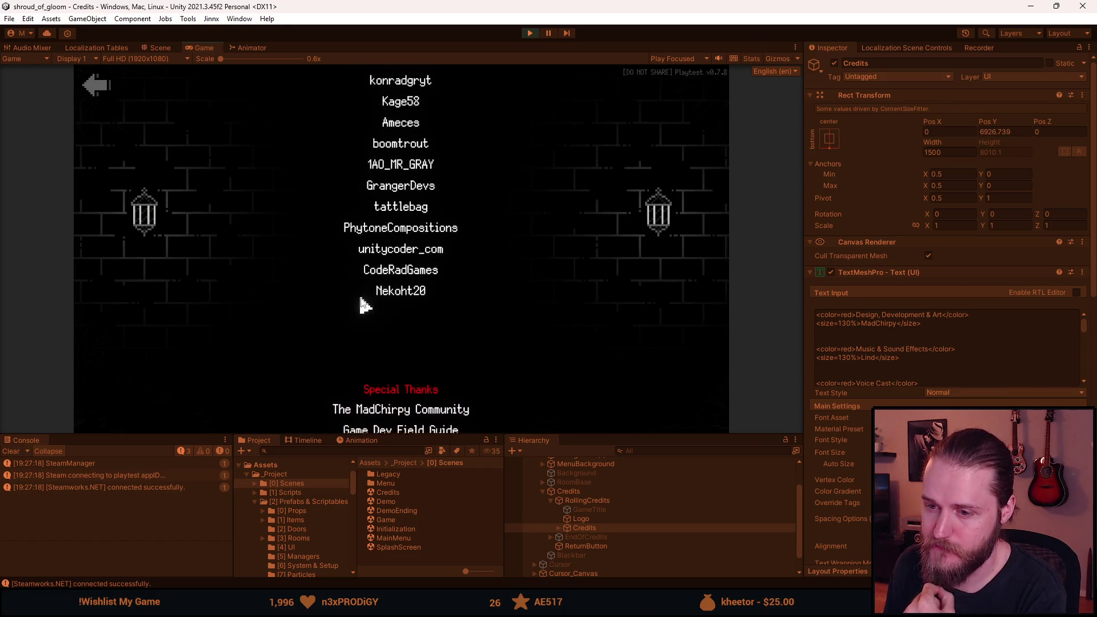
- Let the credits roll to 'Thank YOU for playing!' until the Shroud of Gloom main menu returns
scroll(922, 345, "down", 10)
scroll(891, 366, "down", 5)
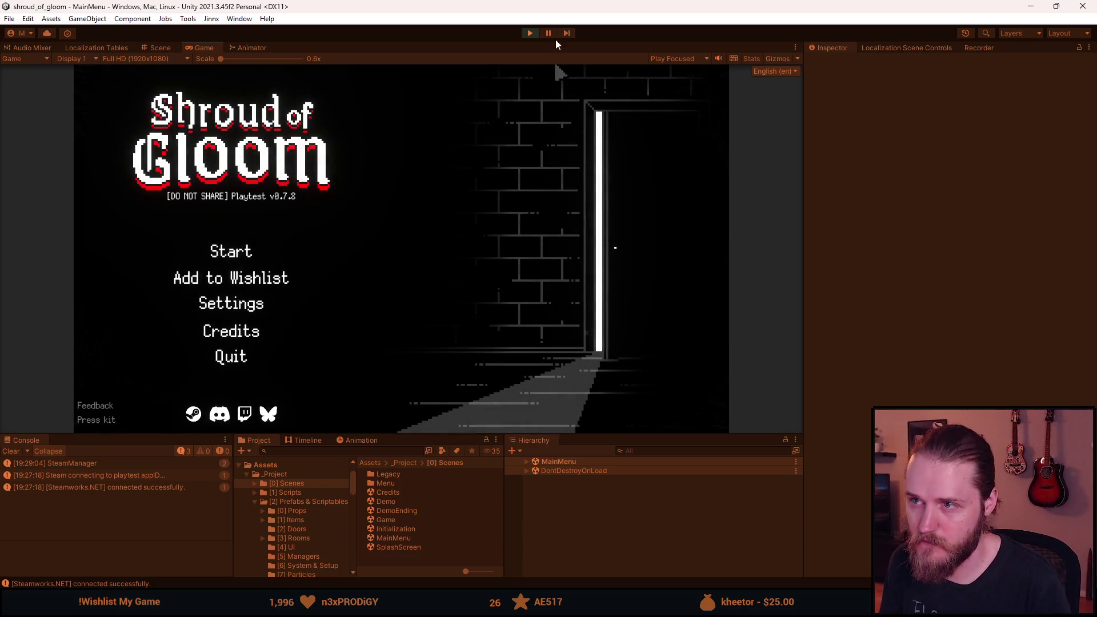
- Stop the play test, select the Credits text object, and center the Silver Font block
left_click(530, 34)
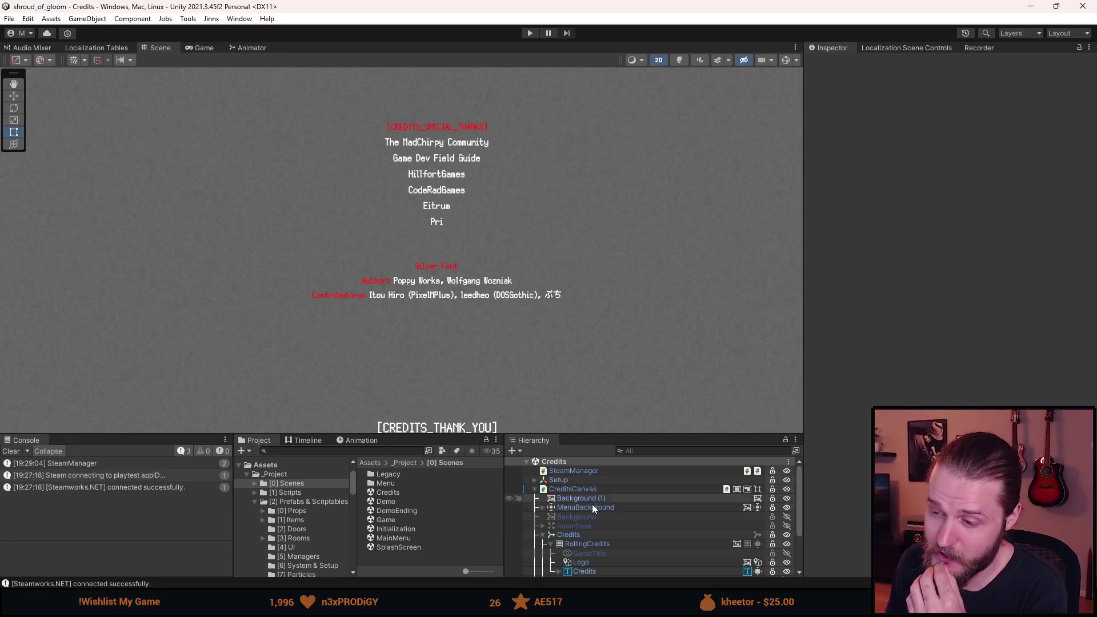
scroll(594, 504, "down", 3)
left_click(592, 536)
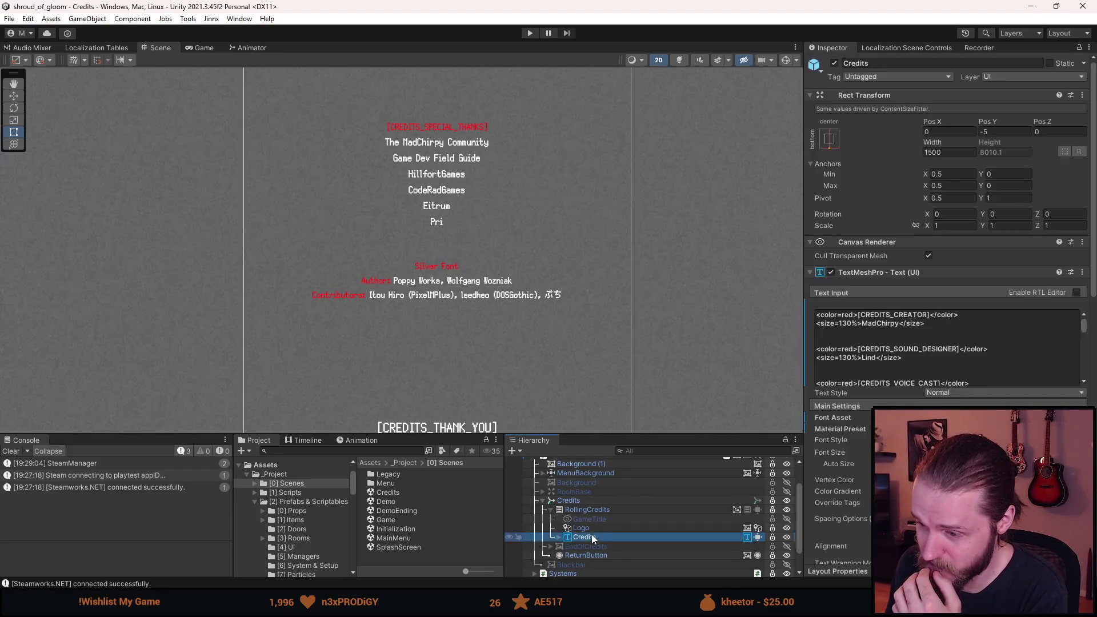
scroll(840, 332, "down", 10)
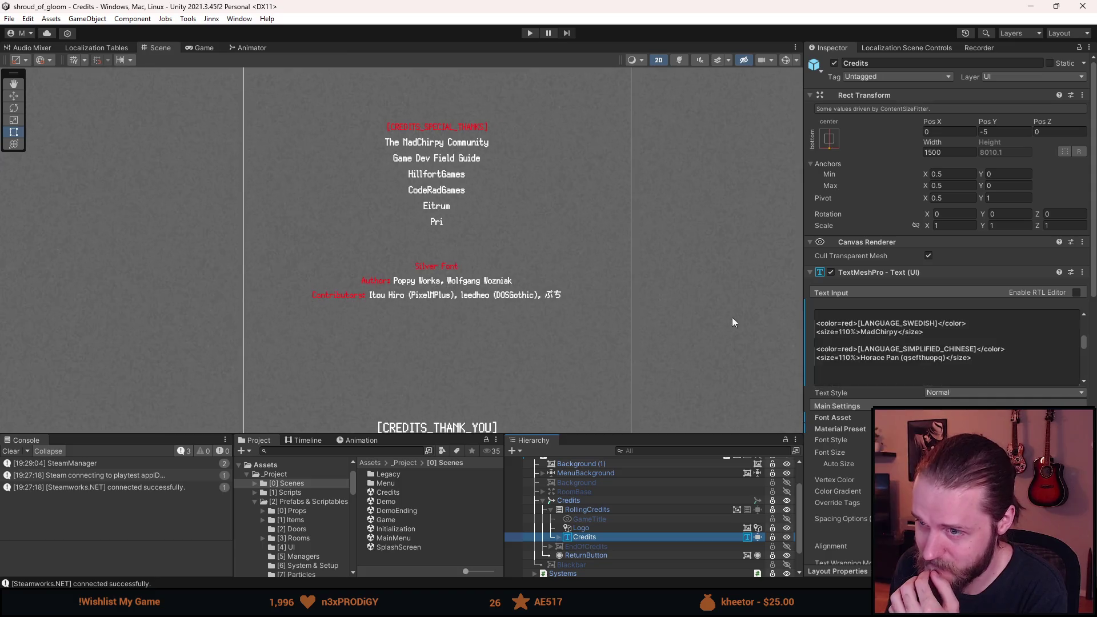
scroll(406, 350, "up", 3)
mouse_move(514, 331)
left_mouse_down()
mouse_move(472, 272)
mouse_move(443, 257)
left_mouse_up()
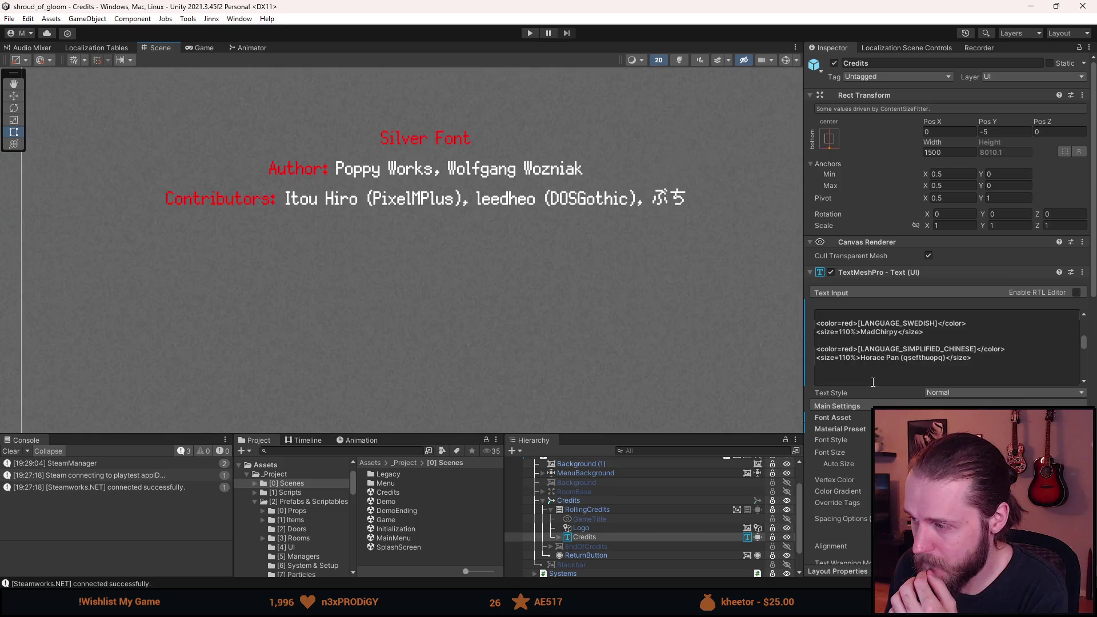
scroll(892, 355, "down", 5)
scroll(896, 357, "down", 2)
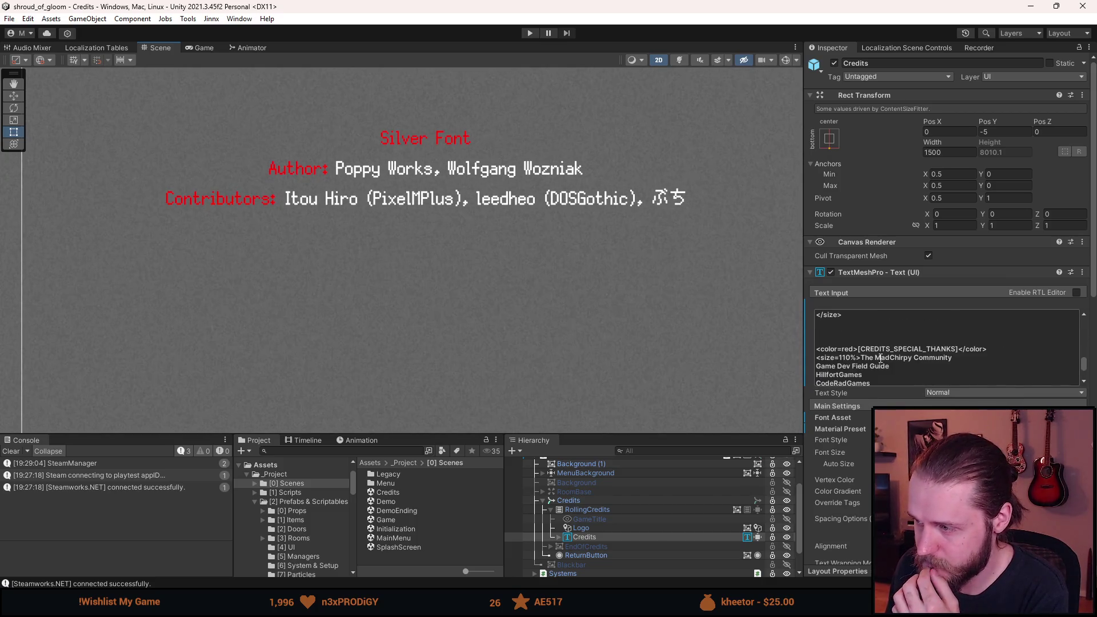
- In the credits Text Input, add a new empty line after the Contributors line
left_click(889, 358)
scroll(883, 358, "up", 3)
scroll(883, 360, "down", 5)
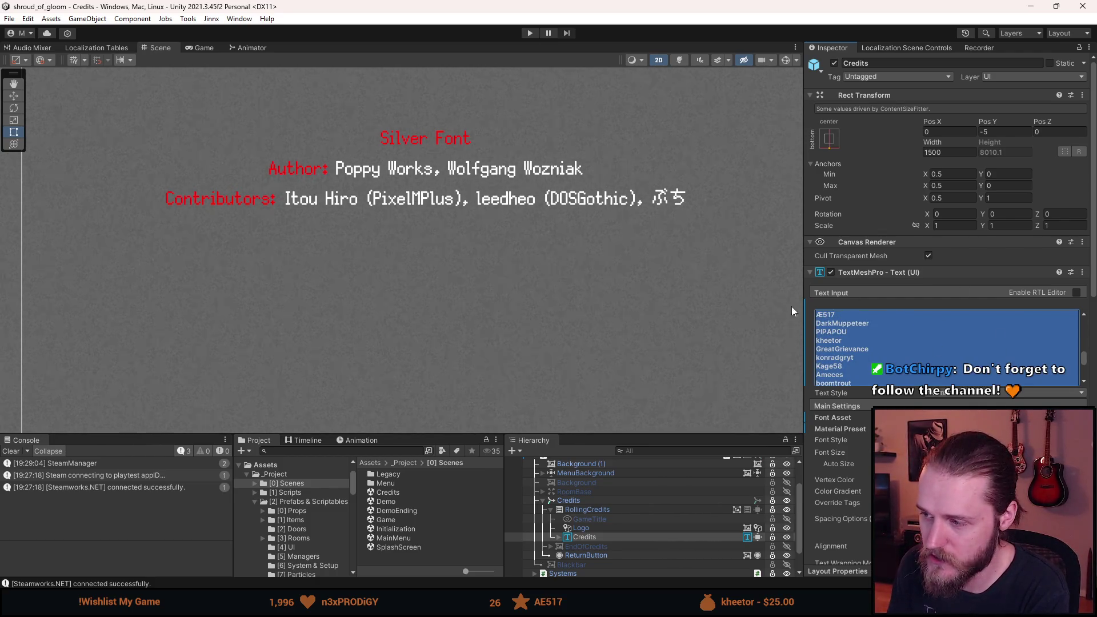
left_click(838, 322)
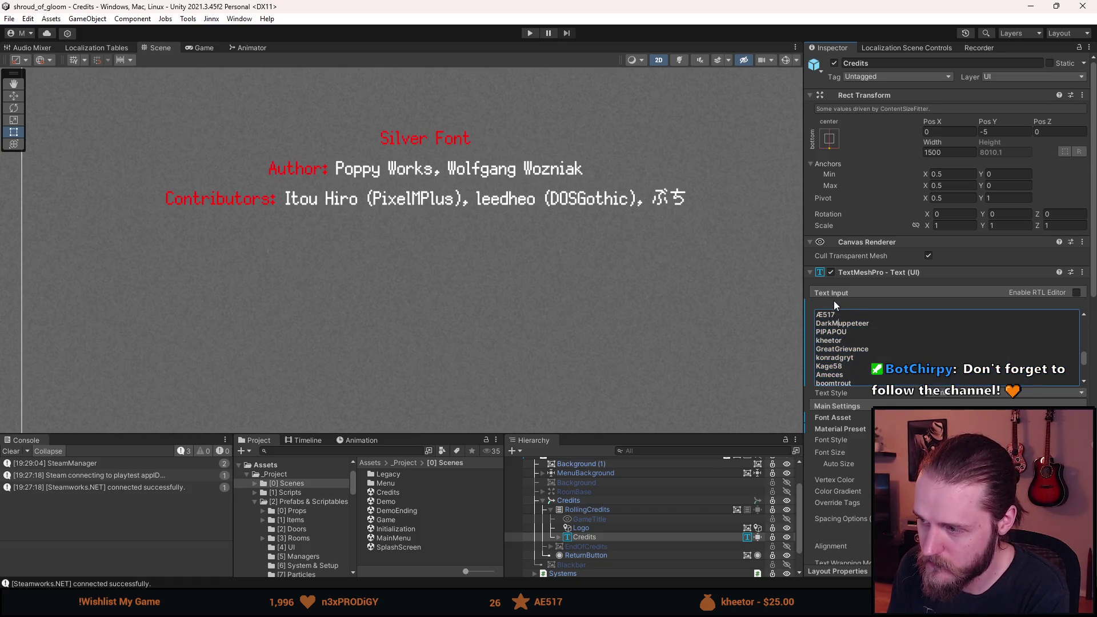
left_click(706, 278)
left_click(586, 541)
left_click(895, 330)
scroll(890, 339, "down", 5)
scroll(888, 341, "down", 10)
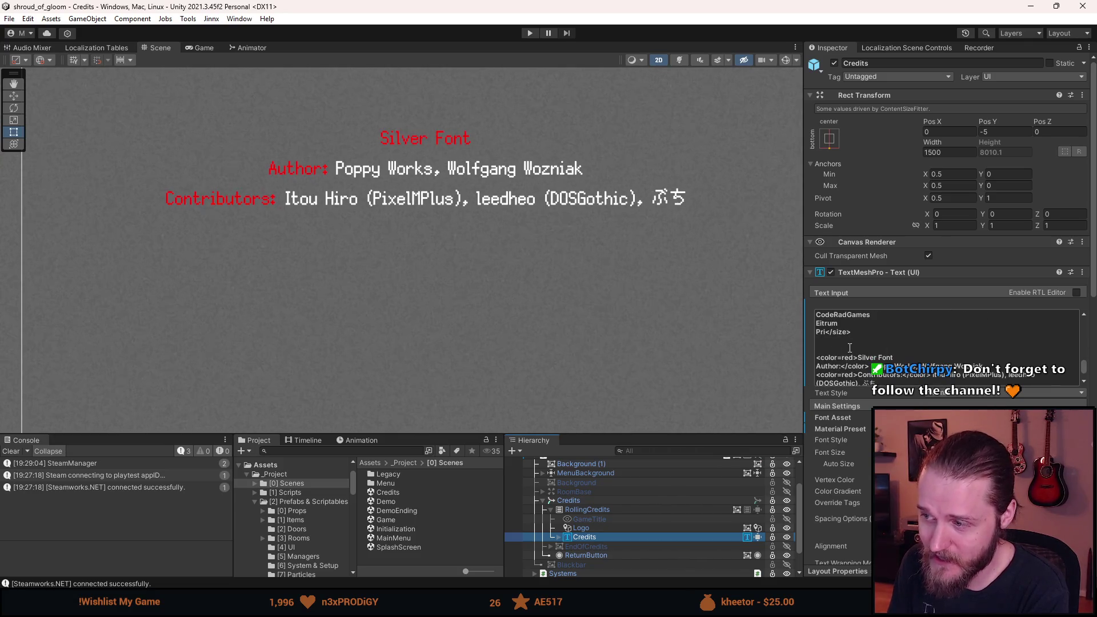
scroll(841, 371, "down", 1)
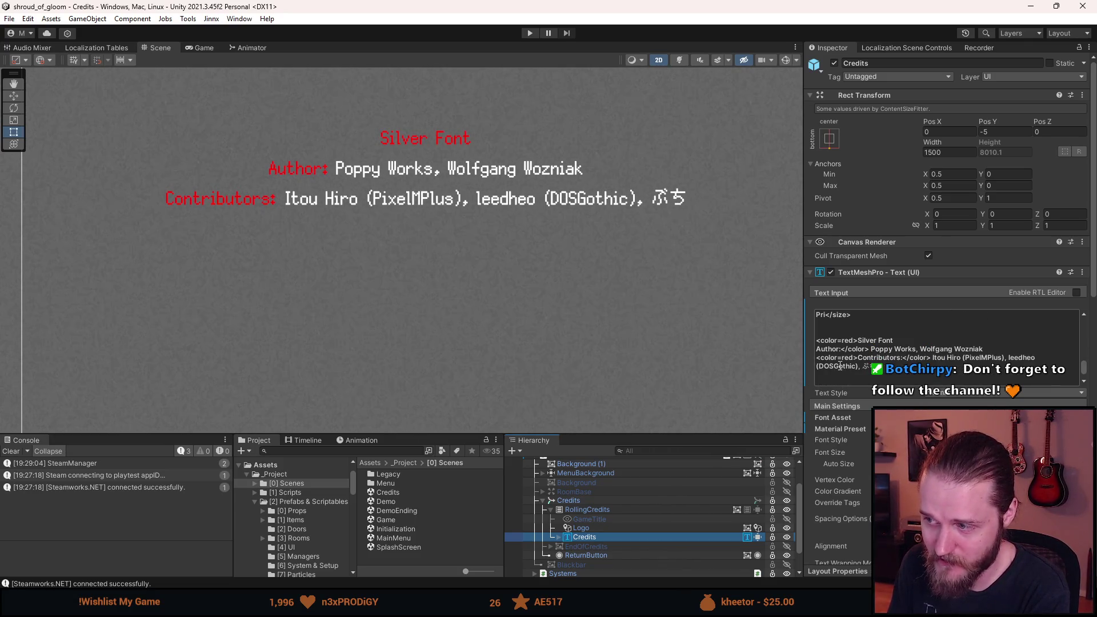
left_click(840, 366)
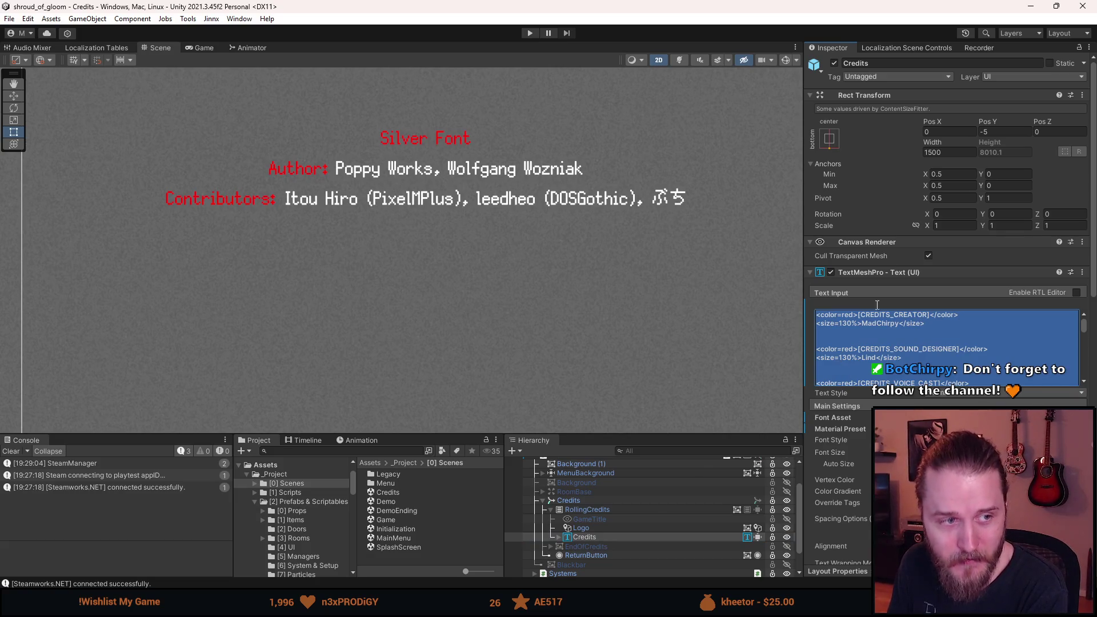
scroll(894, 341, "down", 6)
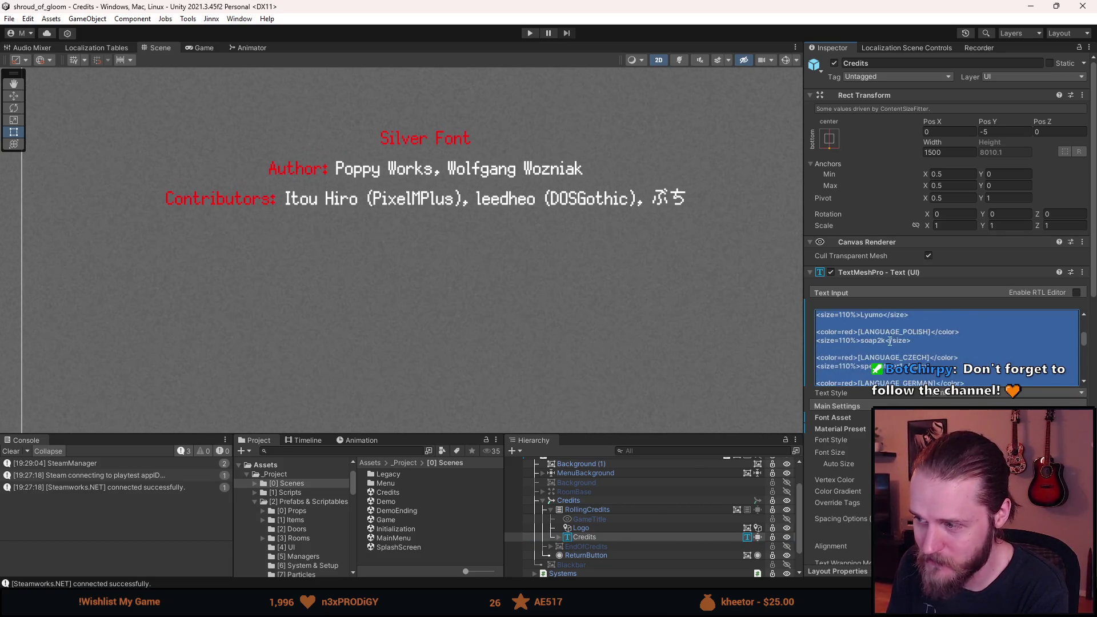
scroll(871, 347, "down", 10)
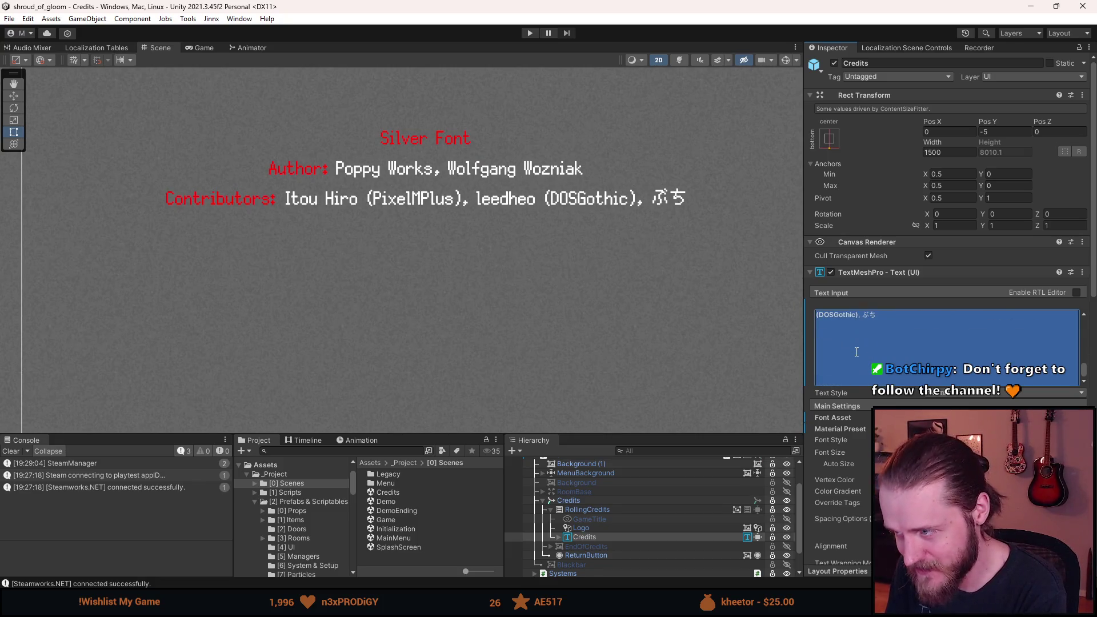
left_click(851, 330)
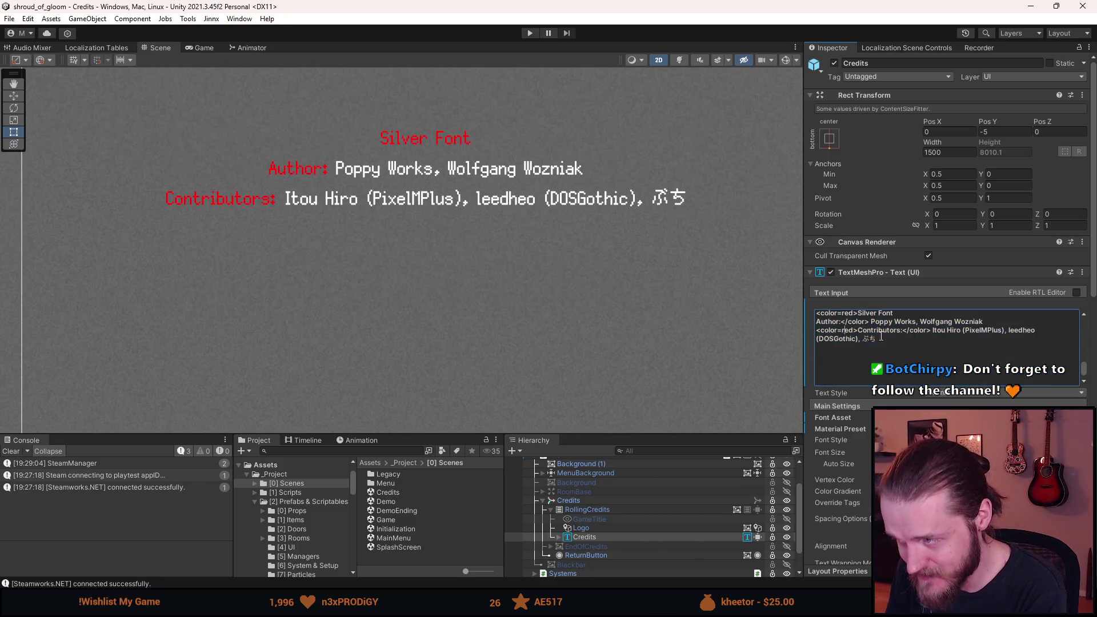
scroll(908, 344, "up", 1)
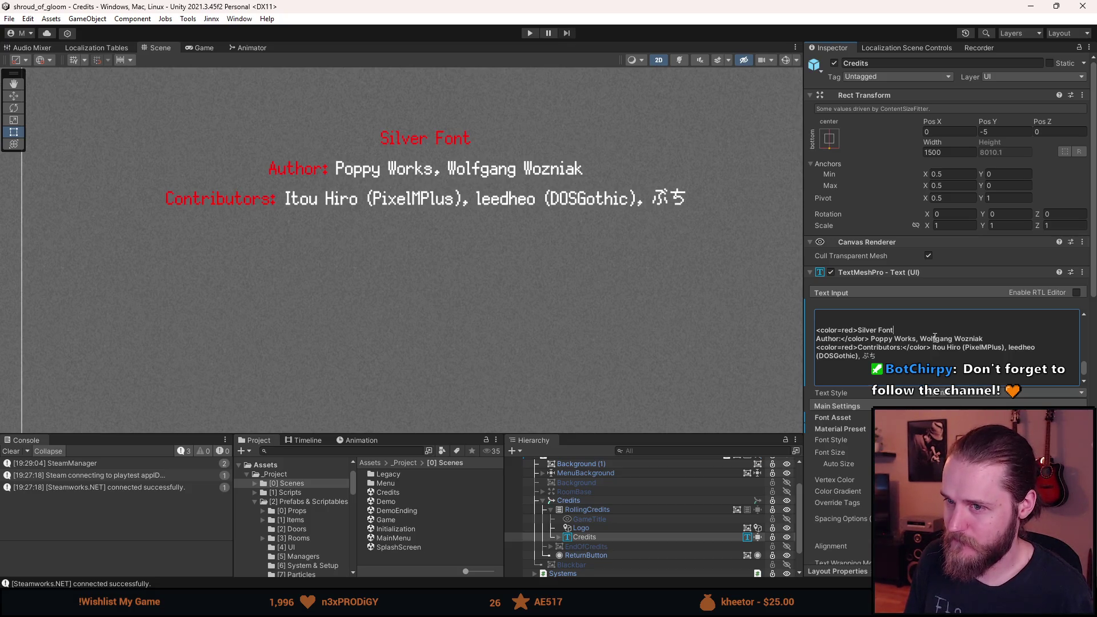
key("Return")
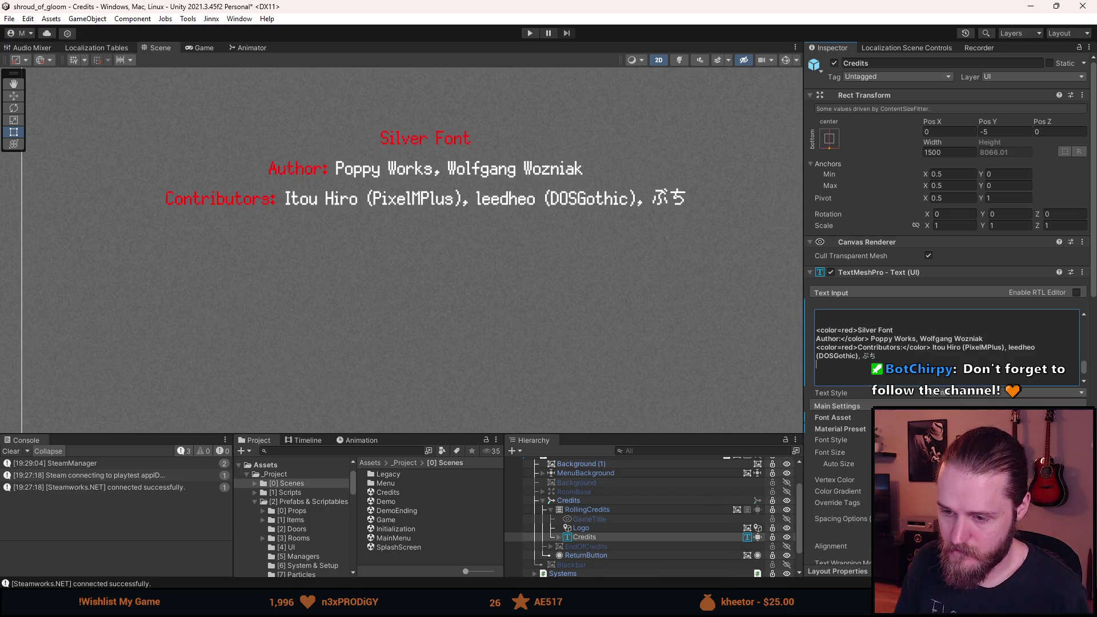
- Type 'CC Attribution 4.0' on the new line of the credits text
mouse_move(549, 557)
mouse_move(596, 543)
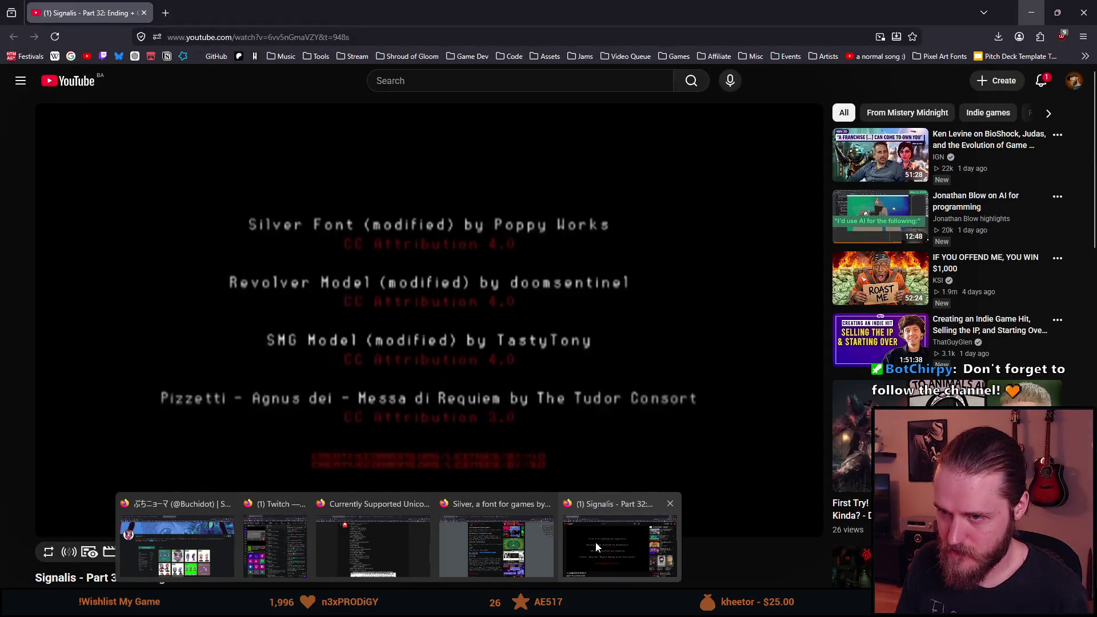
type("CC Attribution")
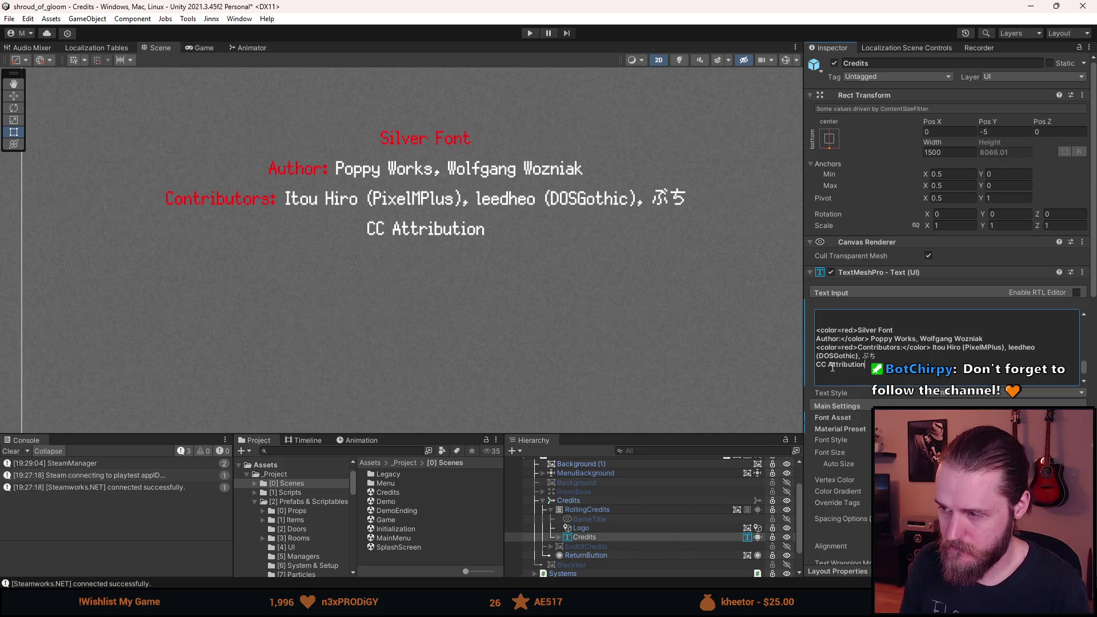
type(" 4.0")
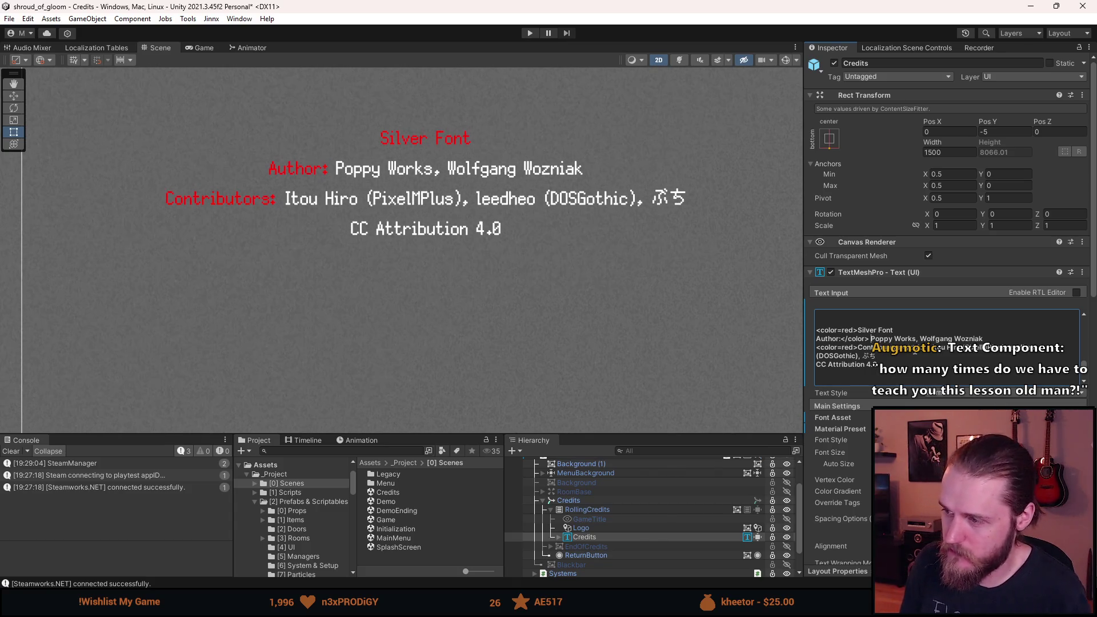
- Remove the space after Author: and put author and contributor names on lines below their labels
key("BackSpace")
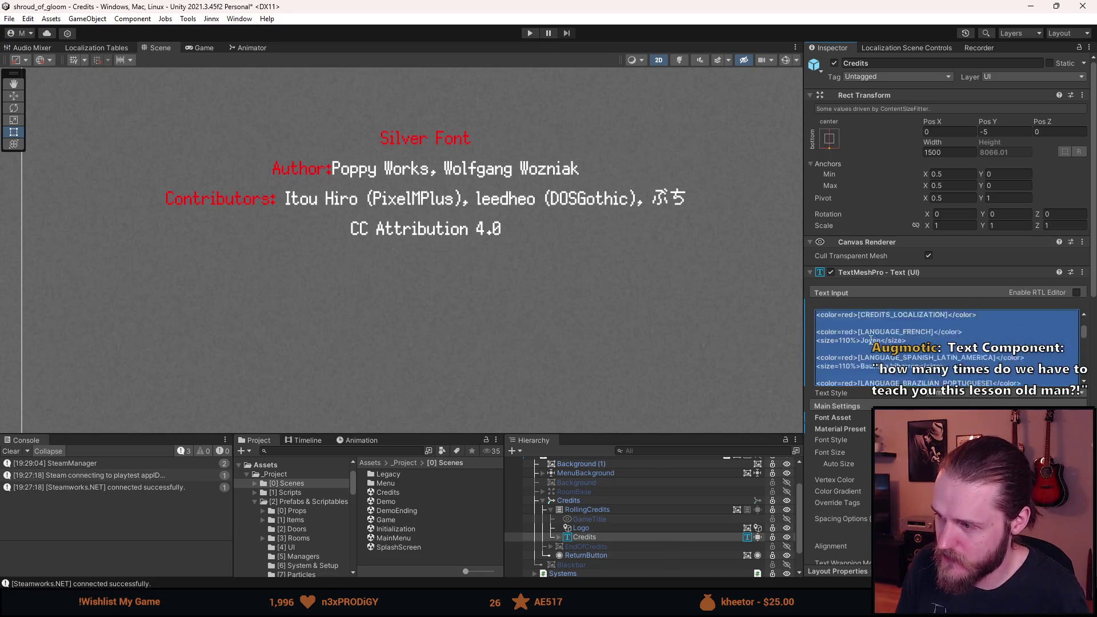
scroll(830, 388, "down", 10)
scroll(830, 387, "up", 10)
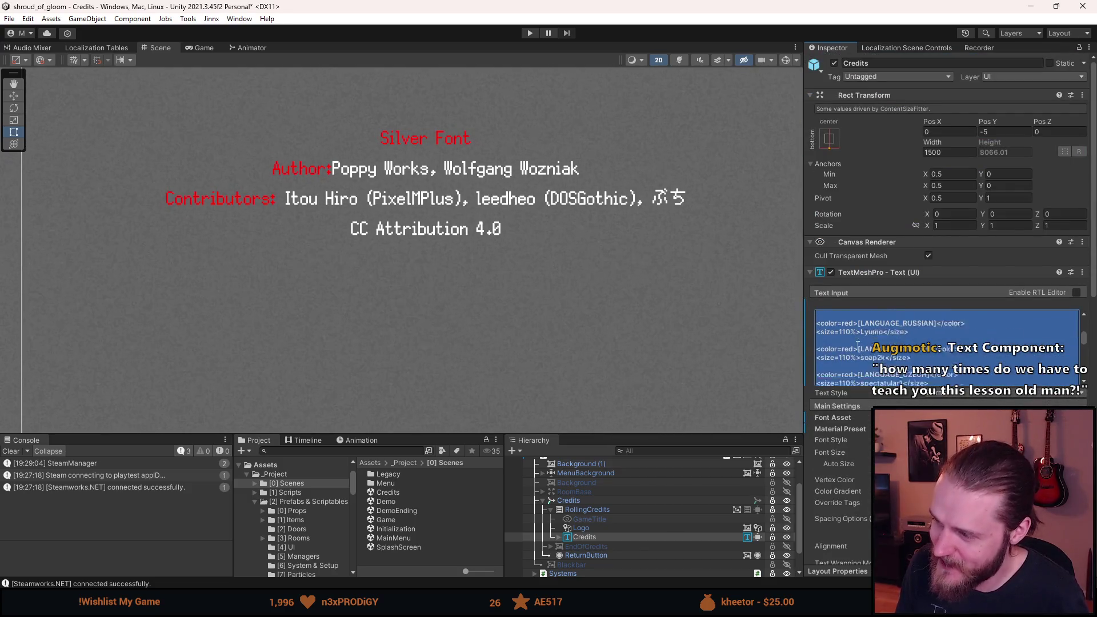
scroll(858, 347, "up", 5)
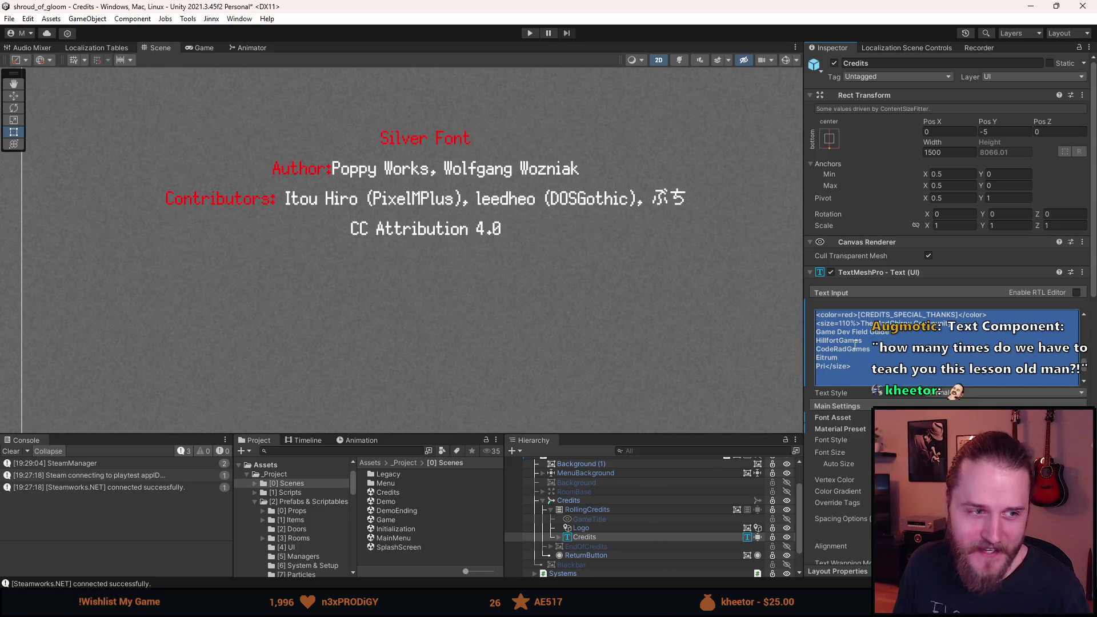
scroll(855, 344, "down", 5)
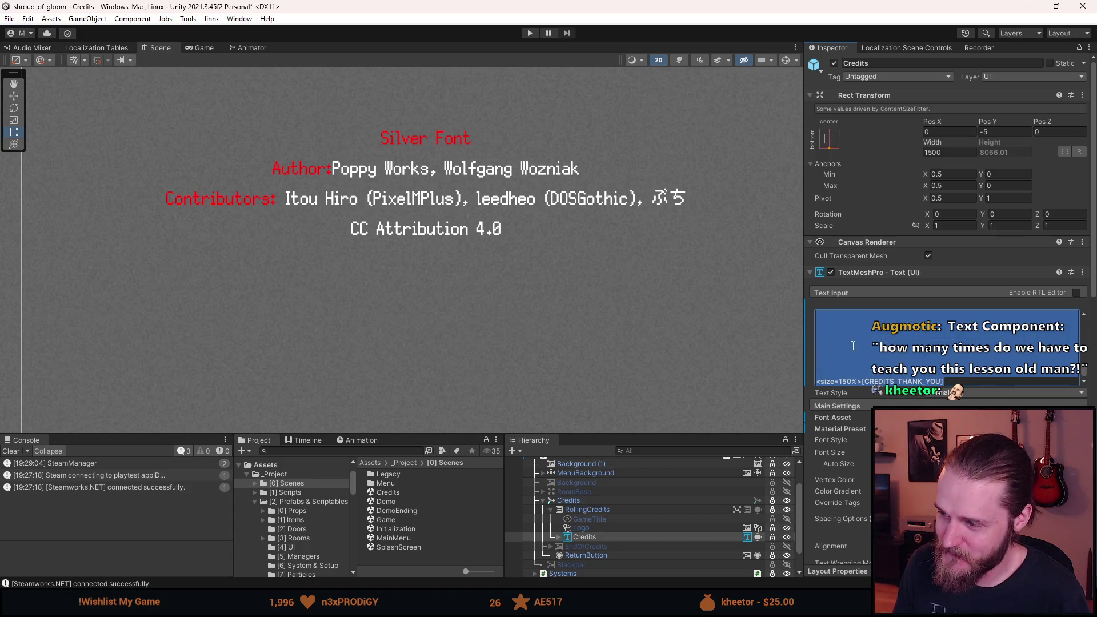
scroll(854, 346, "down", 3)
scroll(860, 349, "down", 2)
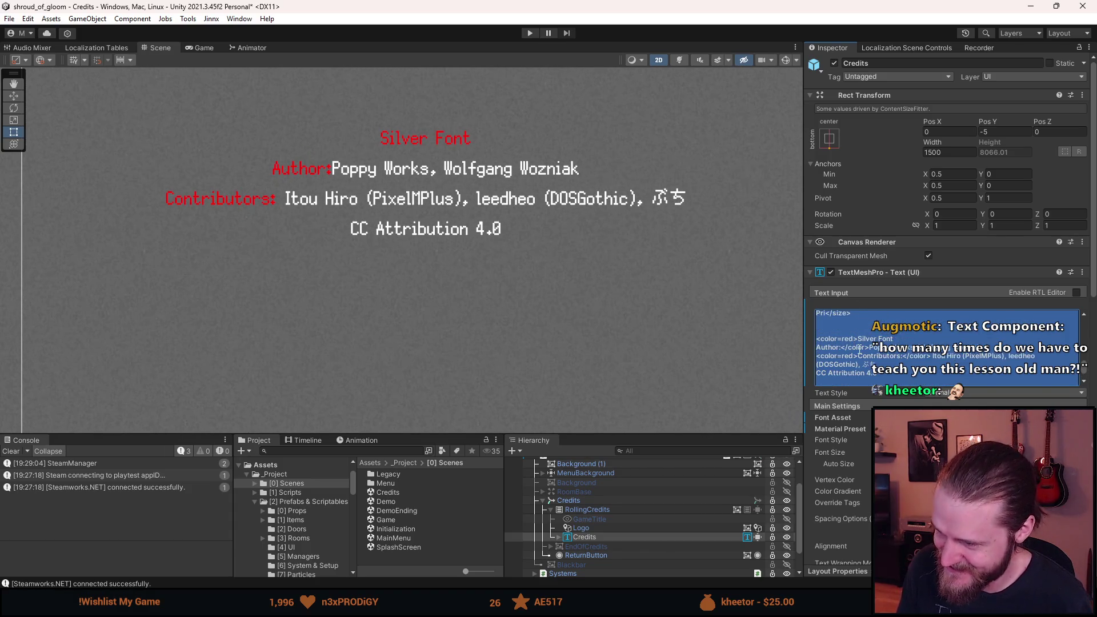
left_click(897, 357)
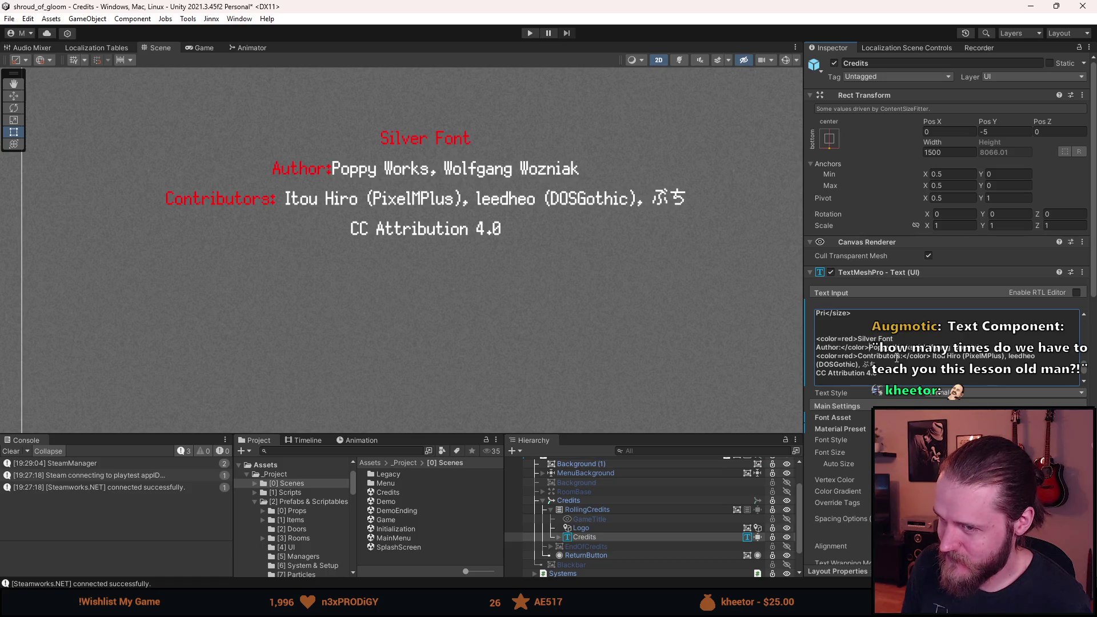
key("Return")
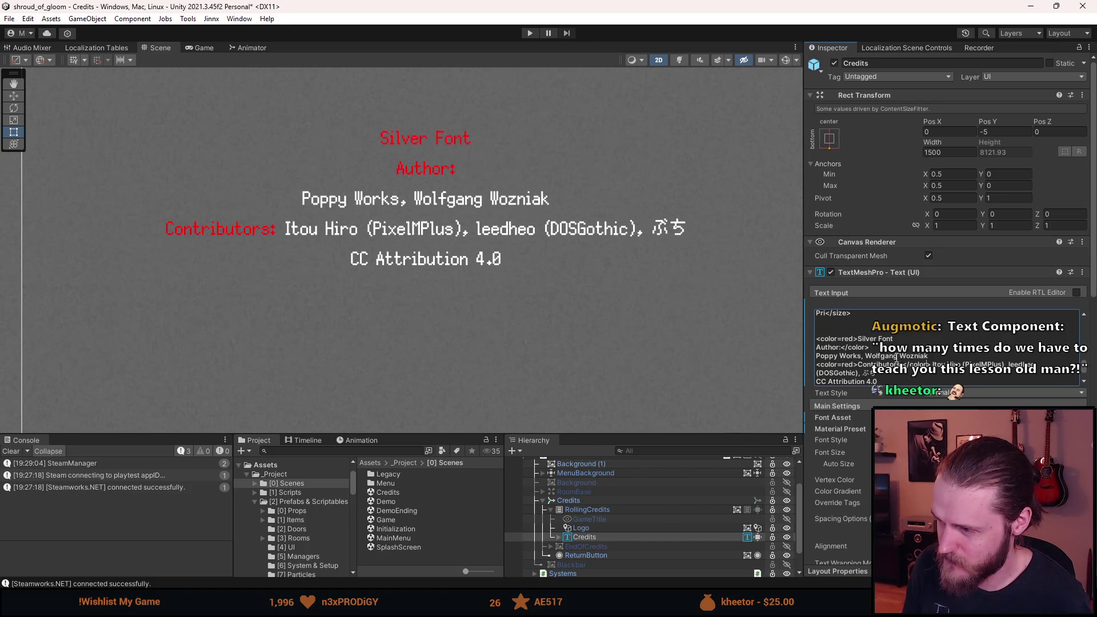
key("Return")
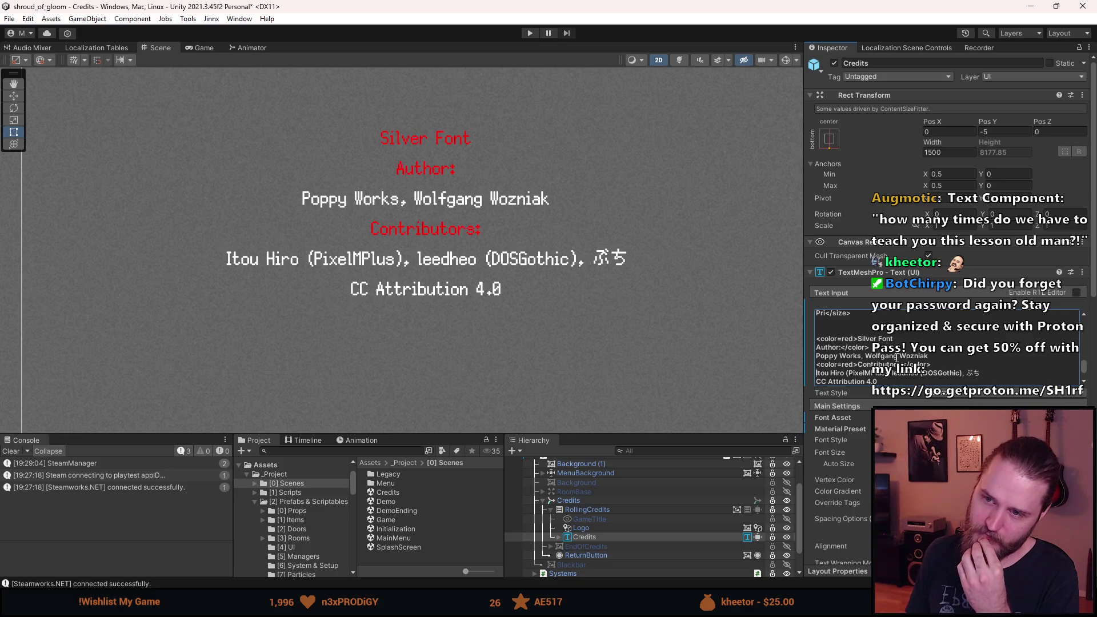
- Take the CC Attribution 4.0 line off the end of the credits text
key("ctrl+End")
key("Return")
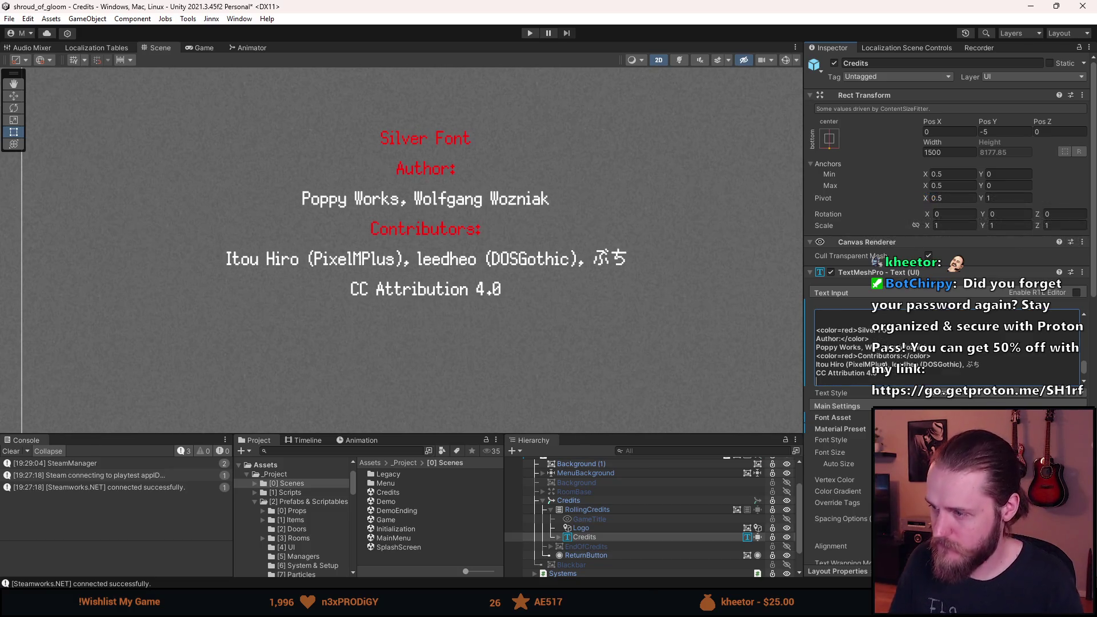
left_click_drag(881, 375, 816, 375)
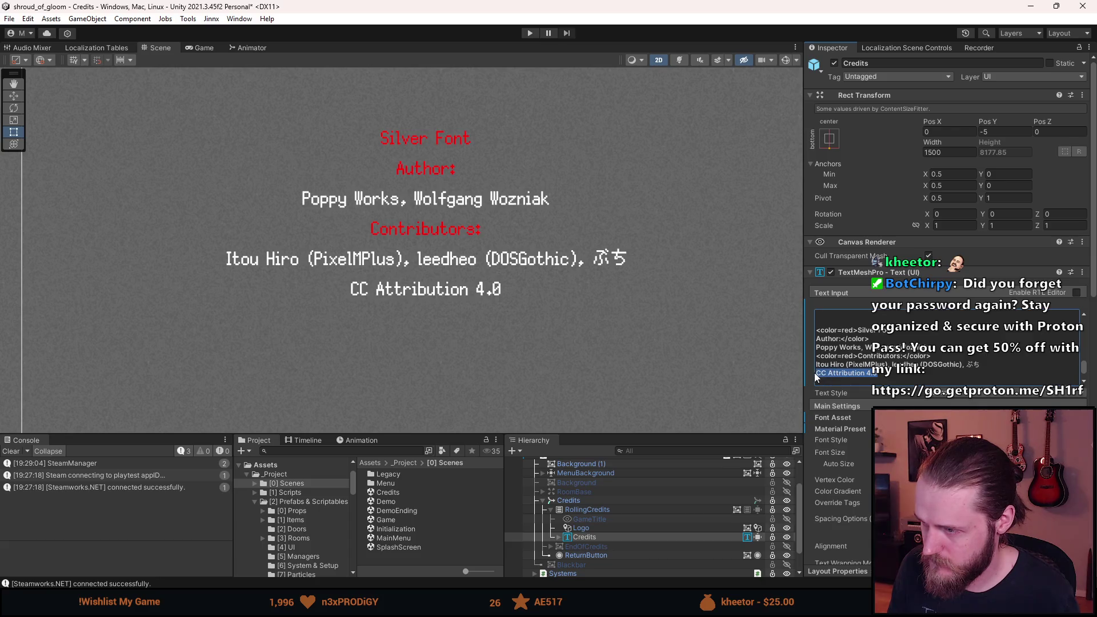
key("BackSpace")
- Paste CC Attribution 4.0 on its own line directly under the Silver Font title
left_click(900, 333)
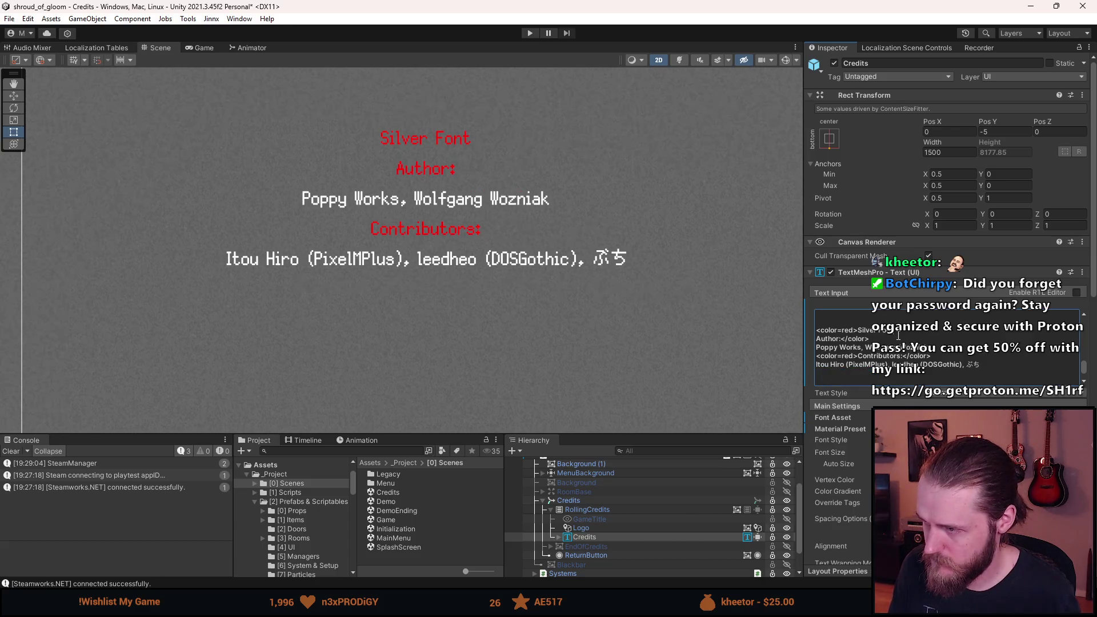
key("Return")
type("CC Attribution 4.0")
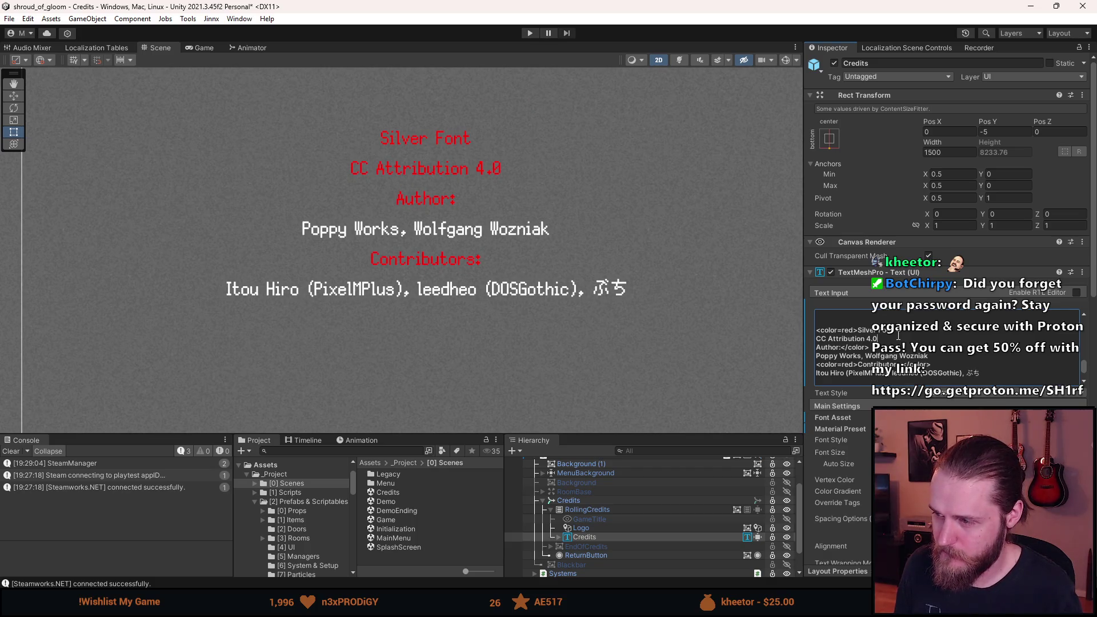
scroll(574, 255, "down", 5)
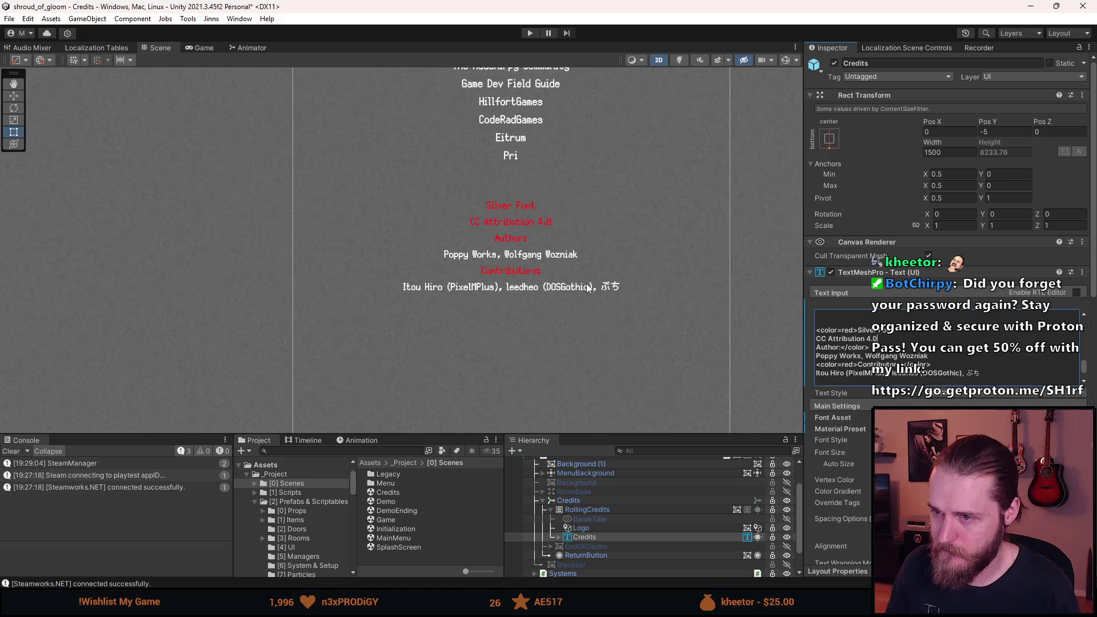
scroll(562, 241, "up", 4)
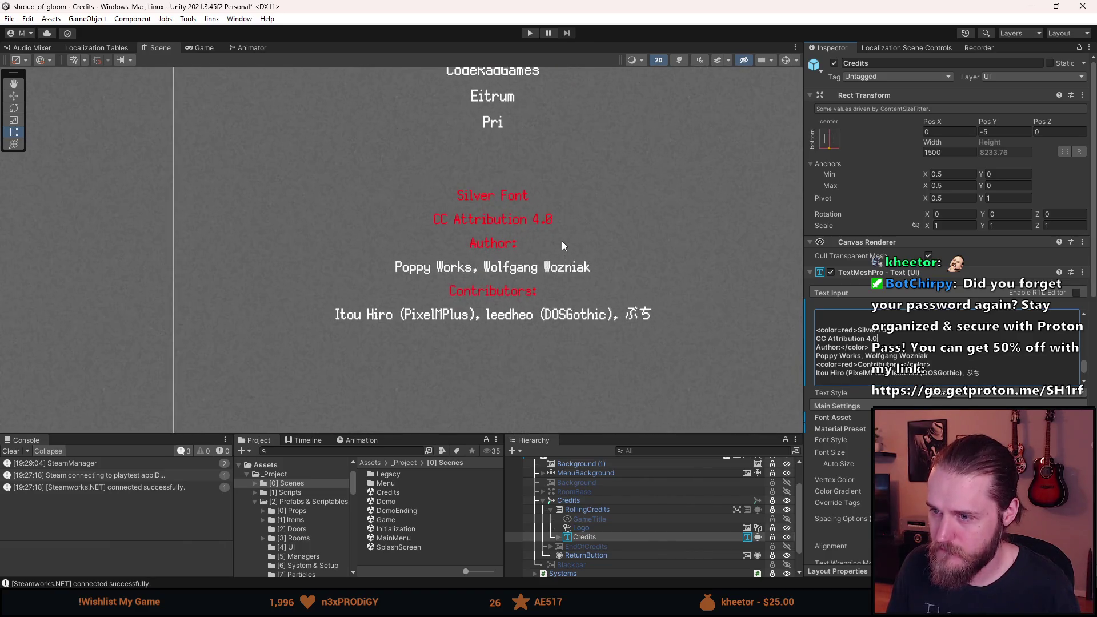
- Put the two author names together on one line, separated by a comma
key("ctrl+a")
scroll(868, 358, "up", 3)
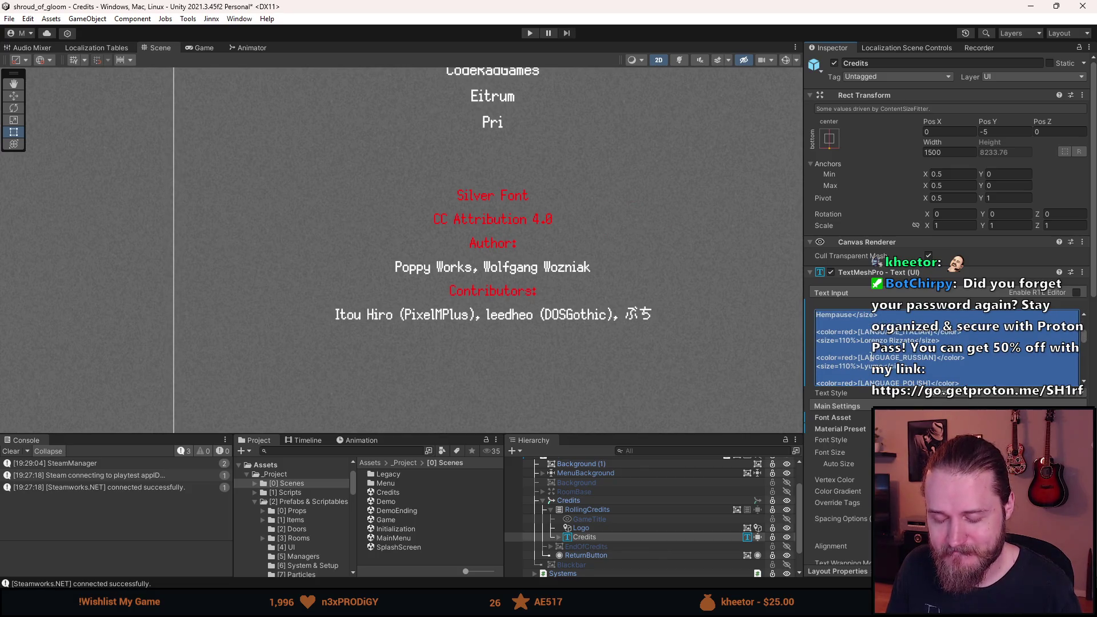
scroll(873, 357, "down", 5)
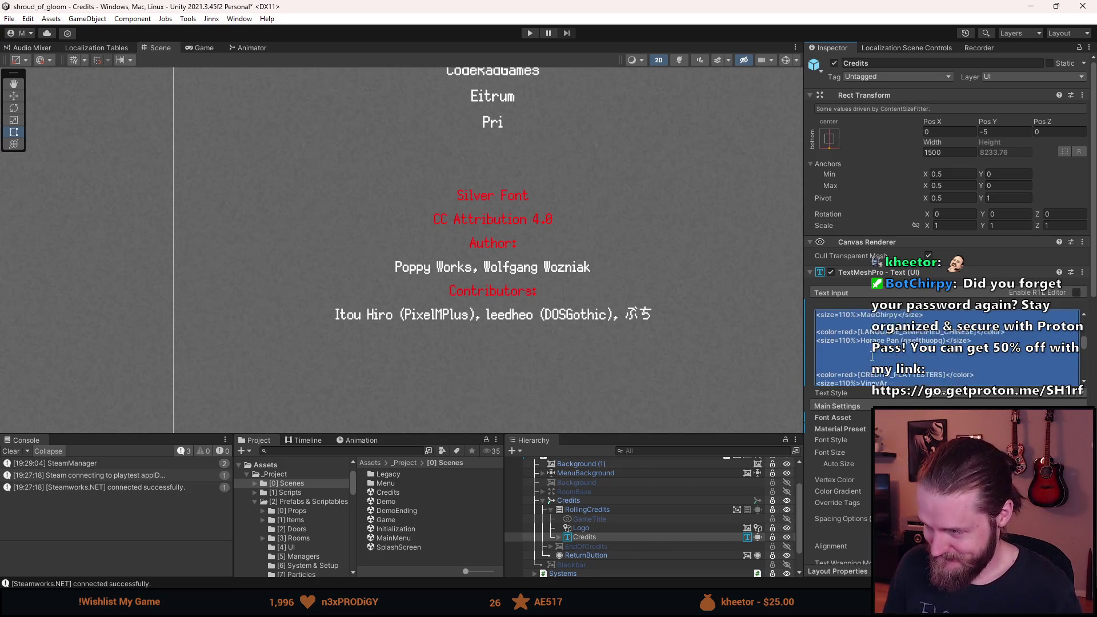
scroll(872, 357, "down", 5)
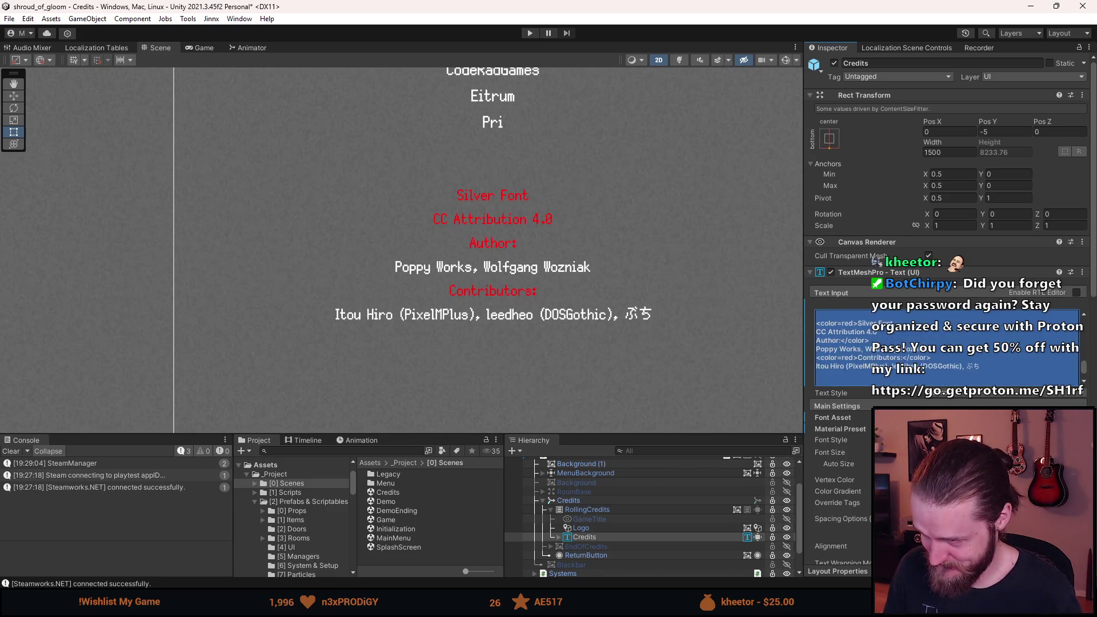
left_click(915, 353)
key("BackSpace")
key("BackSpace")
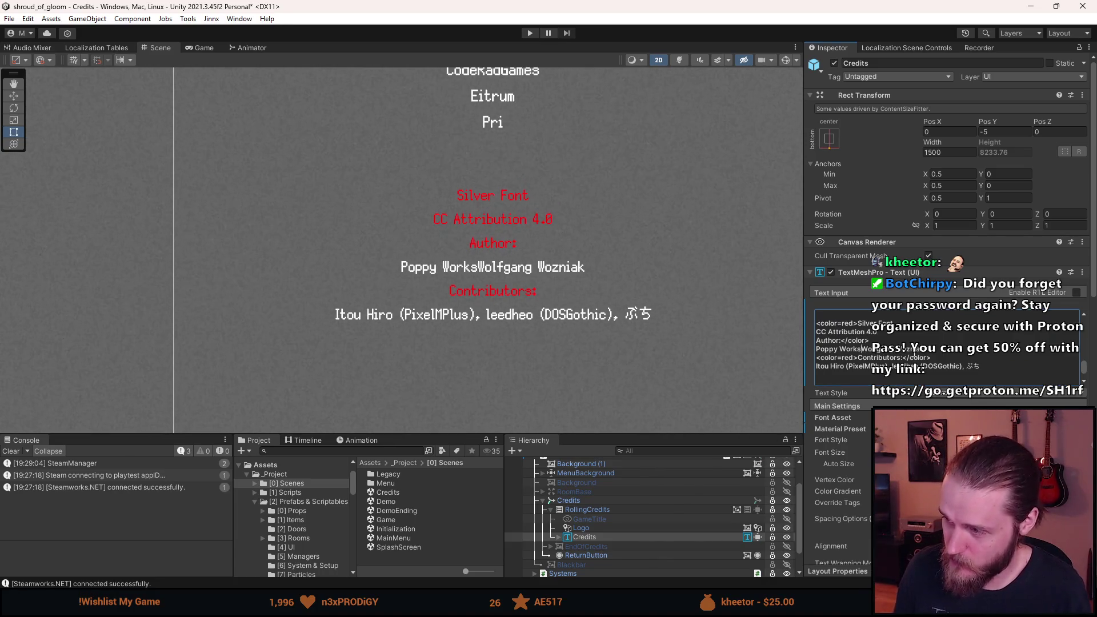
key("Return")
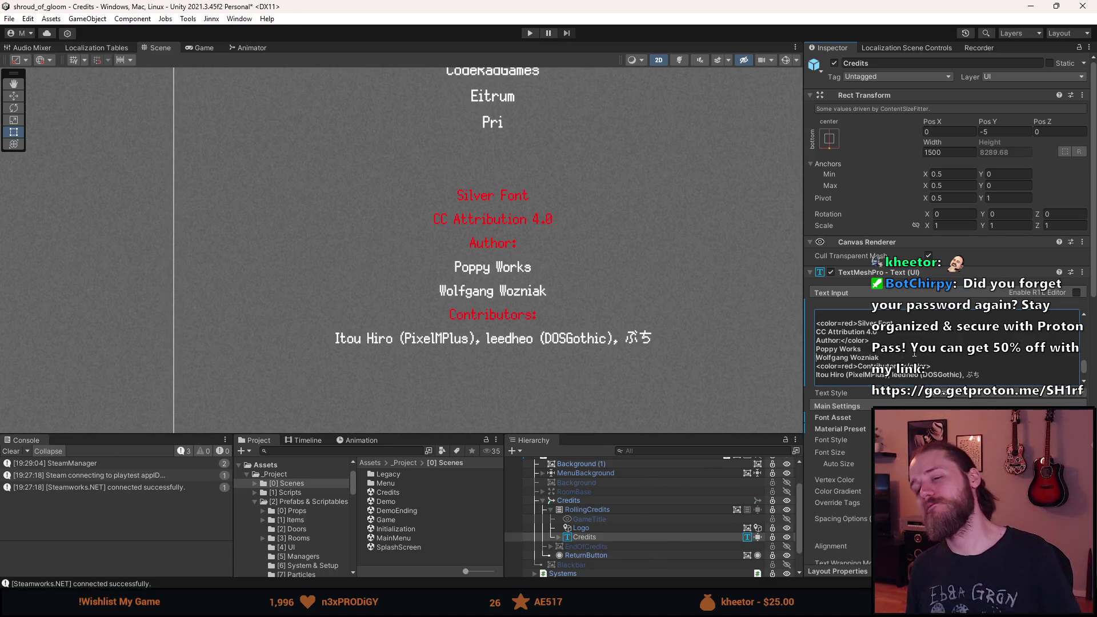
key("BackSpace")
type(", Wolfgang Wozniak")
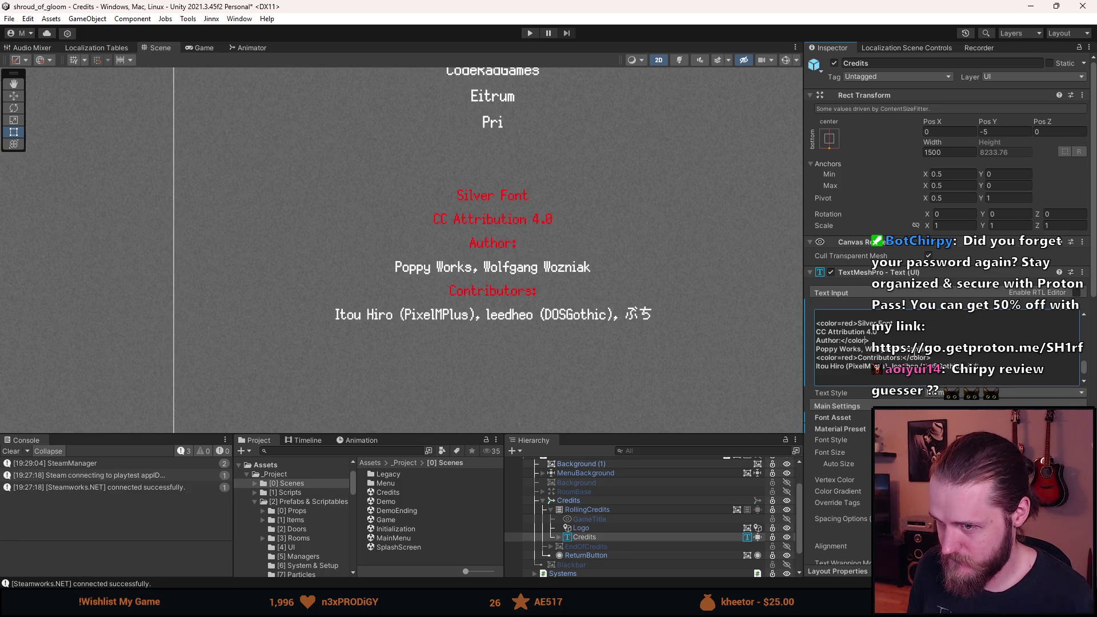
- Delete the Author: and Contributors: heading lines and close the red color tag after Silver Font with </color>
key("BackSpace")
key("BackSpace")
key("BackSpace")
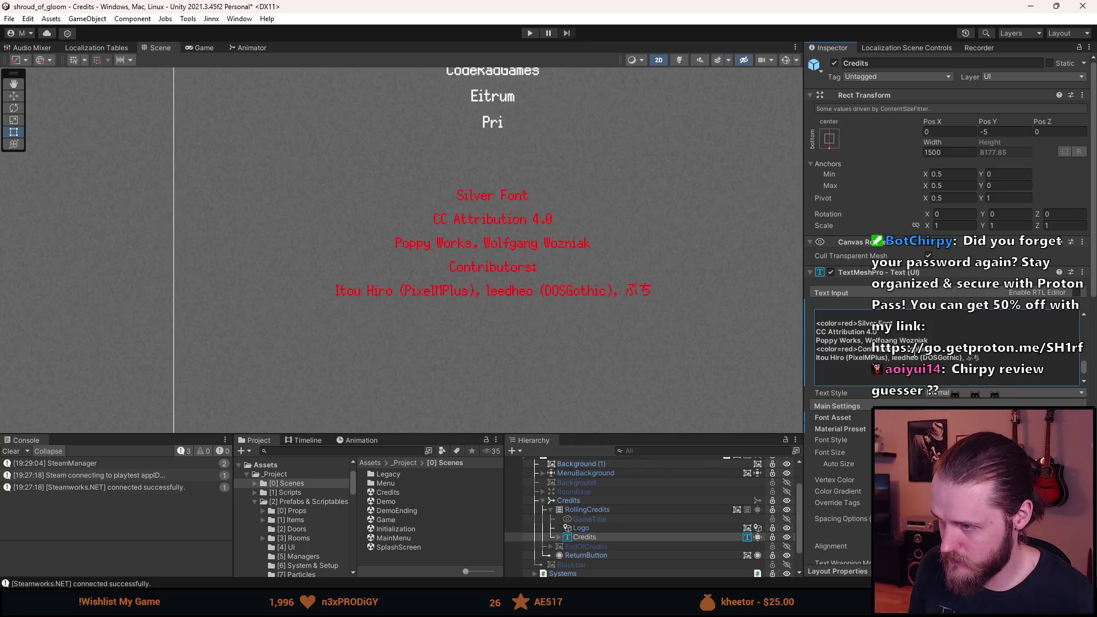
key("BackSpace")
key("BackSpace")
key("BackSpace")
key("BackSpace")
key("BackSpace")
key("BackSpace")
key("BackSpace")
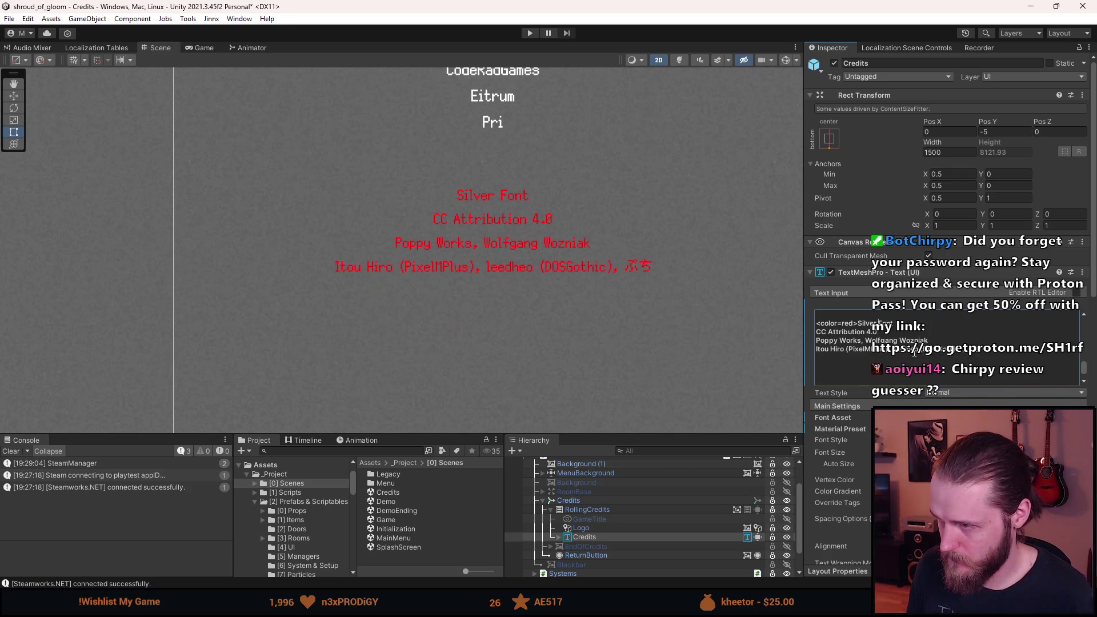
type("<")
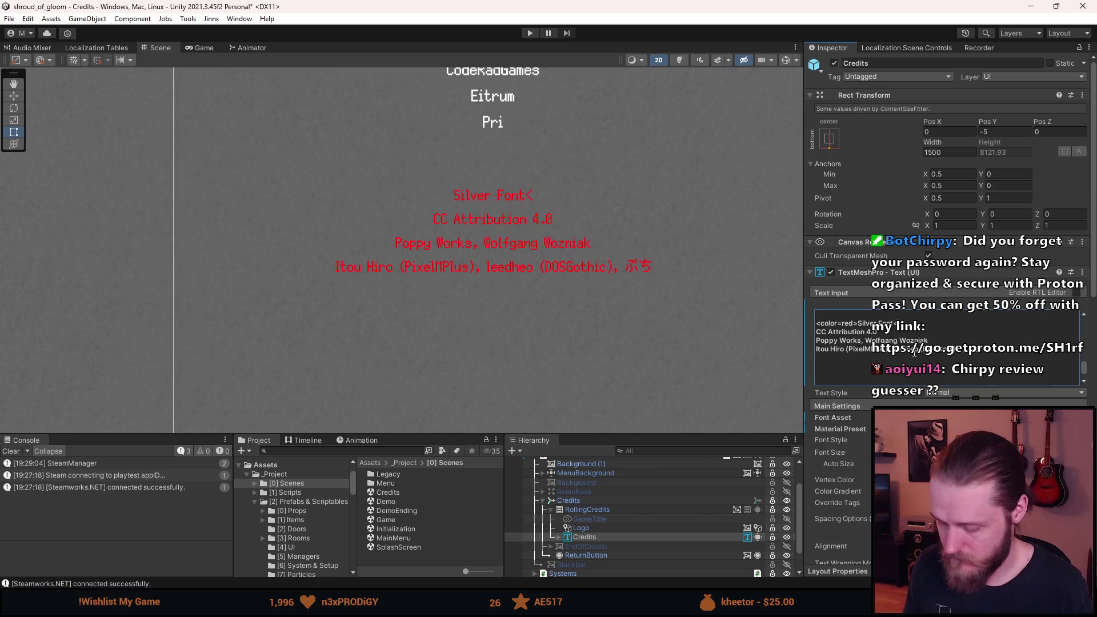
type("/color>")
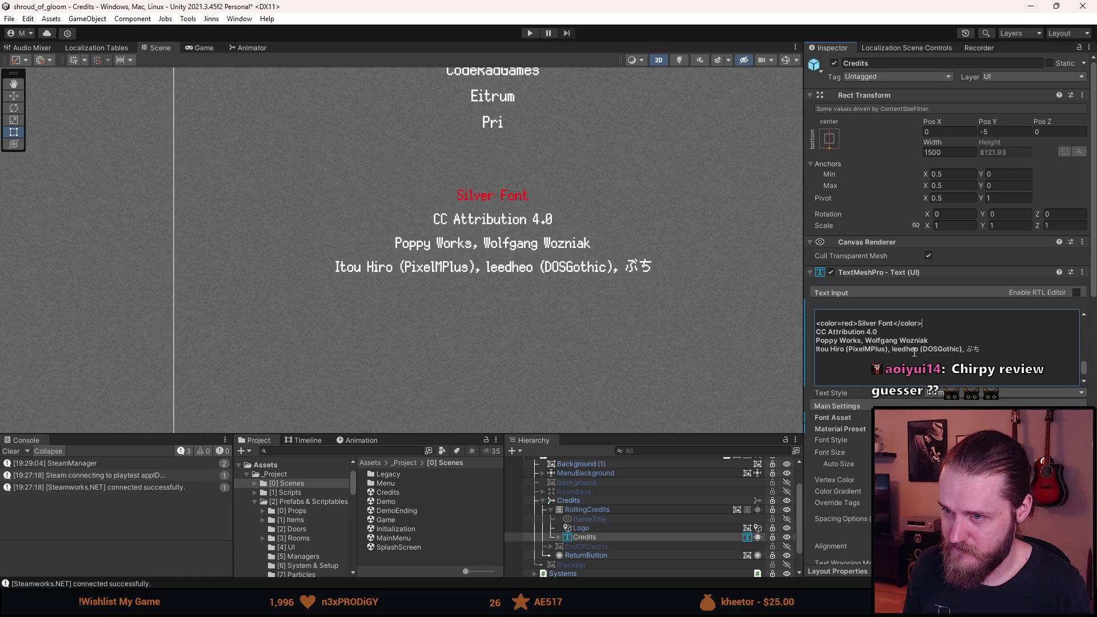
scroll(903, 354, "up", 5)
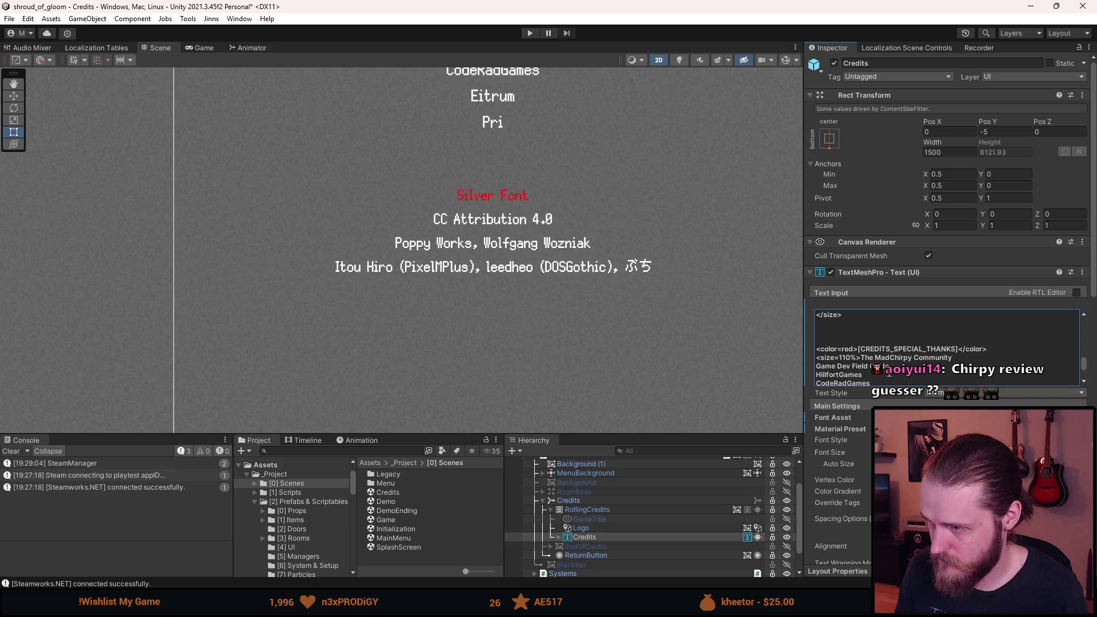
scroll(890, 372, "down", 5)
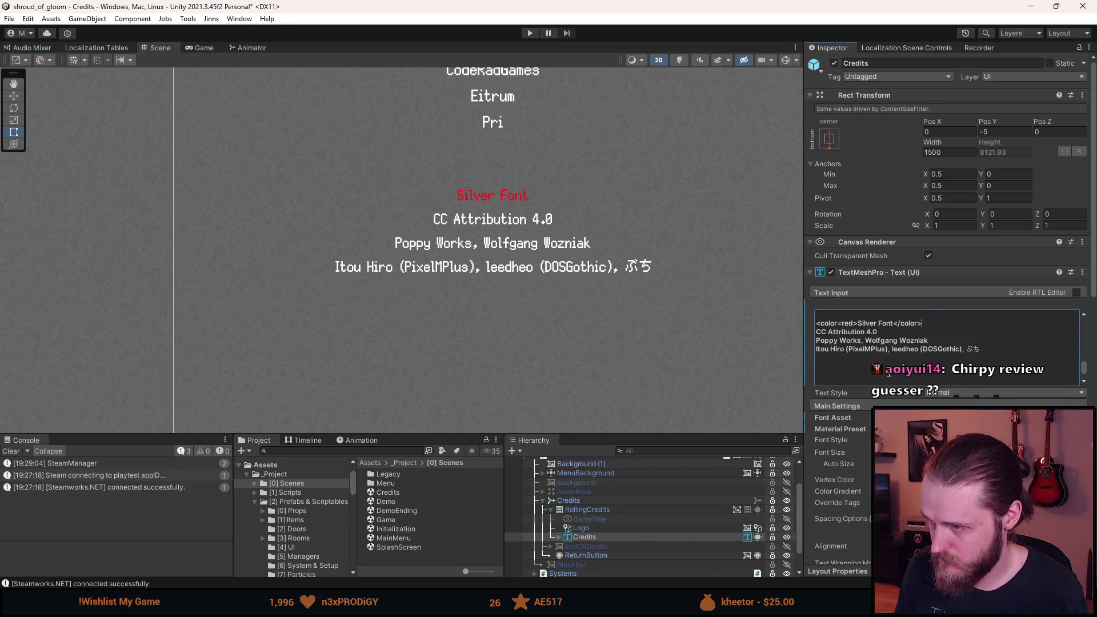
scroll(611, 335, "down", 5)
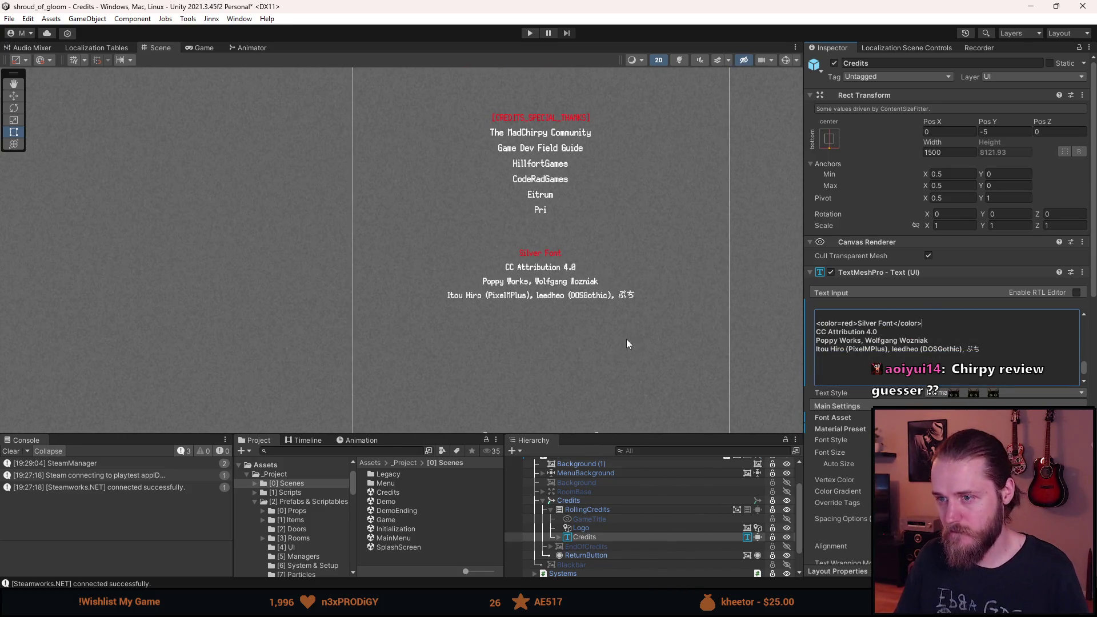
left_click_drag(587, 361, 478, 296)
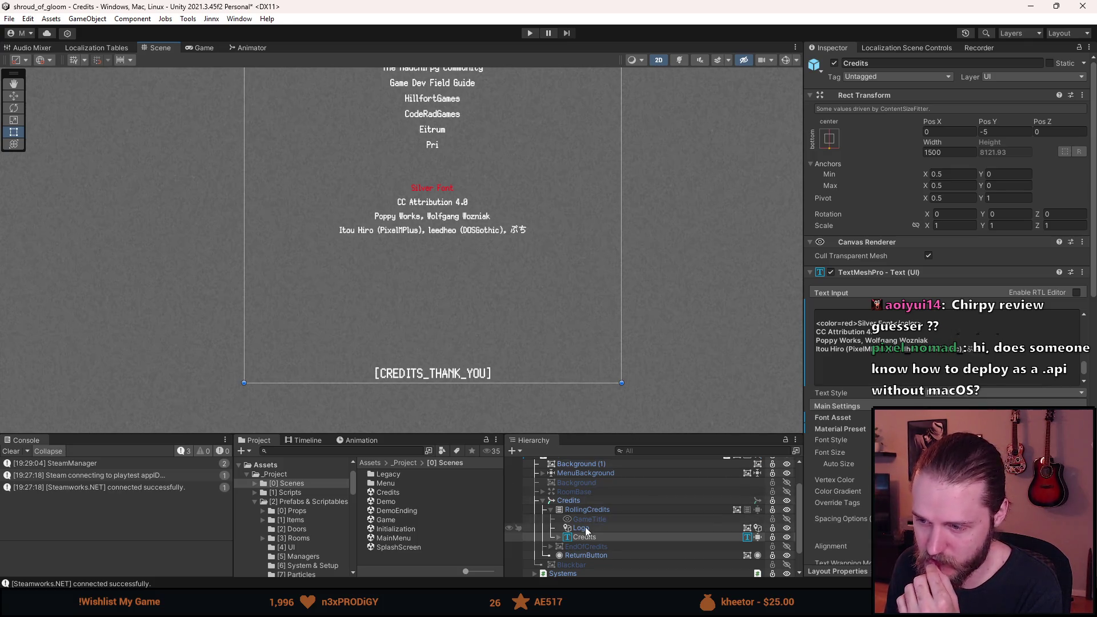
- Collapse the Credits object and check the attribution block and [CREDITS_THANK_YOU] line in the Scene view
left_click(550, 502)
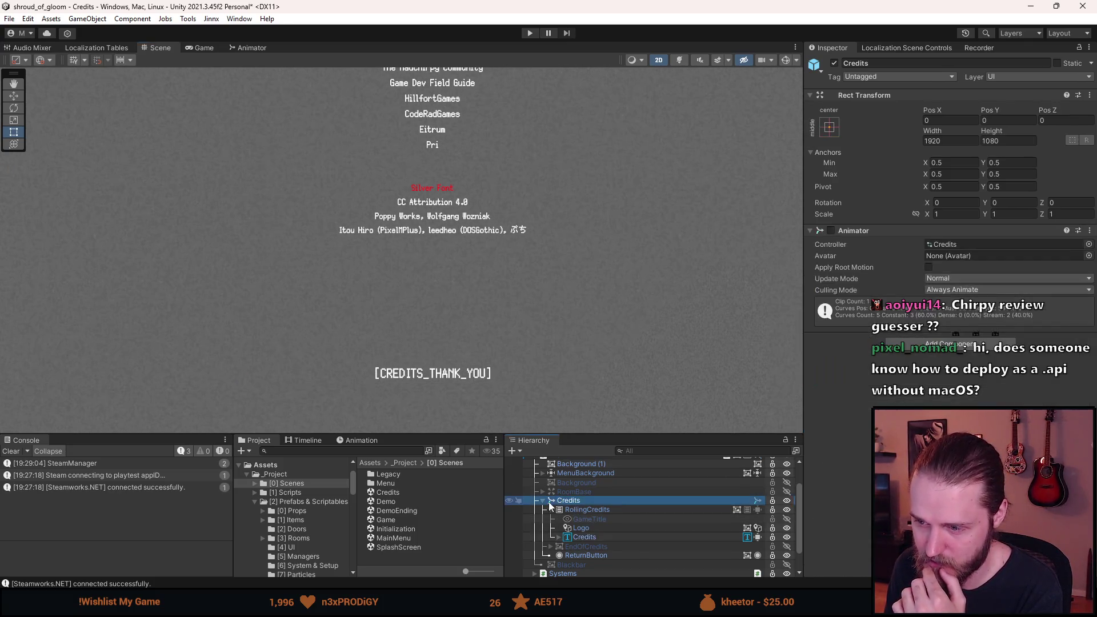
left_click(543, 501)
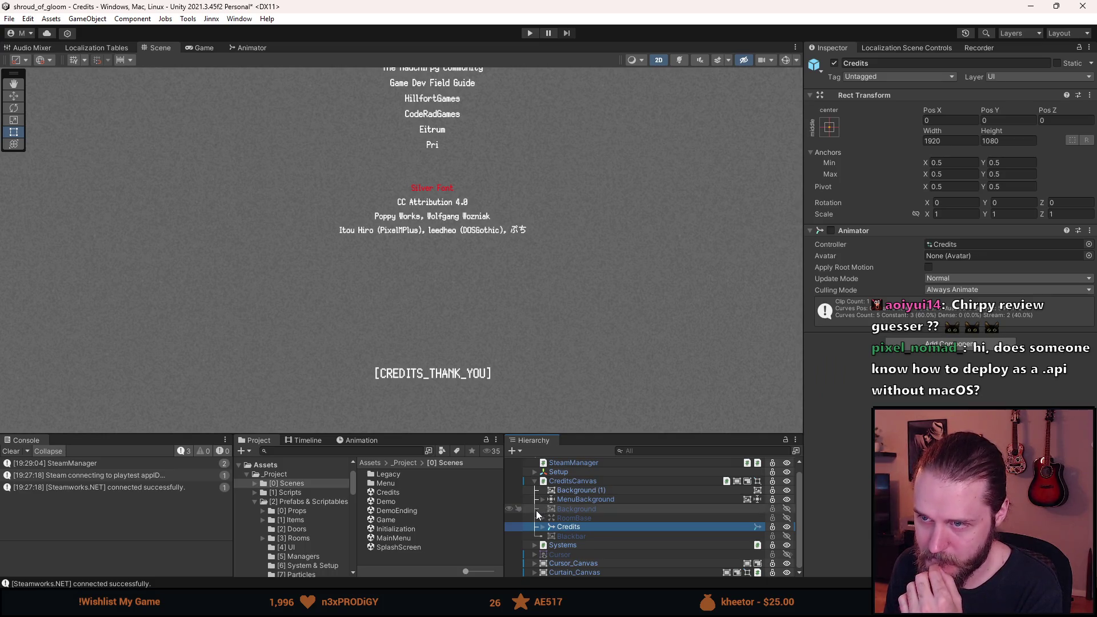
scroll(420, 221, "up", 3)
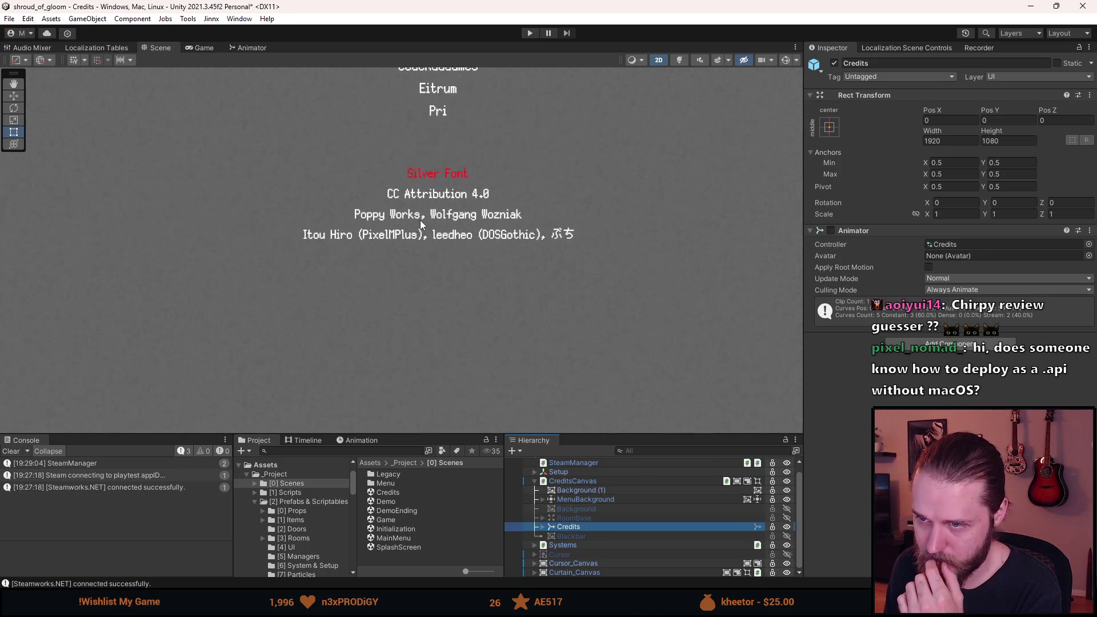
scroll(474, 264, "up", 1)
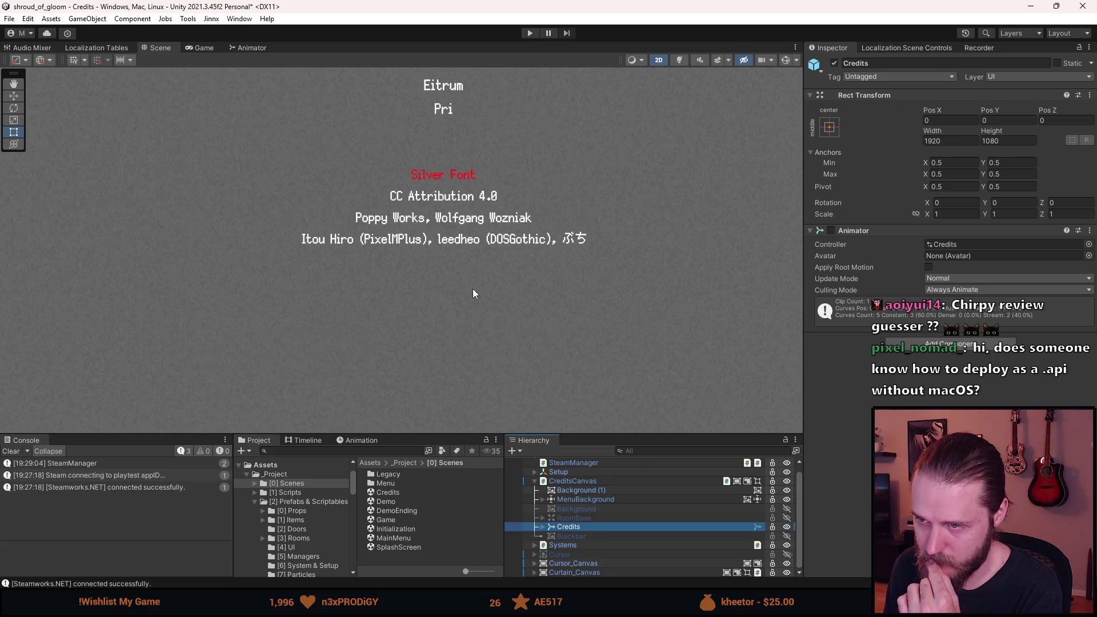
mouse_move(496, 338)
left_mouse_down()
mouse_move(478, 320)
mouse_move(474, 331)
left_mouse_up()
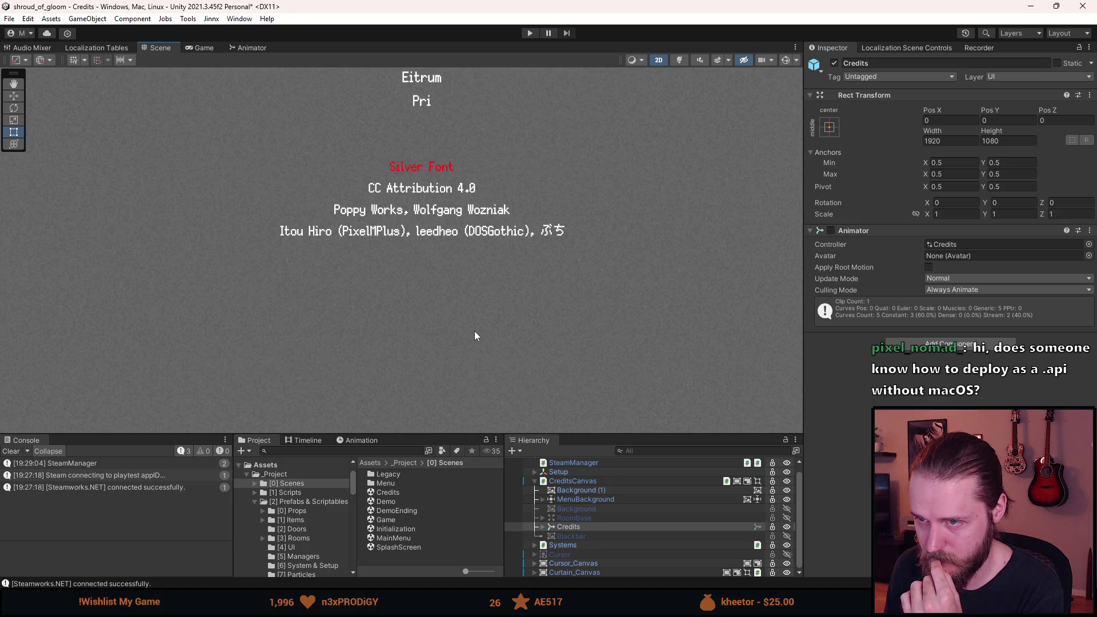
scroll(475, 331, "down", 1)
scroll(475, 331, "up", 1)
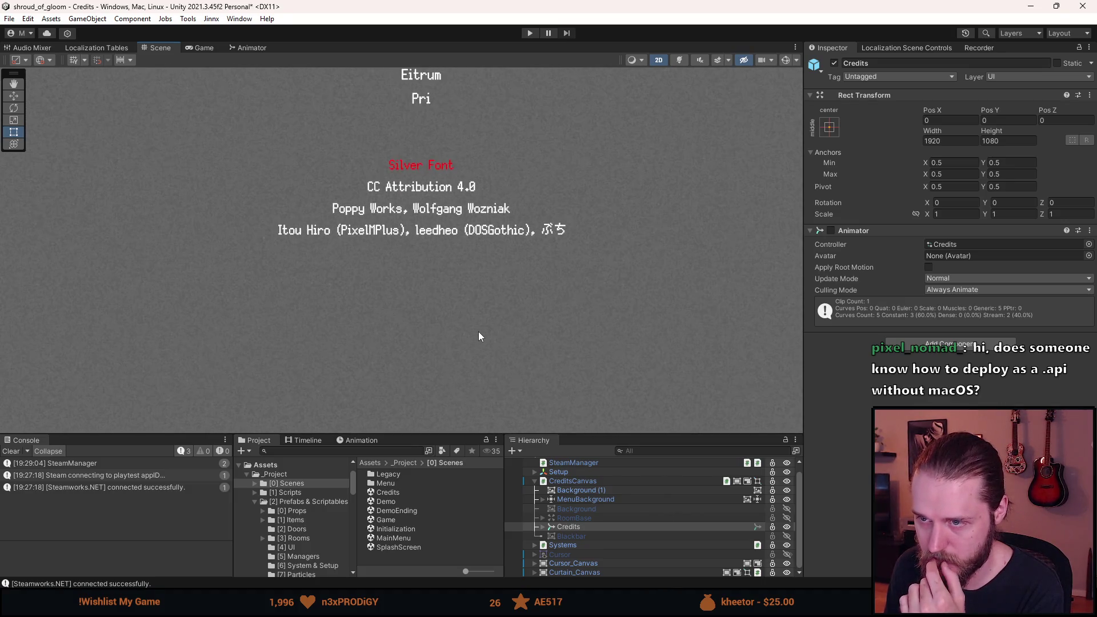
left_click_drag(479, 332, 494, 300)
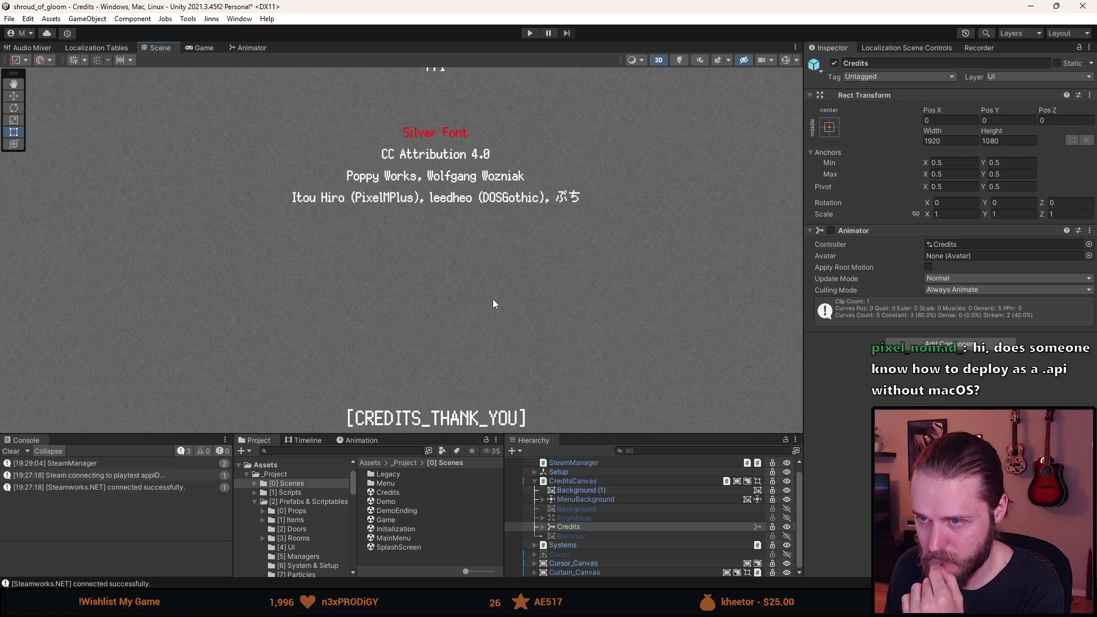
left_click_drag(493, 299, 489, 296)
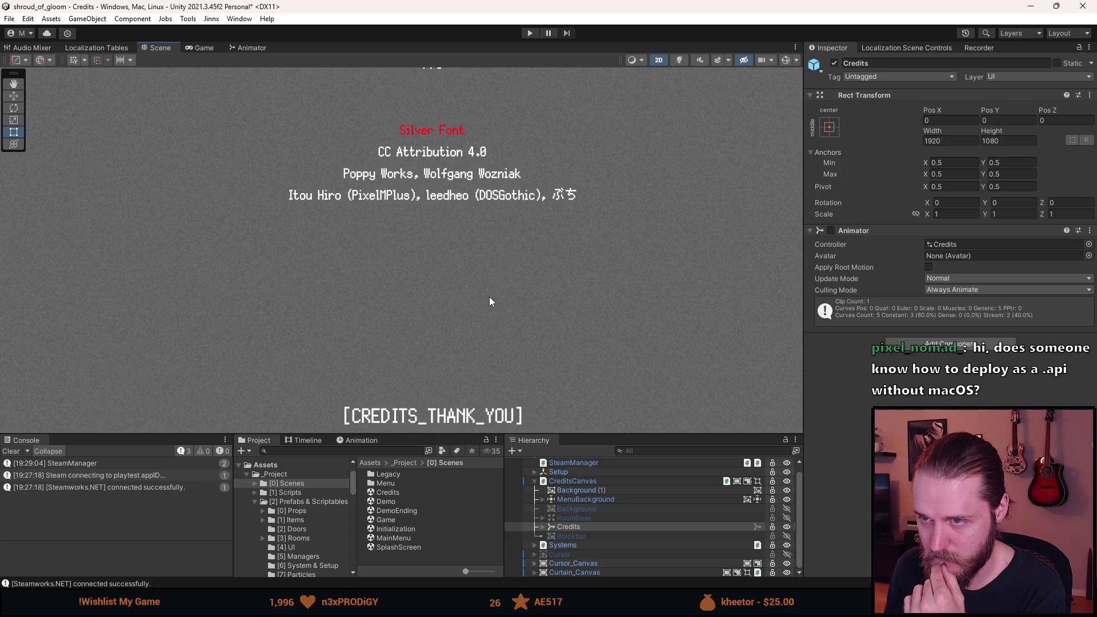
scroll(568, 518, "up", 1)
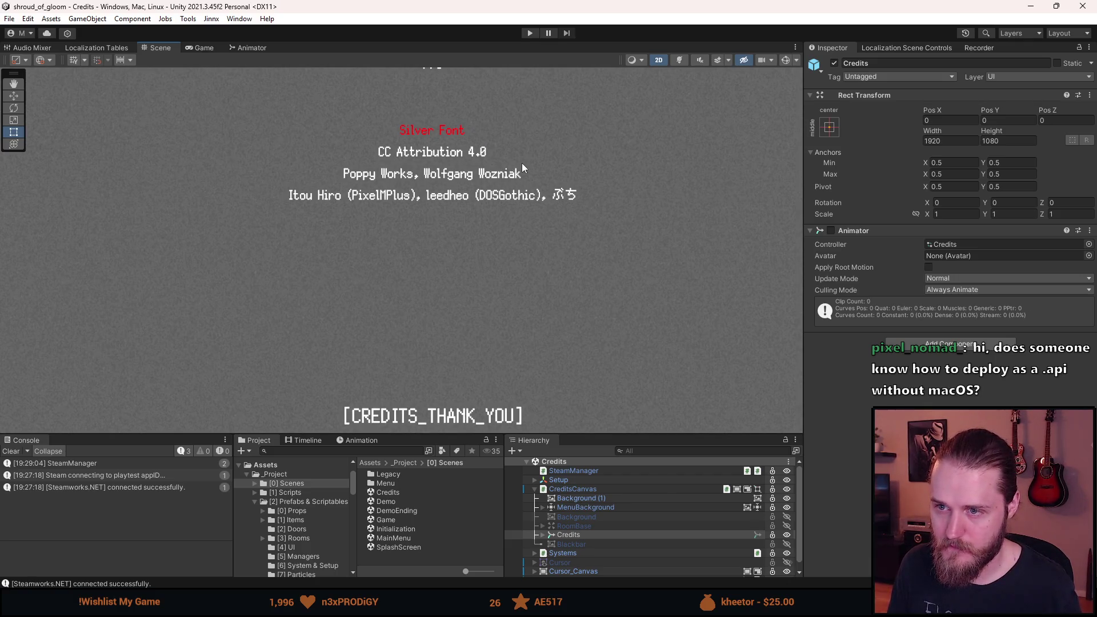
left_click(200, 48)
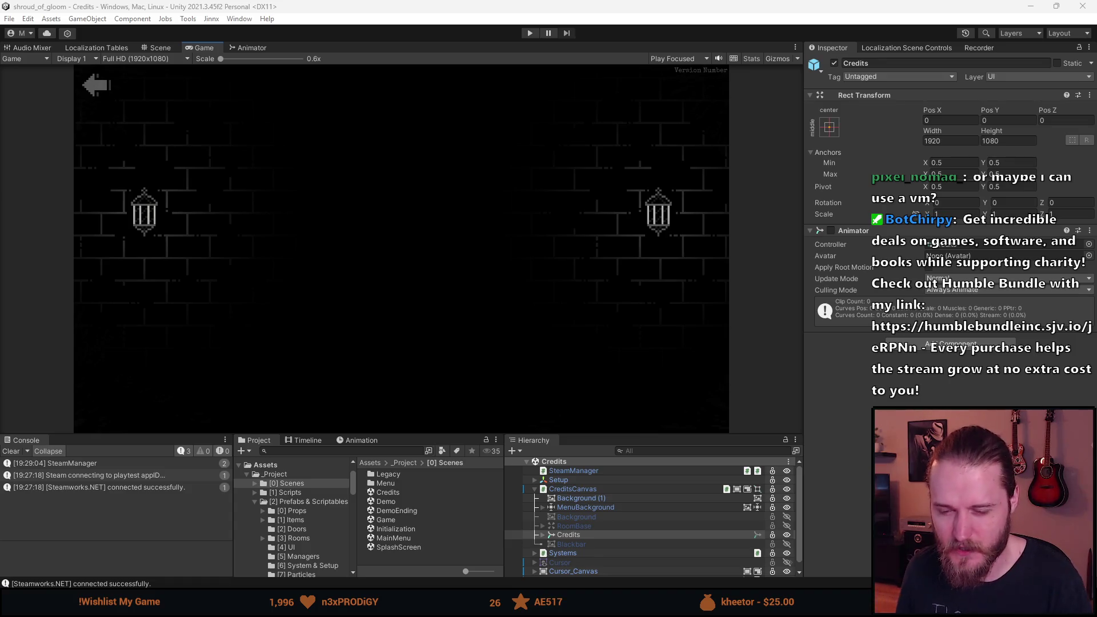
- Clear the Console, restart the Credits play test, and enlarge the Game view
left_click(12, 451)
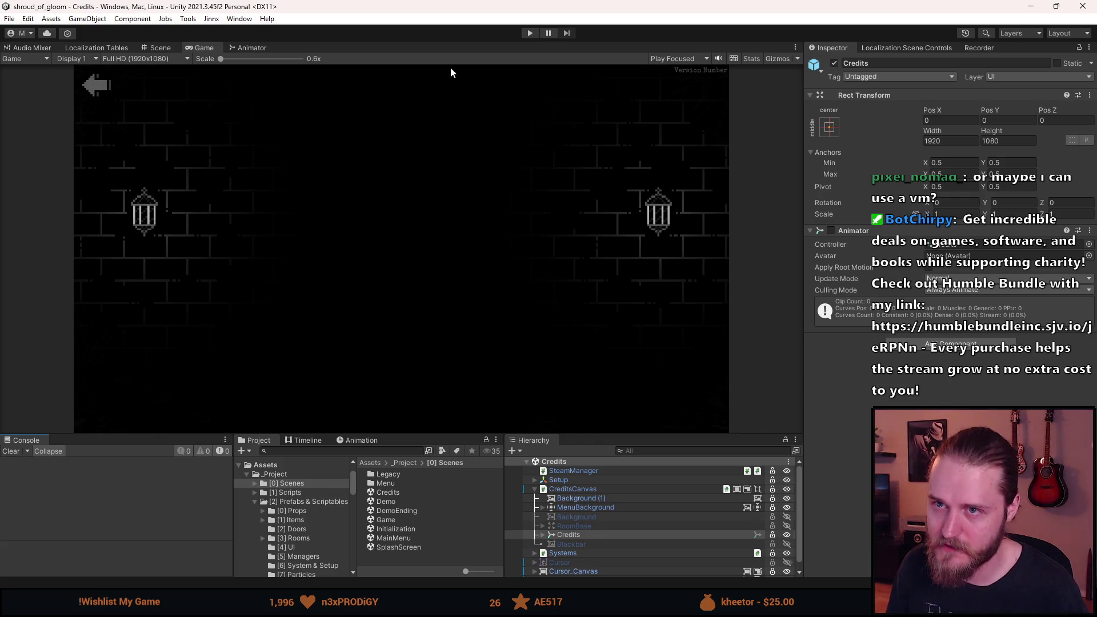
left_click(531, 33)
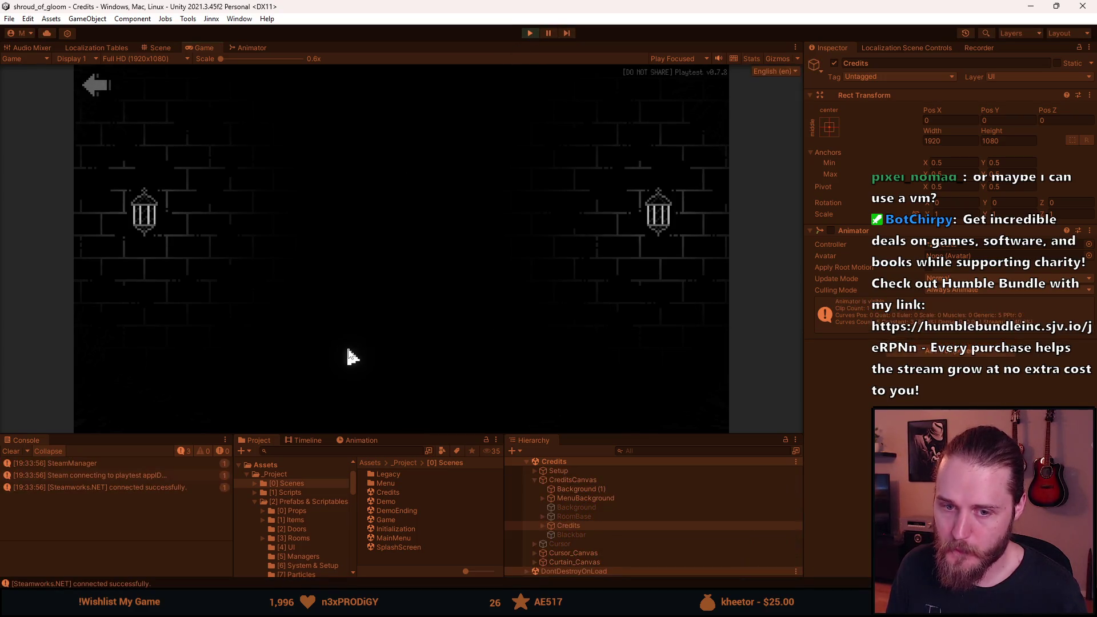
left_click_drag(417, 436, 403, 508)
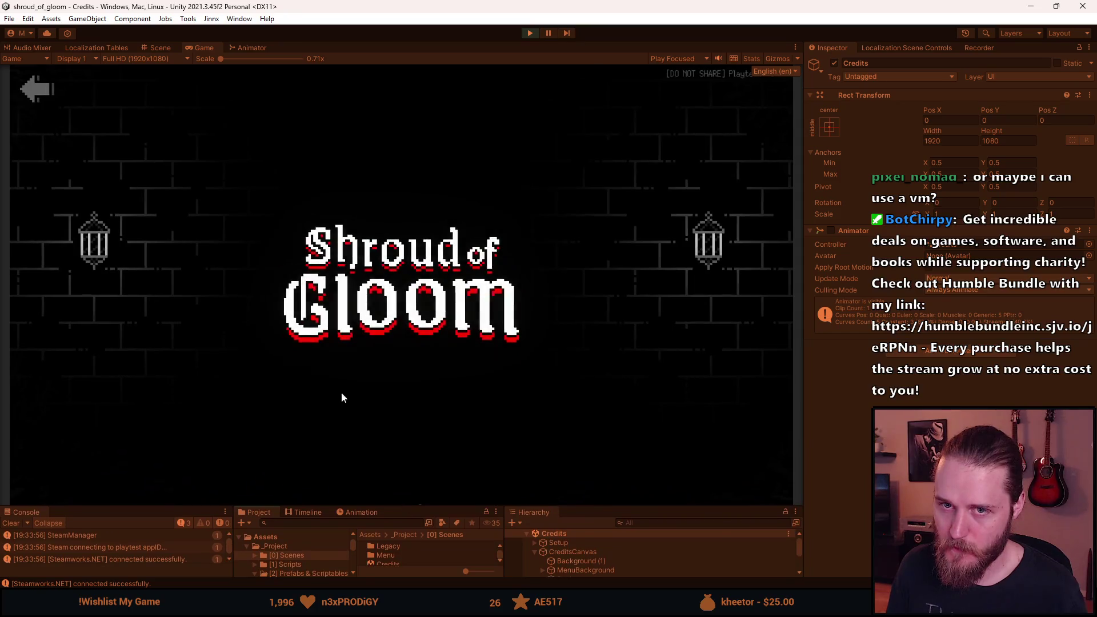